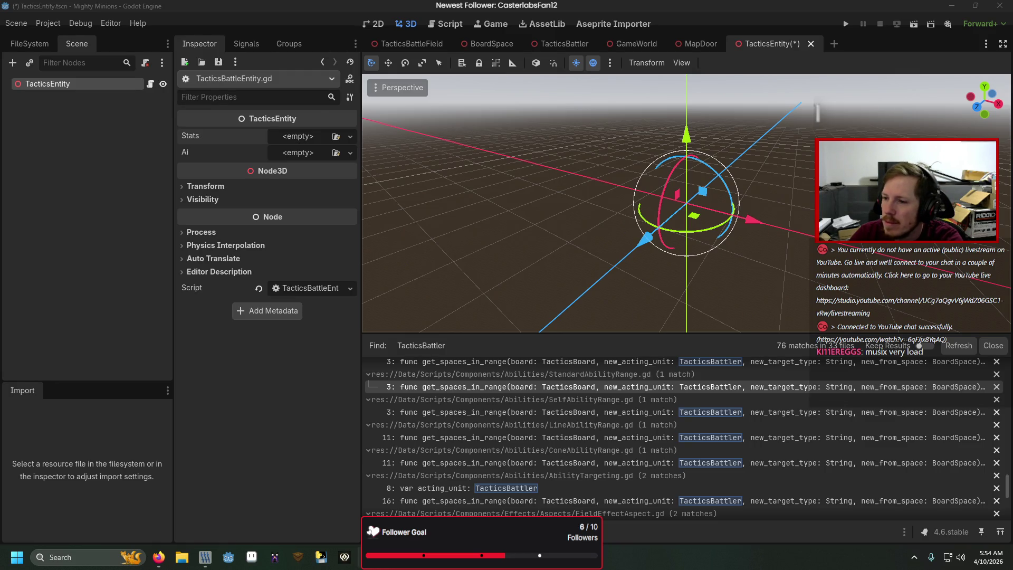
- In TacticsBattler.gd, rename the temp declaration on line 264 to damage_pop
{"action": "key", "text": "alt+Tab"}
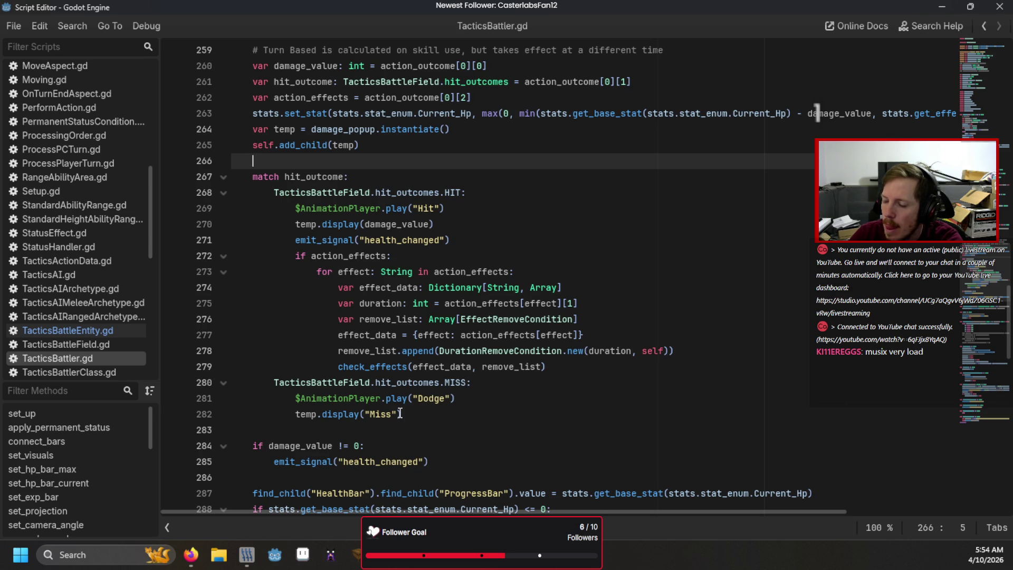
{"action": "mouse_move", "coordinate": [517, 353]}
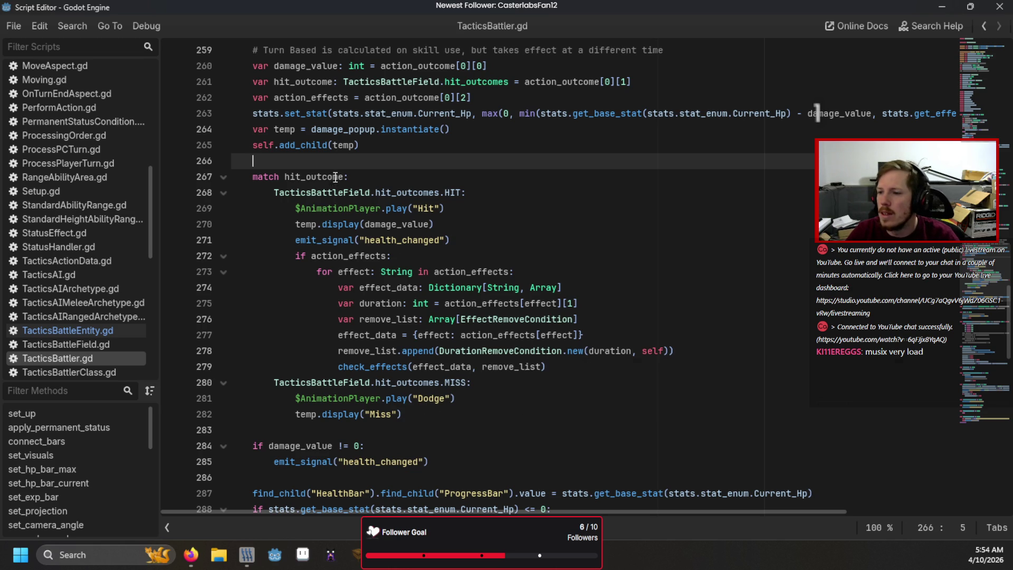
{"action": "double_click", "coordinate": [286, 131]}
{"action": "type", "text": "damage_pop"}
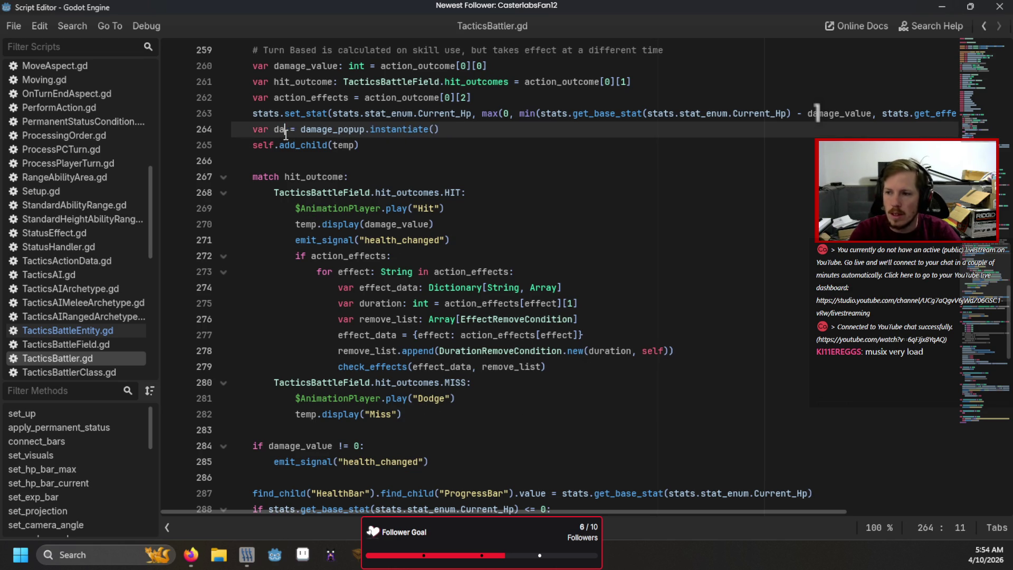
{"action": "type", "text": "up"}
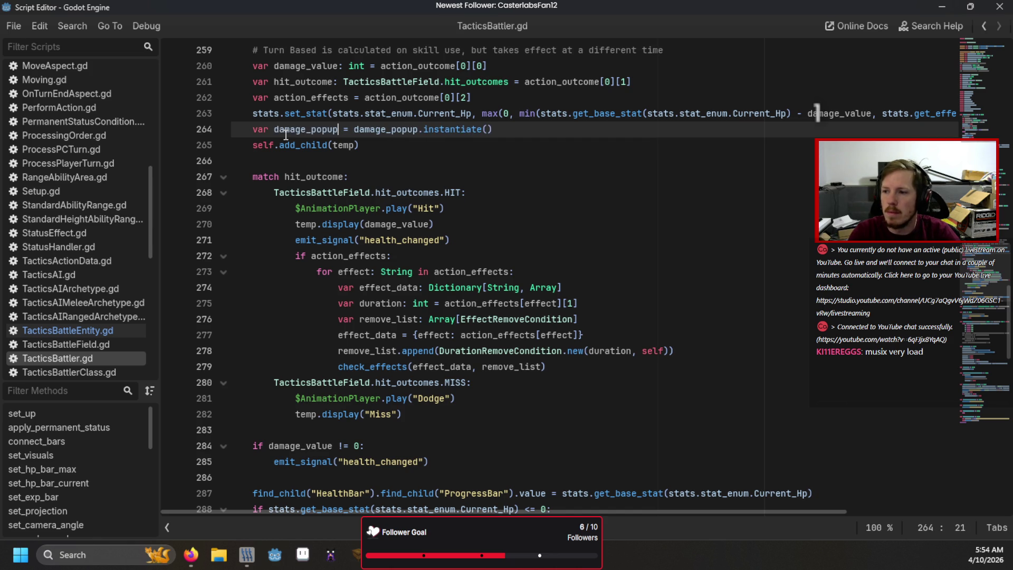
{"action": "type", "text": "_"}
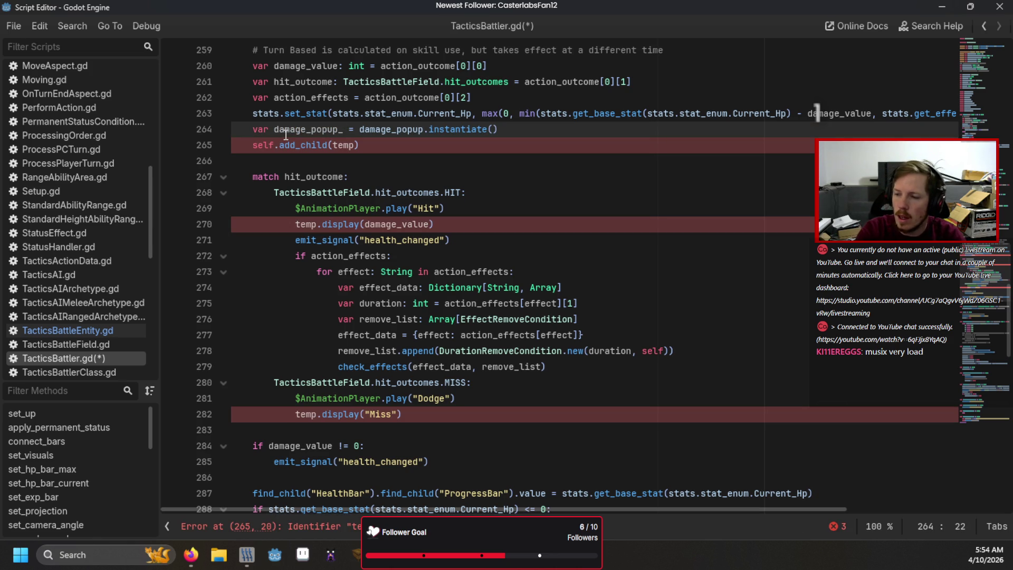
{"action": "key", "text": "BackSpace"}
{"action": "key", "text": "BackSpace"}
{"action": "key", "text": "BackSpace"}
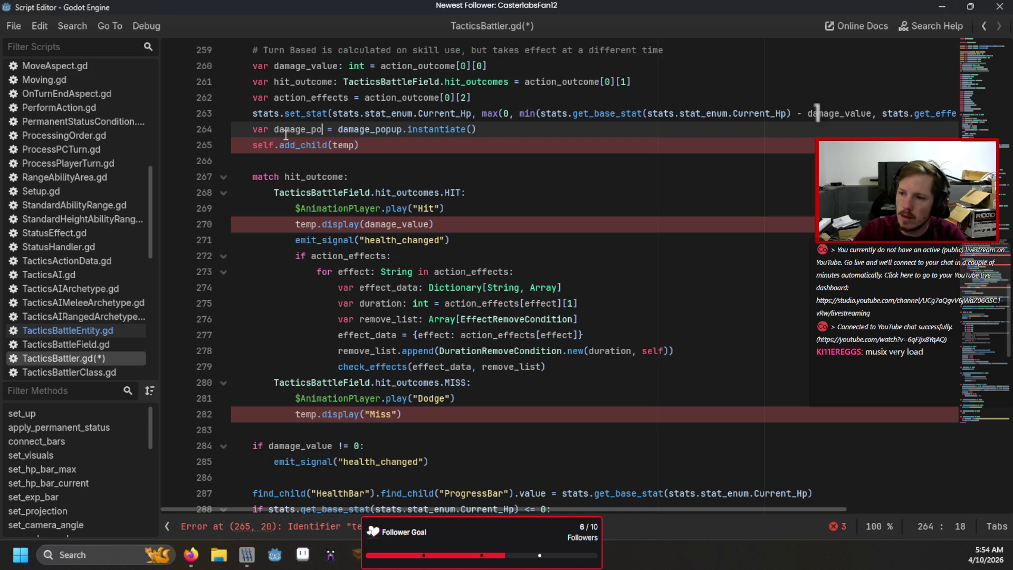
{"action": "type", "text": "p"}
- Replace temp with damage_pop on lines 270 and 282, then save the script
{"action": "double_click", "coordinate": [285, 134]}
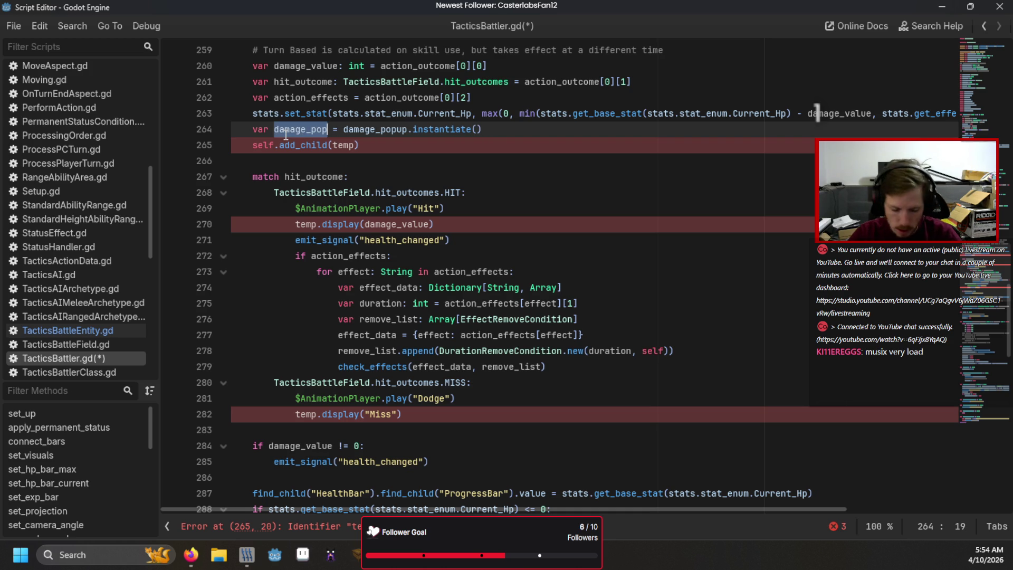
{"action": "key", "text": "ctrl+c"}
{"action": "double_click", "coordinate": [307, 224]}
{"action": "key", "text": "ctrl+v"}
{"action": "double_click", "coordinate": [303, 414]}
{"action": "key", "text": "ctrl+v"}
{"action": "left_click", "coordinate": [595, 254]}
{"action": "key", "text": "ctrl+s"}
{"action": "scroll", "coordinate": [594, 255], "scroll_direction": "up", "scroll_amount": 1}
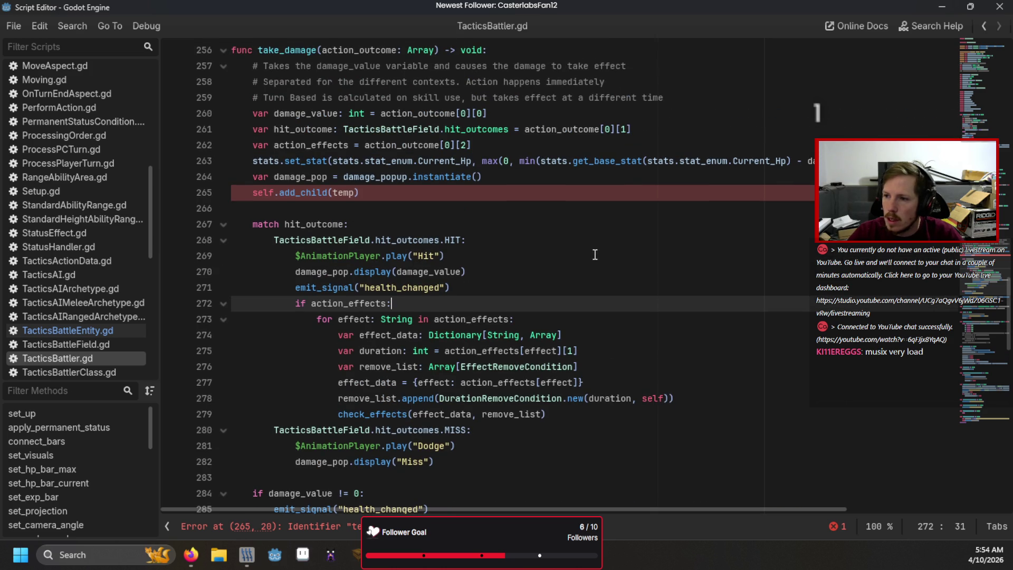
- Change self.add_child(temp) to self.add_child(damage_pop) on line 265
{"action": "scroll", "coordinate": [594, 255], "scroll_direction": "up", "scroll_amount": 1}
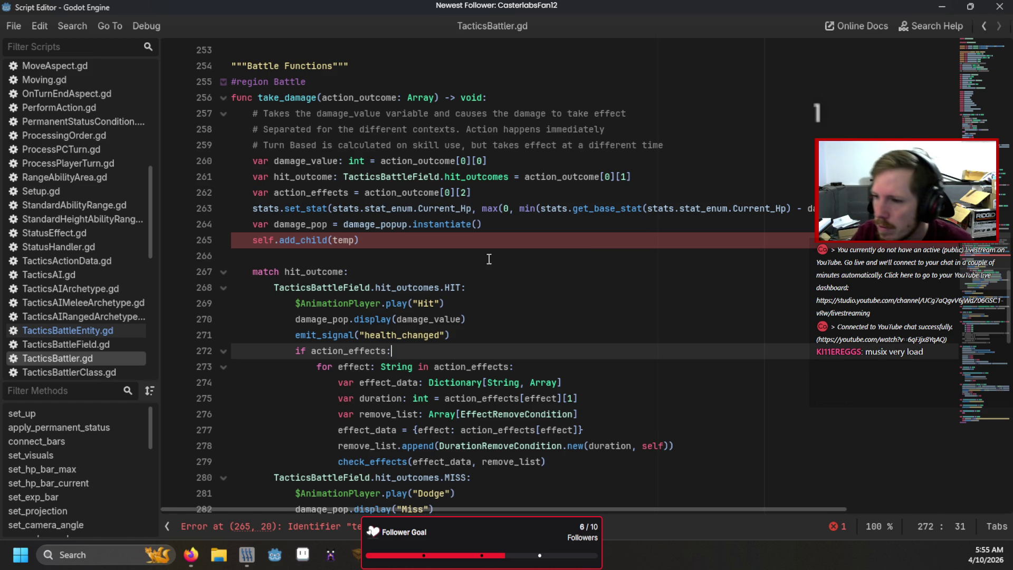
{"action": "double_click", "coordinate": [344, 244]}
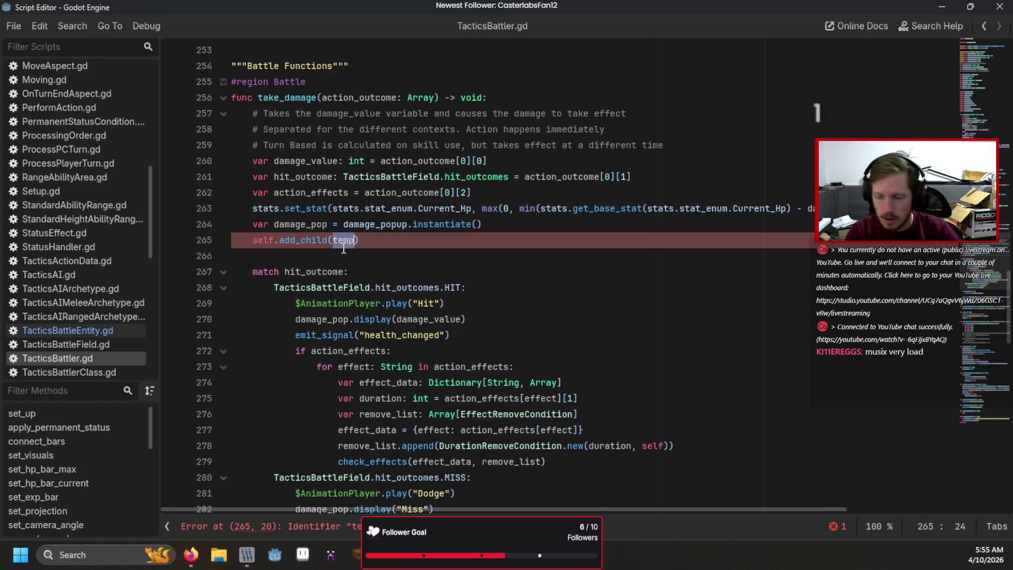
{"action": "type", "text": "damage_pop"}
{"action": "left_click", "coordinate": [344, 255]}
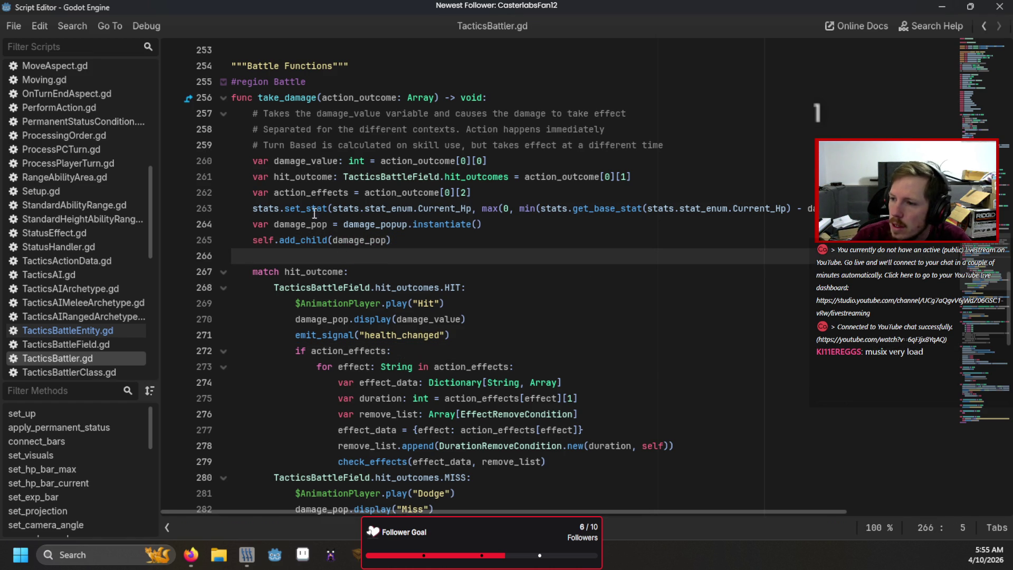
- Select the comments and setup code at the top of take_damage, lines 257–266
{"action": "left_click_drag", "start_coordinate": [254, 160], "coordinate": [375, 207]}
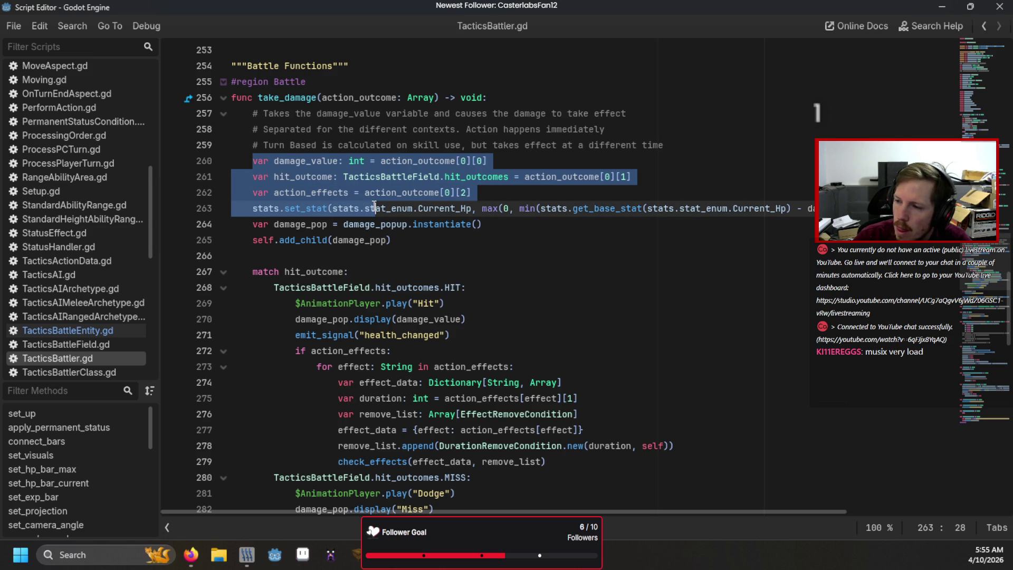
{"action": "left_click", "coordinate": [580, 224]}
{"action": "mouse_move", "coordinate": [640, 511]}
{"action": "left_mouse_down"}
{"action": "mouse_move", "coordinate": [713, 494]}
{"action": "mouse_move", "coordinate": [800, 492]}
{"action": "left_mouse_up"}
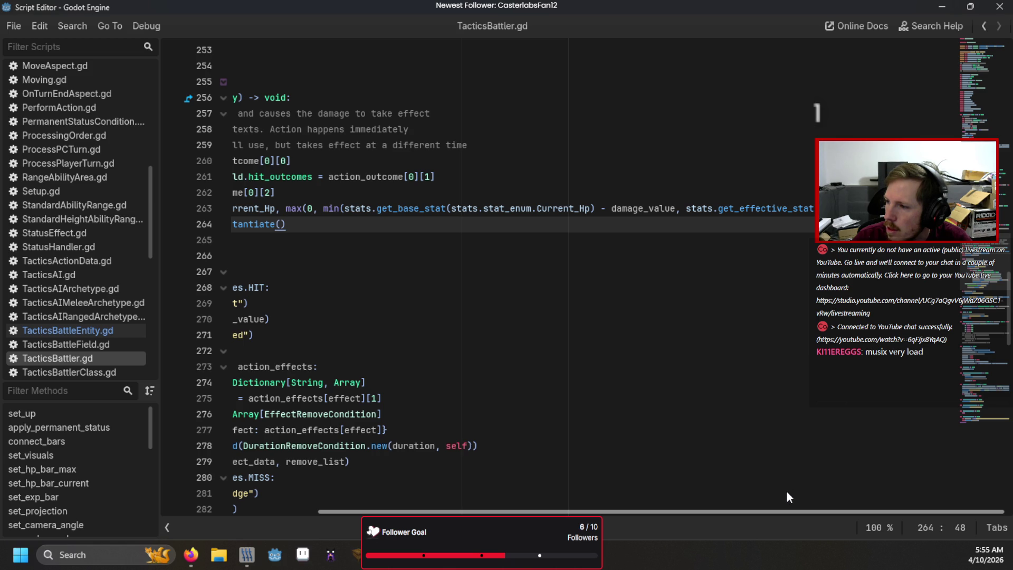
{"action": "scroll", "coordinate": [723, 491], "scroll_direction": "left", "scroll_amount": 3}
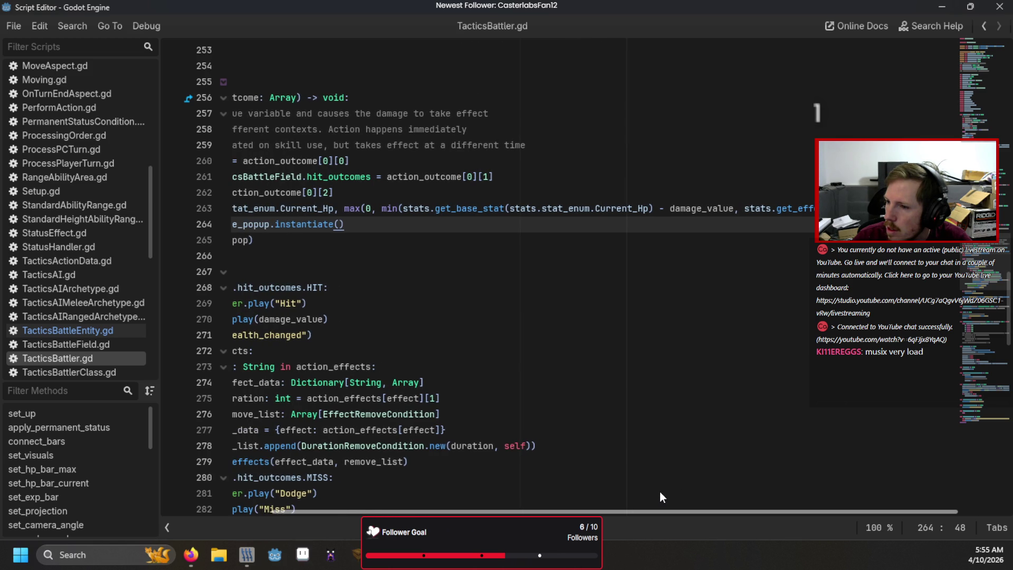
{"action": "scroll", "coordinate": [657, 497], "scroll_direction": "left", "scroll_amount": 1}
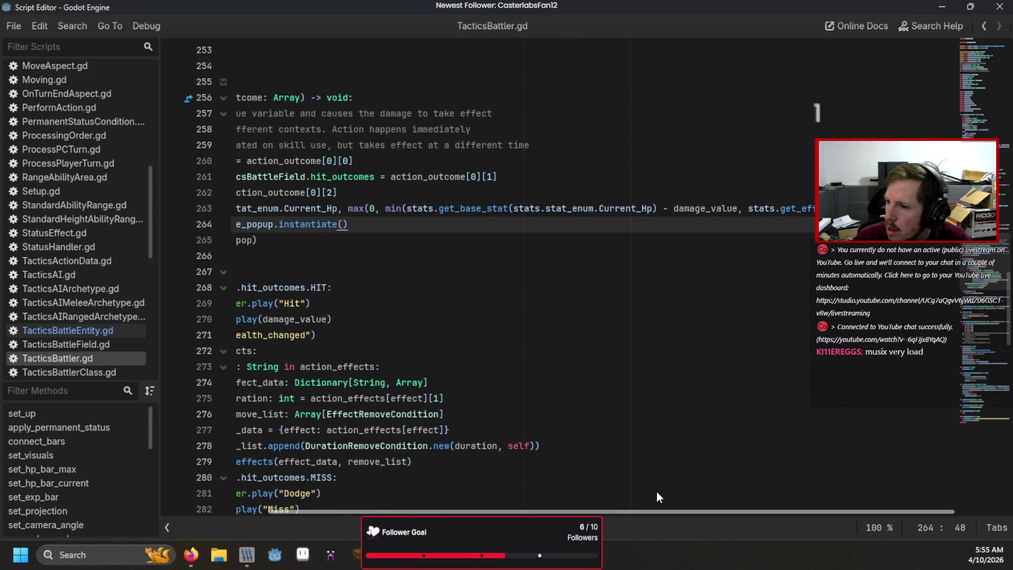
{"action": "scroll", "coordinate": [656, 492], "scroll_direction": "left", "scroll_amount": 7}
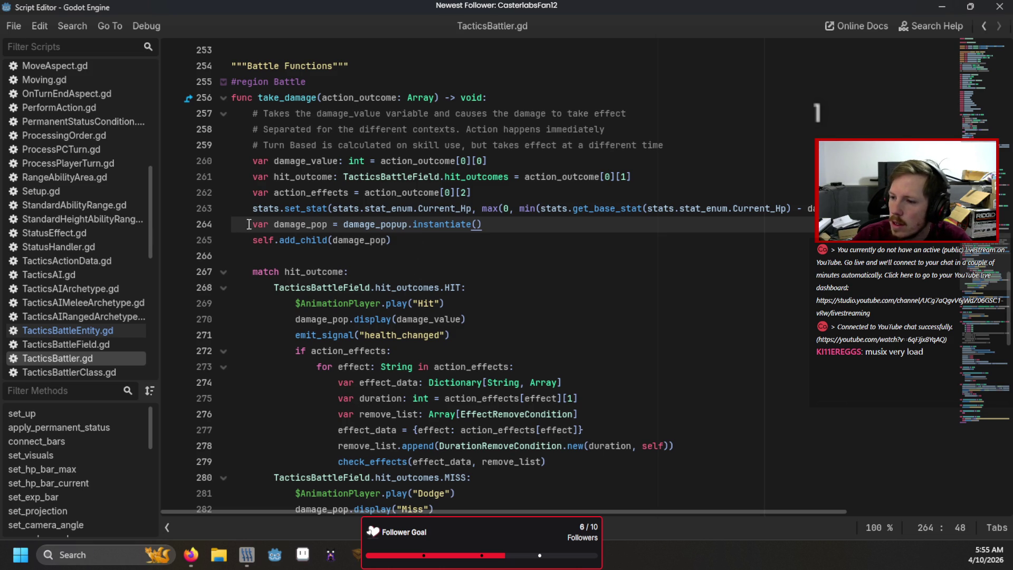
{"action": "left_click_drag", "start_coordinate": [252, 241], "coordinate": [259, 177]}
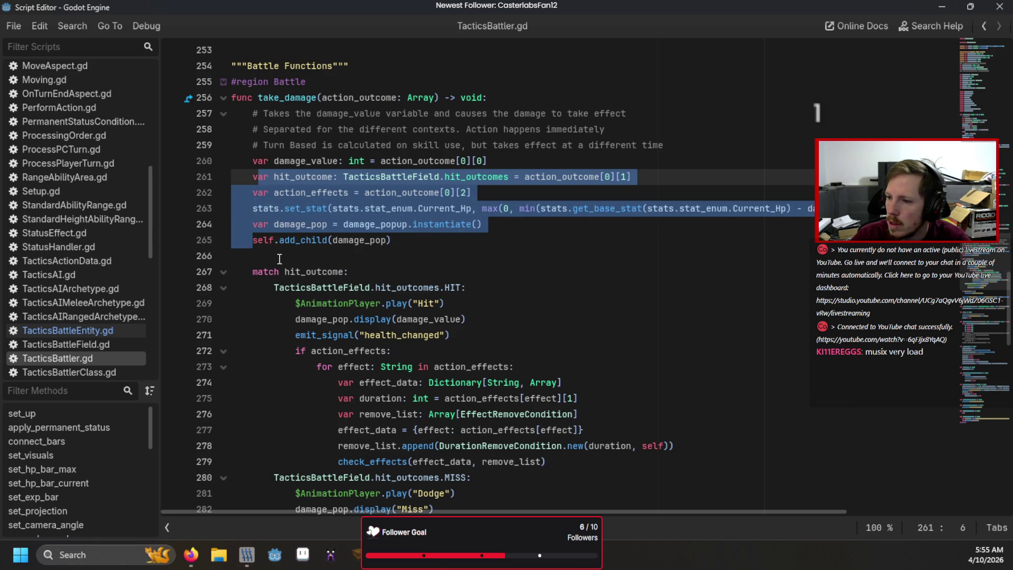
{"action": "left_click_drag", "start_coordinate": [256, 256], "coordinate": [255, 112]}
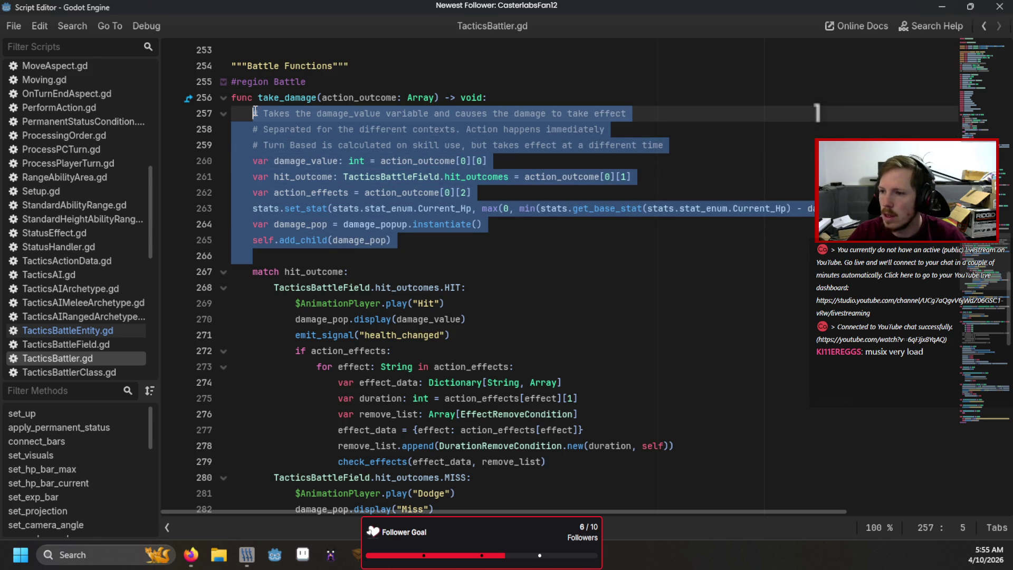
- Replace pass in TacticsBattleEntity.gd's take_damage with the copied damage code
{"action": "left_click", "coordinate": [81, 330]}
{"action": "left_click", "coordinate": [333, 340]}
{"action": "key", "text": "BackSpace"}
{"action": "key", "text": "BackSpace"}
{"action": "key", "text": "BackSpace"}
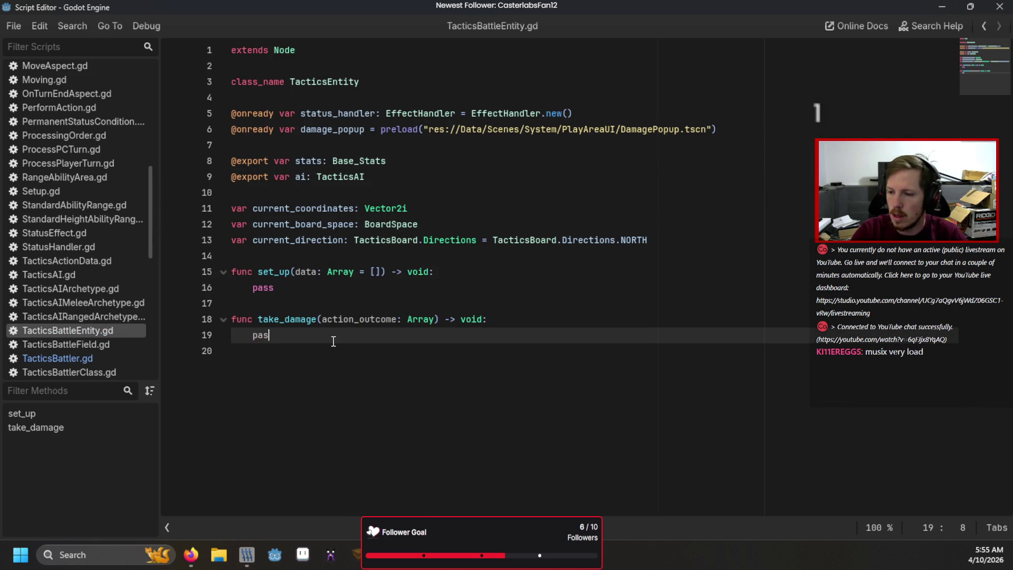
{"action": "key", "text": "ctrl+v"}
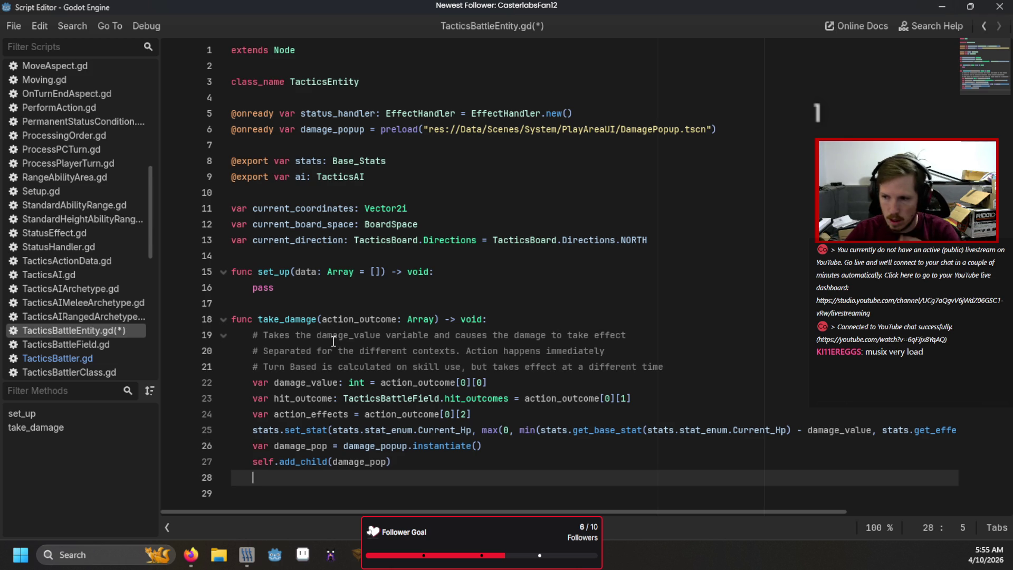
- Add super.take_damage(action_outcome) as the first line of TacticsBattler's take_damage
{"action": "left_click", "coordinate": [113, 355]}
{"action": "left_click", "coordinate": [534, 102]}
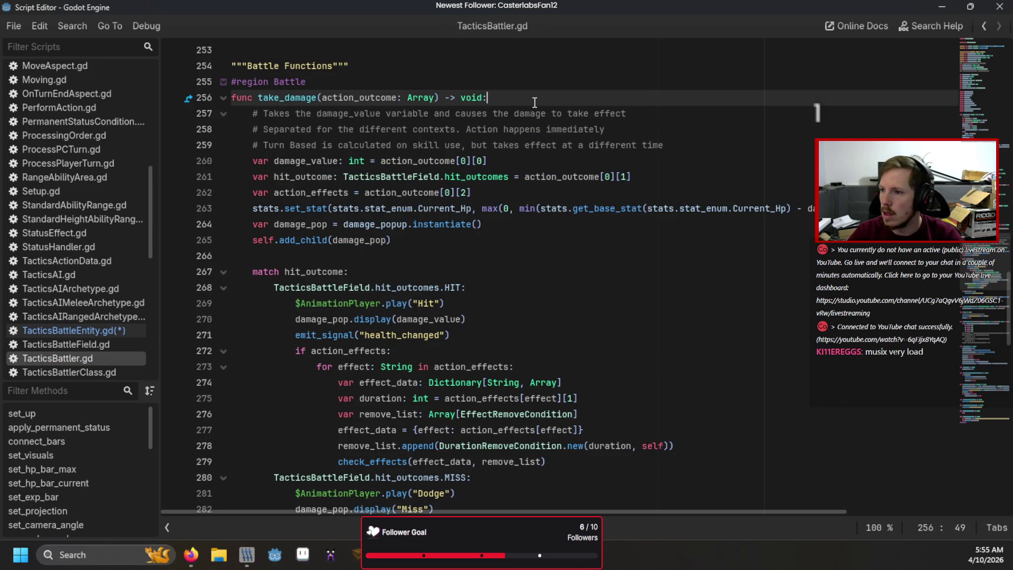
{"action": "key", "text": "Return"}
{"action": "type", "text": "super.t"}
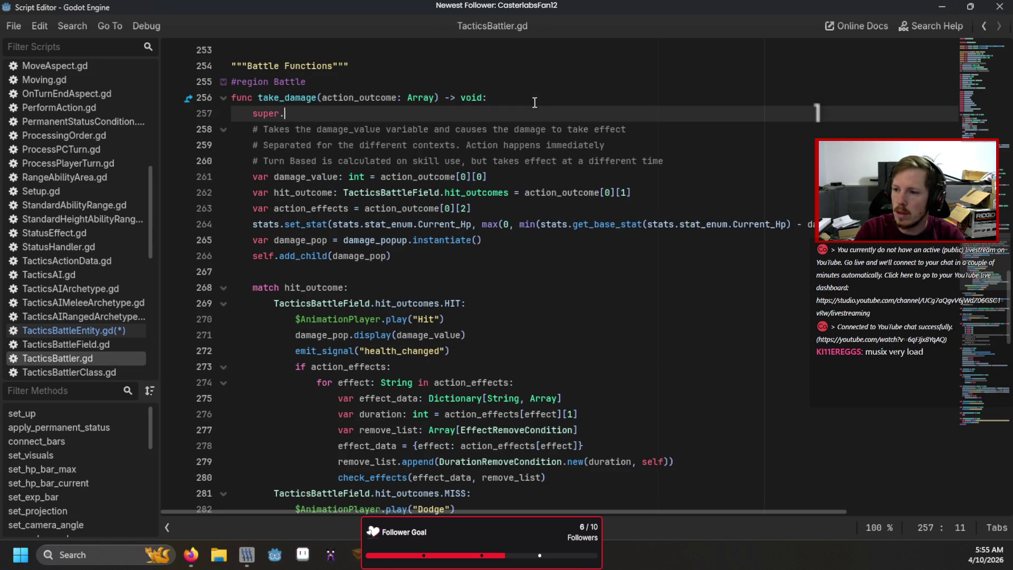
{"action": "type", "text": "ake_dama"}
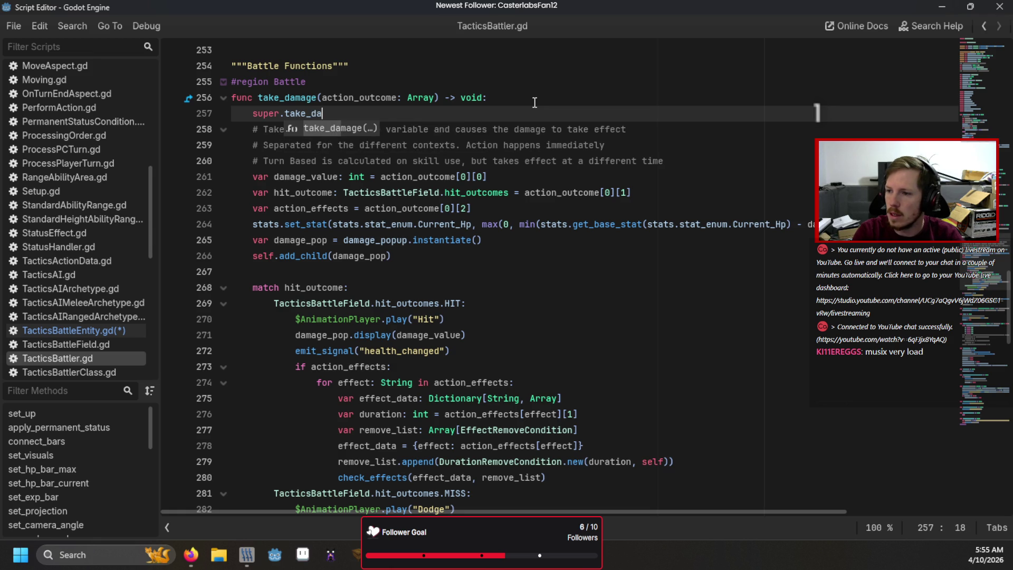
{"action": "type", "text": "ge"}
{"action": "key", "text": "Return"}
{"action": "type", "text": "action_o"}
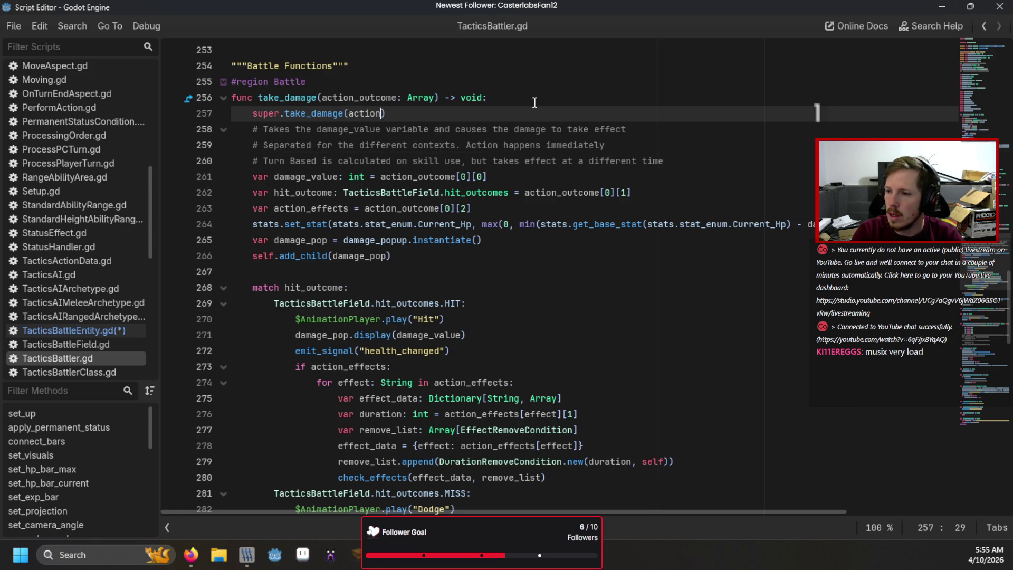
{"action": "type", "text": "utcome"}
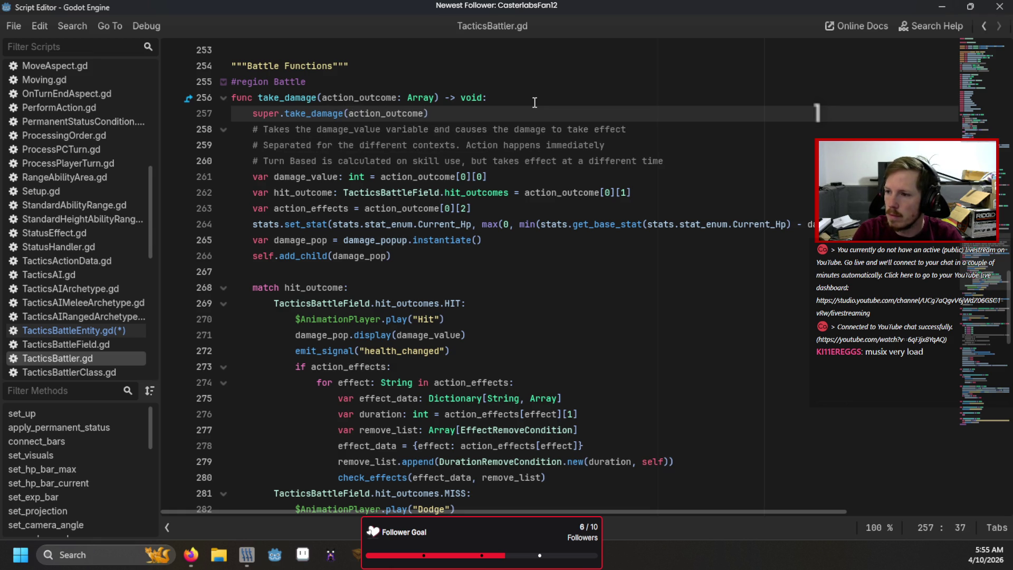
{"action": "key", "text": "Right"}
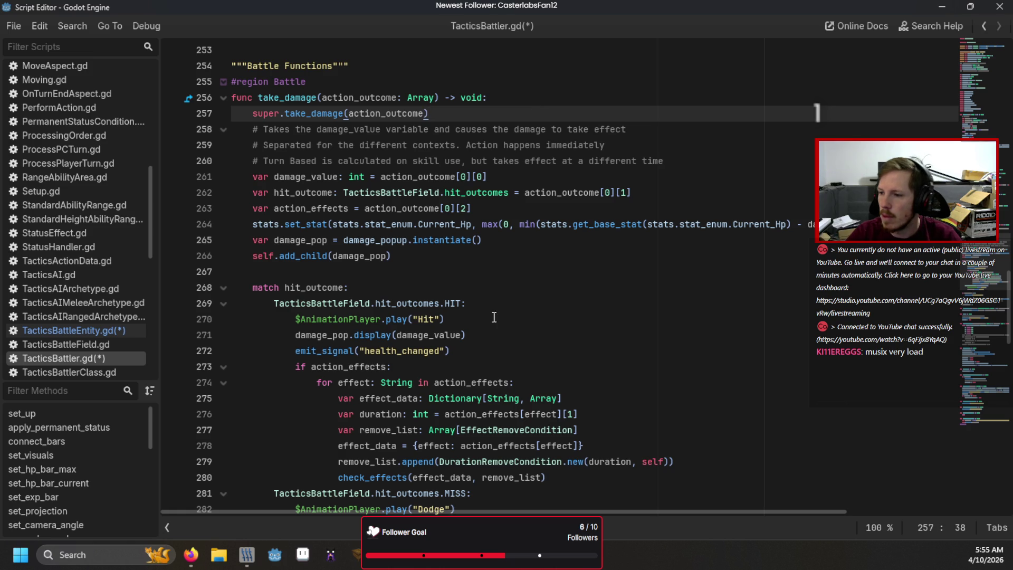
{"action": "mouse_move", "coordinate": [422, 256]}
{"action": "left_mouse_down"}
{"action": "mouse_move", "coordinate": [316, 224]}
{"action": "mouse_move", "coordinate": [226, 177]}
{"action": "mouse_move", "coordinate": [210, 181]}
{"action": "left_mouse_up"}
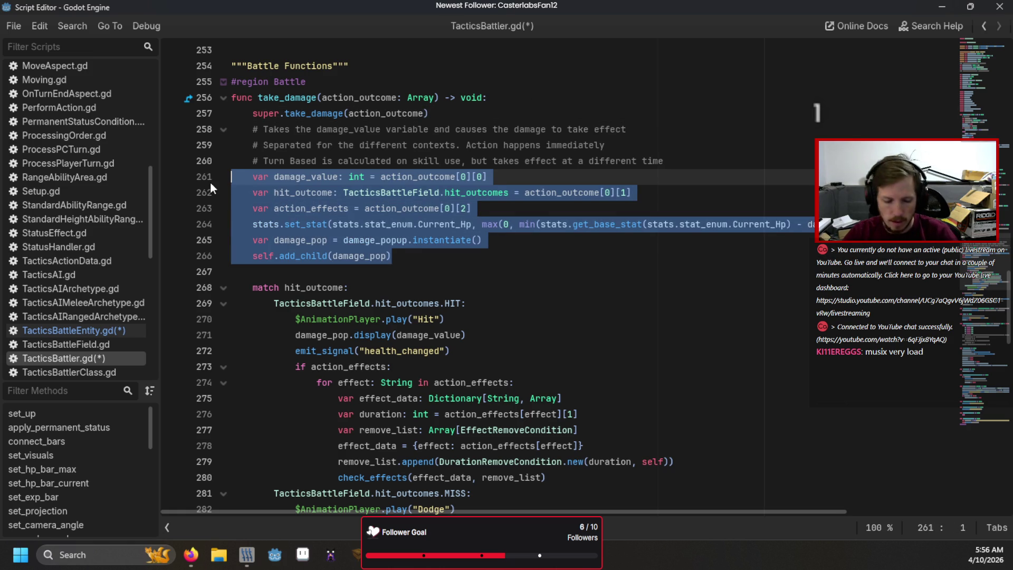
- Comment out the duplicated setup lines 261–266, save, and select the match hit_outcome block
{"action": "key", "text": "ctrl+k"}
{"action": "key", "text": "ctrl+s"}
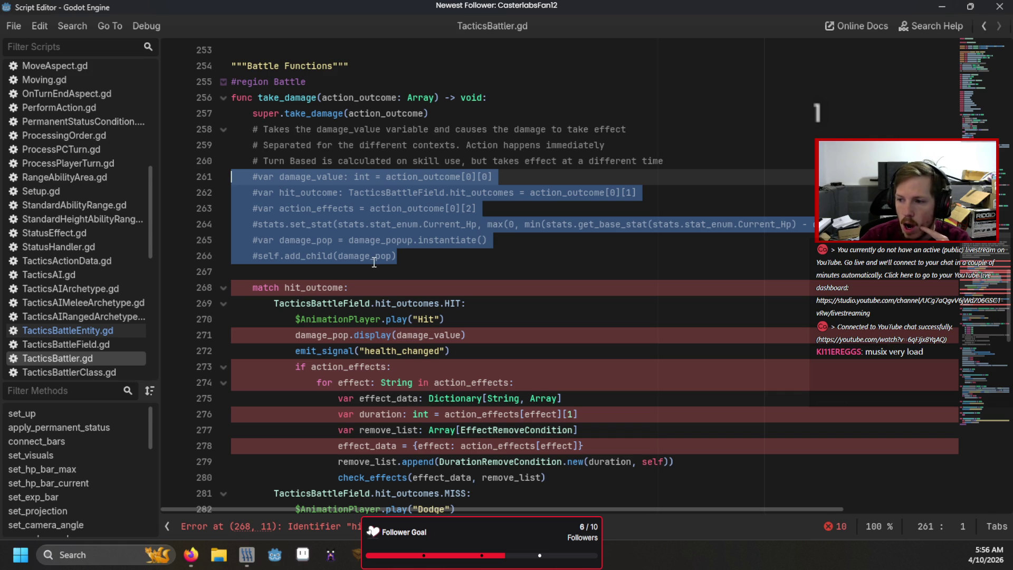
{"action": "scroll", "coordinate": [374, 262], "scroll_direction": "down", "scroll_amount": 2}
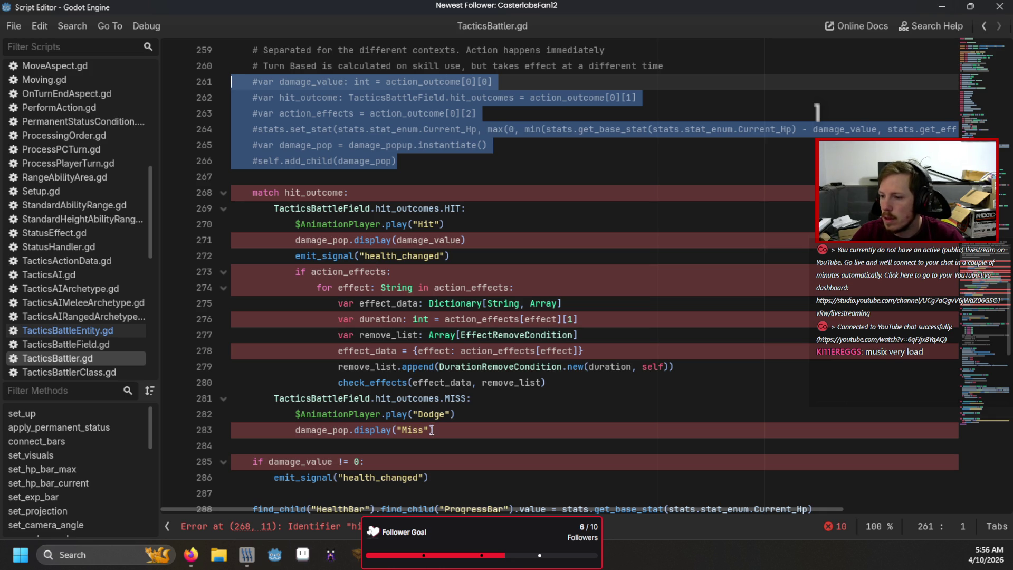
{"action": "mouse_move", "coordinate": [438, 431]}
{"action": "left_mouse_down"}
{"action": "mouse_move", "coordinate": [278, 264]}
{"action": "mouse_move", "coordinate": [232, 192]}
{"action": "left_mouse_up"}
{"action": "key", "text": "ctrl+c"}
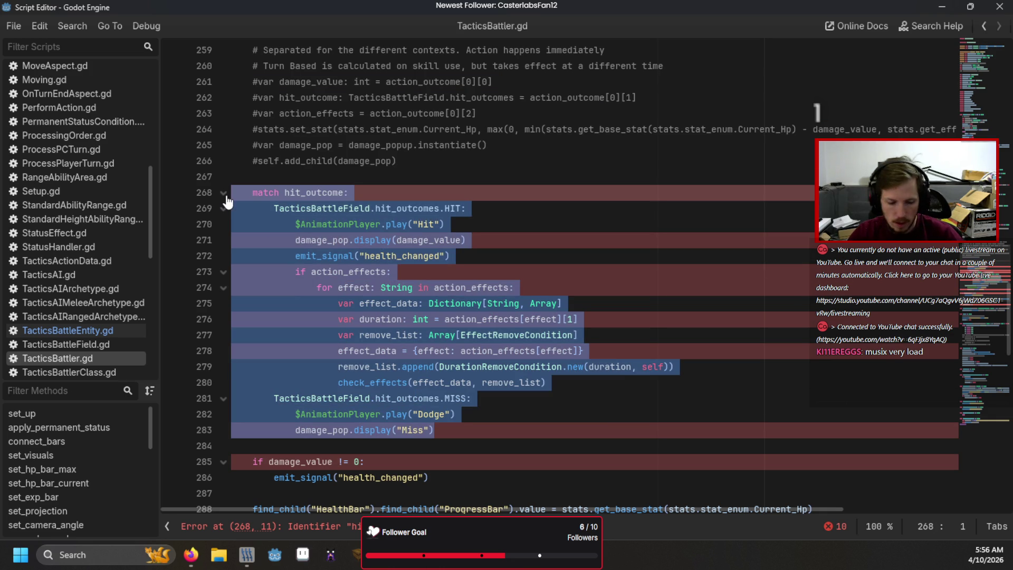
- Paste the match hit_outcome block into TacticsBattleEntity's take_damage and fix its indentation
{"action": "left_click", "coordinate": [57, 328]}
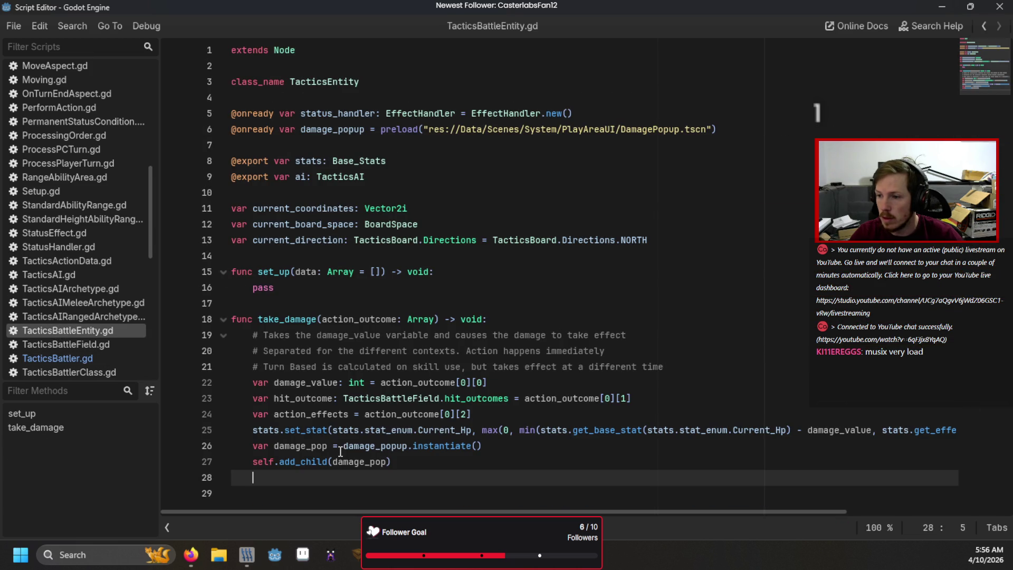
{"action": "key", "text": "Return"}
{"action": "key", "text": "ctrl+v"}
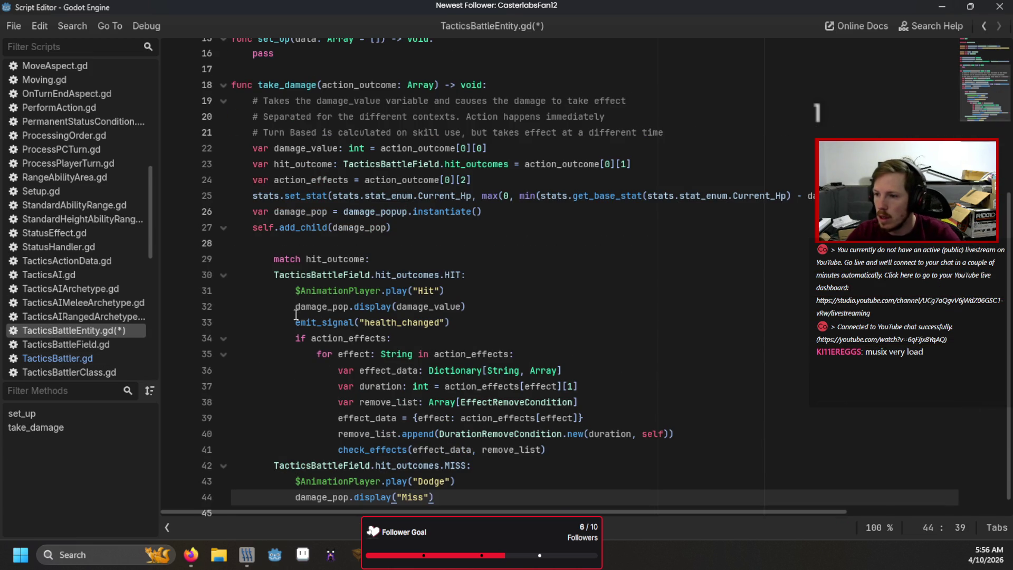
{"action": "left_click", "coordinate": [273, 257]}
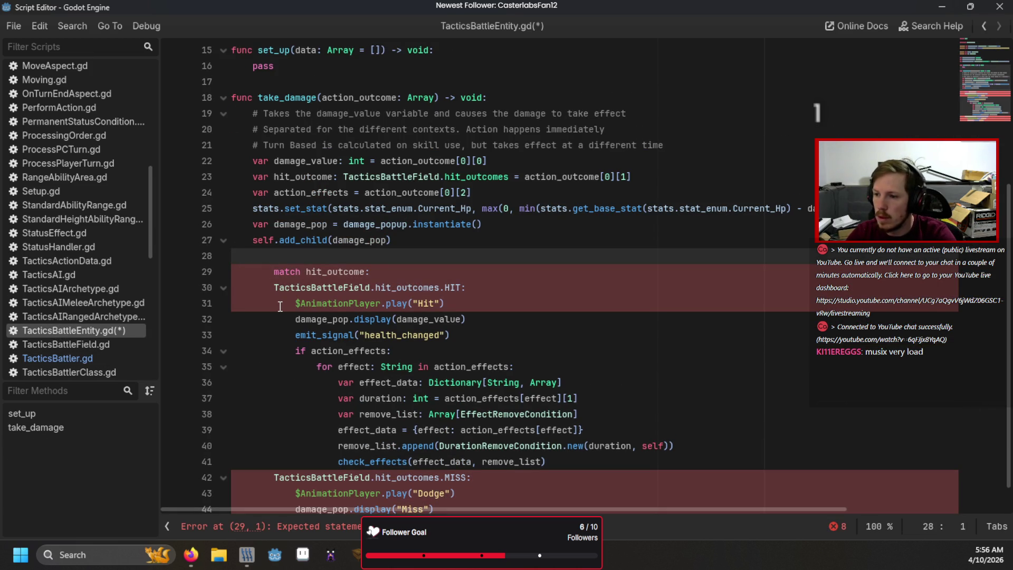
{"action": "key", "text": "Down"}
{"action": "key", "text": "shift+Tab"}
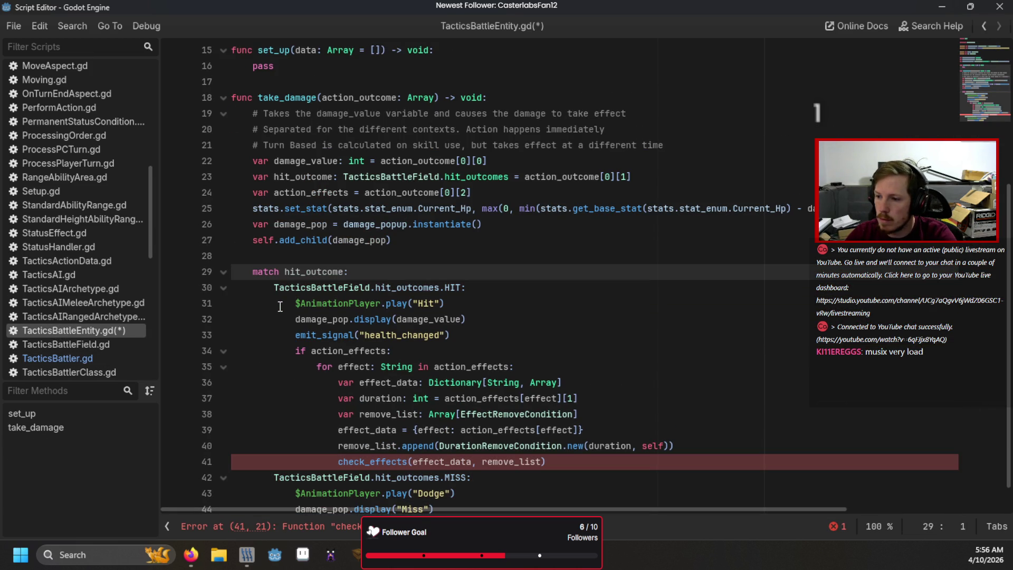
{"action": "scroll", "coordinate": [280, 306], "scroll_direction": "down", "scroll_amount": 1}
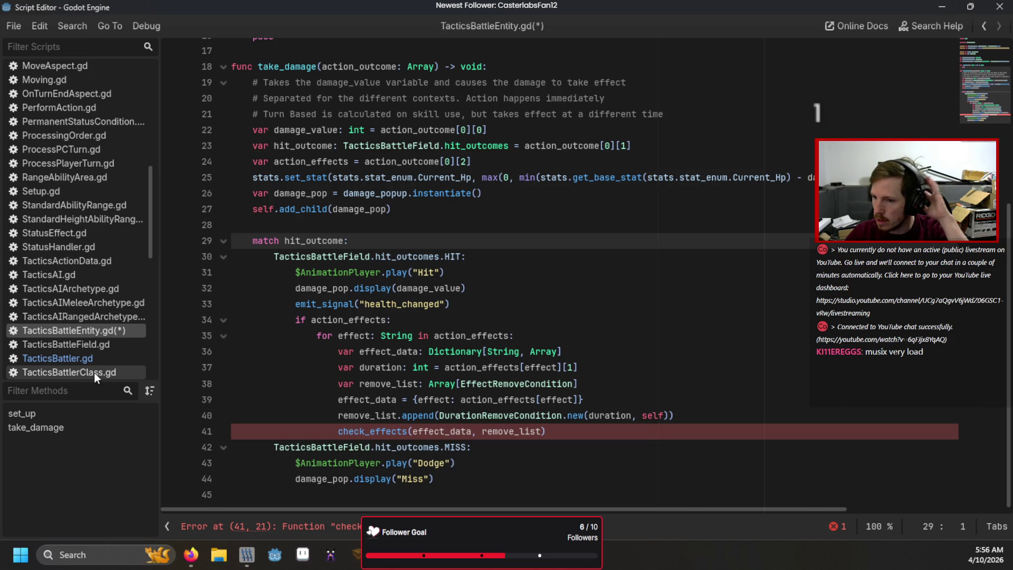
- Comment out the original match block (lines 268–283) in TacticsBattler.gd and copy lines 285–291
{"action": "left_click", "coordinate": [90, 360]}
{"action": "key", "text": "ctrl+k"}
{"action": "scroll", "coordinate": [413, 301], "scroll_direction": "up", "scroll_amount": 3}
{"action": "scroll", "coordinate": [389, 328], "scroll_direction": "up", "scroll_amount": 3}
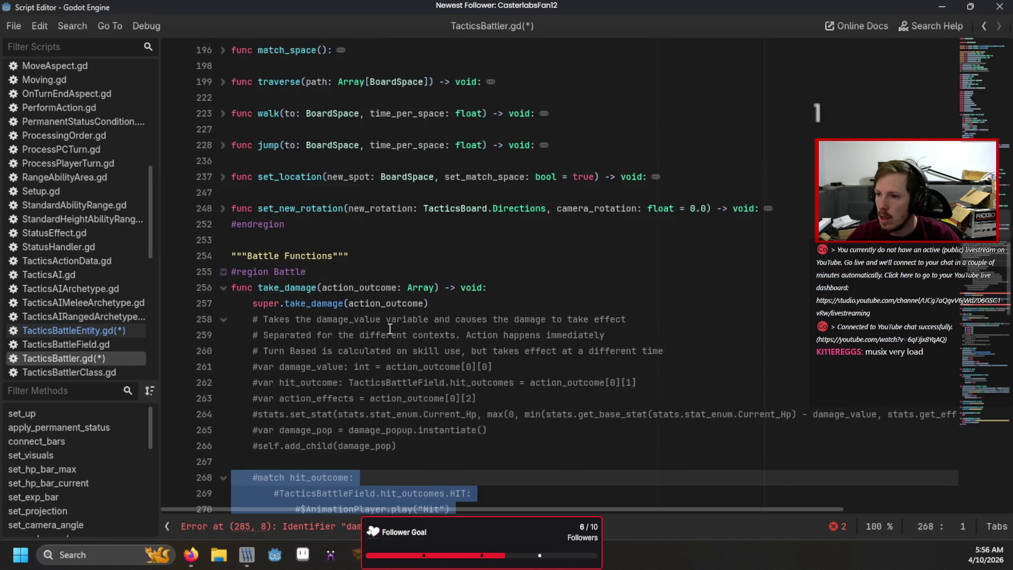
{"action": "scroll", "coordinate": [389, 328], "scroll_direction": "down", "scroll_amount": 12}
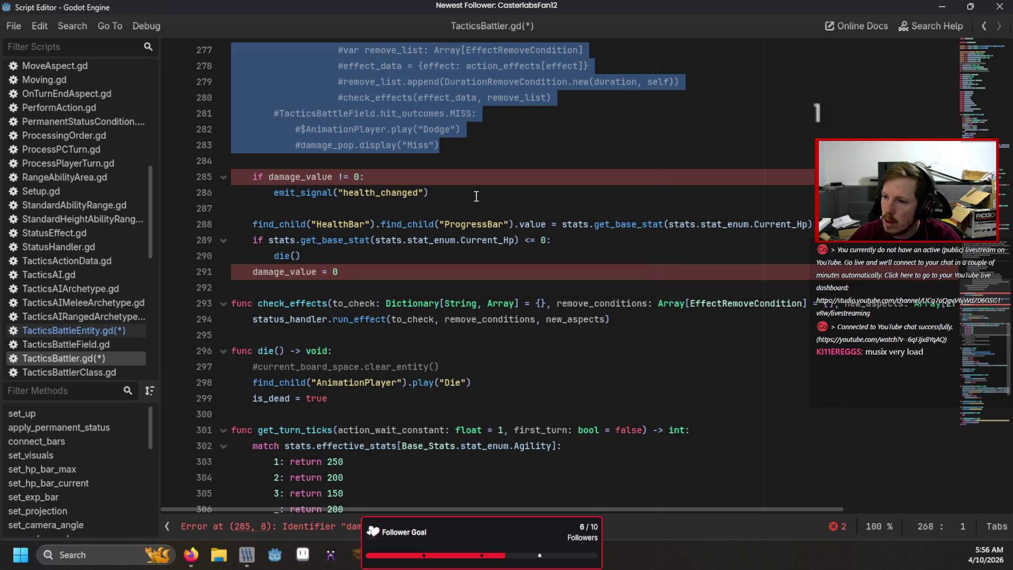
{"action": "mouse_move", "coordinate": [357, 274]}
{"action": "left_mouse_down"}
{"action": "mouse_move", "coordinate": [464, 224]}
{"action": "mouse_move", "coordinate": [250, 195]}
{"action": "mouse_move", "coordinate": [216, 178]}
{"action": "left_mouse_up"}
{"action": "key", "text": "ctrl+c"}
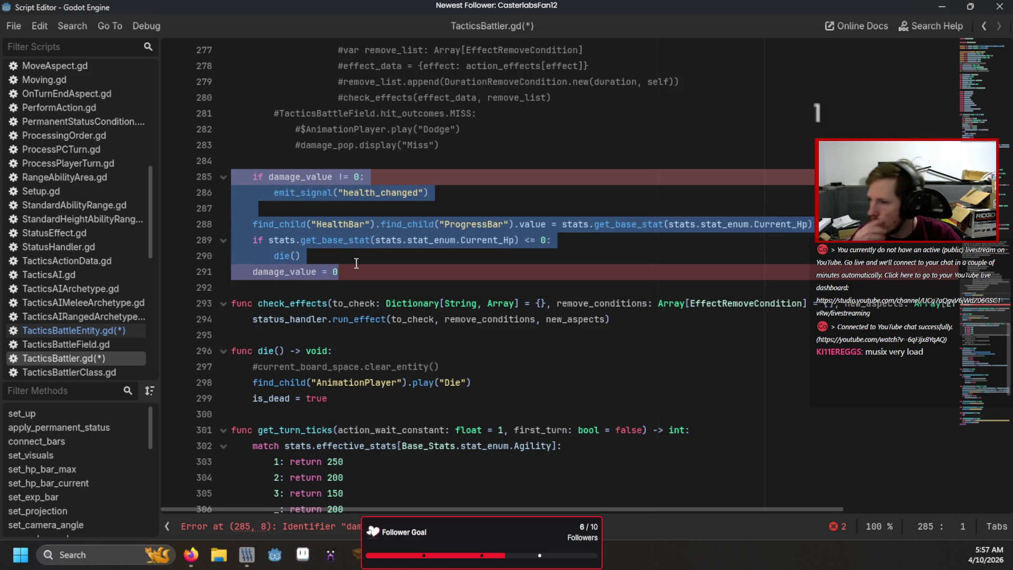
{"action": "mouse_move", "coordinate": [356, 262]}
{"action": "left_mouse_down"}
{"action": "mouse_move", "coordinate": [274, 194]}
{"action": "mouse_move", "coordinate": [228, 177]}
{"action": "left_mouse_up"}
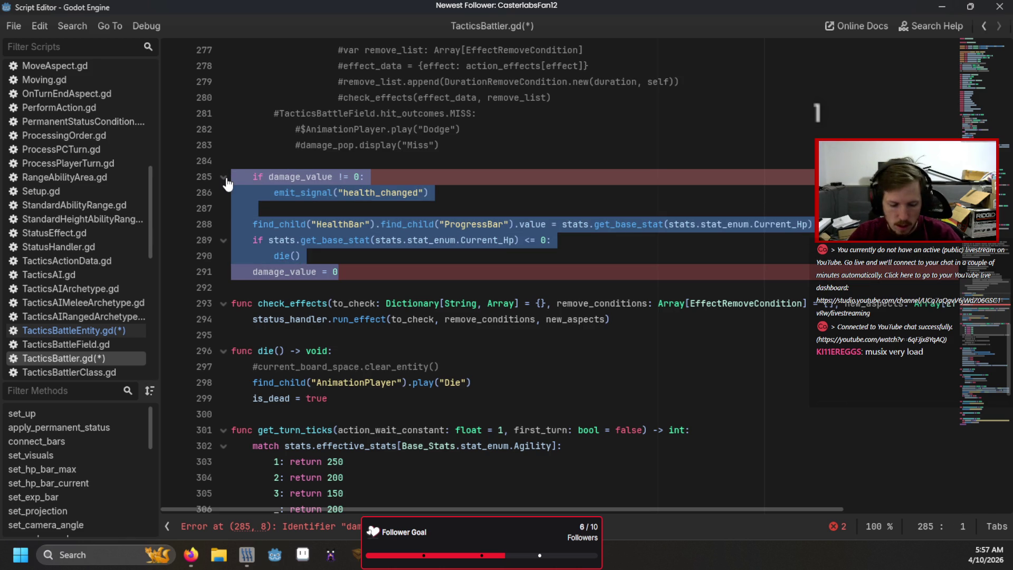
{"action": "left_click", "coordinate": [96, 326]}
{"action": "scroll", "coordinate": [272, 308], "scroll_direction": "down", "scroll_amount": 1}
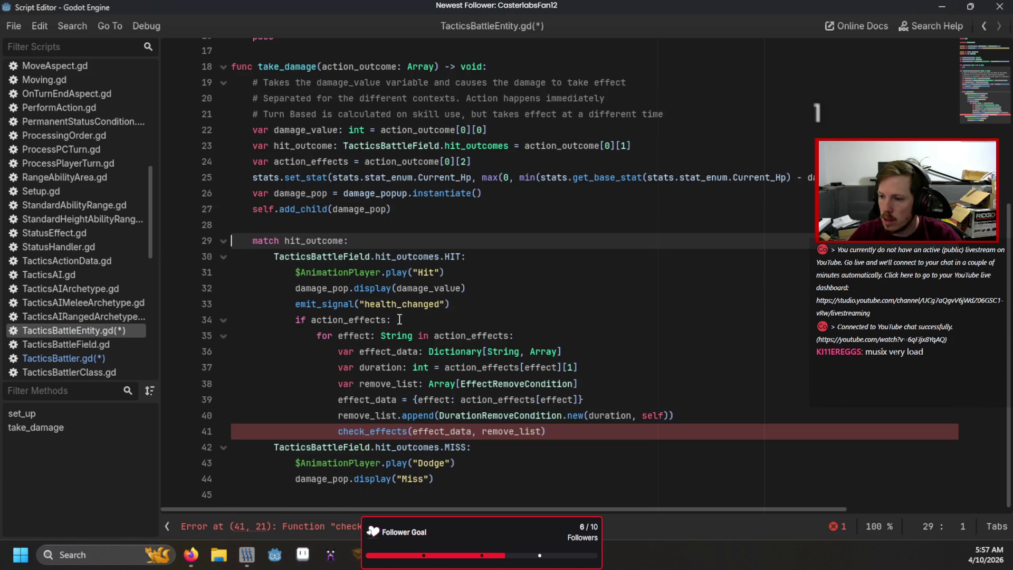
- Paste the damage_value check, health bar update and death check after the match block, unindenting the if
{"action": "left_click", "coordinate": [450, 489]}
{"action": "key", "text": "Tab"}
{"action": "key", "text": "ctrl+v"}
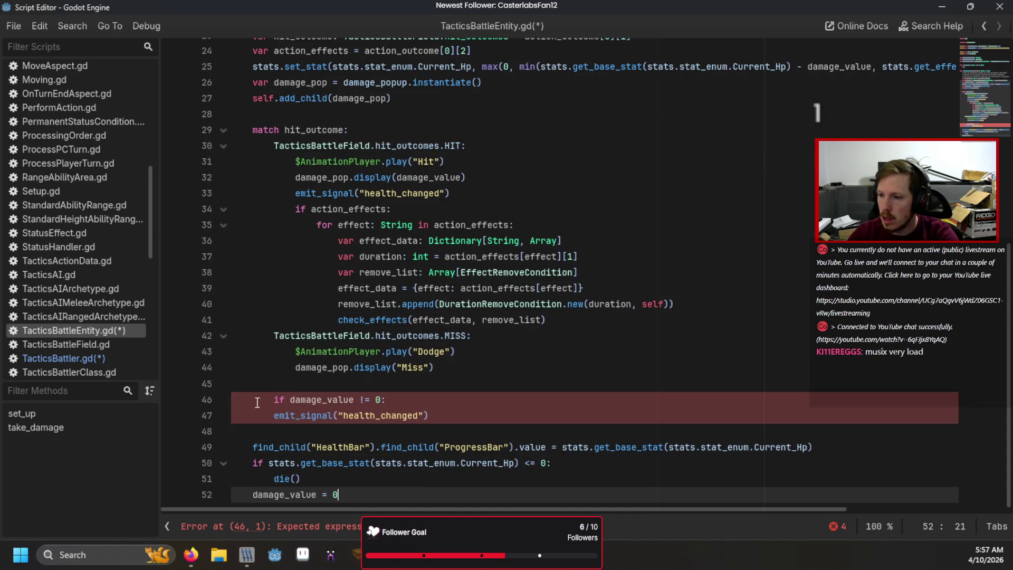
{"action": "left_click", "coordinate": [277, 413]}
{"action": "left_click", "coordinate": [275, 399]}
{"action": "key", "text": "BackSpace"}
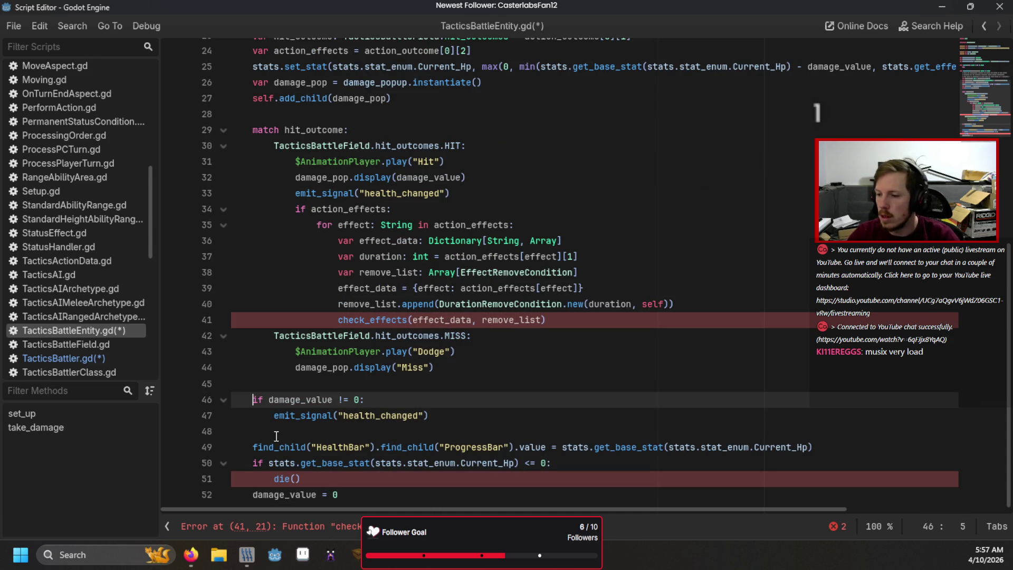
- Add a new function func check_effects() -> void: at the end of TacticsBattleEntity.gd
{"action": "left_click", "coordinate": [350, 502]}
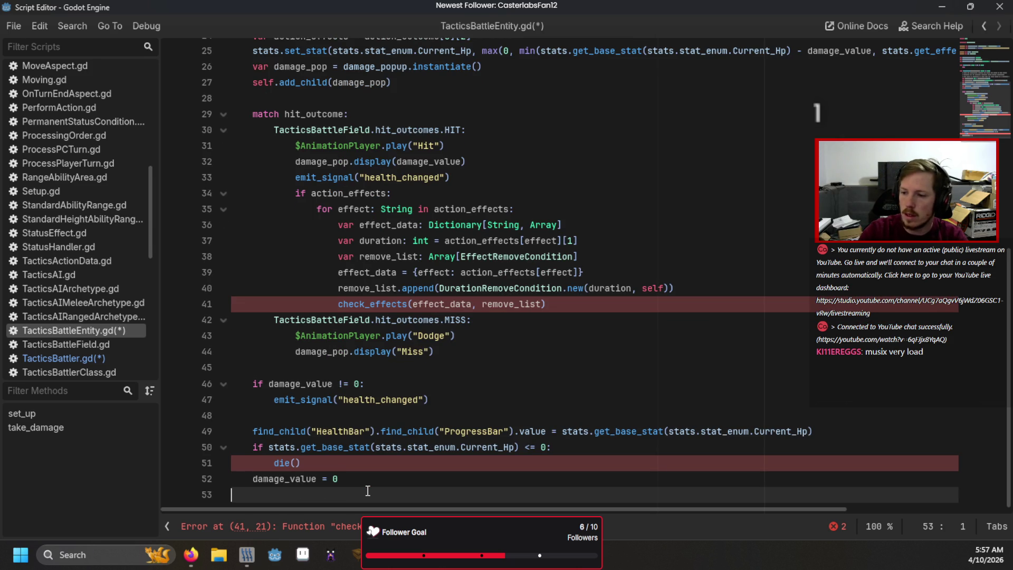
{"action": "key", "text": "Return"}
{"action": "type", "text": "func check_effects() -> void:"}
{"action": "key", "text": "Return"}
- Give the stub a pass body, then copy TacticsBattler's full check_effects signature line
{"action": "type", "text": "pass"}
{"action": "left_click", "coordinate": [103, 360]}
{"action": "scroll", "coordinate": [401, 359], "scroll_direction": "down", "scroll_amount": 6}
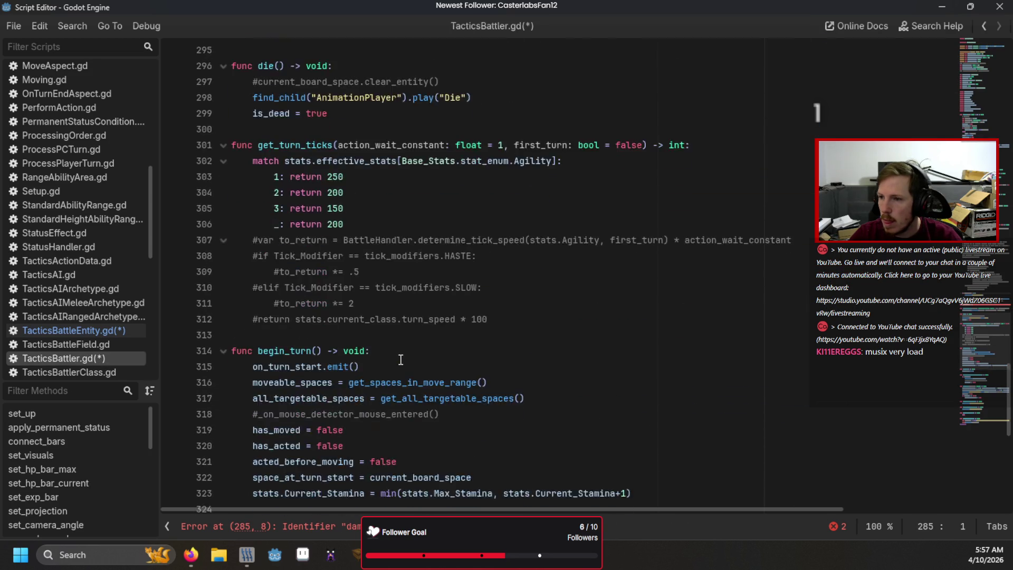
{"action": "scroll", "coordinate": [400, 359], "scroll_direction": "up", "scroll_amount": 3}
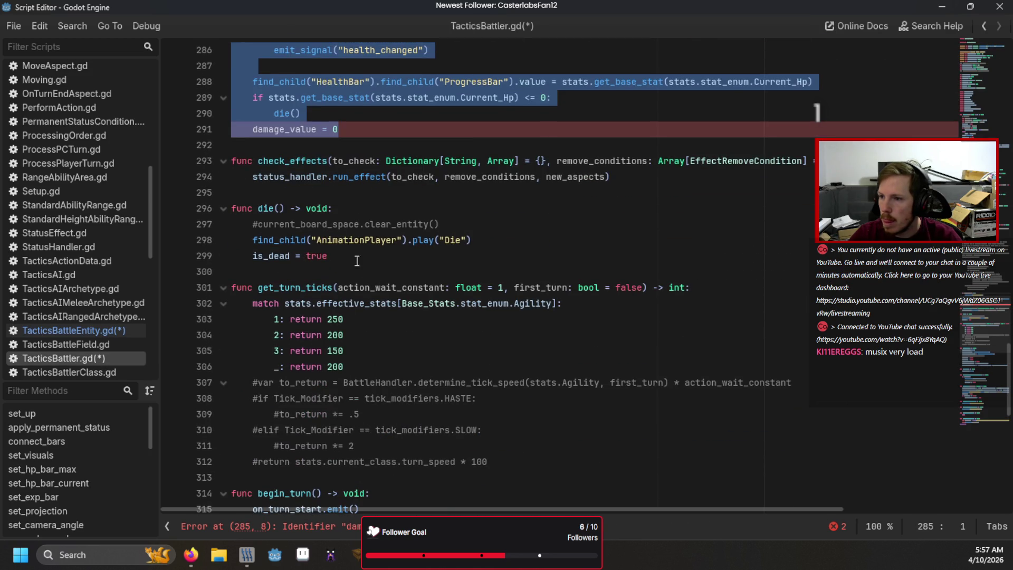
{"action": "left_click", "coordinate": [227, 160]}
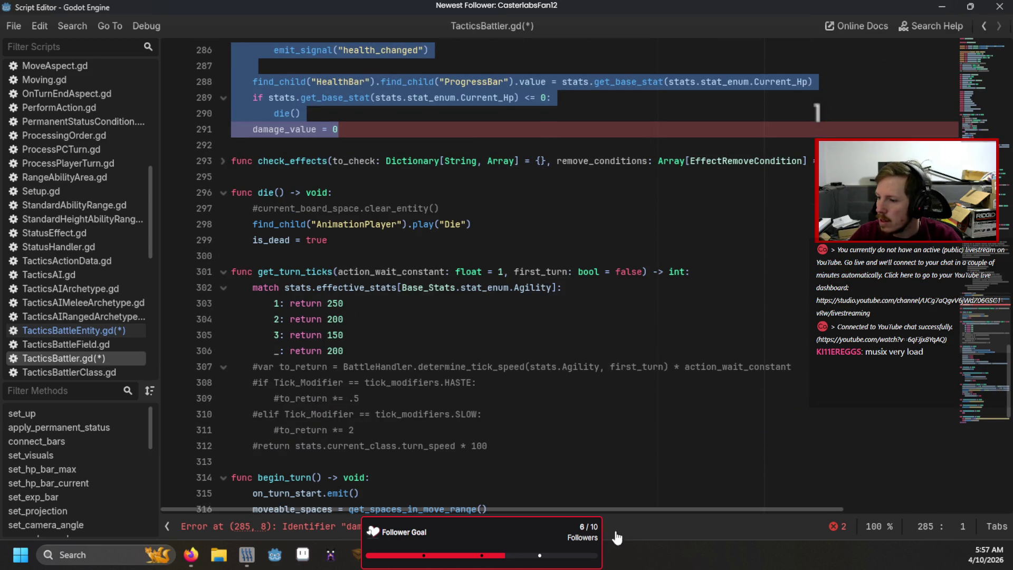
{"action": "left_click_drag", "start_coordinate": [628, 510], "coordinate": [869, 473]}
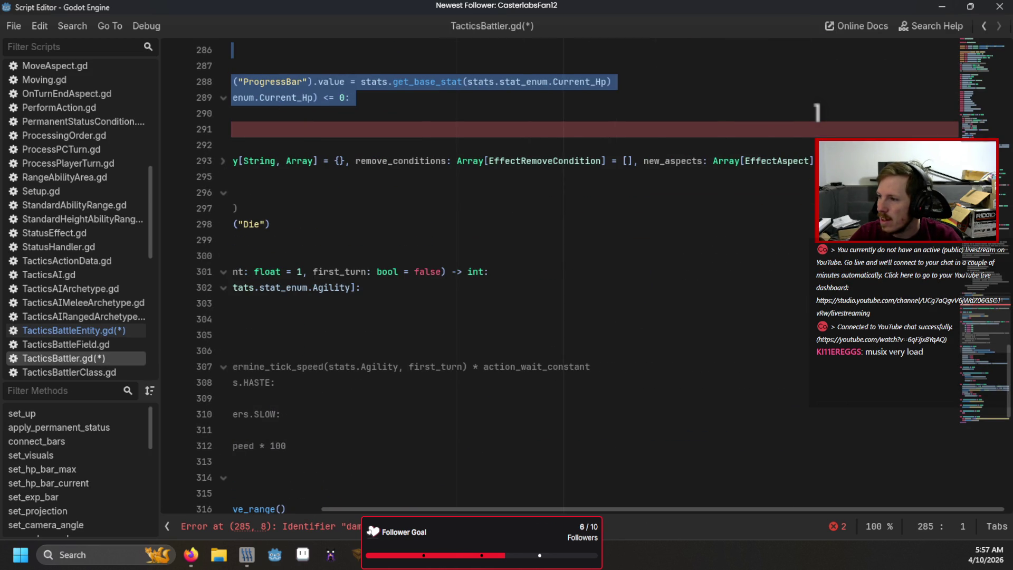
{"action": "key", "text": "Down"}
{"action": "key", "text": "Down"}
{"action": "key", "text": "Down"}
{"action": "key", "text": "End"}
{"action": "left_click_drag", "start_coordinate": [343, 168], "coordinate": [168, 174]}
- Replace the stub's signature with the copied one taking to_check, remove_conditions and new_aspects
{"action": "left_click", "coordinate": [73, 330]}
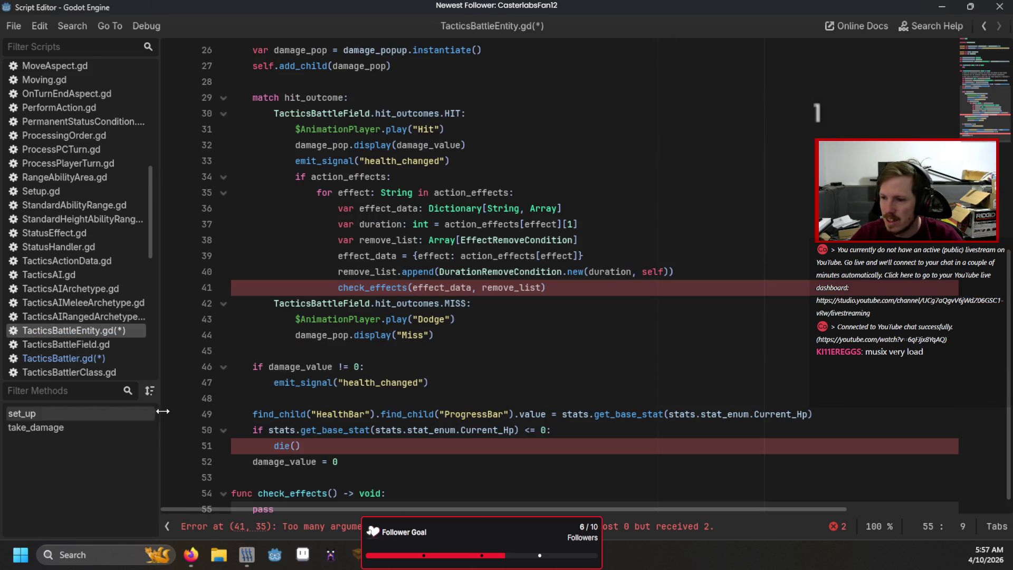
{"action": "scroll", "coordinate": [300, 463], "scroll_direction": "down", "scroll_amount": 1}
{"action": "double_click", "coordinate": [300, 478]}
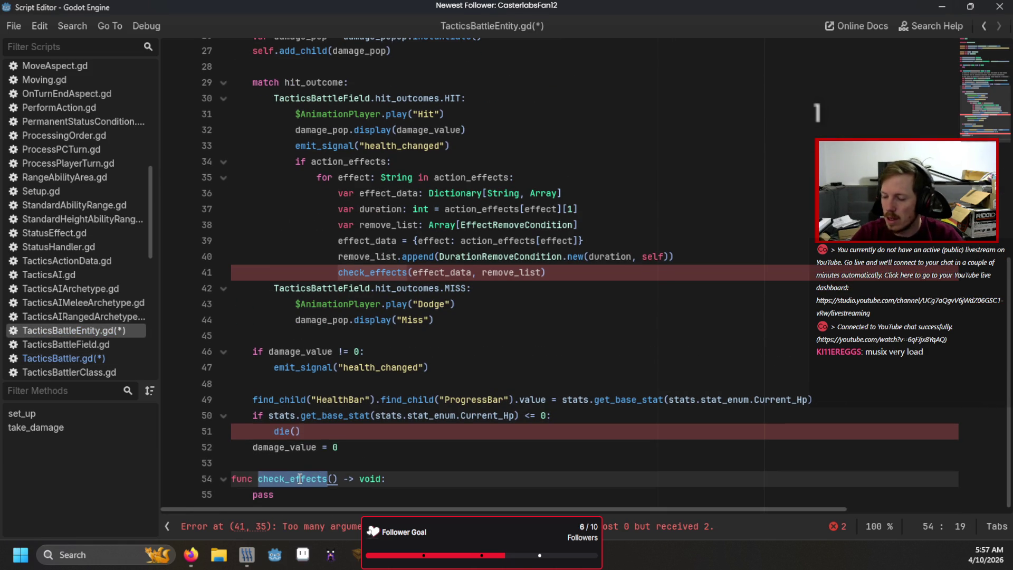
{"action": "key", "text": "Delete"}
{"action": "key", "text": "Delete"}
{"action": "key", "text": "Delete"}
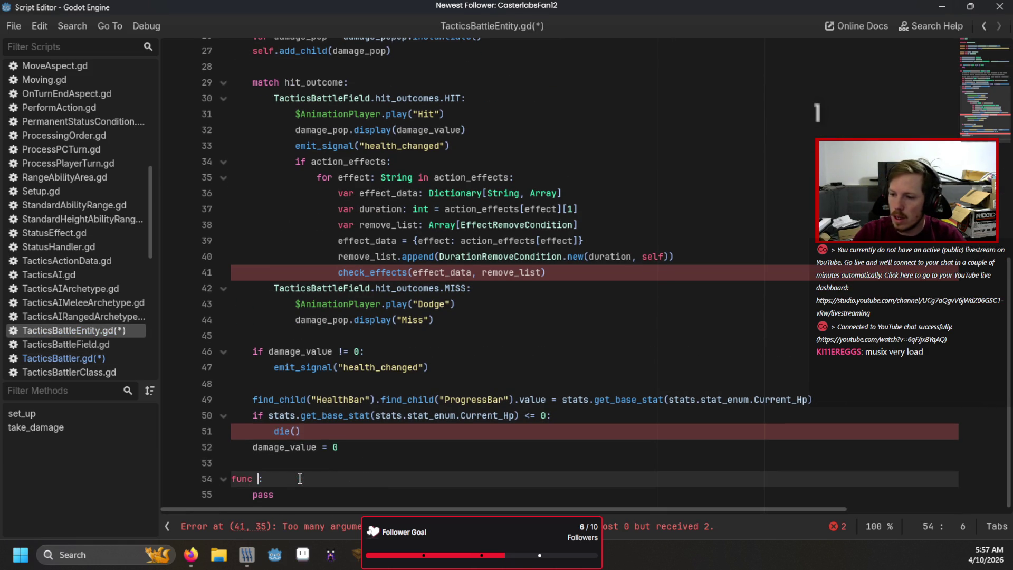
{"action": "key", "text": "BackSpace"}
{"action": "key", "text": "BackSpace"}
{"action": "key", "text": "BackSpace"}
{"action": "key", "text": "ctrl+v"}
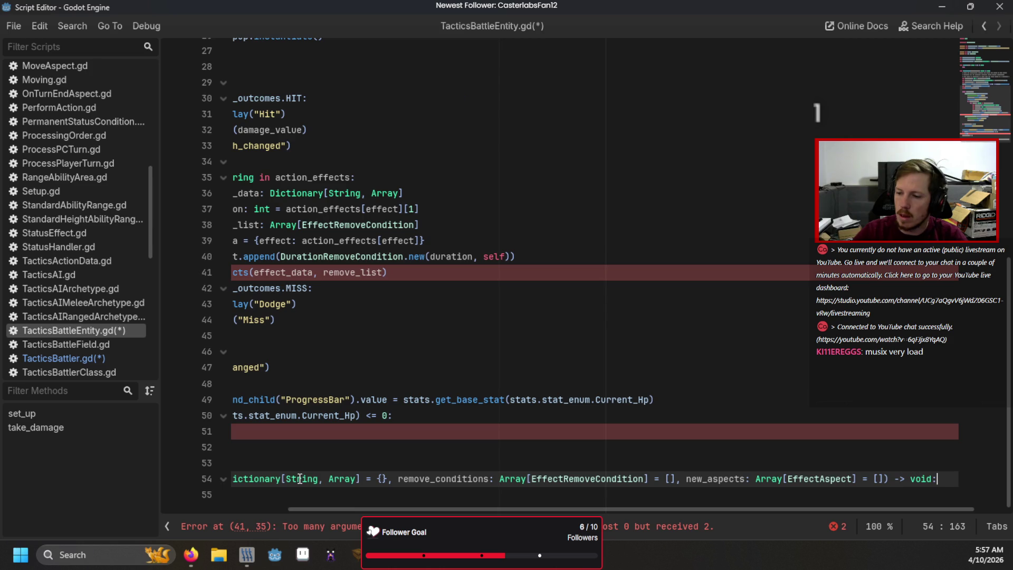
{"action": "left_click_drag", "start_coordinate": [374, 506], "coordinate": [141, 509]}
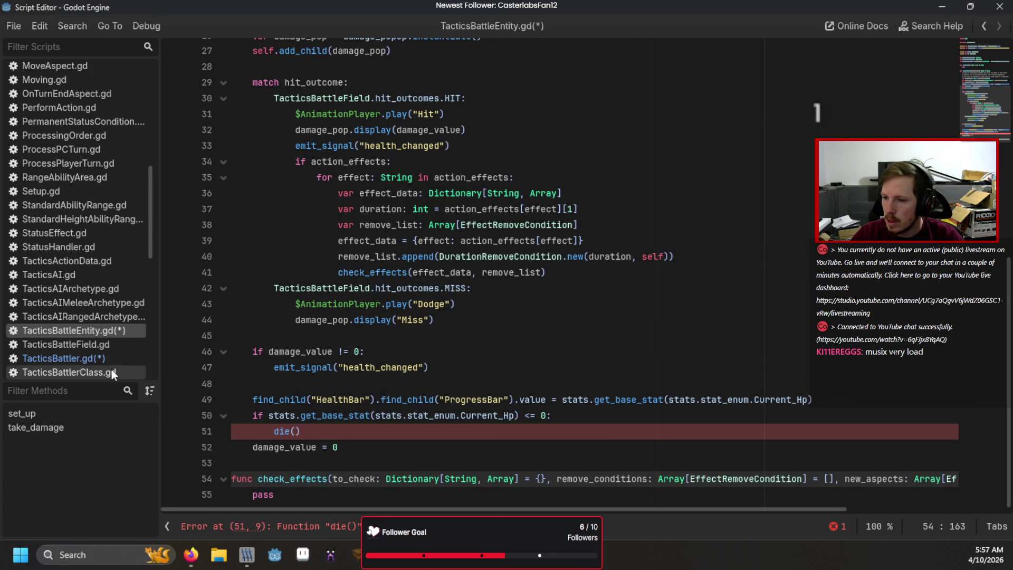
{"action": "left_click", "coordinate": [98, 359]}
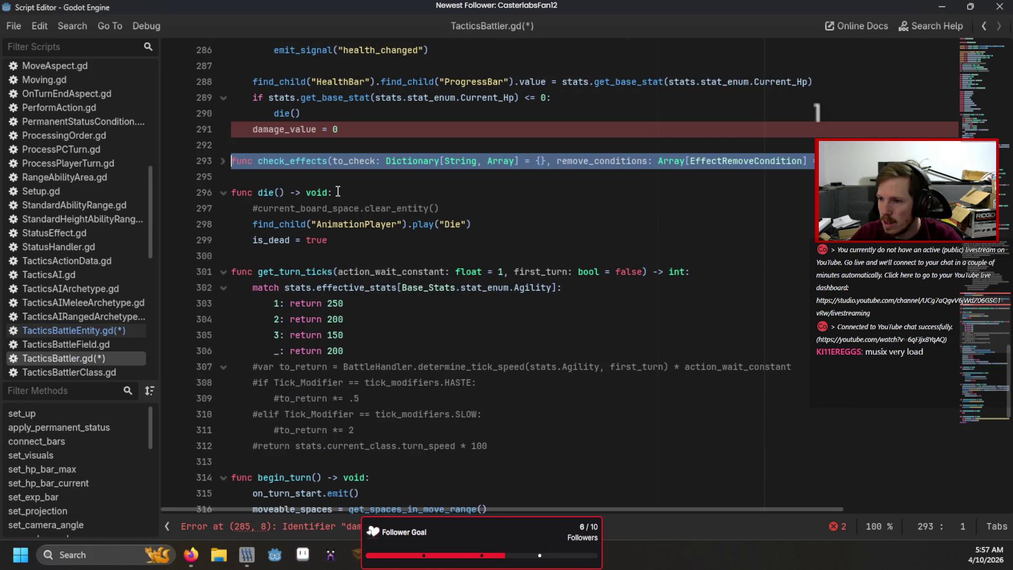
- Copy TacticsBattler's die function into TacticsBattleEntity.gd below the check_effects stub
{"action": "left_click", "coordinate": [342, 242]}
{"action": "left_click_drag", "start_coordinate": [327, 240], "coordinate": [223, 200]}
{"action": "key", "text": "ctrl+c"}
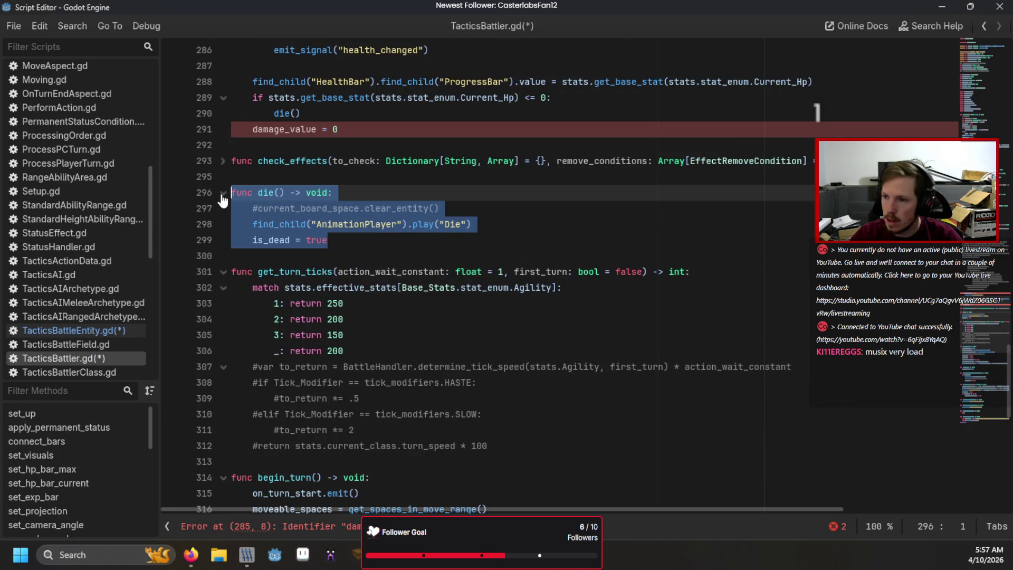
{"action": "left_click", "coordinate": [97, 332]}
{"action": "scroll", "coordinate": [276, 462], "scroll_direction": "down", "scroll_amount": 2}
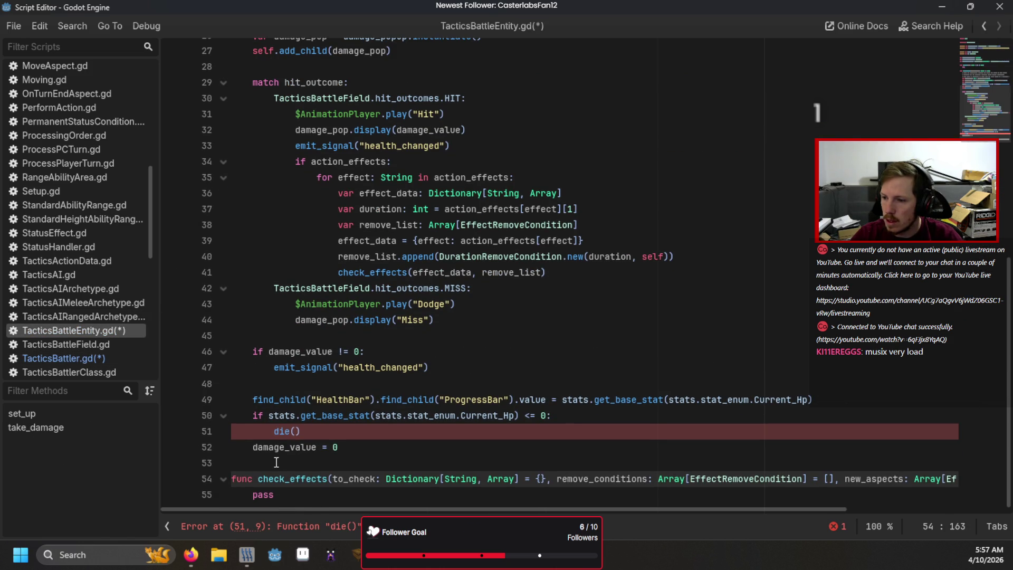
{"action": "left_click", "coordinate": [294, 496]}
{"action": "key", "text": "Down"}
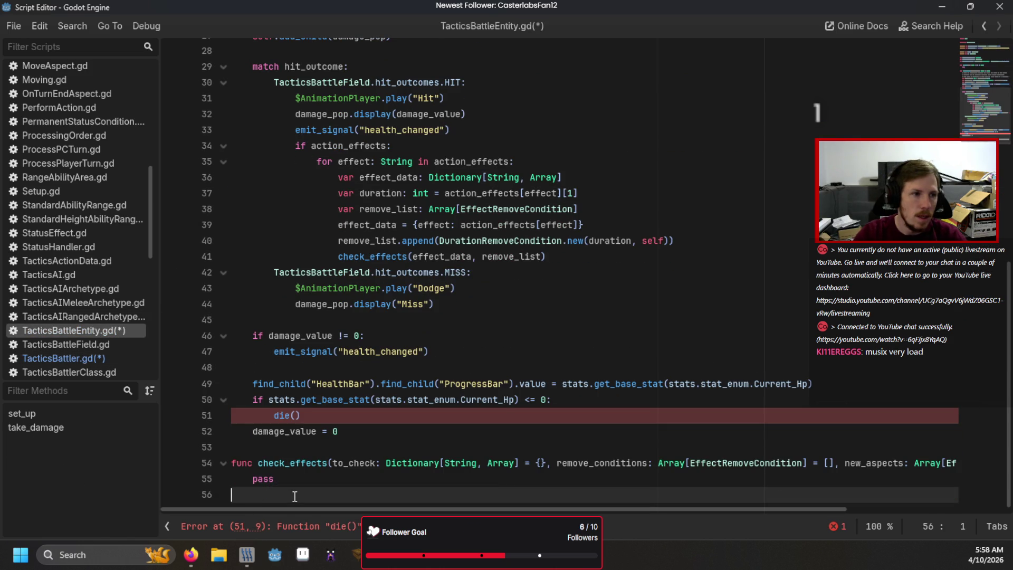
{"action": "key", "text": "Return"}
{"action": "key", "text": "ctrl+v"}
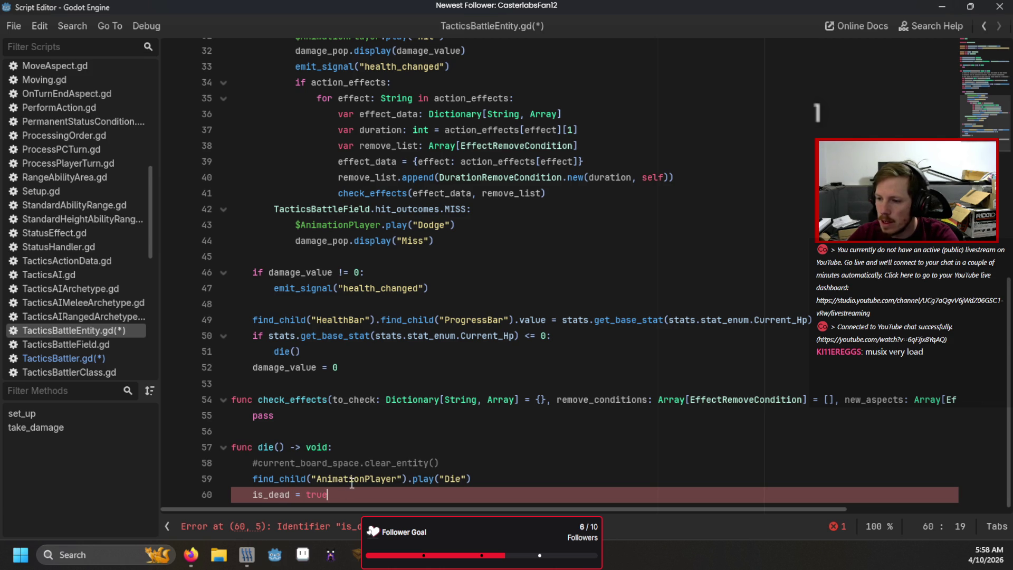
- Declare var is_dead: bool = false below the exported variables and save
{"action": "scroll", "coordinate": [372, 395], "scroll_direction": "up", "scroll_amount": 10}
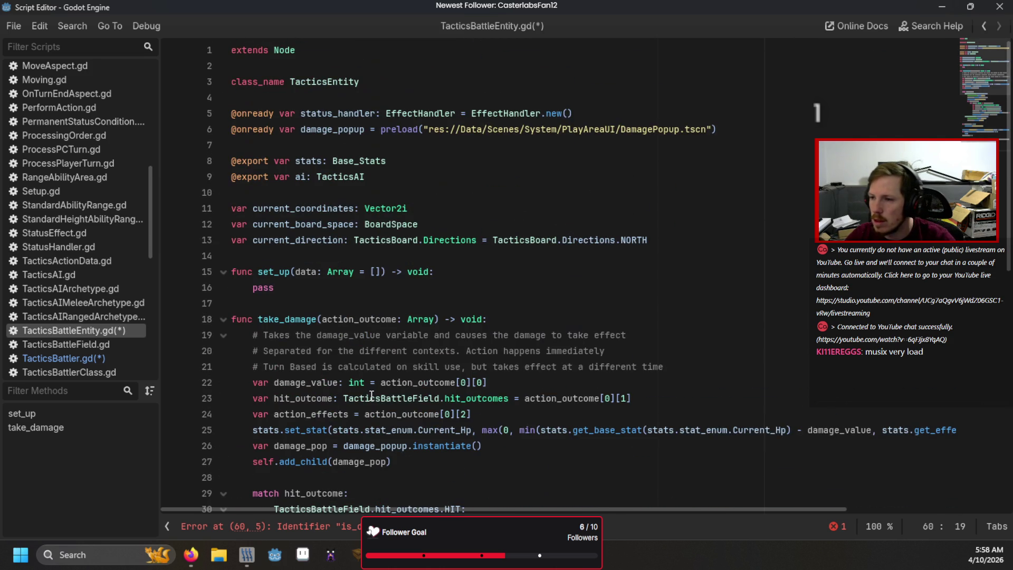
{"action": "left_click", "coordinate": [319, 194]}
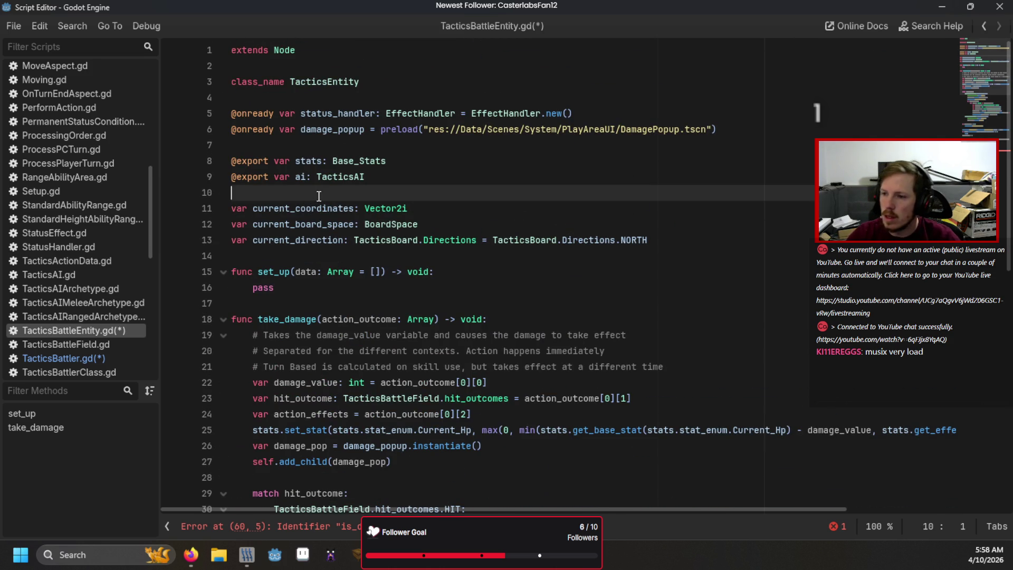
{"action": "key", "text": "Return"}
{"action": "key", "text": "Return"}
{"action": "key", "text": "Up"}
{"action": "type", "text": "var is_dead: bool = false"}
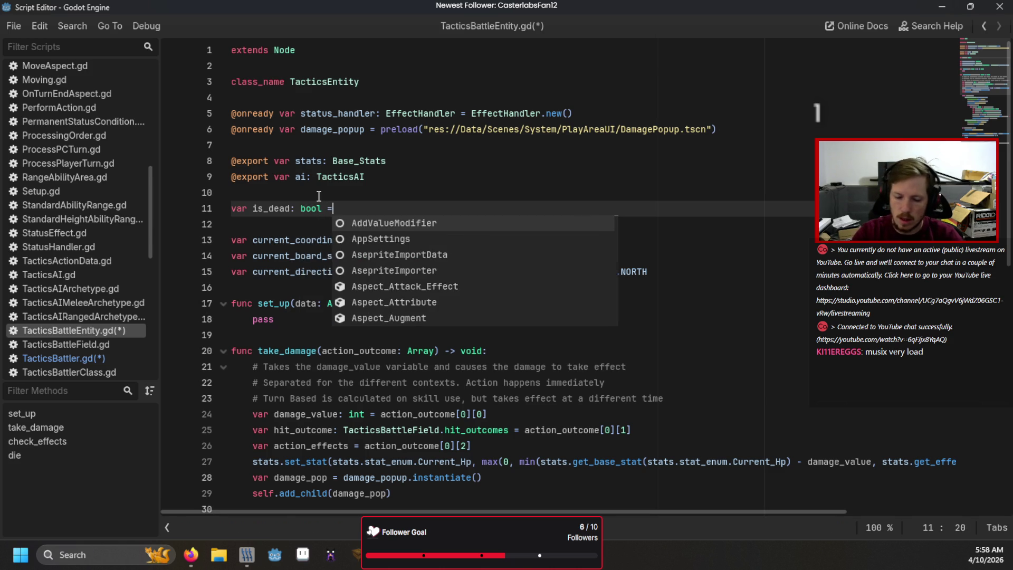
{"action": "left_click", "coordinate": [318, 196]}
{"action": "key", "text": "ctrl+s"}
{"action": "scroll", "coordinate": [319, 195], "scroll_direction": "down", "scroll_amount": 10}
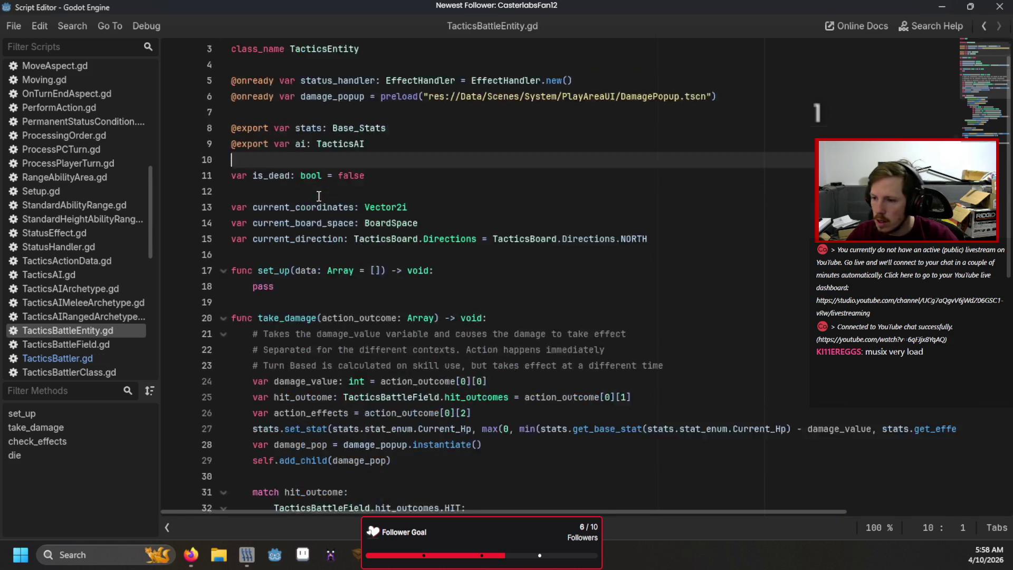
- Comment out the death check, damage reset and health_changed signal lines in TacticsBattler's take_damage
{"action": "left_click", "coordinate": [92, 358]}
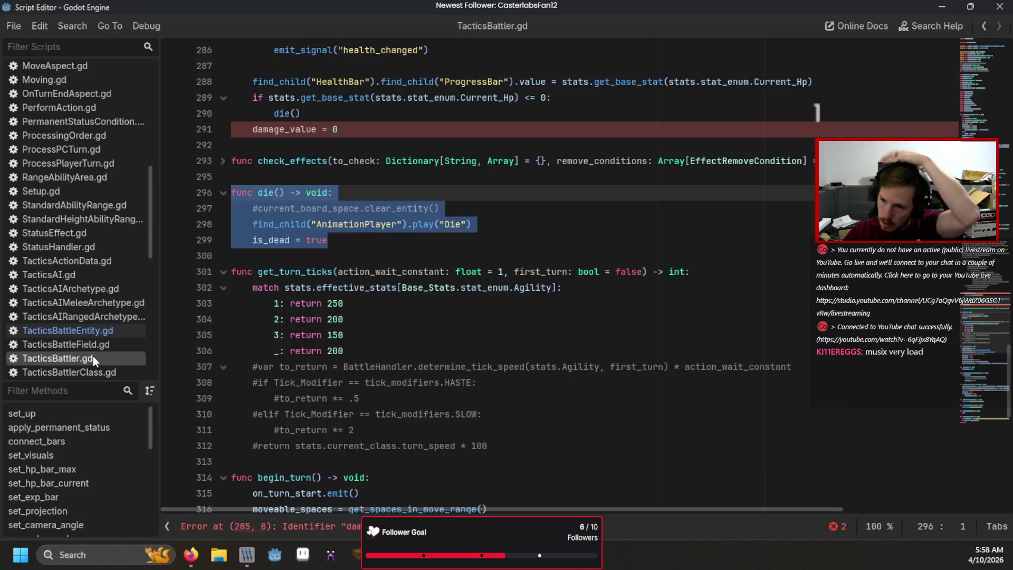
{"action": "left_click", "coordinate": [315, 291]}
{"action": "scroll", "coordinate": [347, 205], "scroll_direction": "up", "scroll_amount": 1}
{"action": "scroll", "coordinate": [347, 204], "scroll_direction": "up", "scroll_amount": 5}
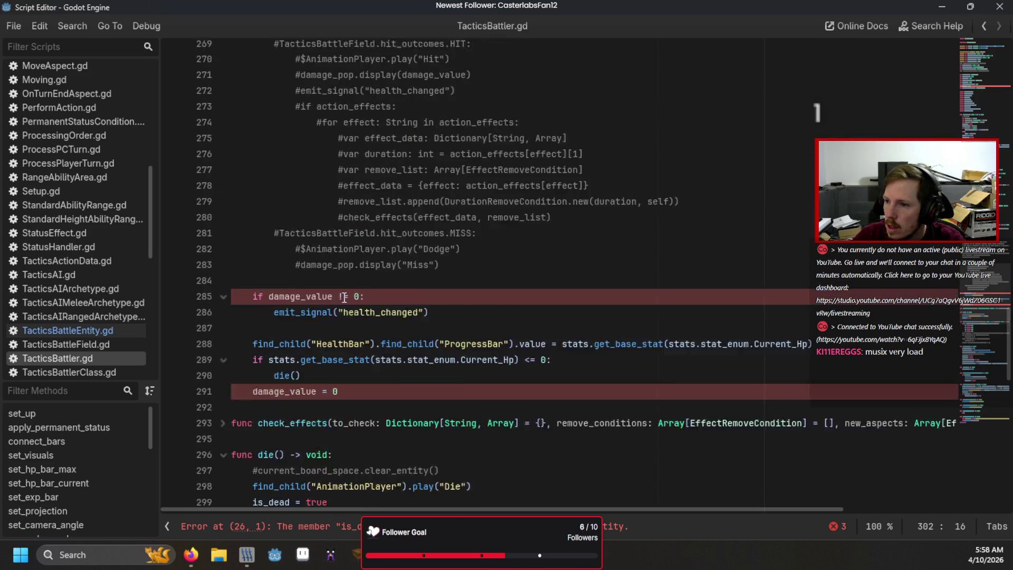
{"action": "left_click_drag", "start_coordinate": [366, 412], "coordinate": [231, 386]}
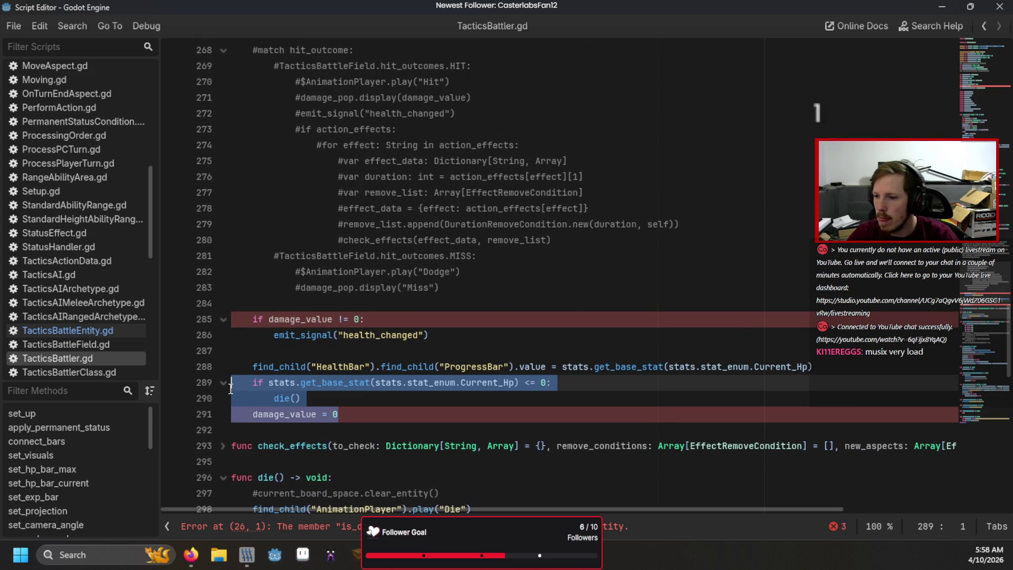
{"action": "key", "text": "ctrl+k"}
{"action": "left_click_drag", "start_coordinate": [434, 335], "coordinate": [204, 318]}
{"action": "key", "text": "ctrl+k"}
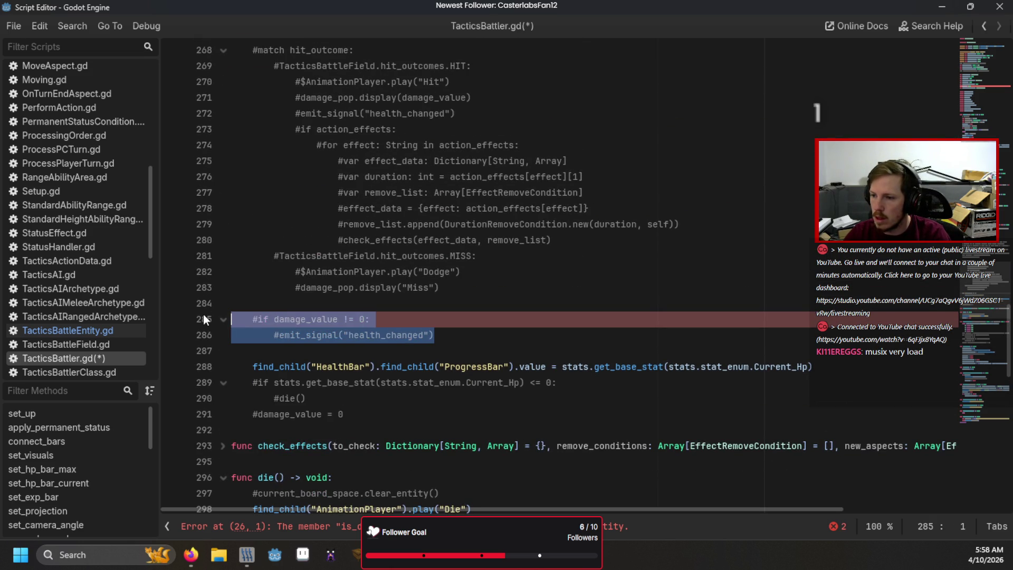
- Delete all commented-out code and the extra blank line, leaving the super call and health bar update
{"action": "mouse_move", "coordinate": [421, 367]}
{"action": "scroll", "coordinate": [421, 367], "scroll_direction": "up", "scroll_amount": 2}
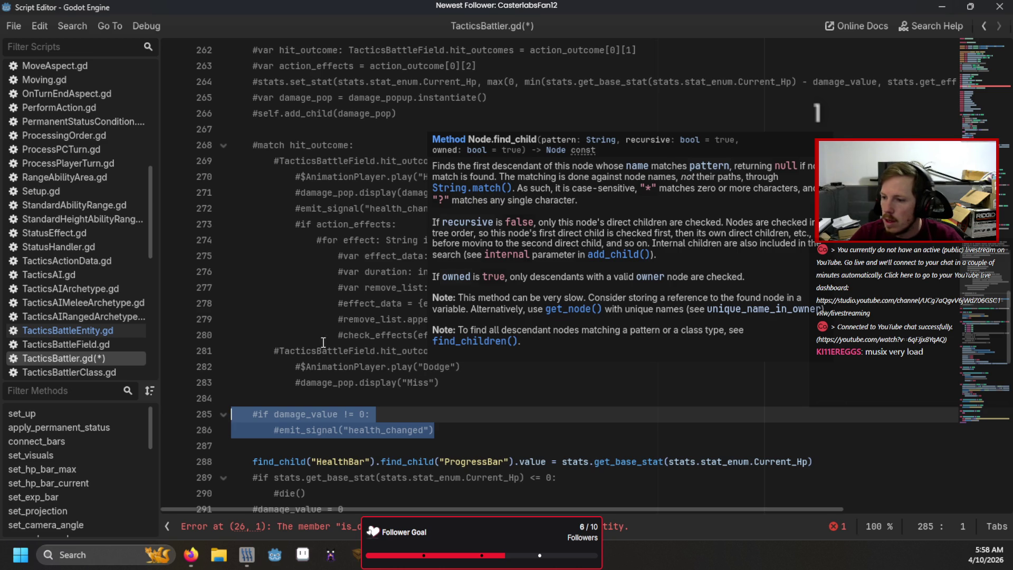
{"action": "scroll", "coordinate": [289, 304], "scroll_direction": "up", "scroll_amount": 5}
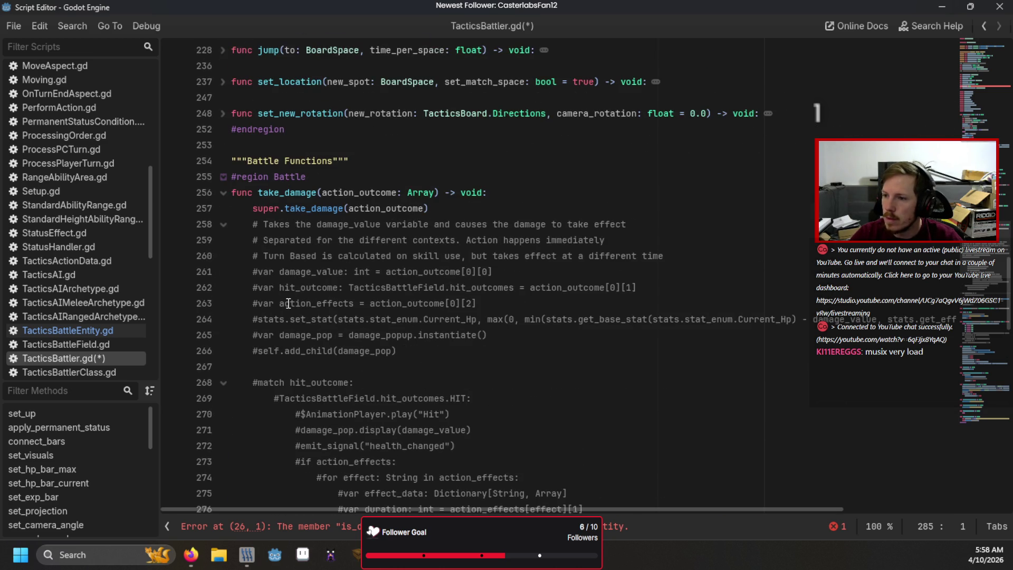
{"action": "scroll", "coordinate": [289, 303], "scroll_direction": "down", "scroll_amount": 5}
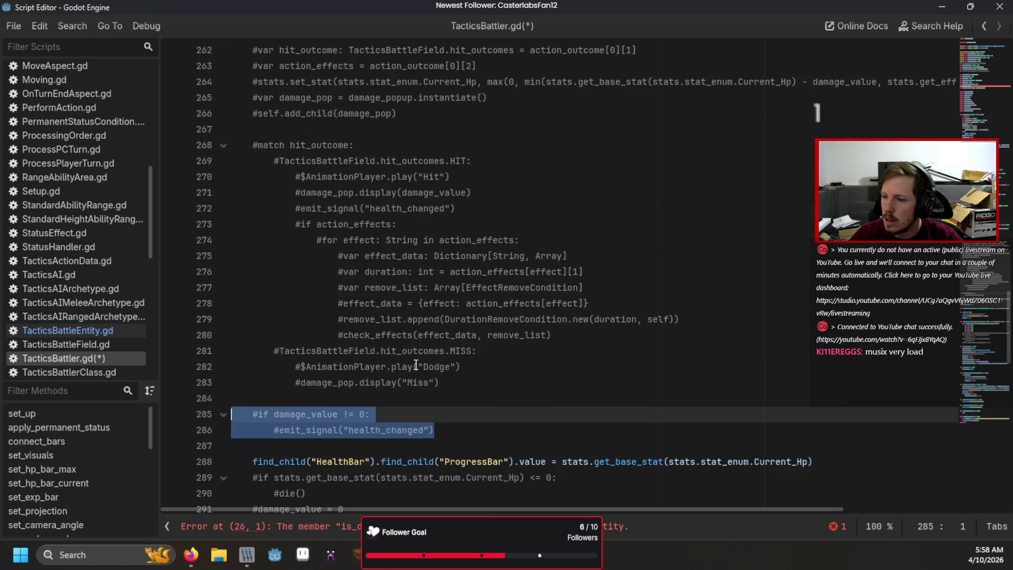
{"action": "mouse_move", "coordinate": [429, 446]}
{"action": "left_mouse_down"}
{"action": "mouse_move", "coordinate": [338, 334]}
{"action": "mouse_move", "coordinate": [243, 109]}
{"action": "mouse_move", "coordinate": [242, 82]}
{"action": "left_mouse_up"}
{"action": "key", "text": "BackSpace"}
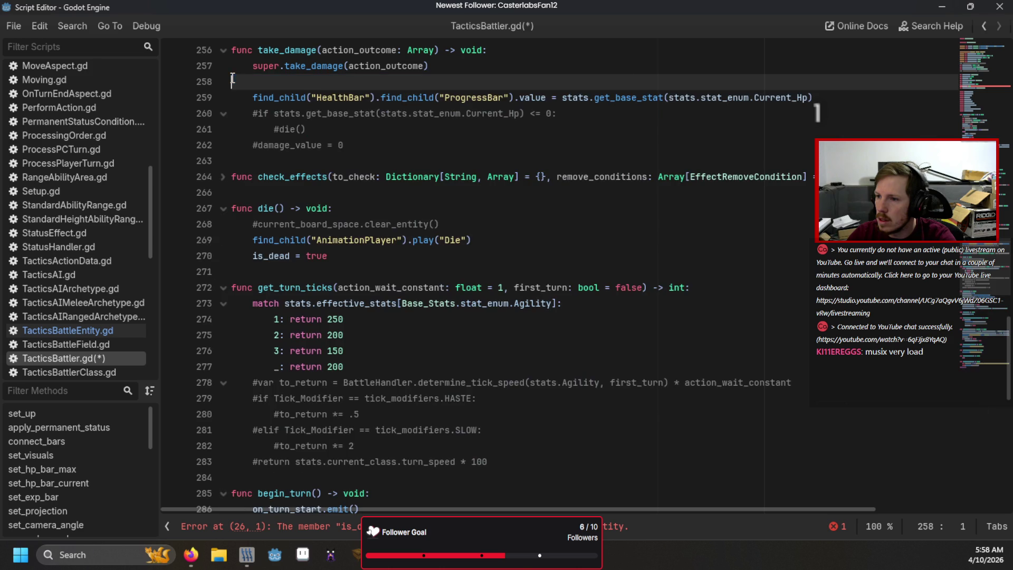
{"action": "left_click", "coordinate": [346, 145]}
{"action": "left_click_drag", "start_coordinate": [346, 146], "coordinate": [232, 113]}
{"action": "key", "text": "BackSpace"}
{"action": "left_click", "coordinate": [245, 81]}
{"action": "key", "text": "BackSpace"}
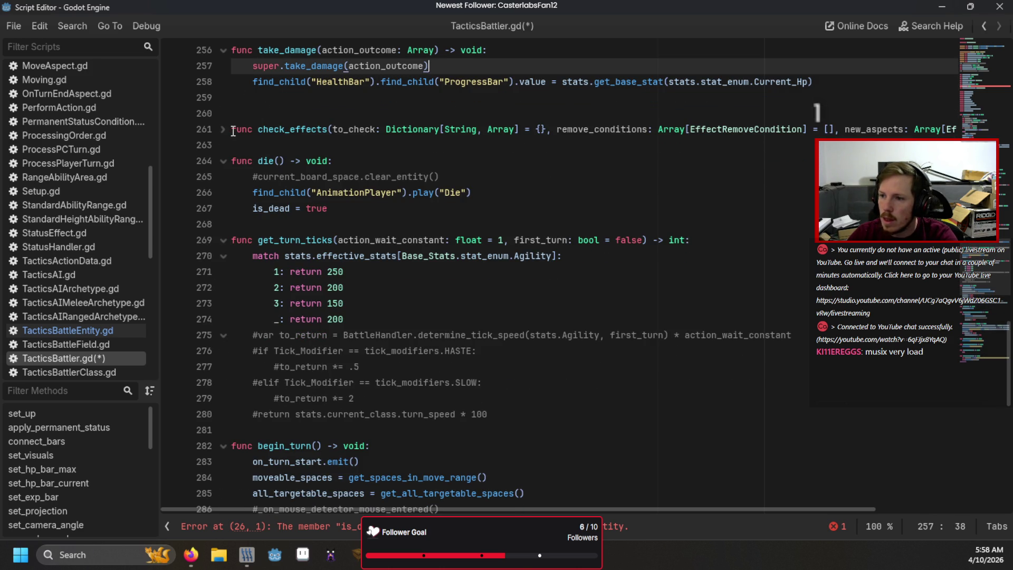
{"action": "left_click", "coordinate": [223, 129]}
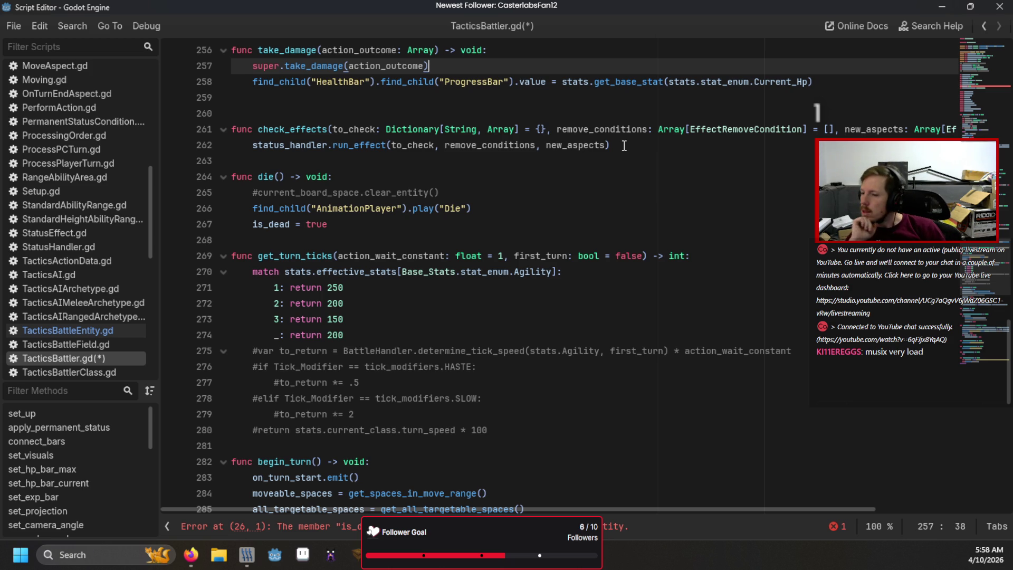
- Comment out the whole die function in TacticsBattler.gd
{"action": "mouse_move", "coordinate": [344, 224]}
{"action": "left_mouse_down"}
{"action": "mouse_move", "coordinate": [295, 222]}
{"action": "mouse_move", "coordinate": [188, 182]}
{"action": "left_mouse_up"}
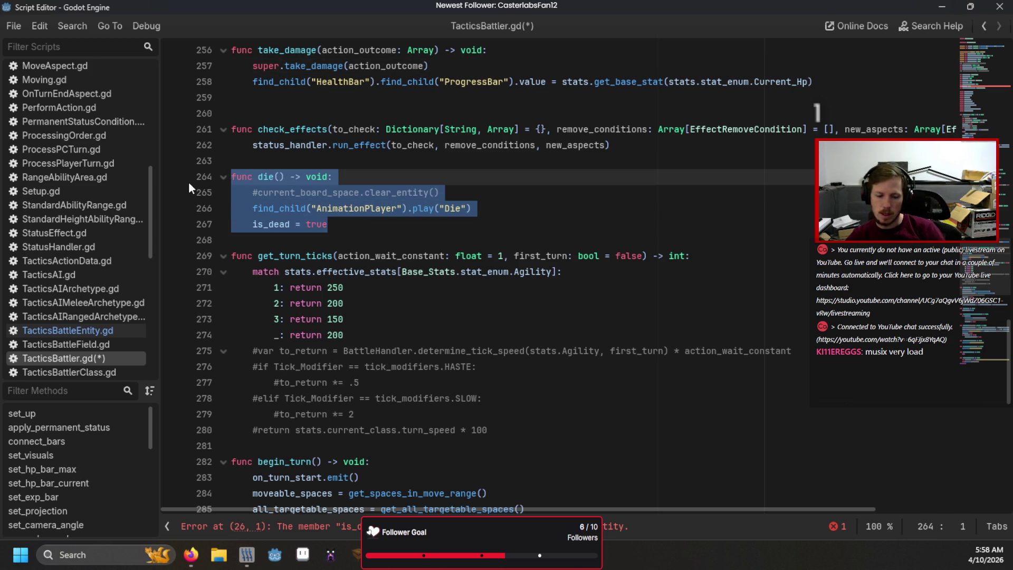
{"action": "key", "text": "ctrl+k"}
{"action": "left_click", "coordinate": [563, 230]}
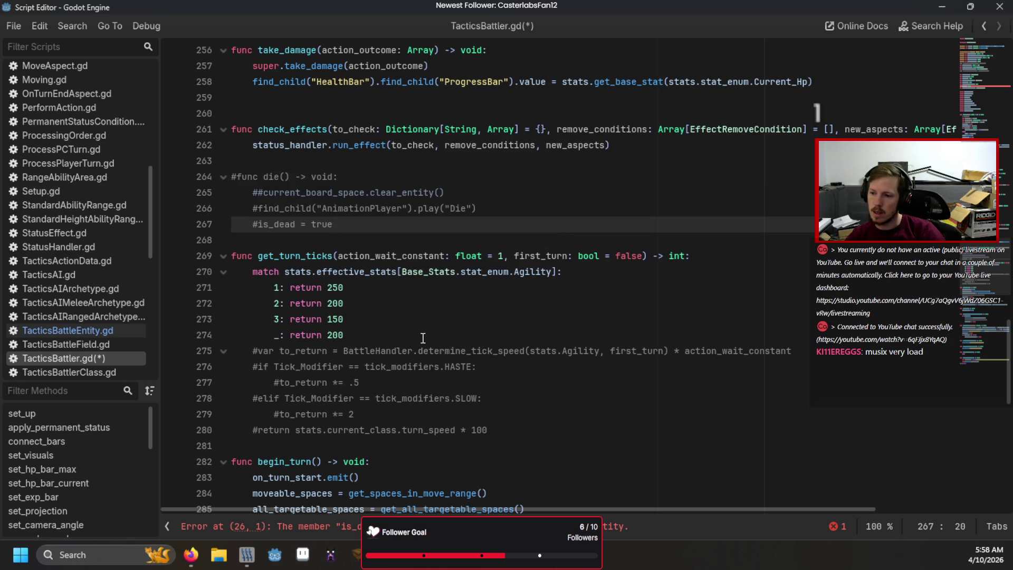
- Delete the duplicate var is_dead: bool declaration near the top and save TacticsBattler.gd
{"action": "scroll", "coordinate": [422, 337], "scroll_direction": "up", "scroll_amount": 20}
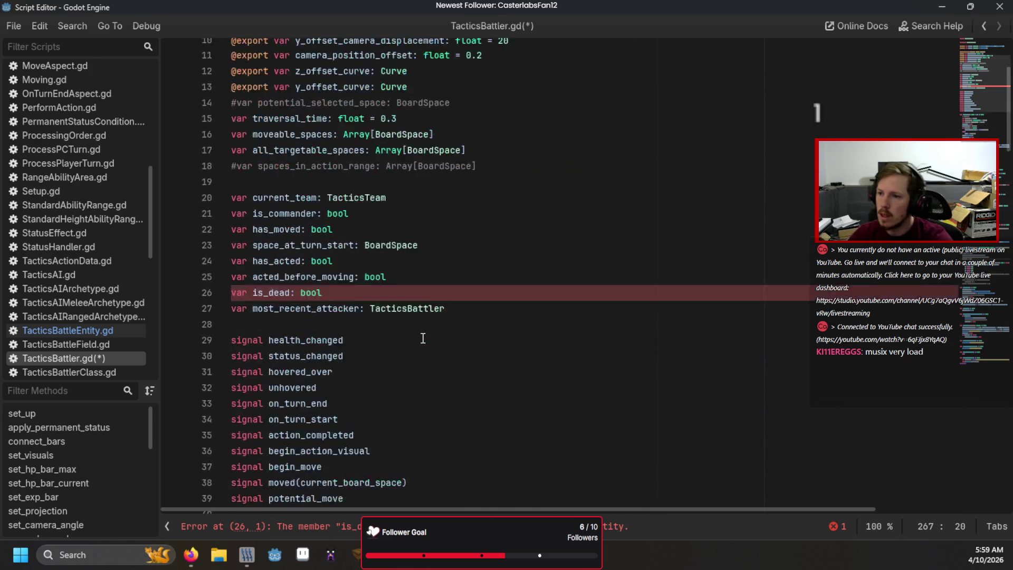
{"action": "scroll", "coordinate": [423, 337], "scroll_direction": "up", "scroll_amount": 4}
{"action": "scroll", "coordinate": [344, 163], "scroll_direction": "down", "scroll_amount": 6}
{"action": "left_click", "coordinate": [344, 163]}
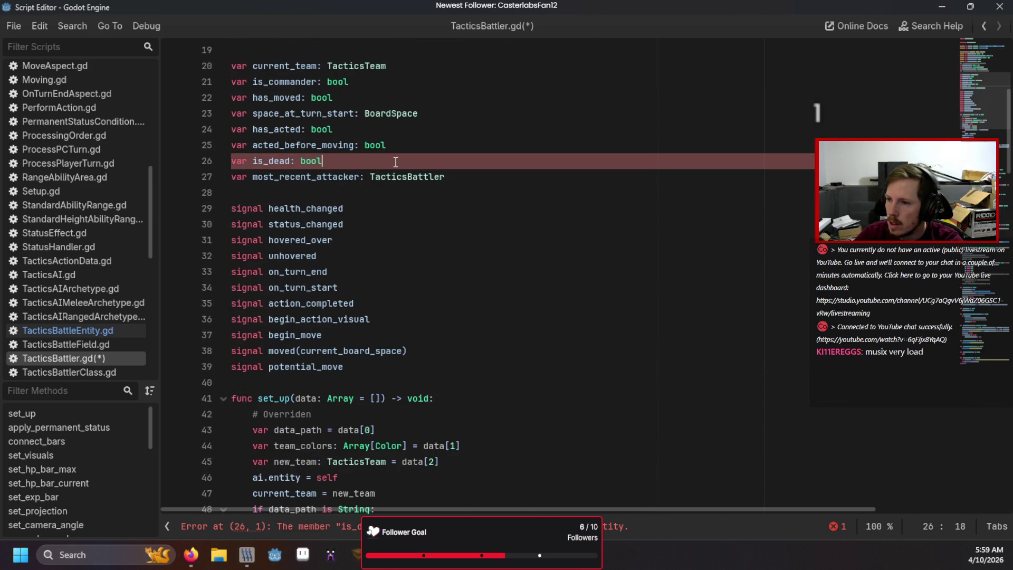
{"action": "left_click_drag", "start_coordinate": [391, 162], "coordinate": [422, 149]}
{"action": "key", "text": "BackSpace"}
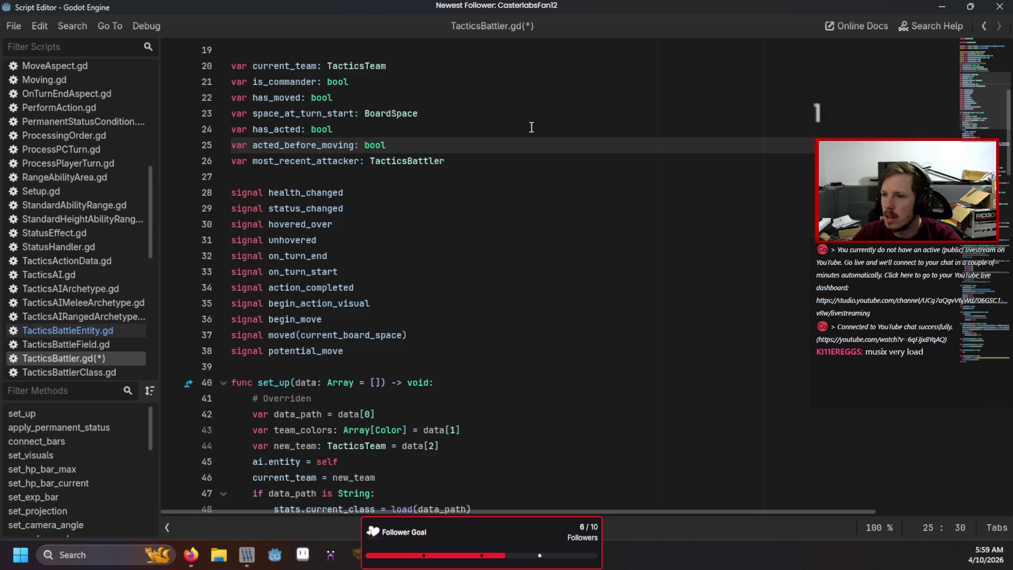
{"action": "left_click", "coordinate": [532, 127]}
{"action": "scroll", "coordinate": [490, 229], "scroll_direction": "up", "scroll_amount": 5}
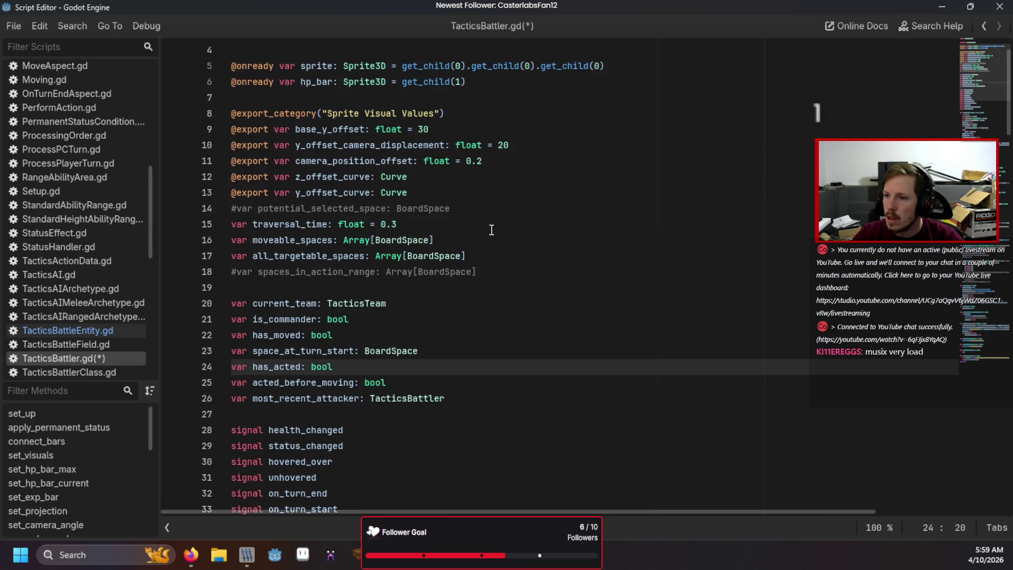
{"action": "scroll", "coordinate": [487, 234], "scroll_direction": "up", "scroll_amount": 1}
{"action": "left_click", "coordinate": [488, 234]}
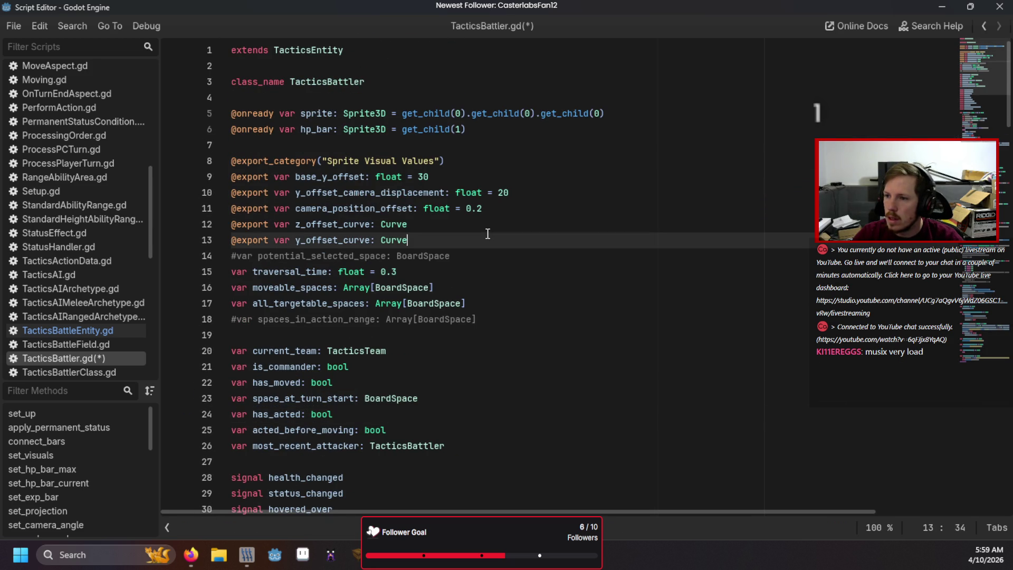
{"action": "key", "text": "ctrl+s"}
{"action": "left_click", "coordinate": [115, 320]}
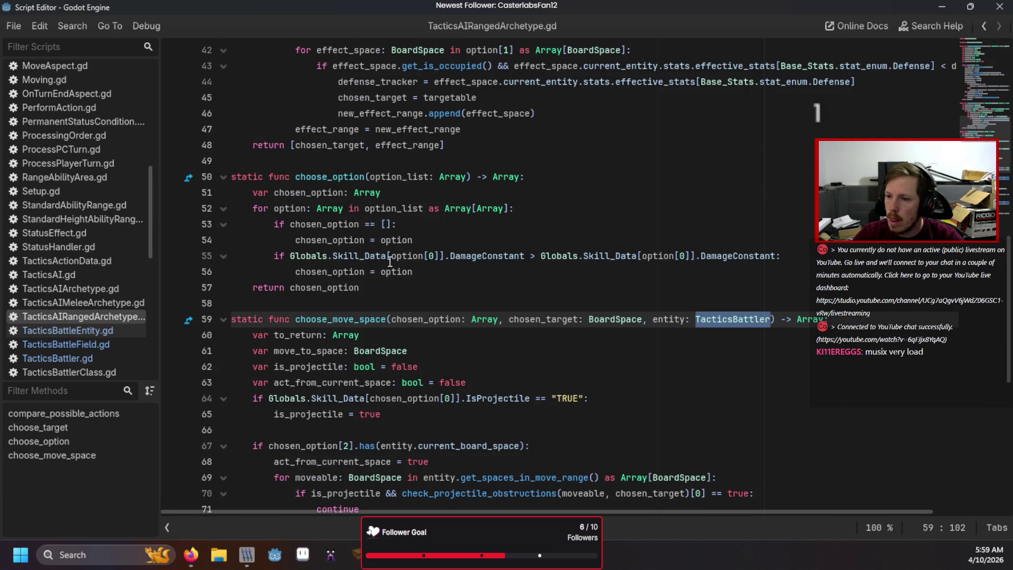
- Review the status_handler declaration in TacticsBattleEntity.gd
{"action": "left_click", "coordinate": [77, 328]}
{"action": "scroll", "coordinate": [347, 116], "scroll_direction": "up", "scroll_amount": 11}
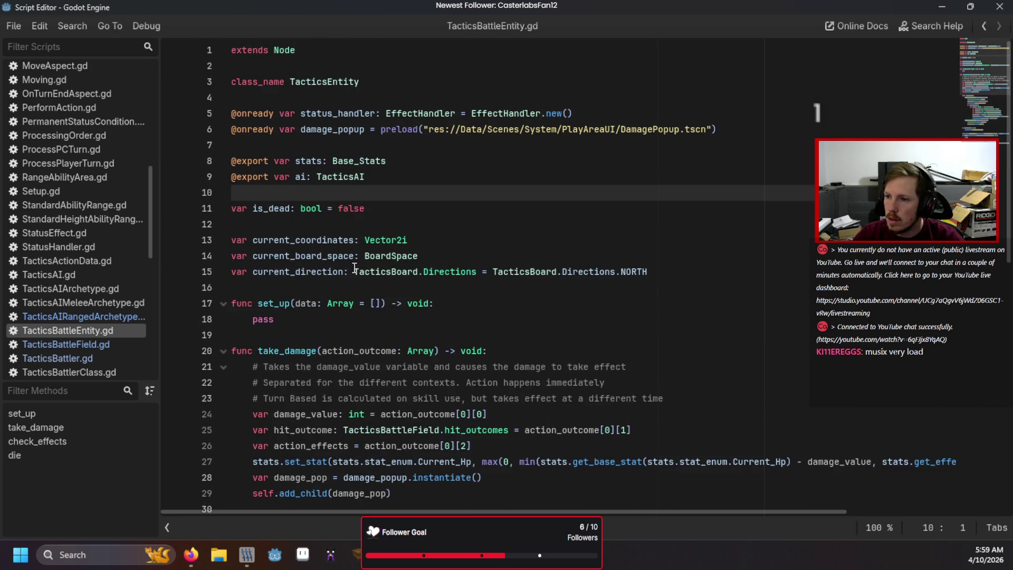
{"action": "left_click", "coordinate": [354, 115]}
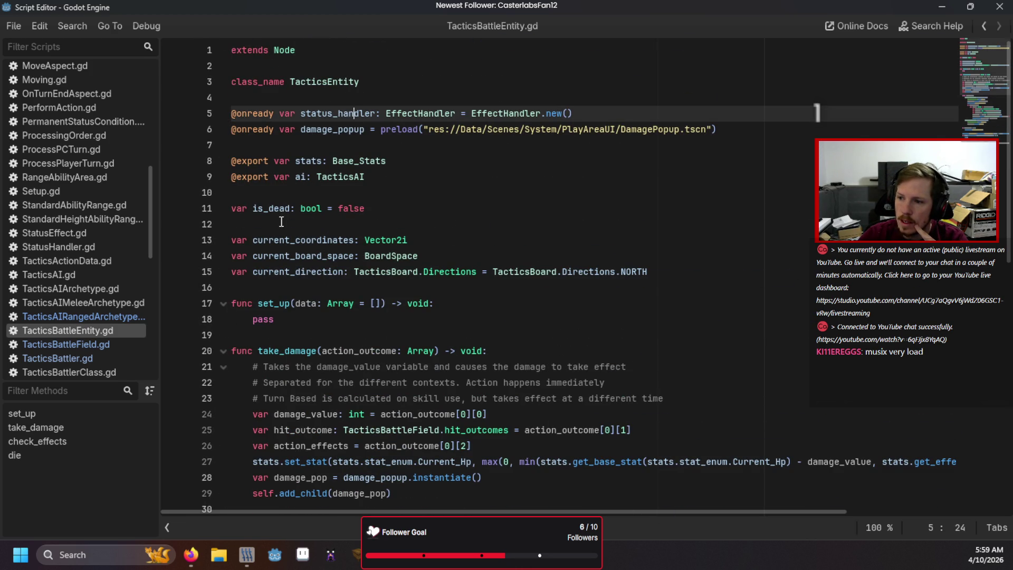
- Delete TacticsBattler.gd's check_effects override and go back to TacticsBattleEntity.gd
{"action": "left_click", "coordinate": [93, 362]}
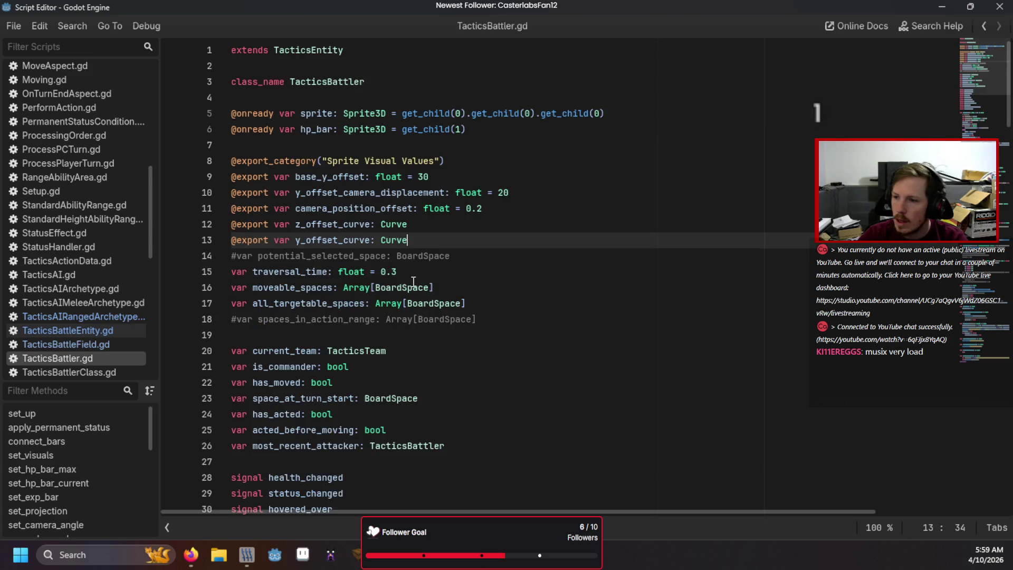
{"action": "scroll", "coordinate": [413, 282], "scroll_direction": "down", "scroll_amount": 20}
{"action": "scroll", "coordinate": [413, 281], "scroll_direction": "down", "scroll_amount": 6}
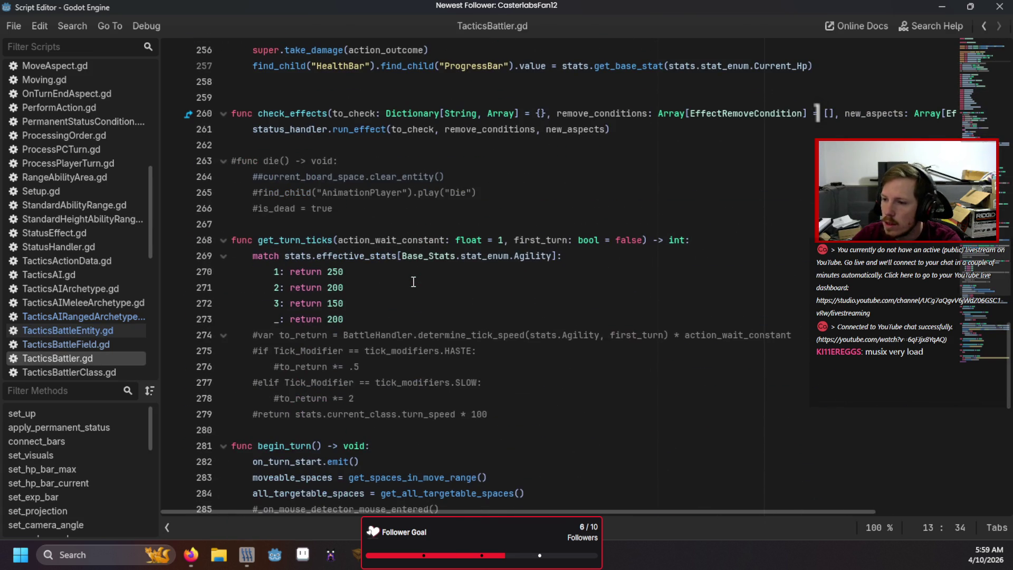
{"action": "left_click_drag", "start_coordinate": [258, 148], "coordinate": [205, 117]}
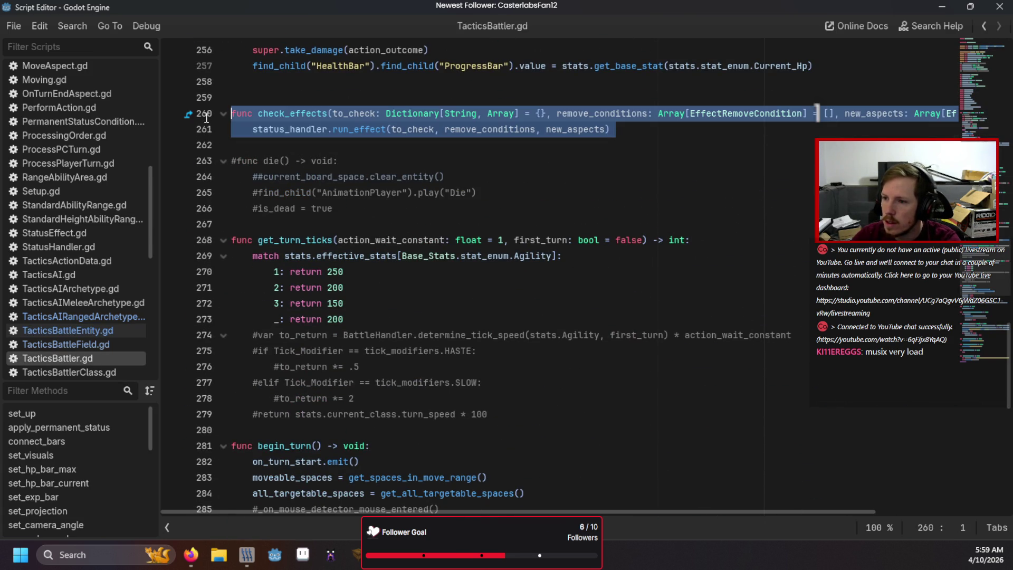
{"action": "key", "text": "BackSpace"}
{"action": "key", "text": "BackSpace"}
{"action": "key", "text": "BackSpace"}
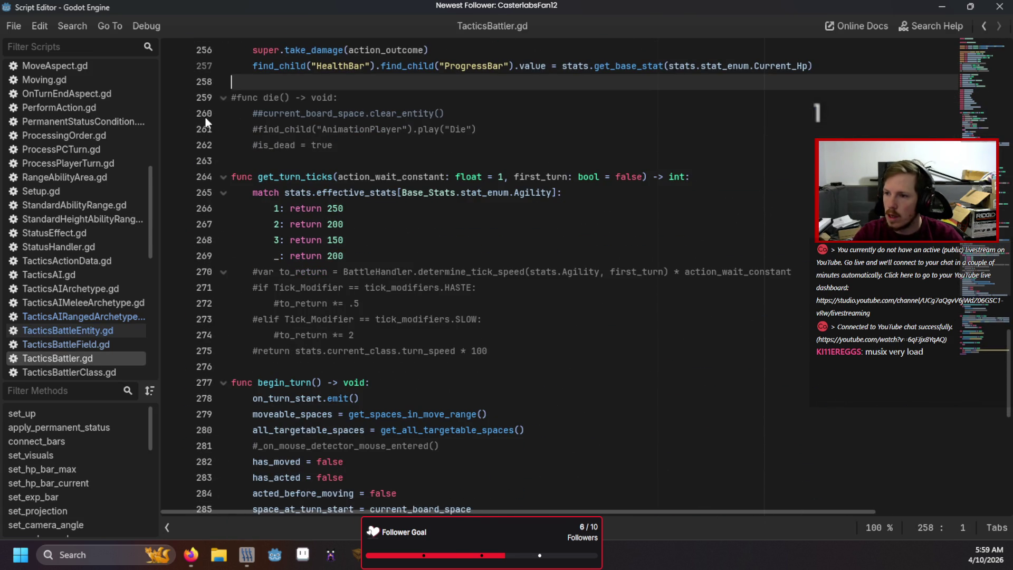
{"action": "left_click", "coordinate": [78, 328]}
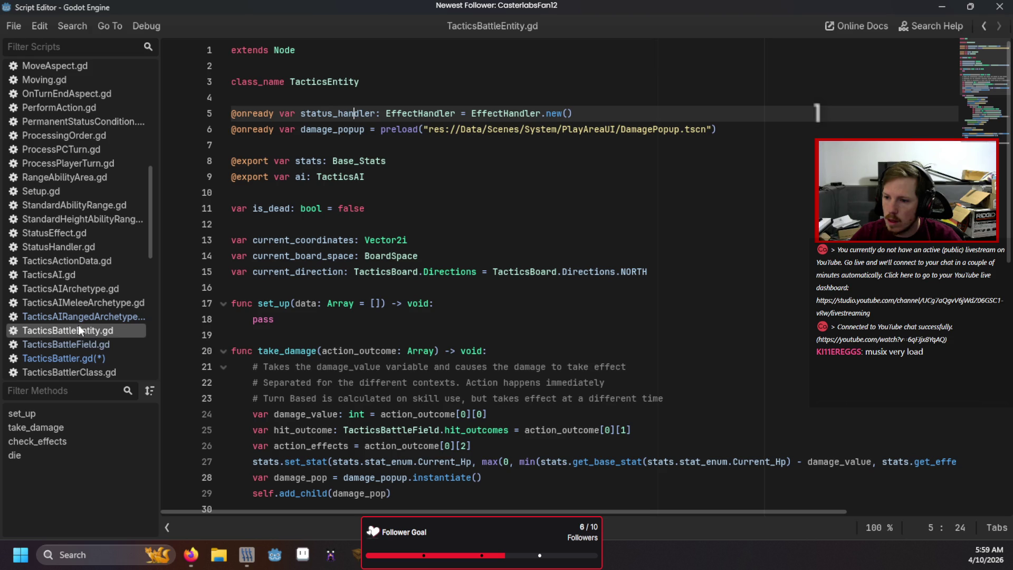
- Replace the check_effects stub with the pasted body that calls run_effect
{"action": "scroll", "coordinate": [301, 340], "scroll_direction": "down", "scroll_amount": 7}
{"action": "scroll", "coordinate": [301, 339], "scroll_direction": "down", "scroll_amount": 5}
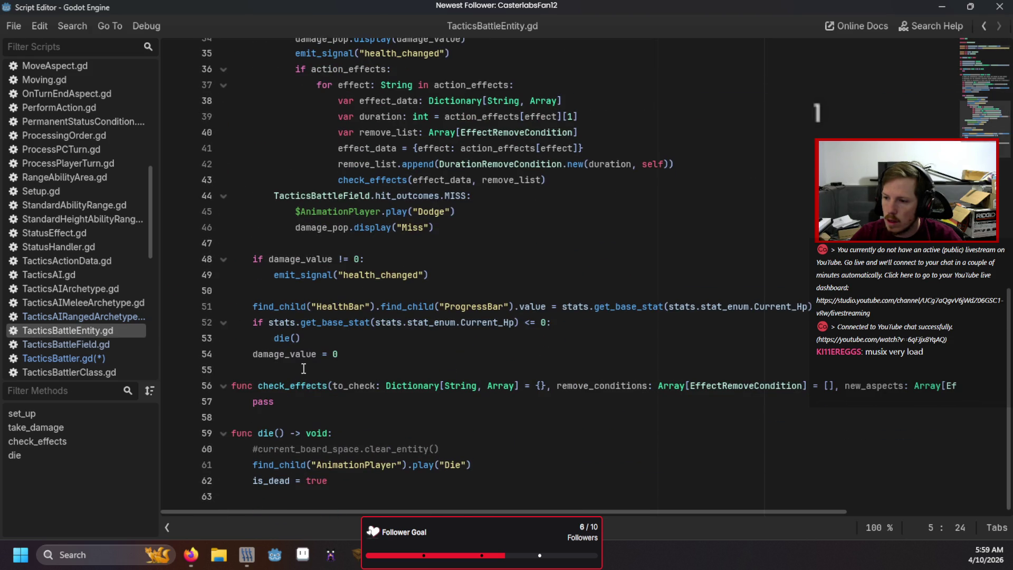
{"action": "left_click_drag", "start_coordinate": [300, 401], "coordinate": [227, 388]}
{"action": "key", "text": "ctrl+v"}
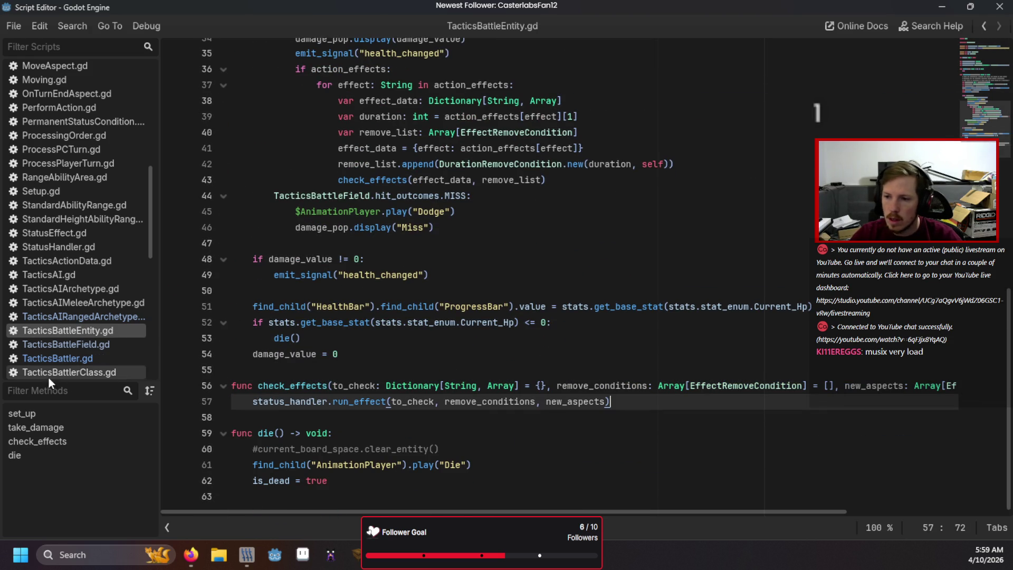
- Delete the commented-out die function from TacticsBattler.gd
{"action": "left_click", "coordinate": [59, 359]}
{"action": "scroll", "coordinate": [317, 295], "scroll_direction": "up", "scroll_amount": 3}
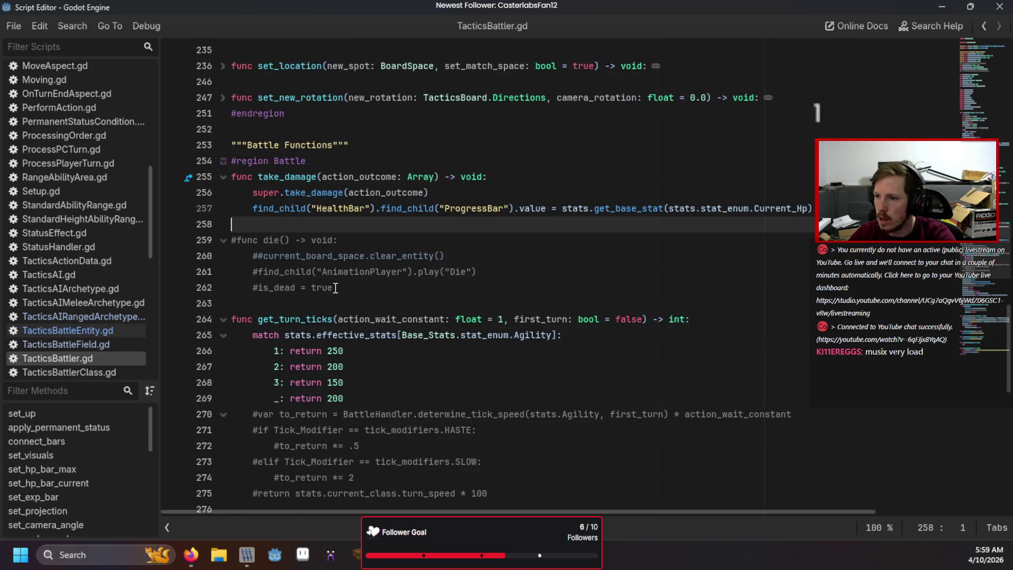
{"action": "left_click_drag", "start_coordinate": [337, 287], "coordinate": [218, 230]}
{"action": "key", "text": "BackSpace"}
{"action": "key", "text": "BackSpace"}
{"action": "key", "text": "Delete"}
- Save the scripts and launch the game with F5 to test
{"action": "scroll", "coordinate": [402, 328], "scroll_direction": "down", "scroll_amount": 5}
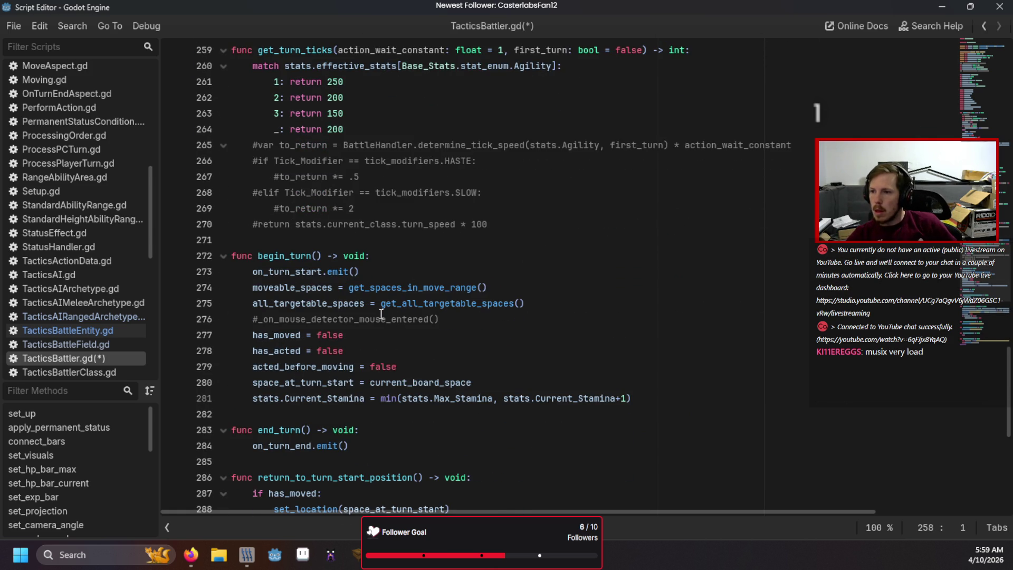
{"action": "scroll", "coordinate": [406, 315], "scroll_direction": "down", "scroll_amount": 2}
{"action": "scroll", "coordinate": [407, 315], "scroll_direction": "down", "scroll_amount": 1}
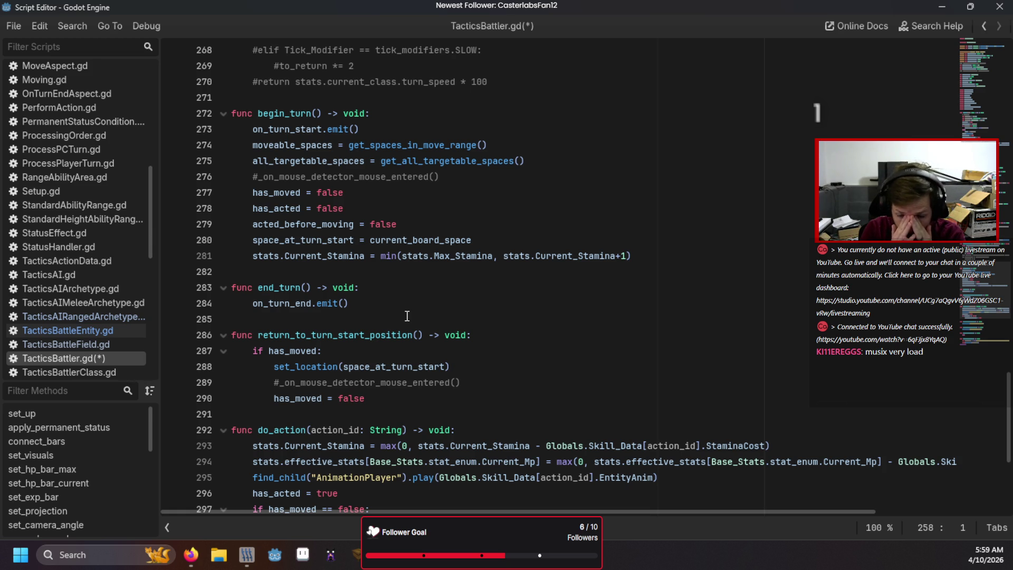
{"action": "key", "text": "F5"}
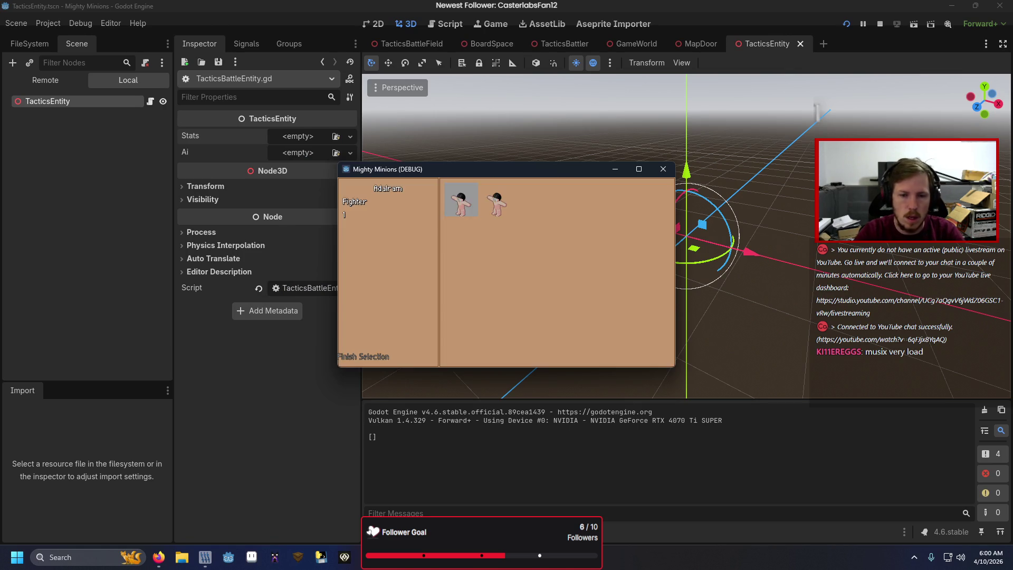
- Click Finish Selection in the running game to start the battle
{"action": "left_click", "coordinate": [366, 356]}
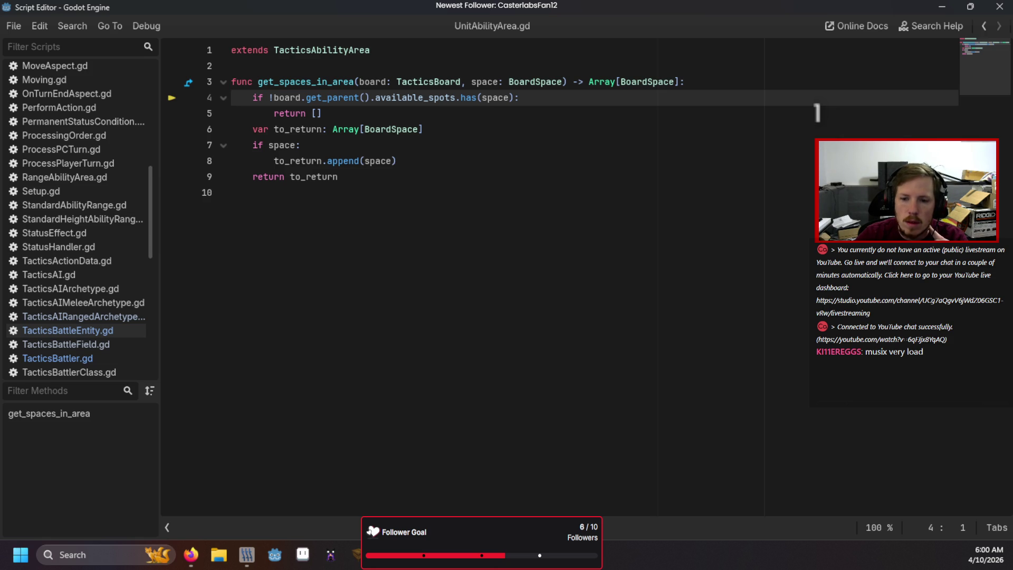
- Make line 4 read board.get_parent().get_parent().get_parent().available_spots, save, and relaunch the game
{"action": "left_click", "coordinate": [370, 98]}
{"action": "type", "text": ".get_"}
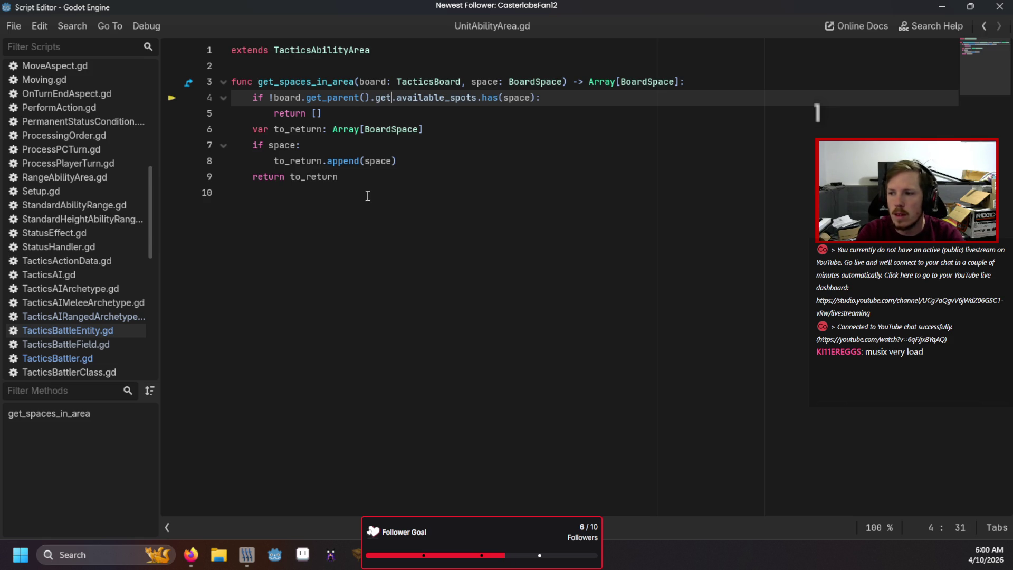
{"action": "type", "text": "p"}
{"action": "key", "text": "Return"}
{"action": "type", "text": ".get"}
{"action": "key", "text": "Down"}
{"action": "key", "text": "Down"}
{"action": "key", "text": "Down"}
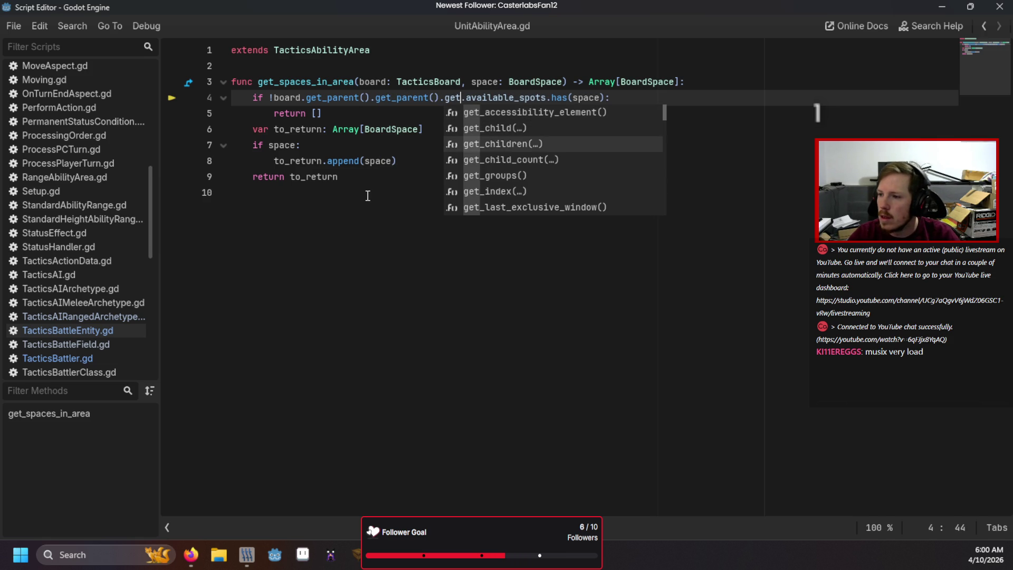
{"action": "key", "text": "Up"}
{"action": "key", "text": "Up"}
{"action": "type", "text": "_p"}
{"action": "key", "text": "Return"}
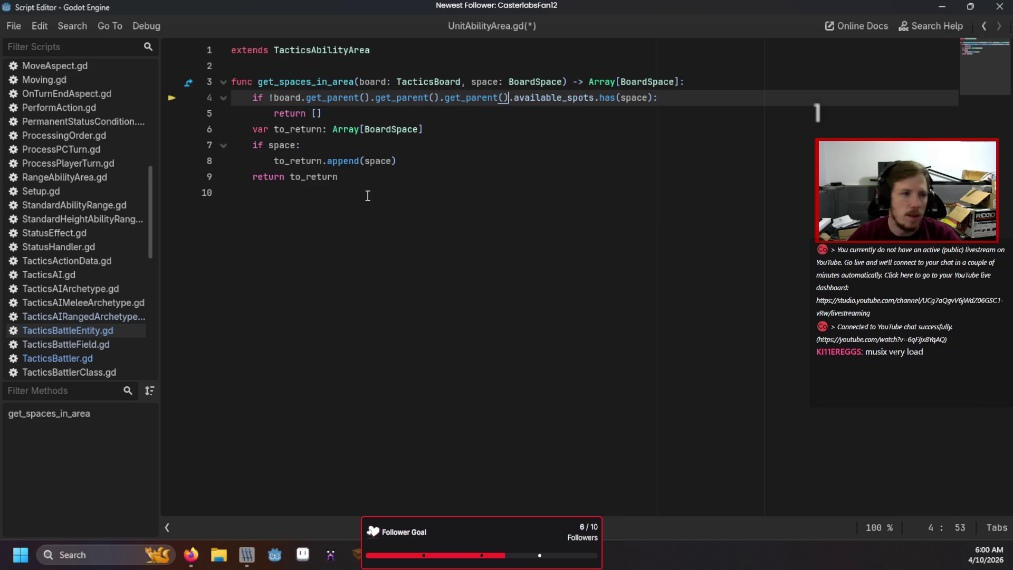
{"action": "key", "text": "ctrl+s"}
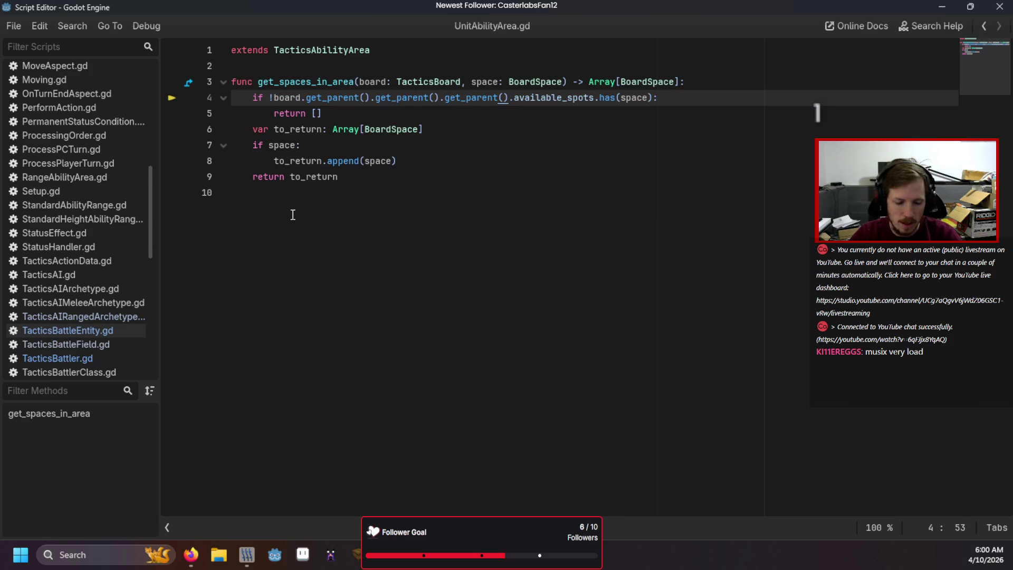
{"action": "key", "text": "F5"}
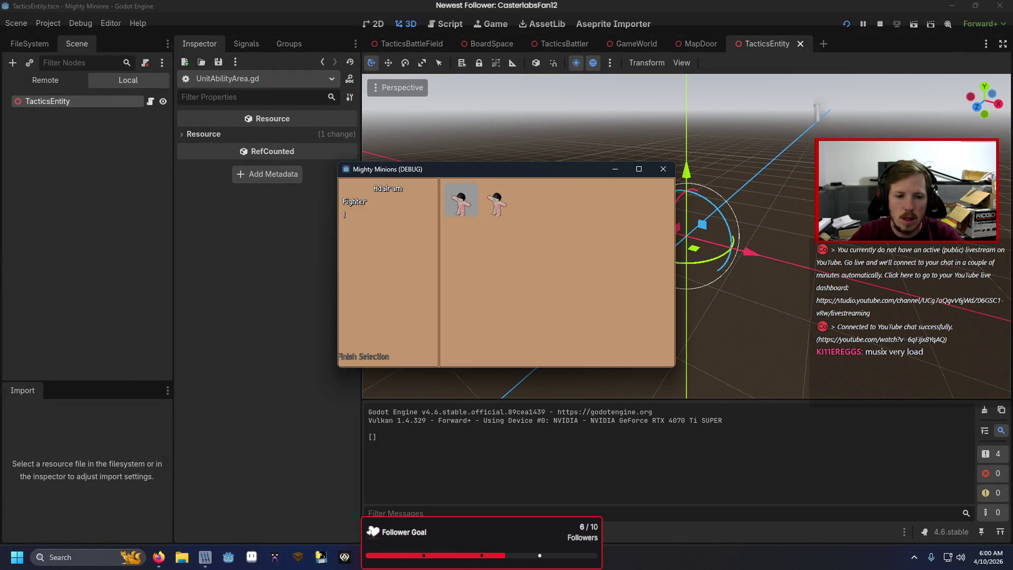
- Finish unit selection to check the movement tiles, then close the game and return to the editor
{"action": "left_click", "coordinate": [340, 358]}
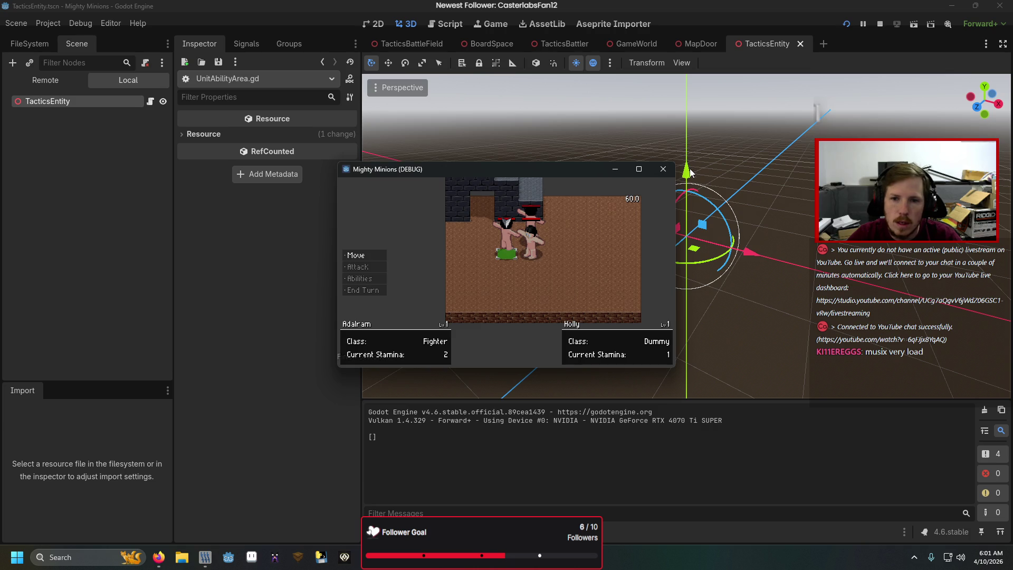
{"action": "left_click", "coordinate": [672, 173]}
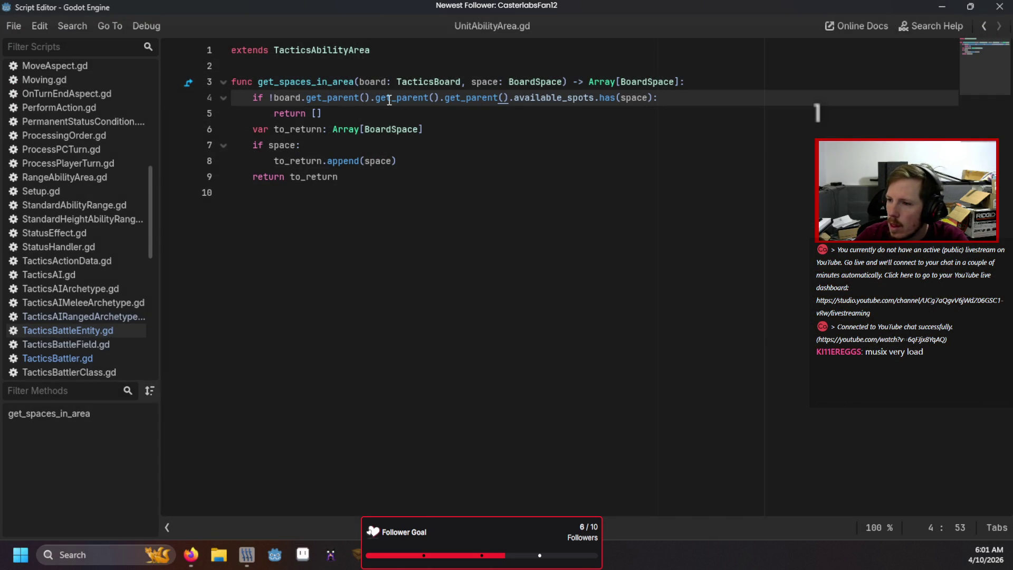
{"action": "mouse_move", "coordinate": [389, 100]}
{"action": "key", "text": "alt+Tab"}
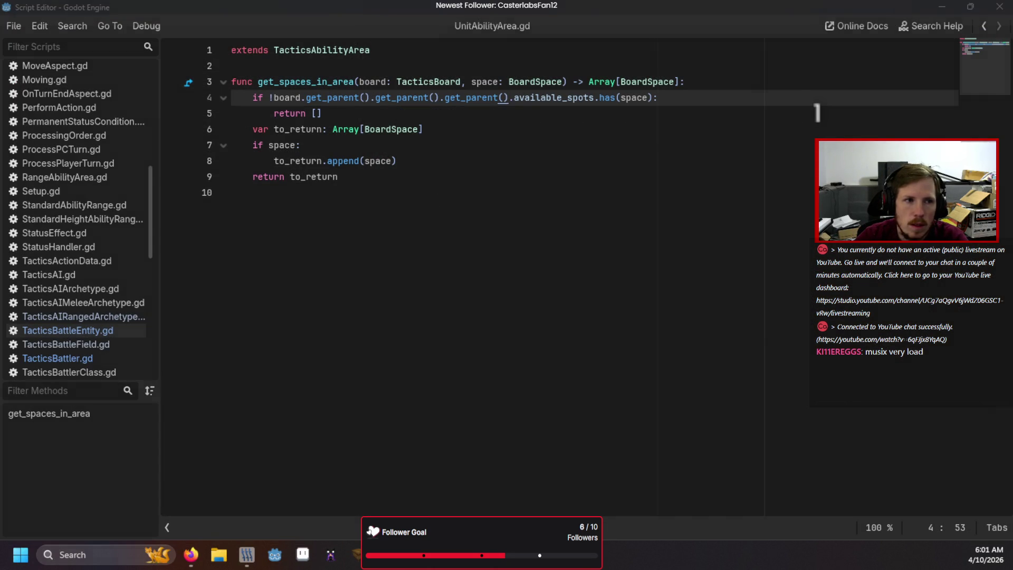
{"action": "scroll", "coordinate": [80, 306], "scroll_direction": "down", "scroll_amount": 5}
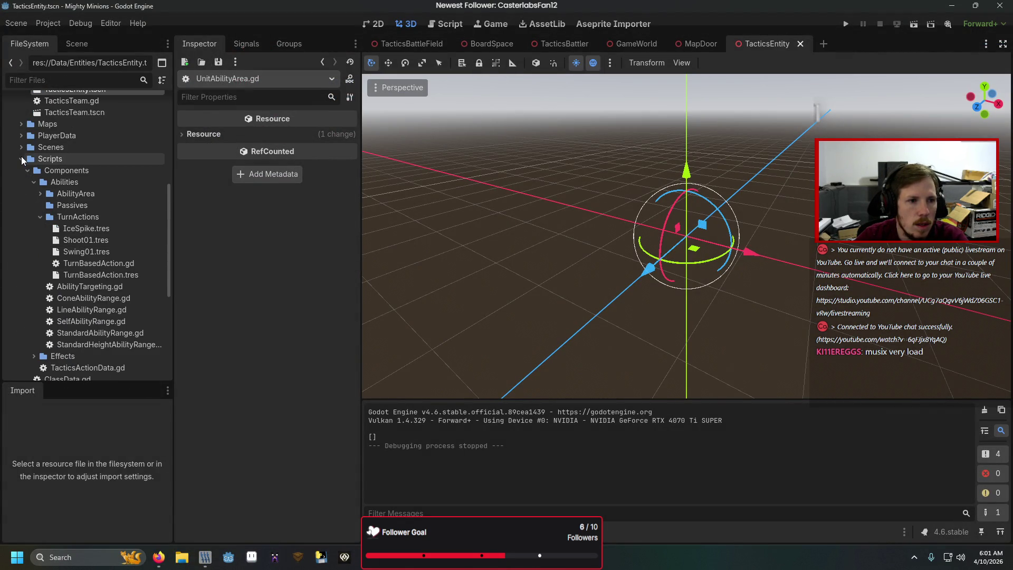
- Open RangeAbilityArea.gd from the AbilityArea folder
{"action": "left_click", "coordinate": [40, 194]}
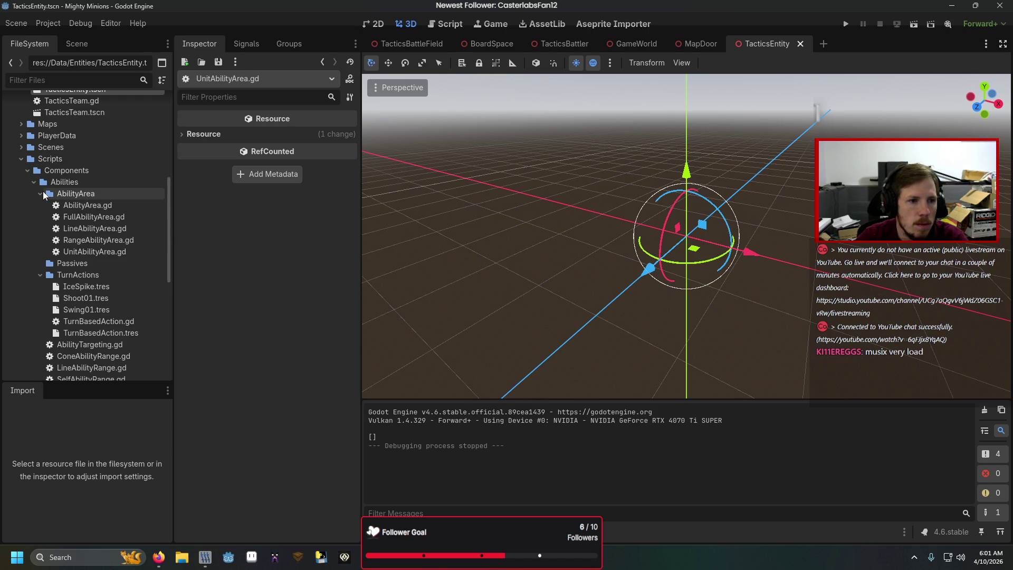
{"action": "double_click", "coordinate": [73, 241]}
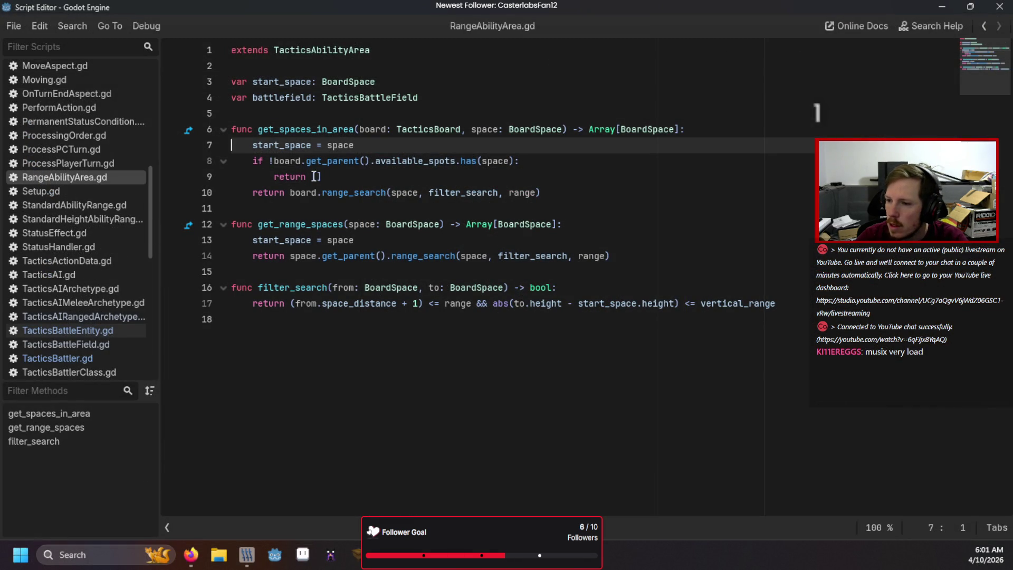
{"action": "key", "text": "alt+Tab"}
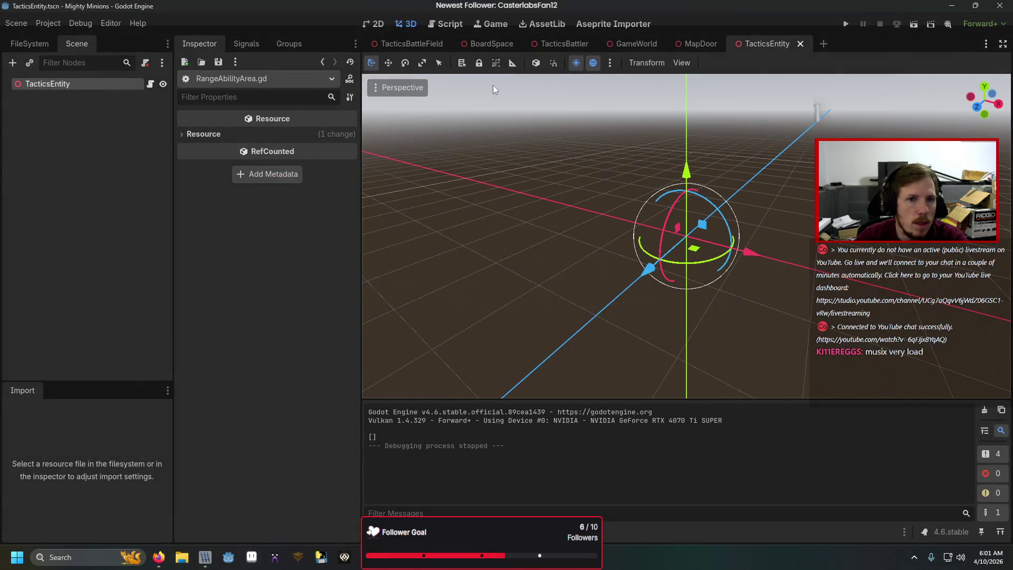
- Open BoardContainer's script from the TacticsBattleField scene
{"action": "left_click", "coordinate": [428, 46]}
{"action": "scroll", "coordinate": [100, 211], "scroll_direction": "down", "scroll_amount": 5}
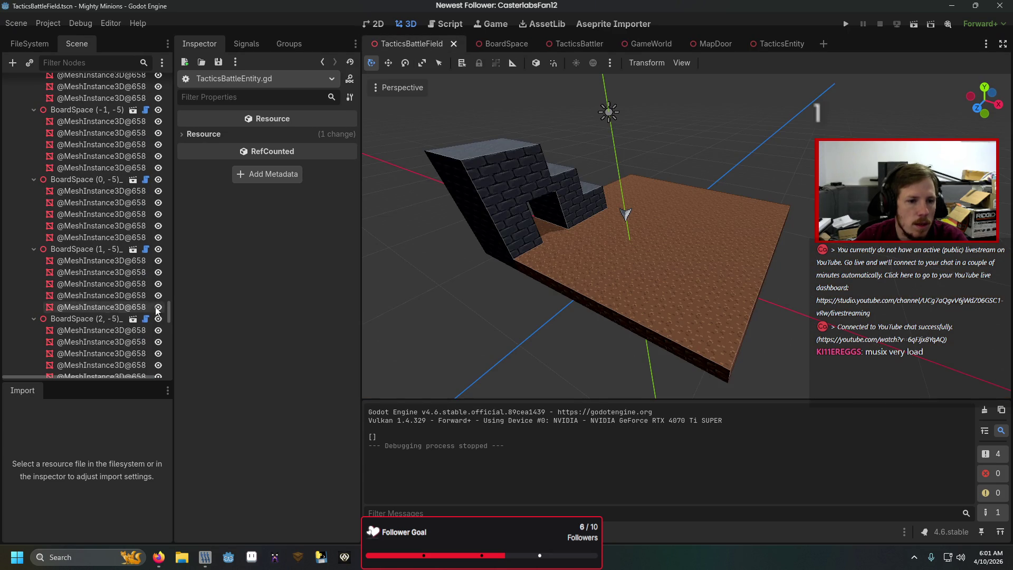
{"action": "scroll", "coordinate": [169, 317], "scroll_direction": "up", "scroll_amount": 10}
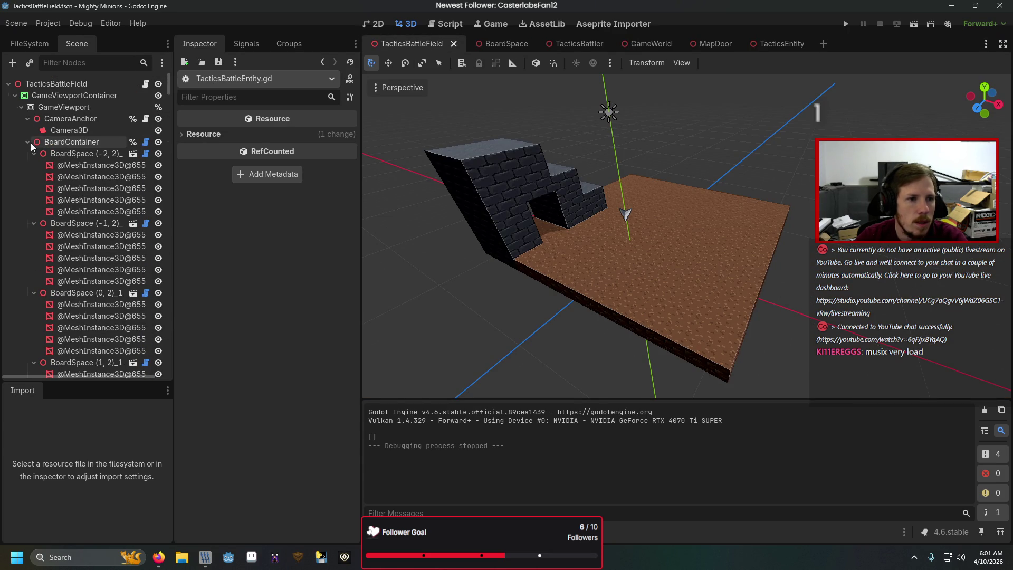
{"action": "left_click", "coordinate": [92, 141]}
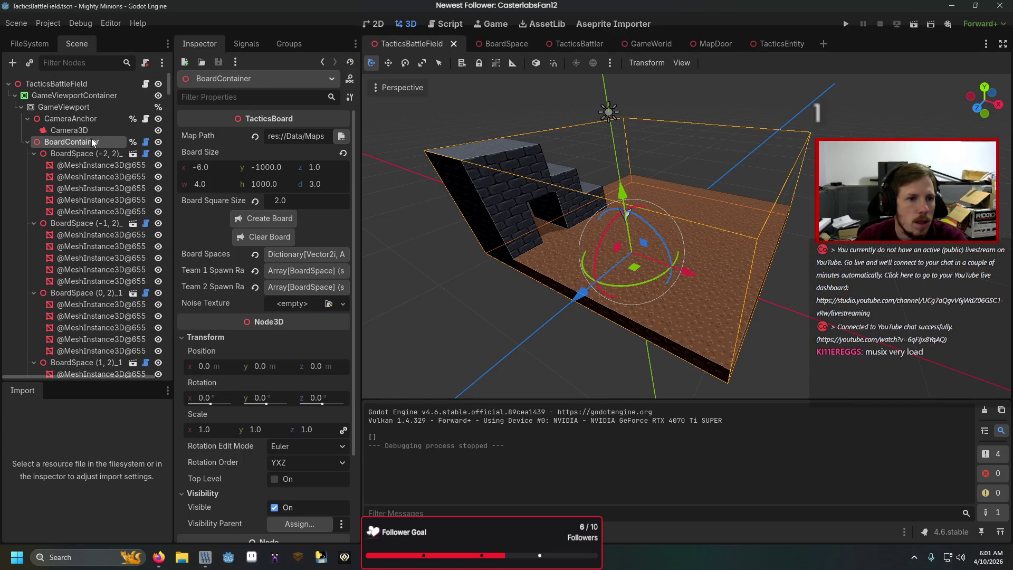
{"action": "left_click", "coordinate": [28, 142]}
{"action": "left_click", "coordinate": [150, 142]}
{"action": "scroll", "coordinate": [432, 250], "scroll_direction": "up", "scroll_amount": 15}
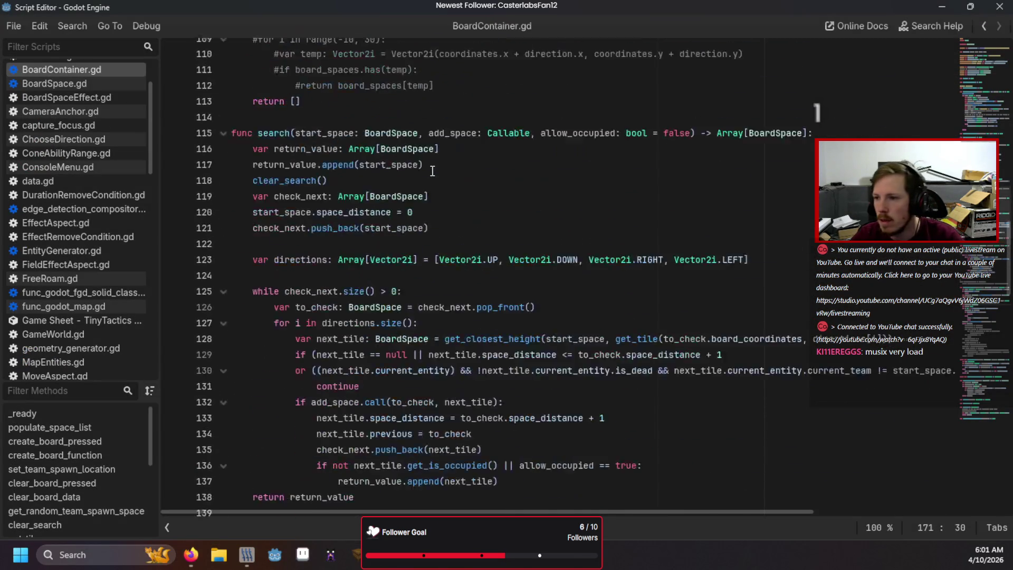
{"action": "scroll", "coordinate": [431, 249], "scroll_direction": "up", "scroll_amount": 15}
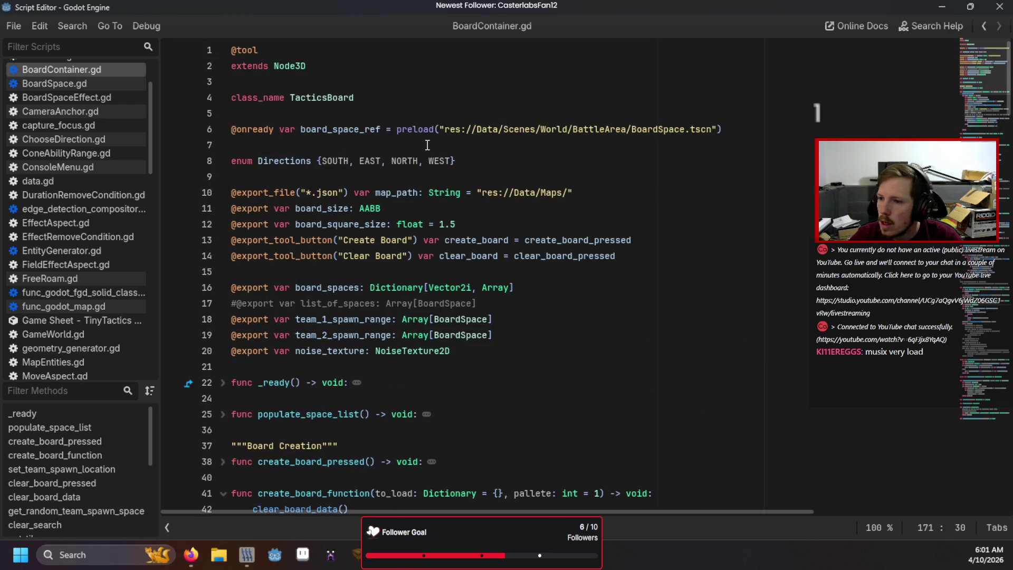
{"action": "left_click", "coordinate": [428, 145]}
{"action": "left_click", "coordinate": [396, 179]}
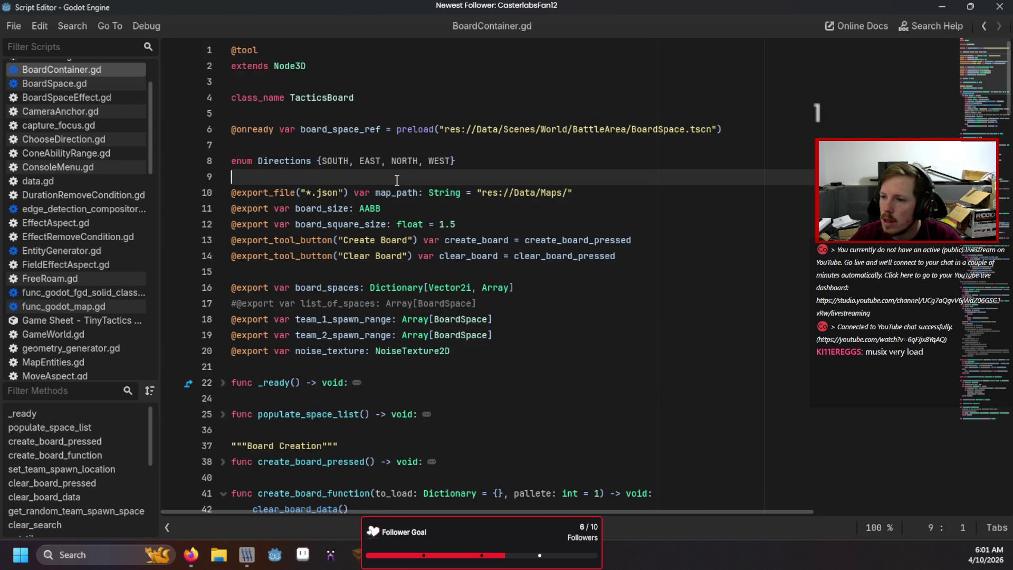
{"action": "key", "text": "Return"}
{"action": "type", "text": "@export"}
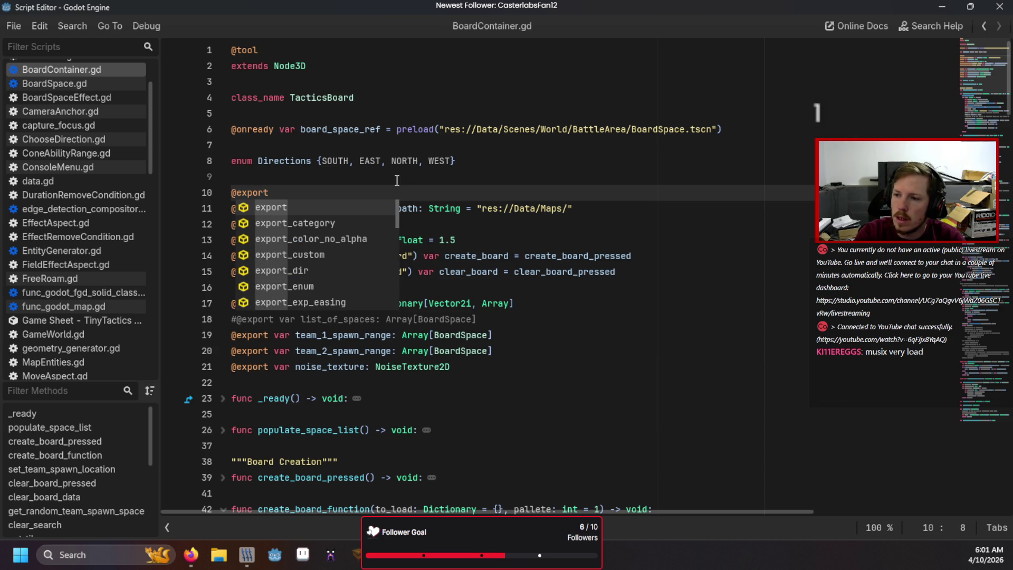
{"action": "type", "text": " var battlefield: No"}
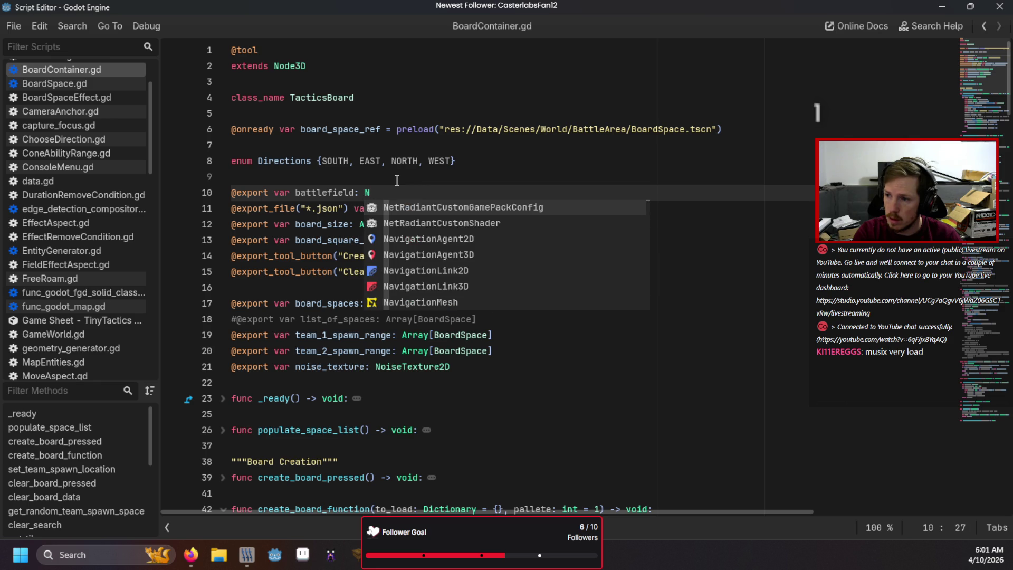
{"action": "type", "text": "d"}
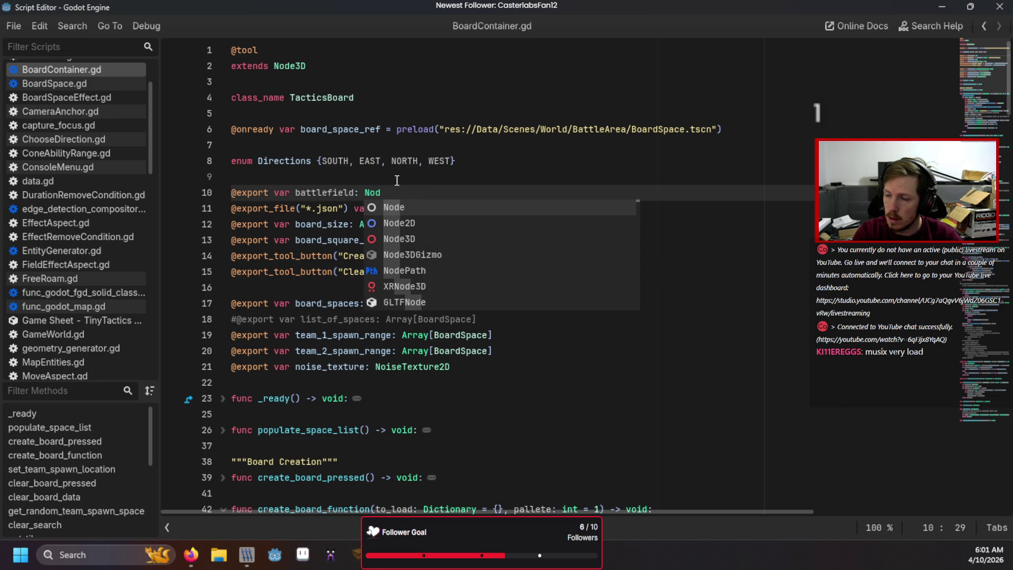
{"action": "type", "text": "e"}
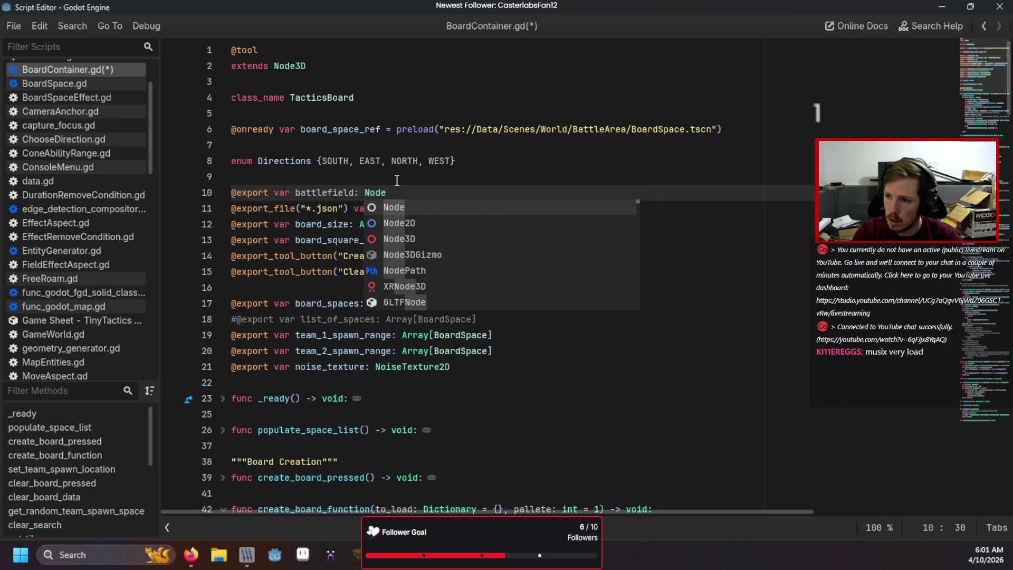
{"action": "key", "text": "BackSpace"}
{"action": "key", "text": "BackSpace"}
{"action": "key", "text": "BackSpace"}
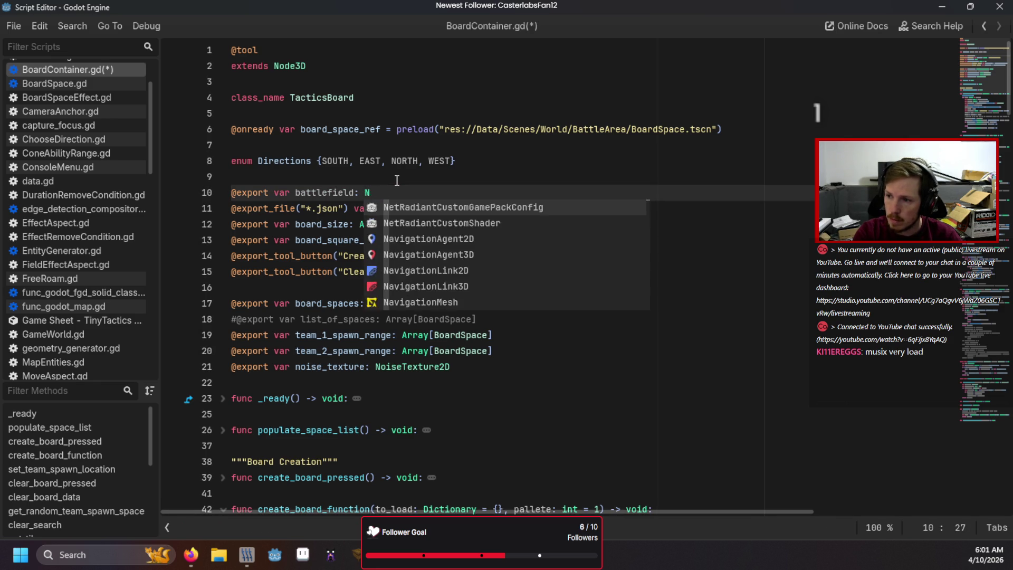
{"action": "type", "text": "TacticsB"}
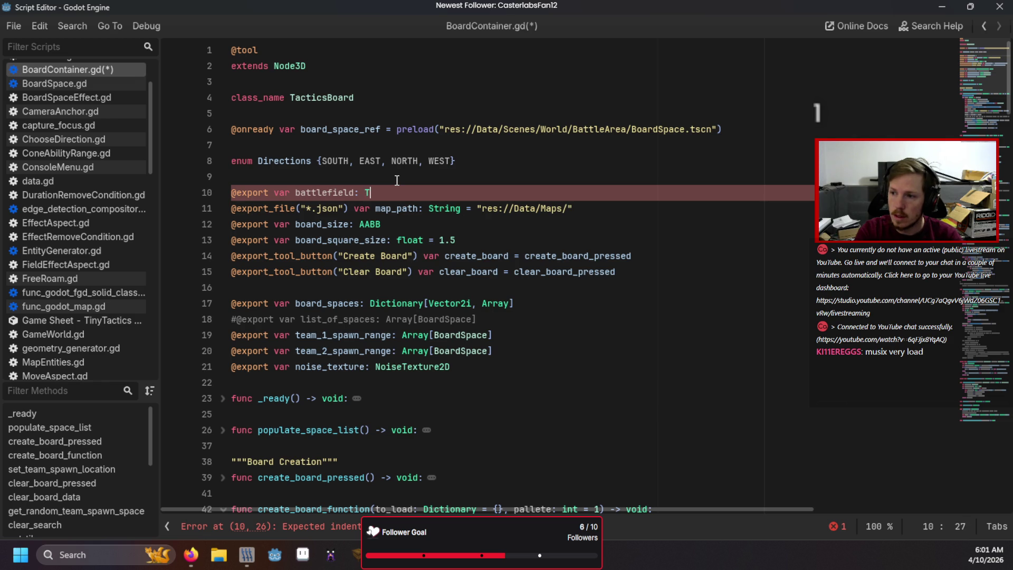
{"action": "type", "text": "a"}
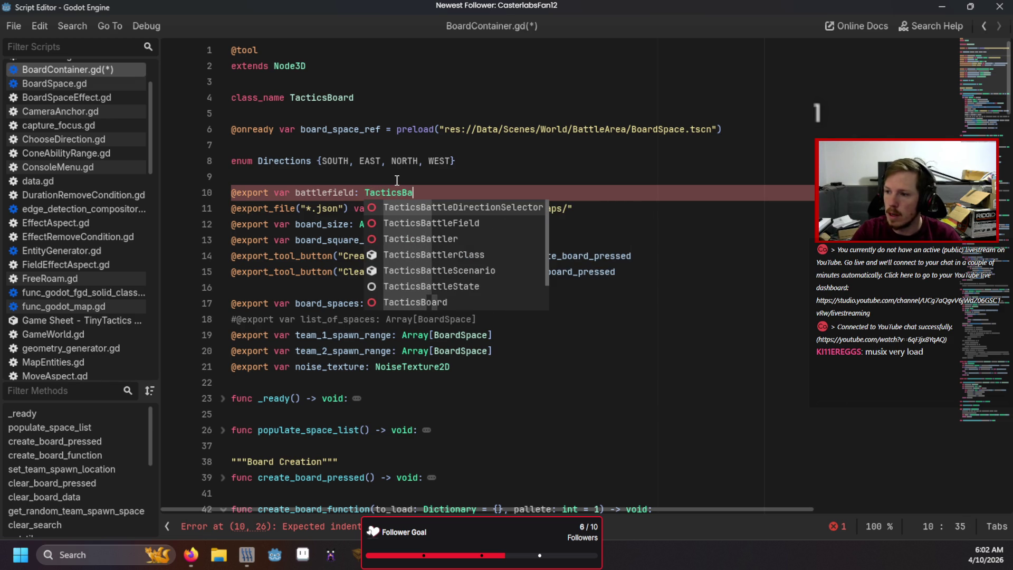
{"action": "key", "text": "Down"}
{"action": "key", "text": "Return"}
{"action": "key", "text": "ctrl+s"}
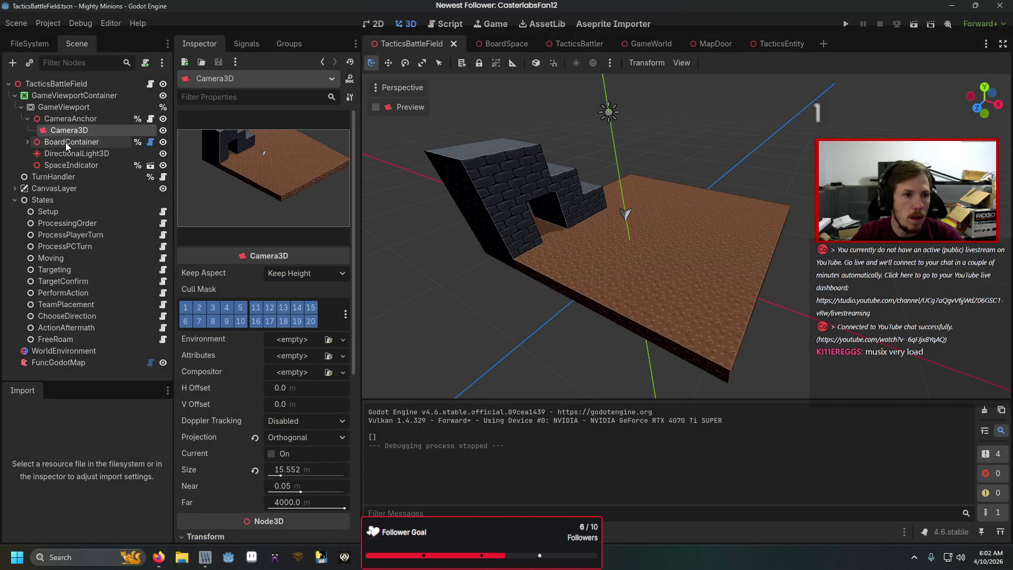
- Assign the TacticsBattleField node to BoardContainer's Battlefield, then open UnitAbilityArea.gd
{"action": "left_click", "coordinate": [65, 142]}
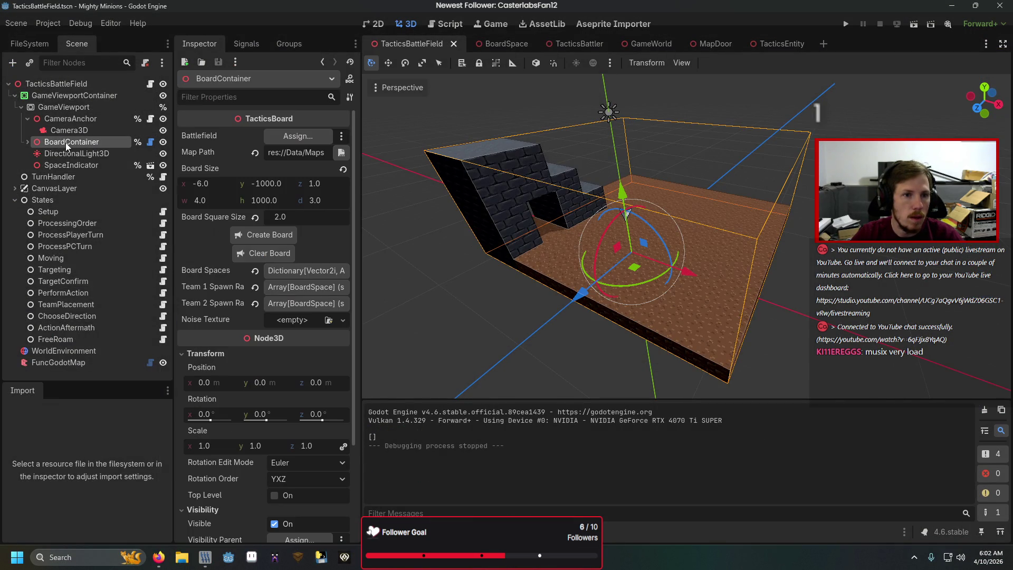
{"action": "left_click", "coordinate": [283, 136]}
{"action": "double_click", "coordinate": [502, 153]}
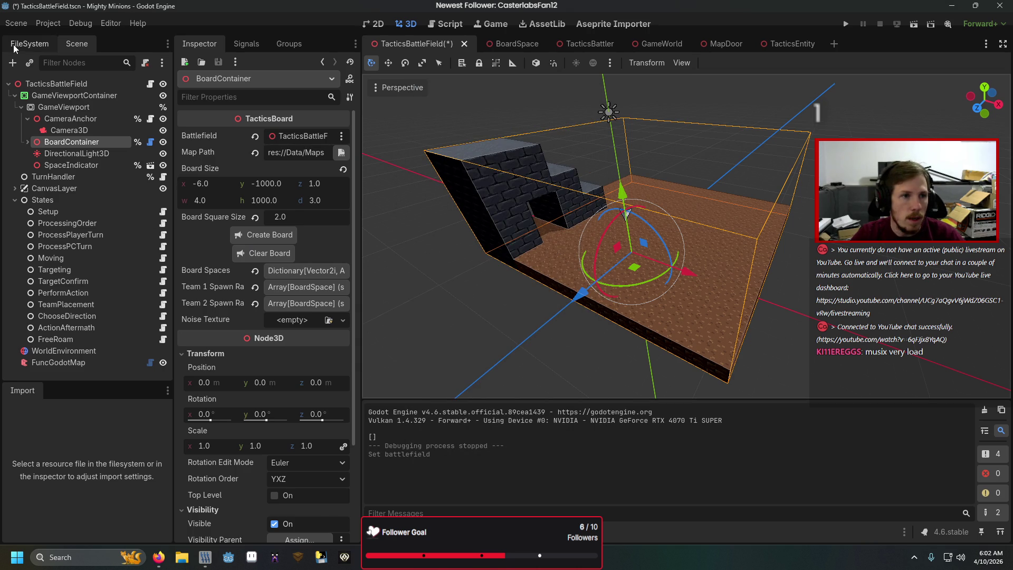
{"action": "left_click", "coordinate": [29, 43]}
{"action": "double_click", "coordinate": [97, 250]}
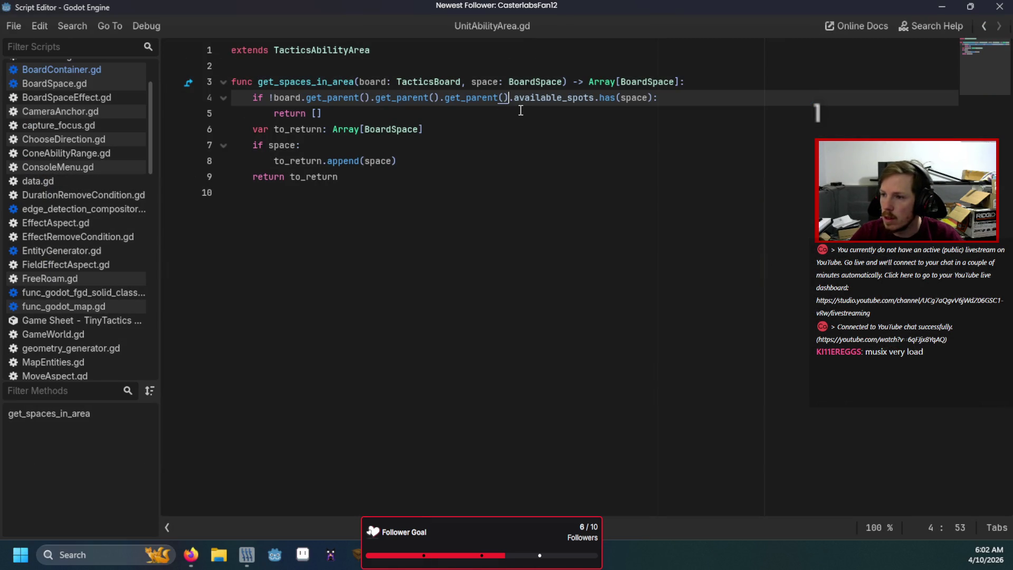
- Replace get_parent() calls with battlefield on UnitAbilityArea.gd line 4 and RangeAbilityArea.gd line 8
{"action": "key", "text": "ctrl+shift+Left"}
{"action": "key", "text": "ctrl+shift+Left"}
{"action": "key", "text": "ctrl+shift+Left"}
{"action": "key", "text": "ctrl+shift+Left"}
{"action": "key", "text": "ctrl+shift+Left"}
{"action": "key", "text": "BackSpace"}
{"action": "type", "text": "ba"}
{"action": "key", "text": "Return"}
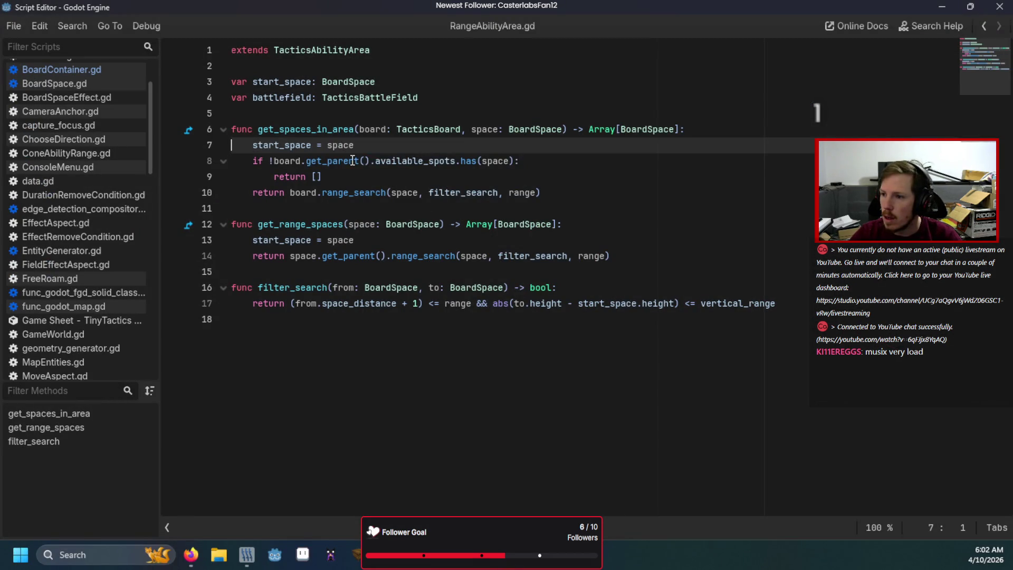
{"action": "double_click", "coordinate": [353, 160]}
{"action": "mouse_move", "coordinate": [352, 160]}
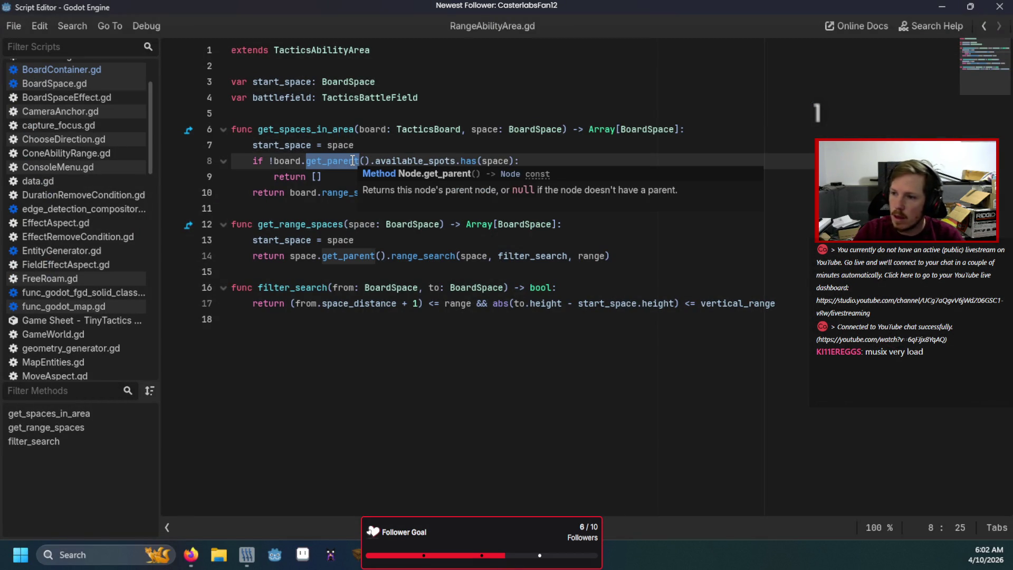
{"action": "key", "text": "Delete"}
{"action": "key", "text": "Delete"}
{"action": "key", "text": "Delete"}
{"action": "type", "text": "bat"}
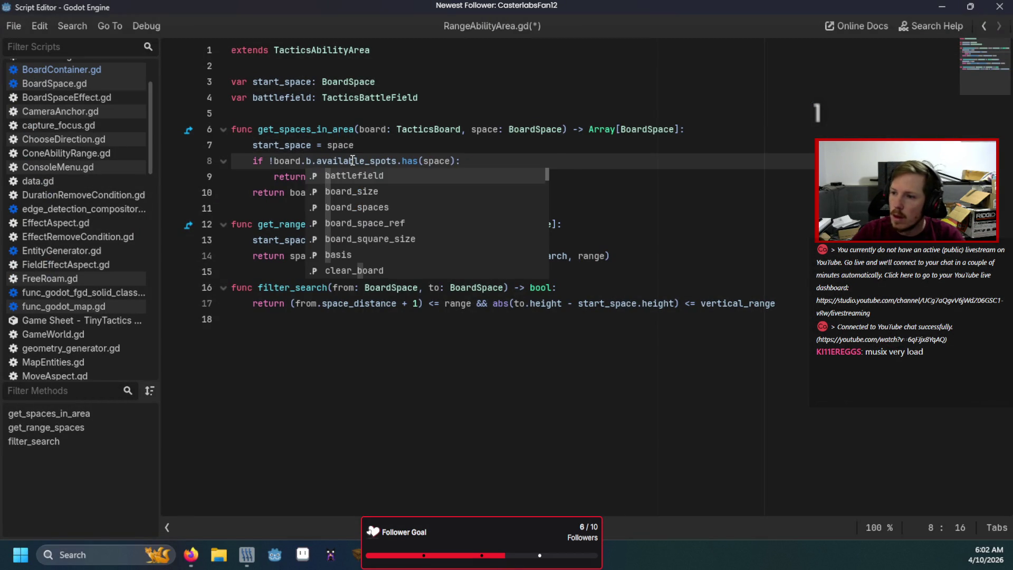
{"action": "key", "text": "Return"}
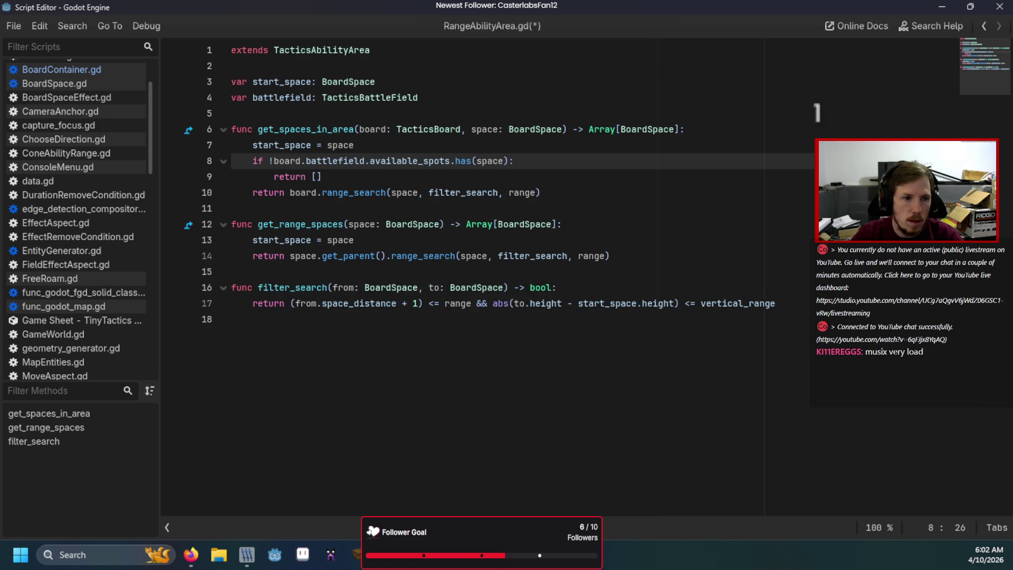
- Run the game, then inspect LineAbilityArea.gd's get_tile call and its BoardContainer.gd definition
{"action": "key", "text": "F5"}
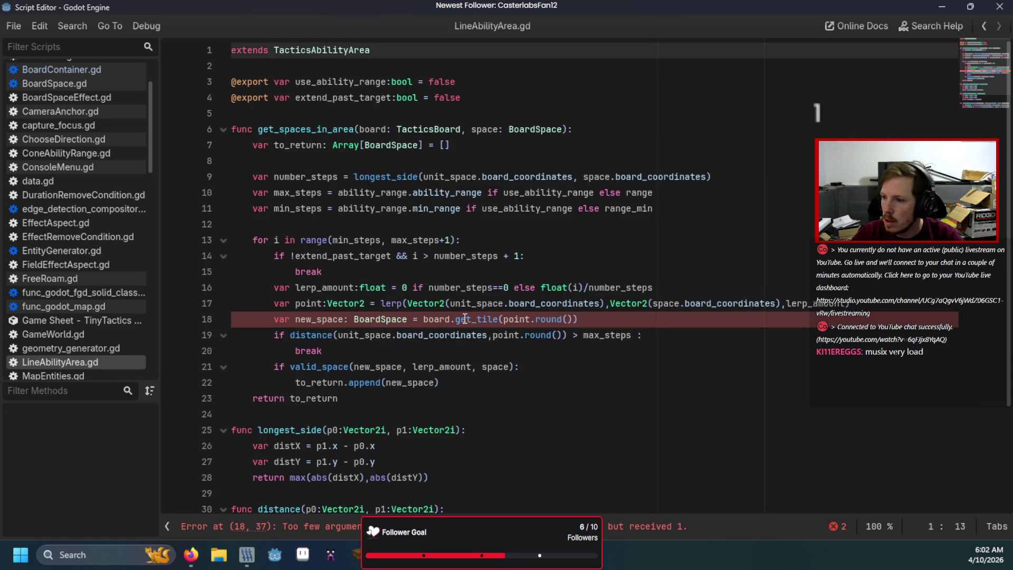
{"action": "left_click", "coordinate": [487, 274]}
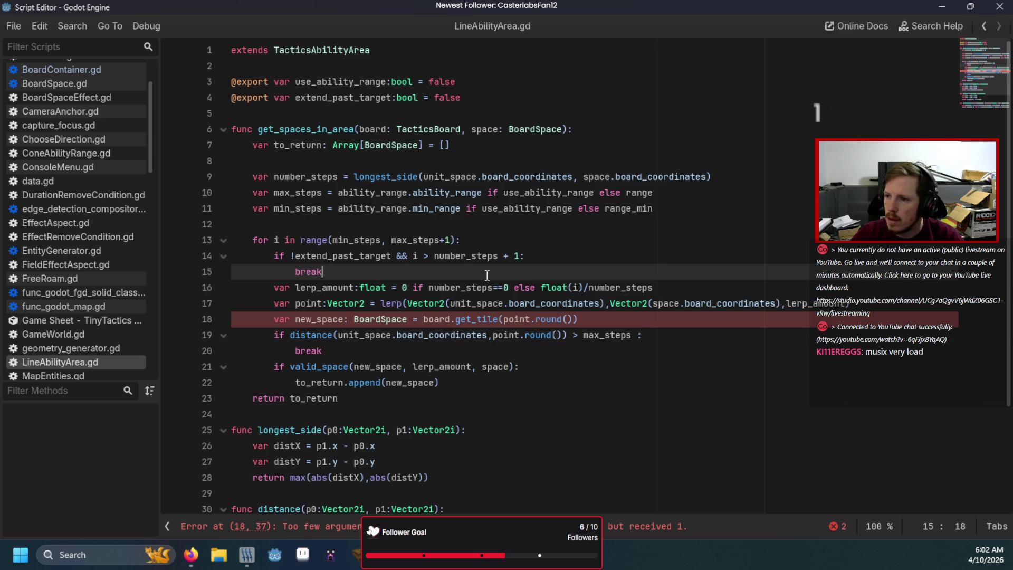
{"action": "mouse_move", "coordinate": [383, 211]}
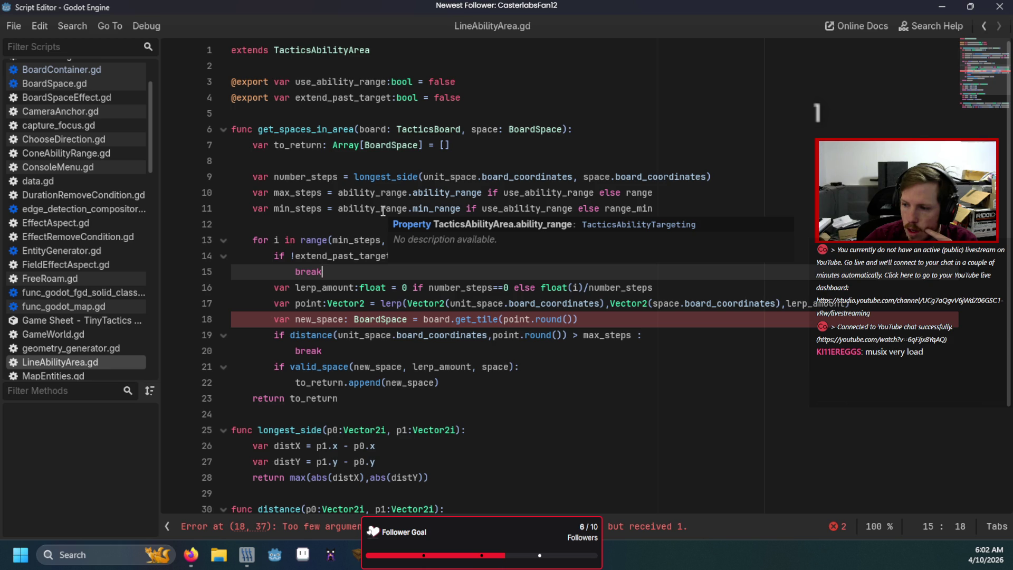
{"action": "left_click", "coordinate": [383, 211]}
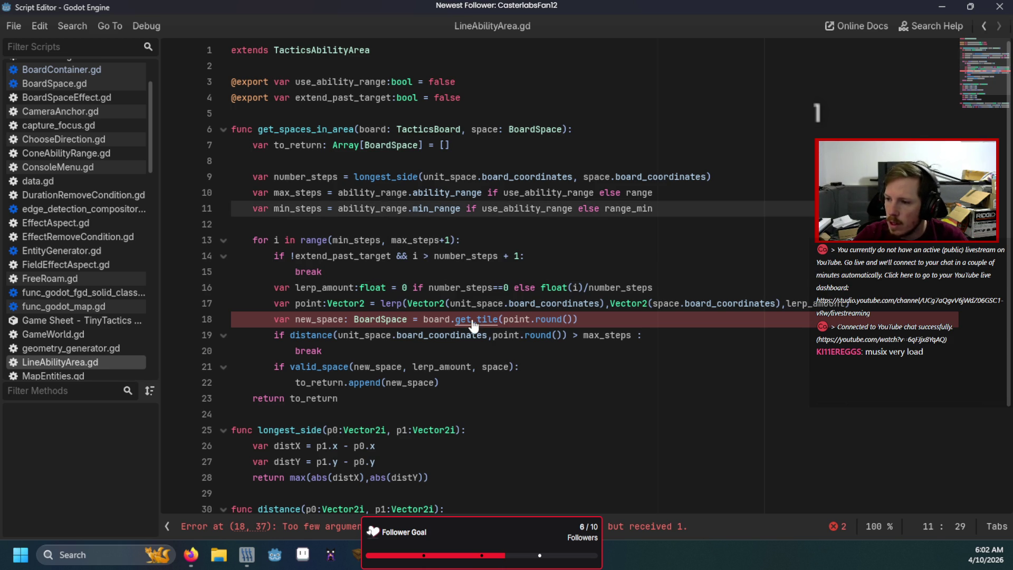
{"action": "left_click", "coordinate": [472, 322], "text": "ctrl"}
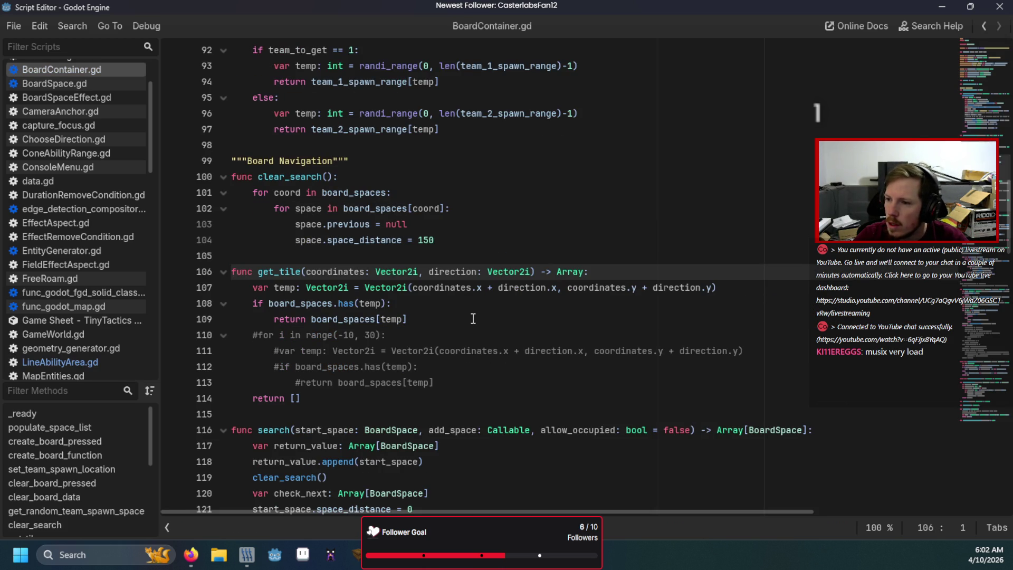
{"action": "left_click", "coordinate": [32, 363]}
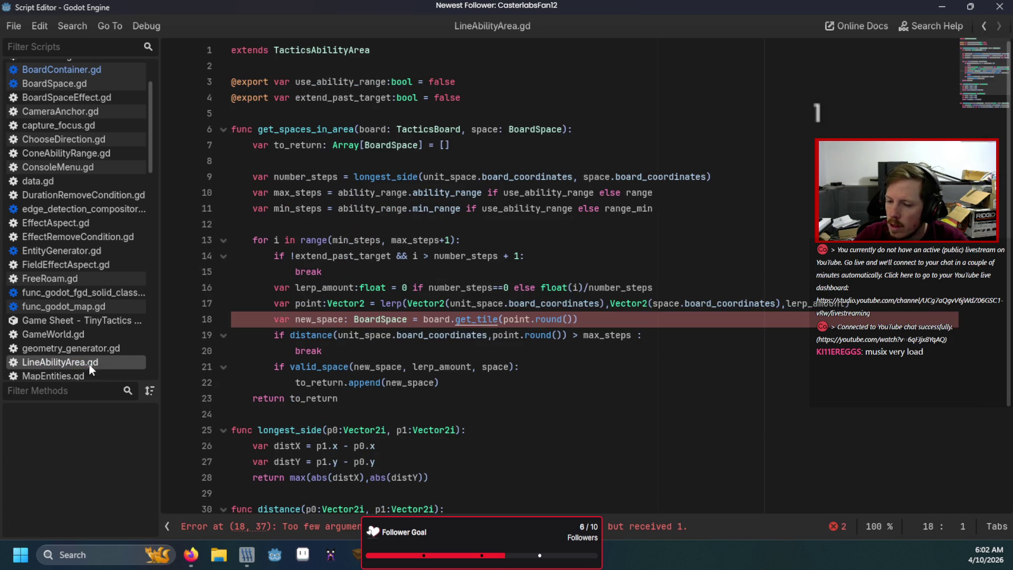
{"action": "left_click", "coordinate": [526, 275]}
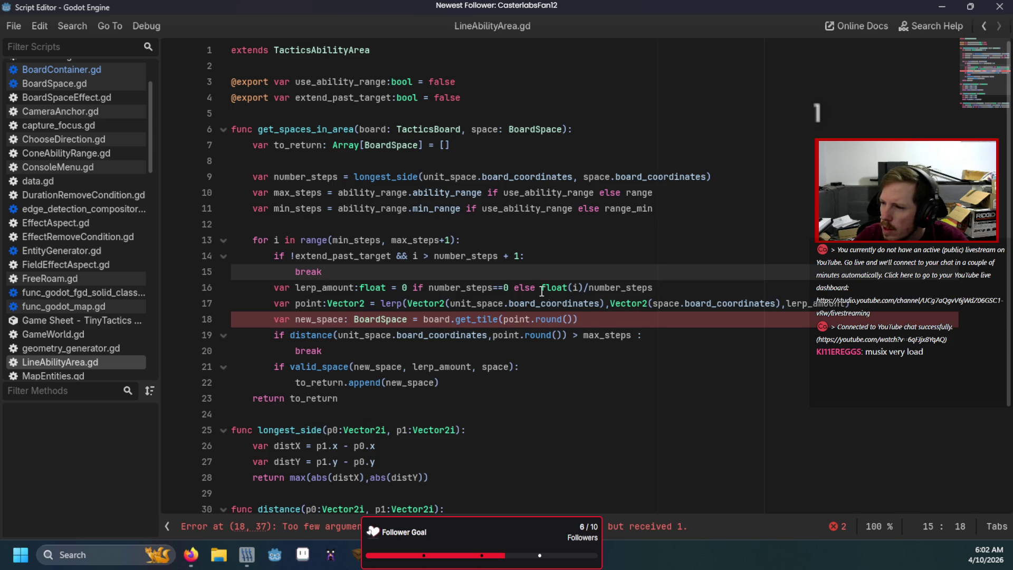
{"action": "mouse_move", "coordinate": [552, 312]}
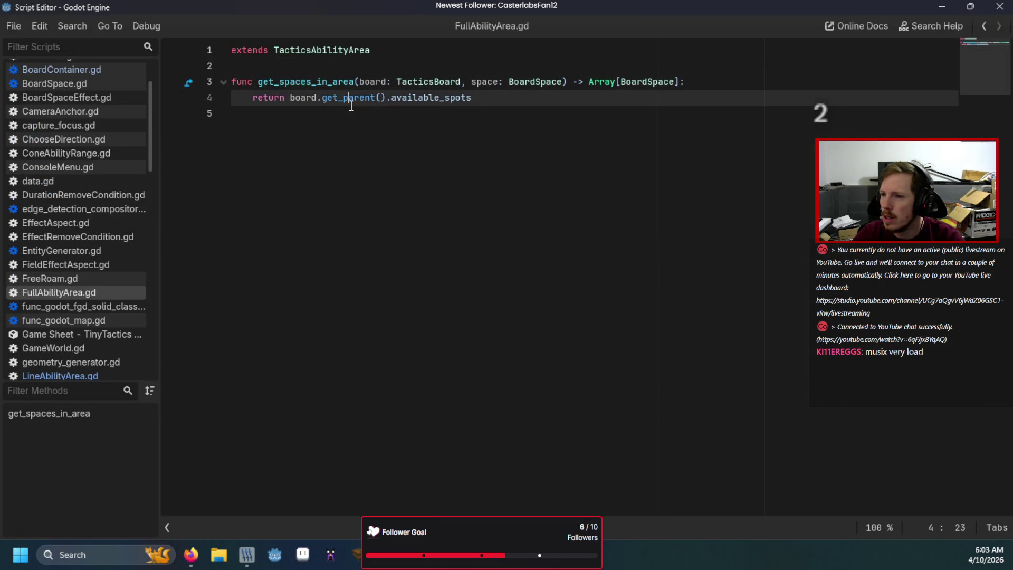
- Change FullAbilityArea.gd line 4 to return board.battlefield.available_spots
{"action": "double_click", "coordinate": [351, 103]}
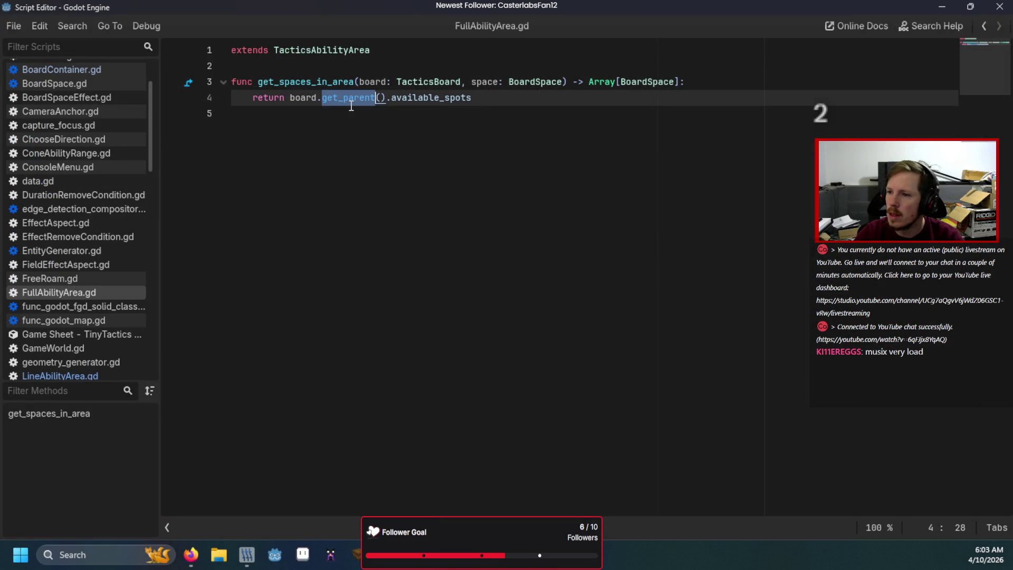
{"action": "key", "text": "BackSpace"}
{"action": "type", "text": "b"}
{"action": "key", "text": "Return"}
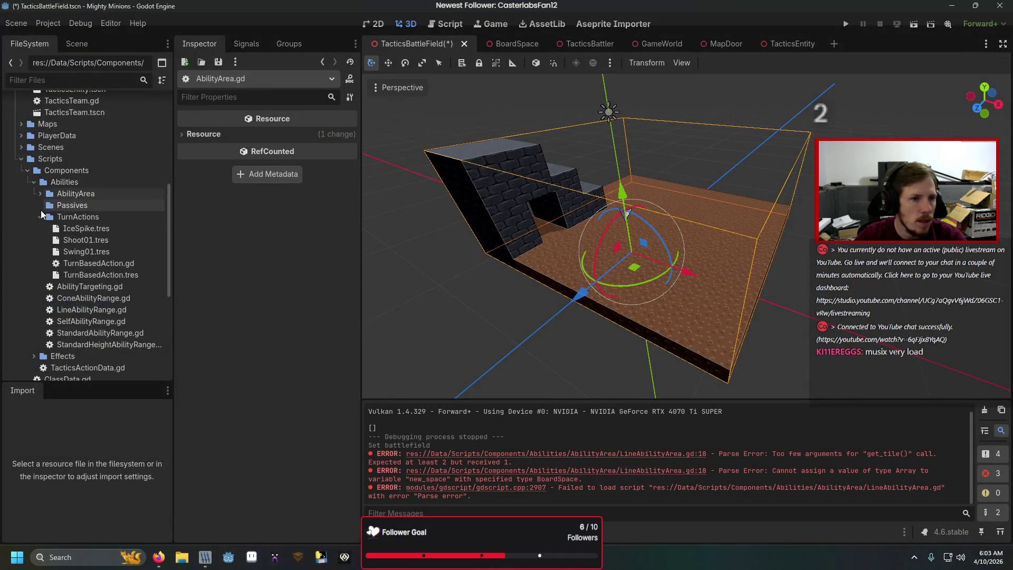
- Open AbilityTargeting.gd and then LineAbilityRange.gd
{"action": "left_click", "coordinate": [42, 217]}
{"action": "double_click", "coordinate": [62, 229]}
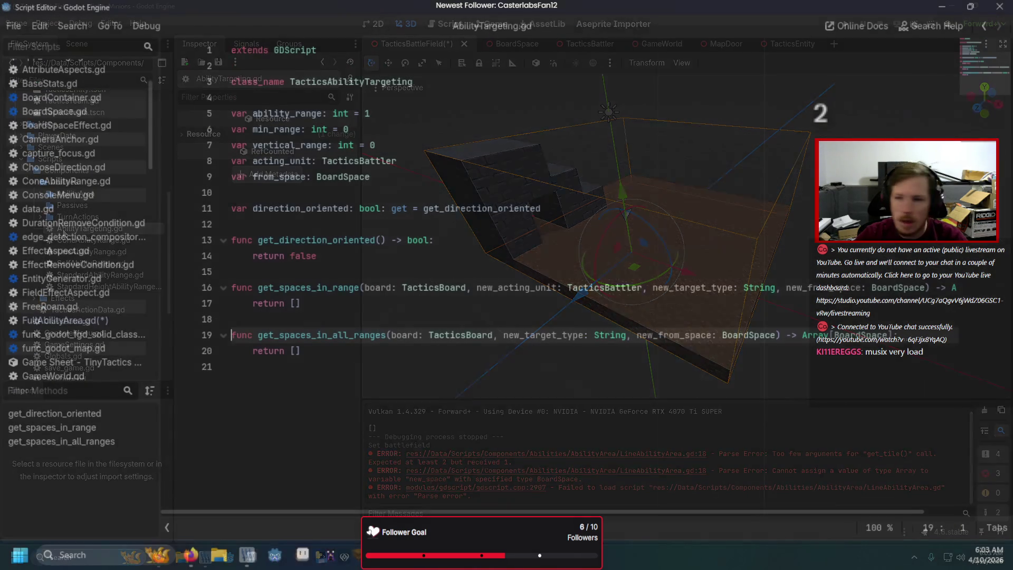
{"action": "left_click", "coordinate": [65, 181]}
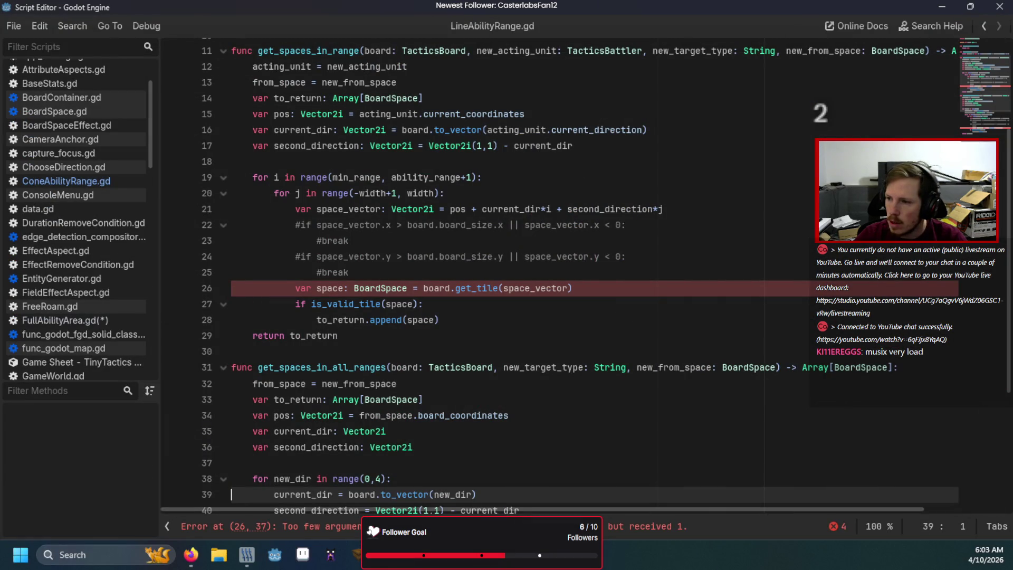
- Pass current_dir as the second get_tile argument on line 26
{"action": "mouse_move", "coordinate": [466, 290]}
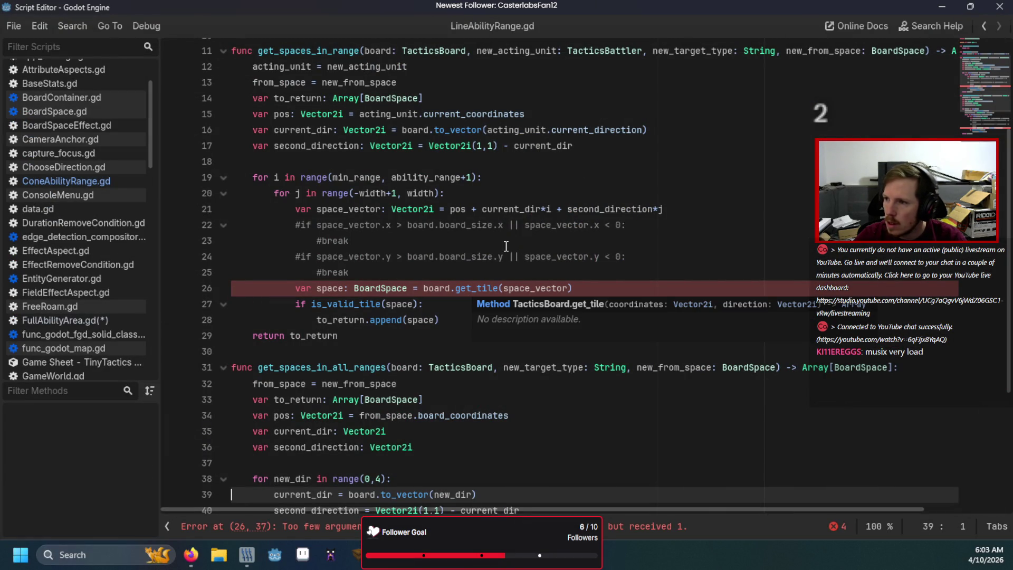
{"action": "scroll", "coordinate": [637, 274], "scroll_direction": "up", "scroll_amount": 2}
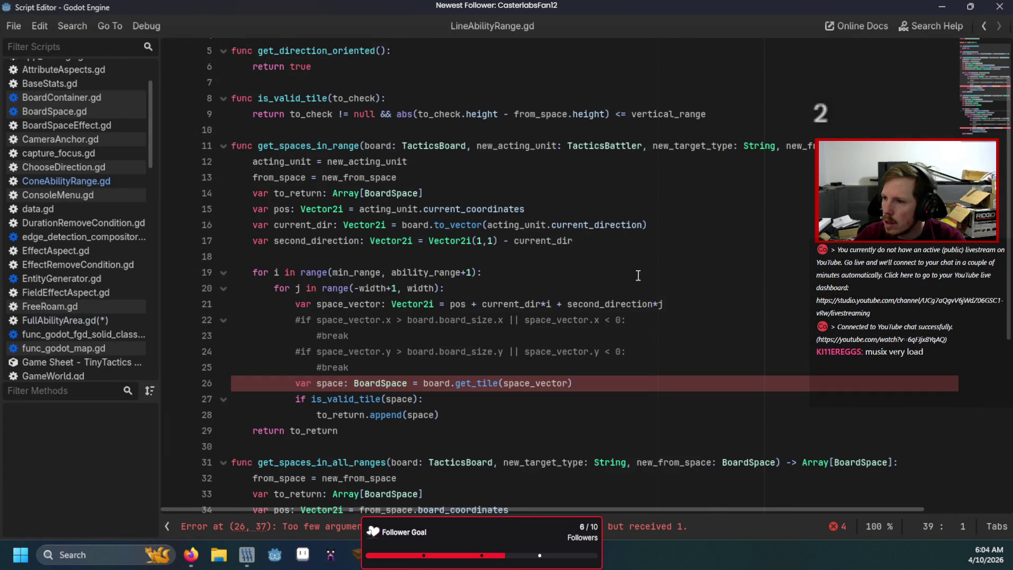
{"action": "mouse_move", "coordinate": [435, 272]}
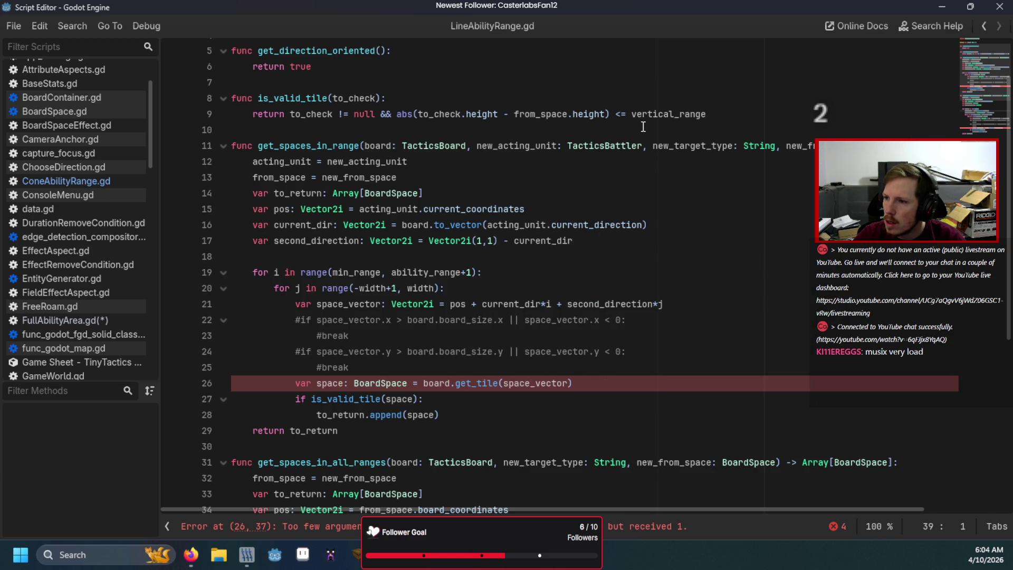
{"action": "left_click", "coordinate": [568, 381]}
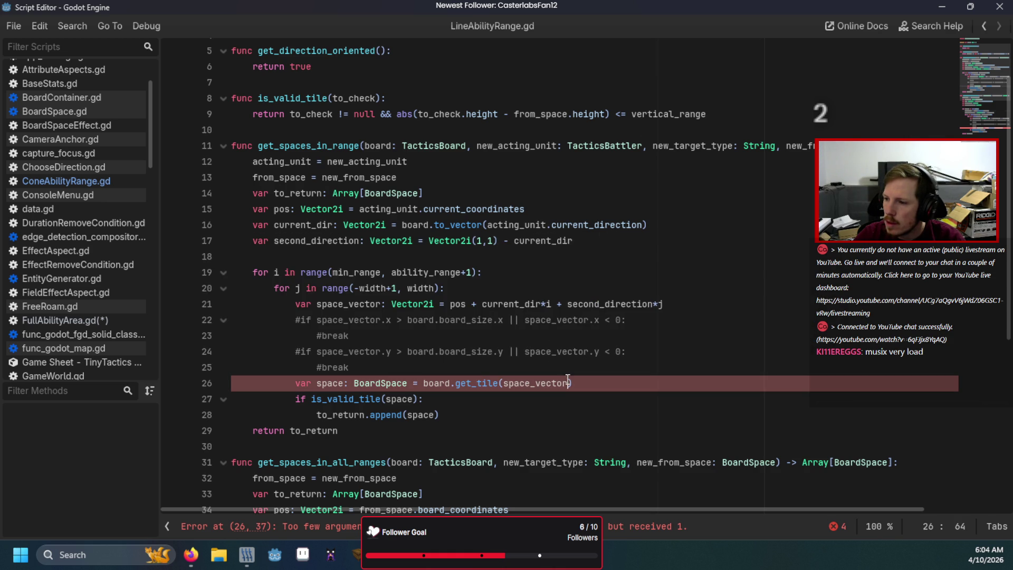
{"action": "type", "text": ", cu"}
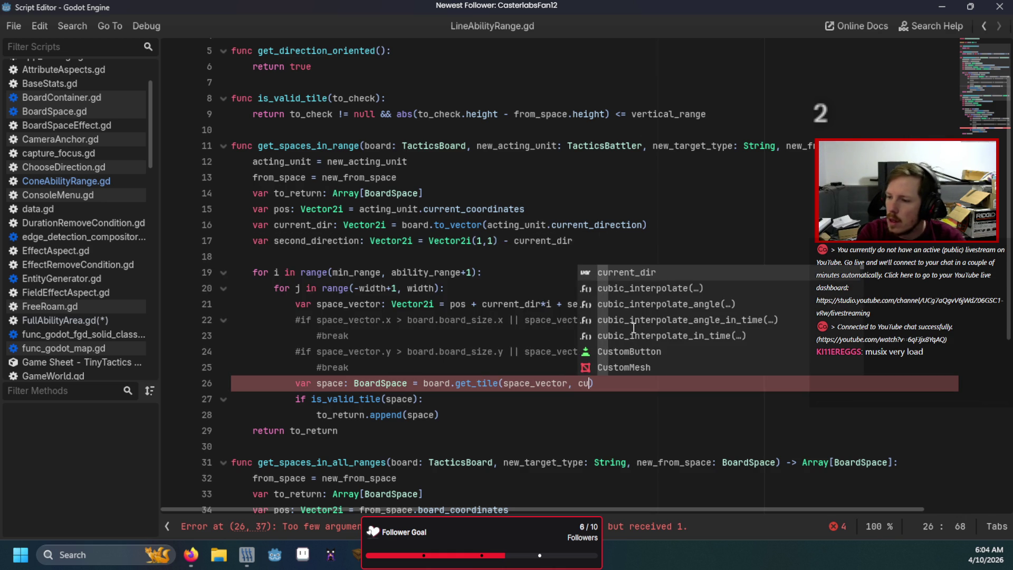
{"action": "key", "text": "Return"}
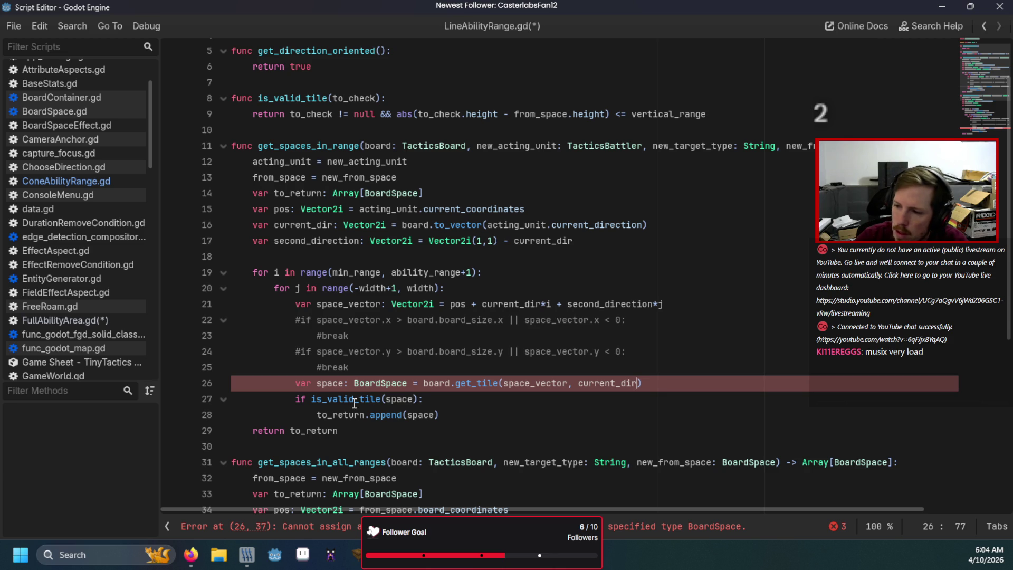
- Type line 26's space as Array[BoardSpace] and use space[0] on lines 27 and 28
{"action": "mouse_move", "coordinate": [350, 395]}
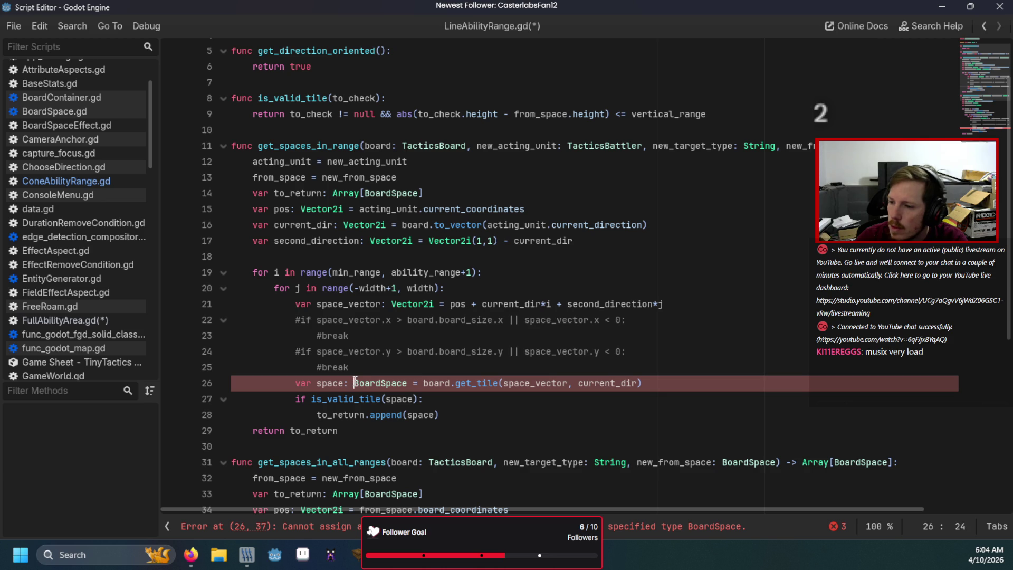
{"action": "type", "text": "Array"}
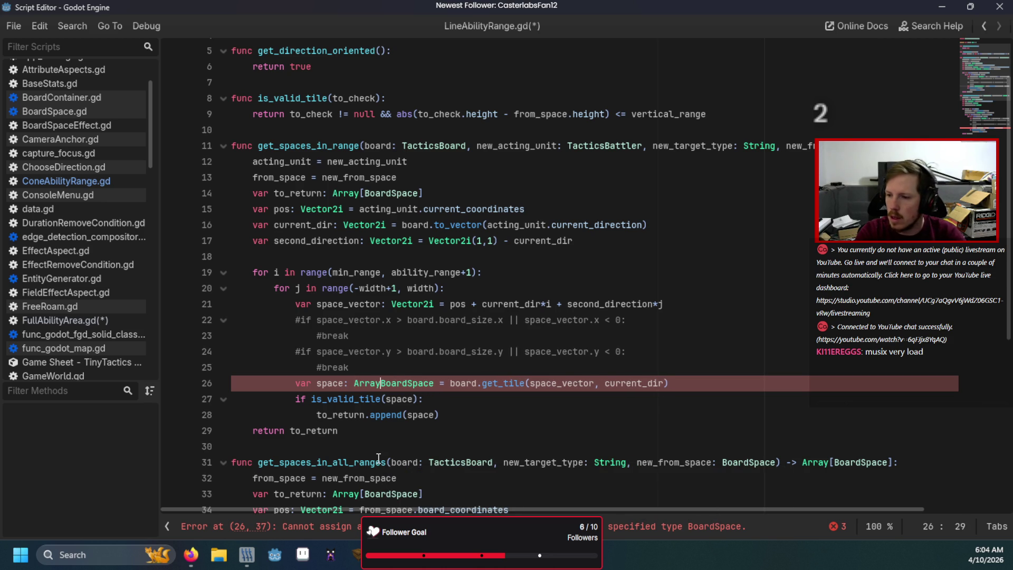
{"action": "type", "text": "["}
{"action": "key", "text": "ctrl+Right"}
{"action": "type", "text": "]"}
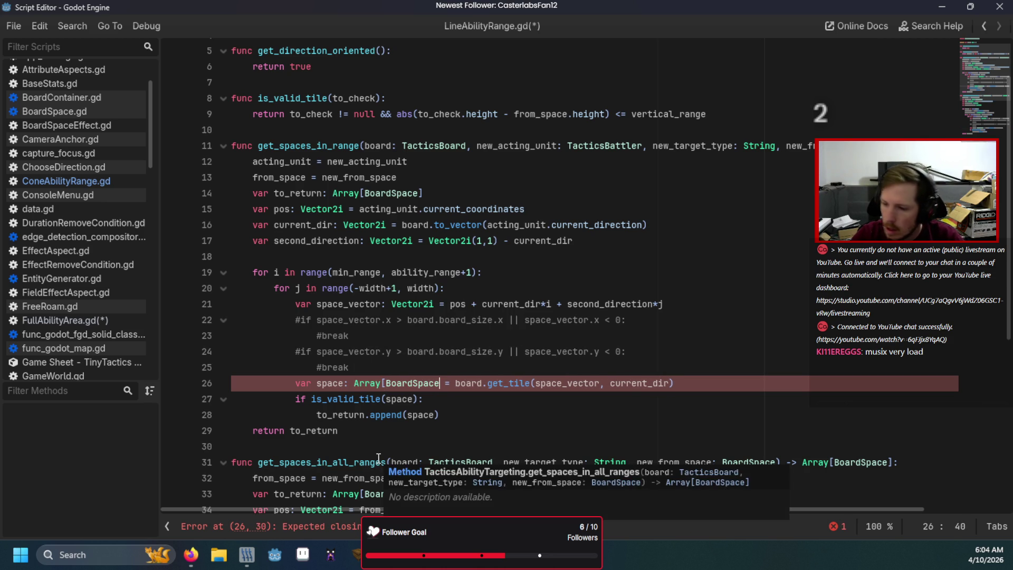
{"action": "double_click", "coordinate": [393, 398]}
{"action": "left_click", "coordinate": [414, 399]}
{"action": "type", "text": "[0"}
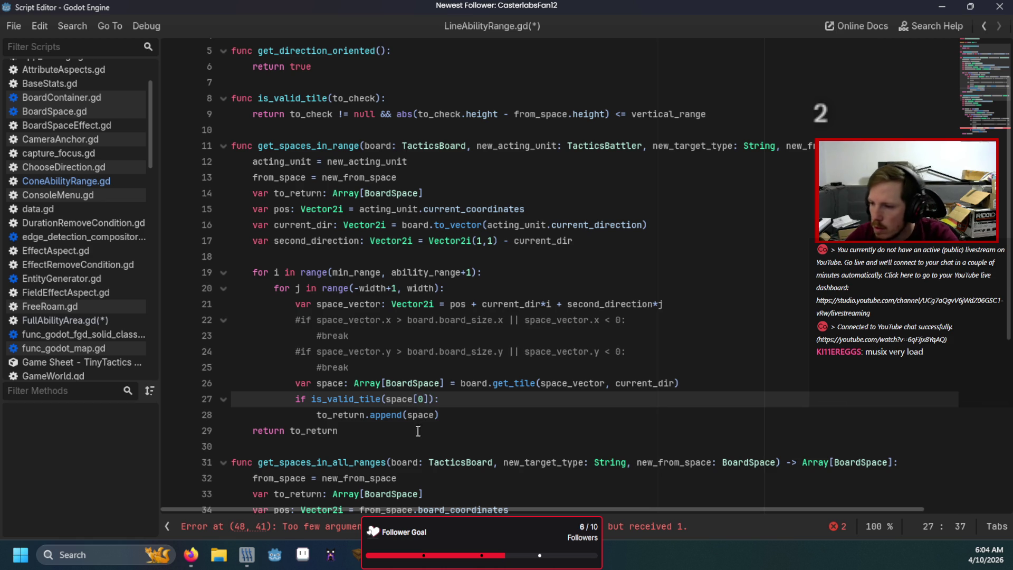
{"action": "left_click", "coordinate": [434, 415]}
{"action": "type", "text": "[0"}
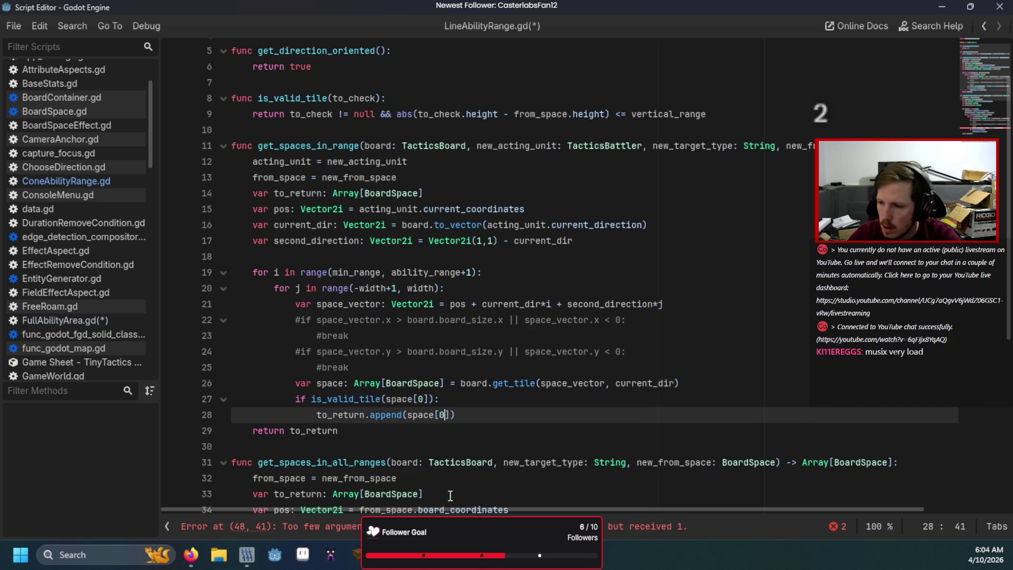
{"action": "left_click", "coordinate": [501, 402]}
- On line 48 add current_dir, make space Array[BoardSpace], and use space[0] on lines 49-50
{"action": "left_click", "coordinate": [327, 526]}
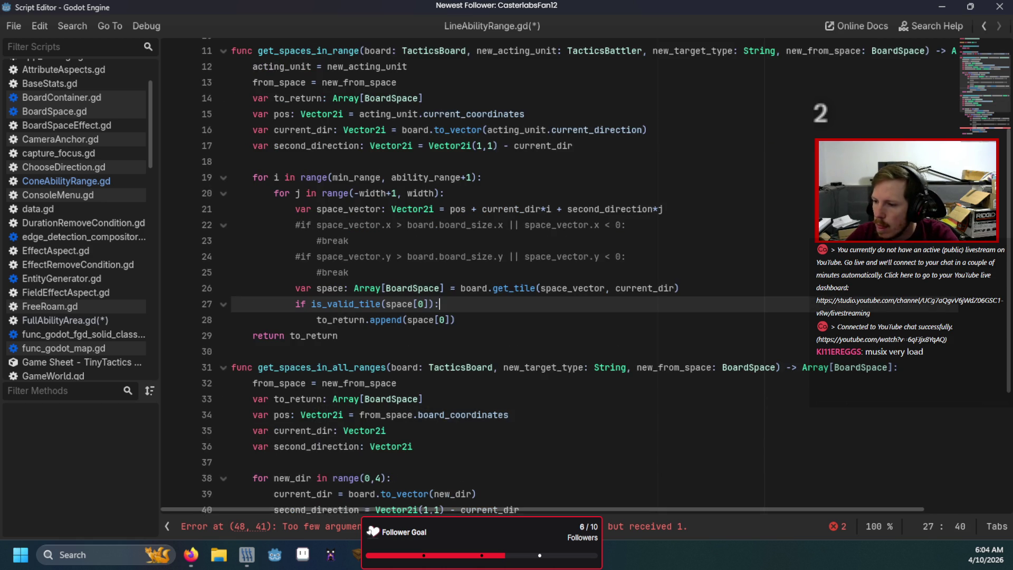
{"action": "left_click", "coordinate": [591, 431]}
{"action": "type", "text": ", current_dir"}
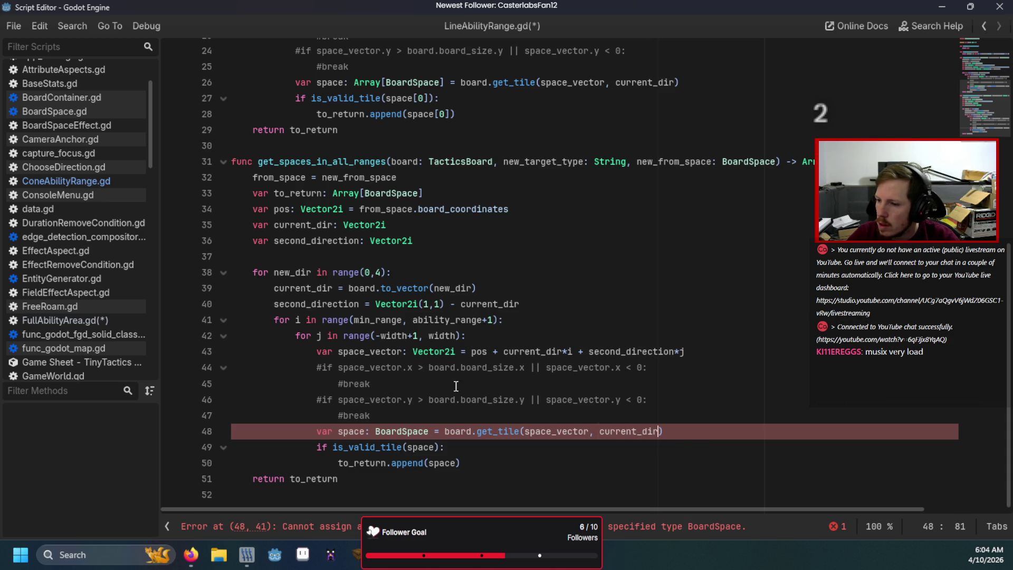
{"action": "left_click", "coordinate": [376, 430]}
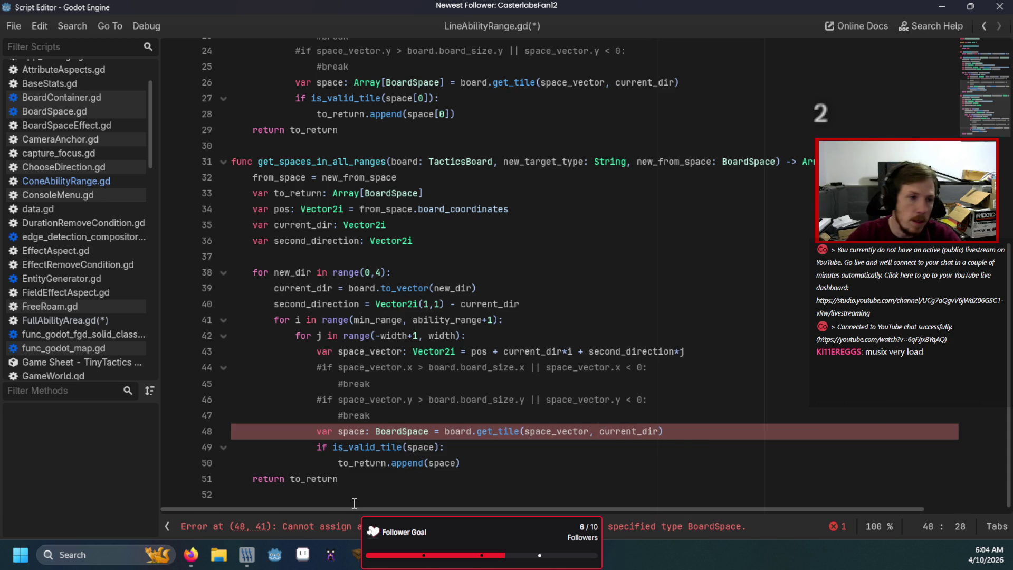
{"action": "type", "text": "Array["}
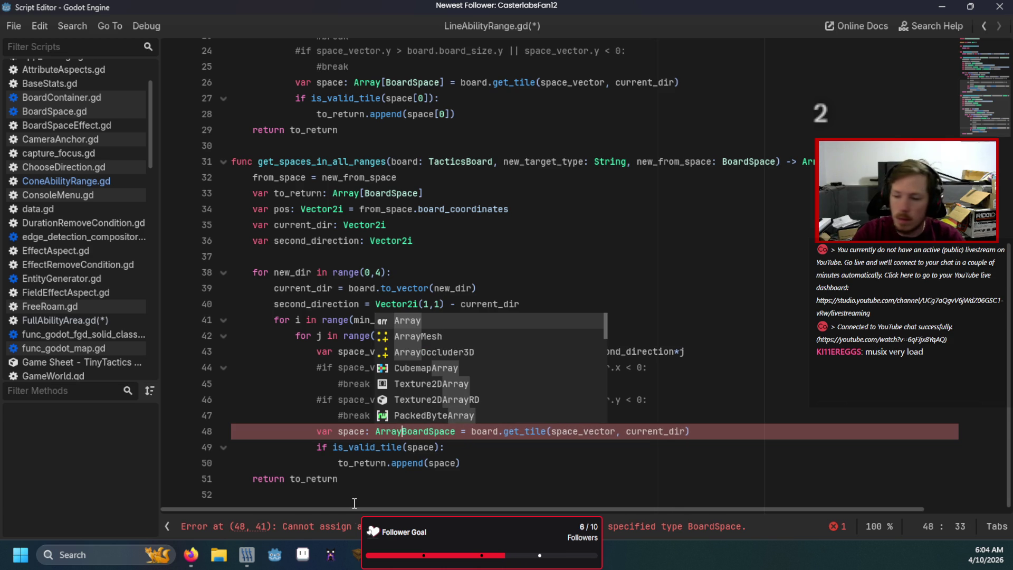
{"action": "type", "text": "]"}
{"action": "left_click", "coordinate": [432, 462]}
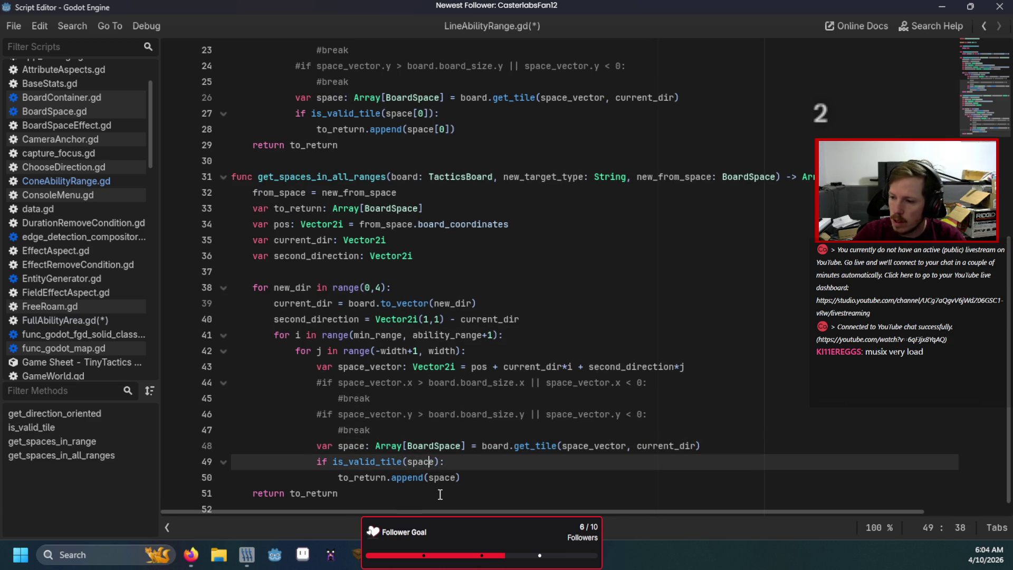
{"action": "type", "text": "[0]"}
{"action": "key", "text": "Down"}
{"action": "key", "text": "End"}
{"action": "key", "text": "Left"}
{"action": "type", "text": "[0"}
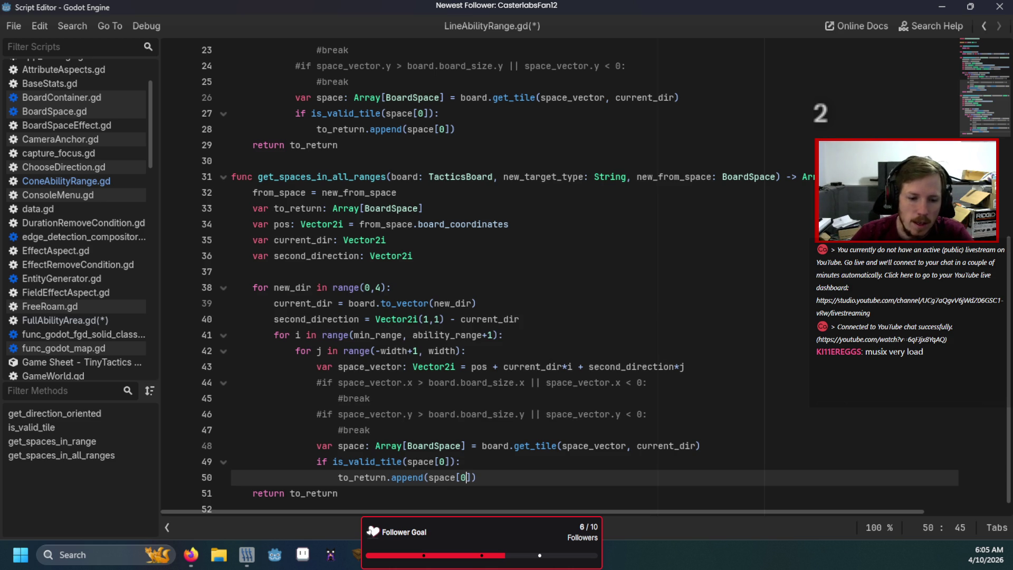
{"action": "key", "text": "alt+Tab"}
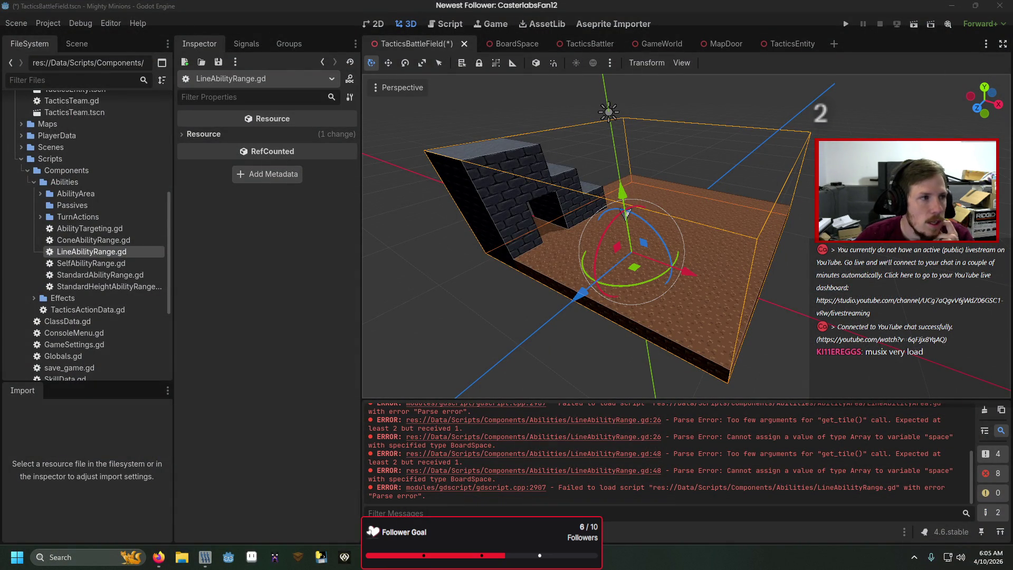
- Return to the Script workspace and open StandardHeightAbilityRange.gd for reading
{"action": "left_click", "coordinate": [159, 557]}
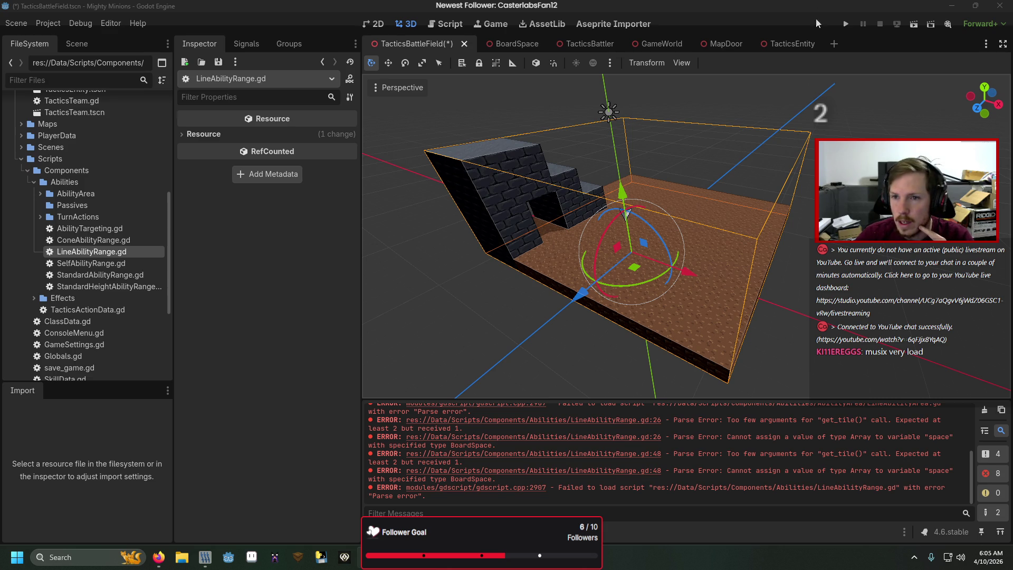
{"action": "left_click", "coordinate": [446, 24]}
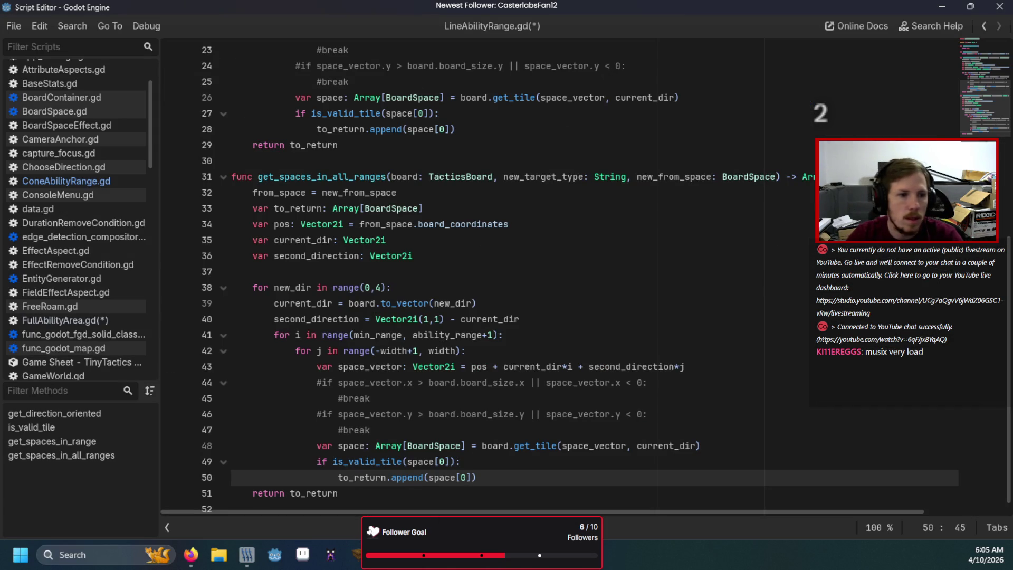
{"action": "double_click", "coordinate": [105, 264]}
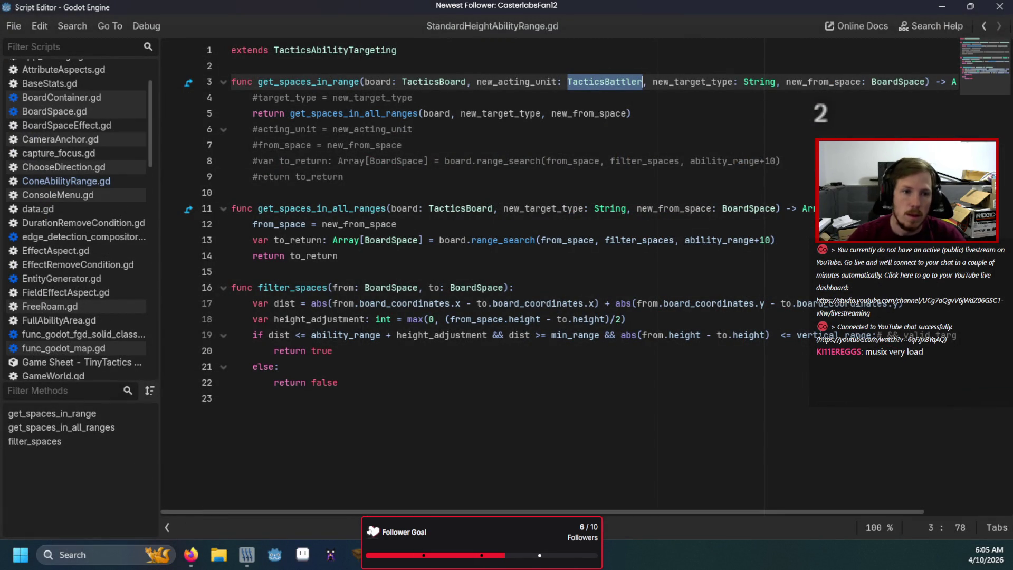
- Scroll through TacticsBattleEntity.gd's take_damage, check_effects and die functions, then return to TacticsEntity
{"action": "scroll", "coordinate": [47, 273], "scroll_direction": "up", "scroll_amount": 2}
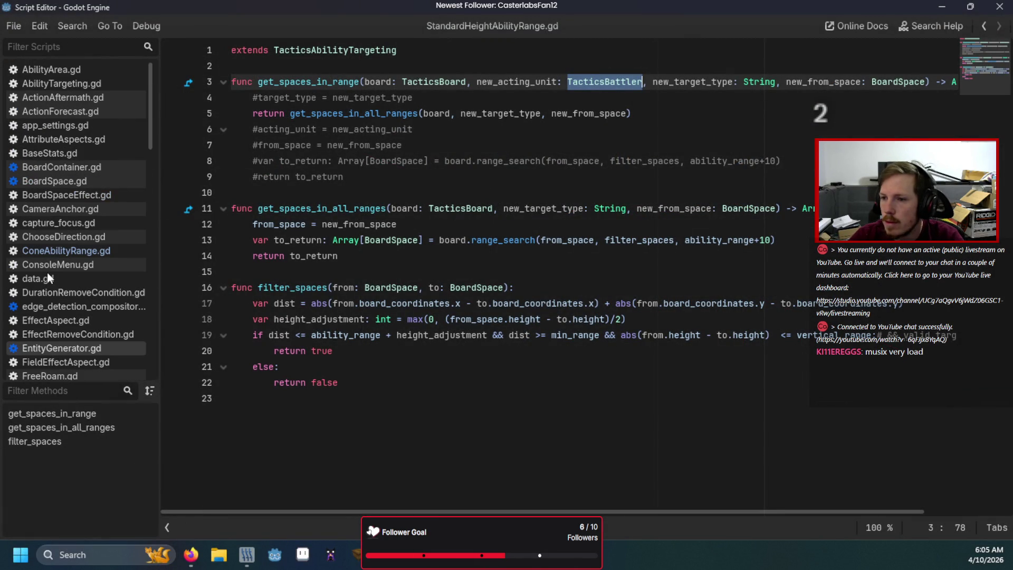
{"action": "scroll", "coordinate": [46, 272], "scroll_direction": "down", "scroll_amount": 7}
{"action": "scroll", "coordinate": [46, 272], "scroll_direction": "down", "scroll_amount": 12}
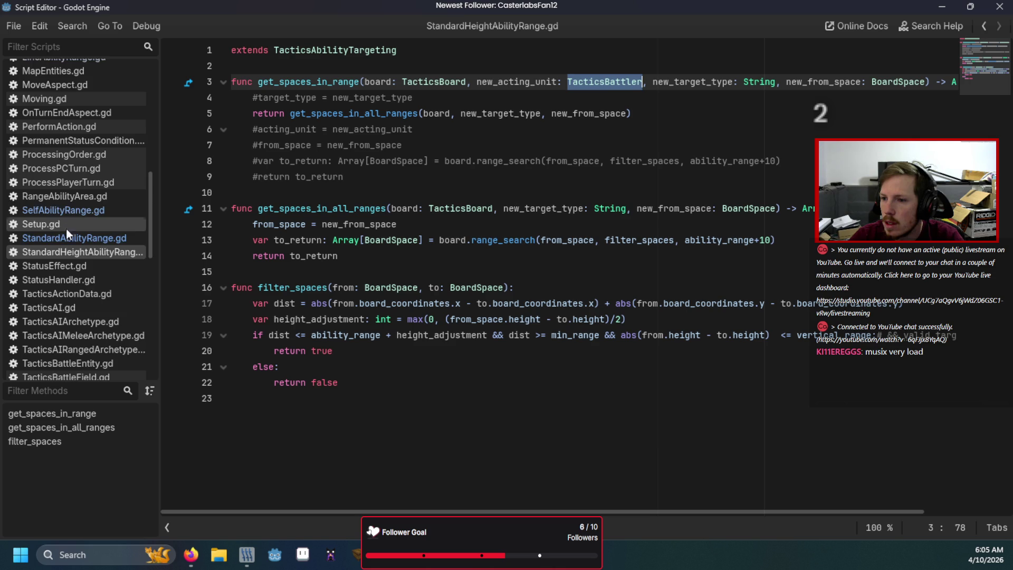
{"action": "scroll", "coordinate": [65, 259], "scroll_direction": "up", "scroll_amount": 3}
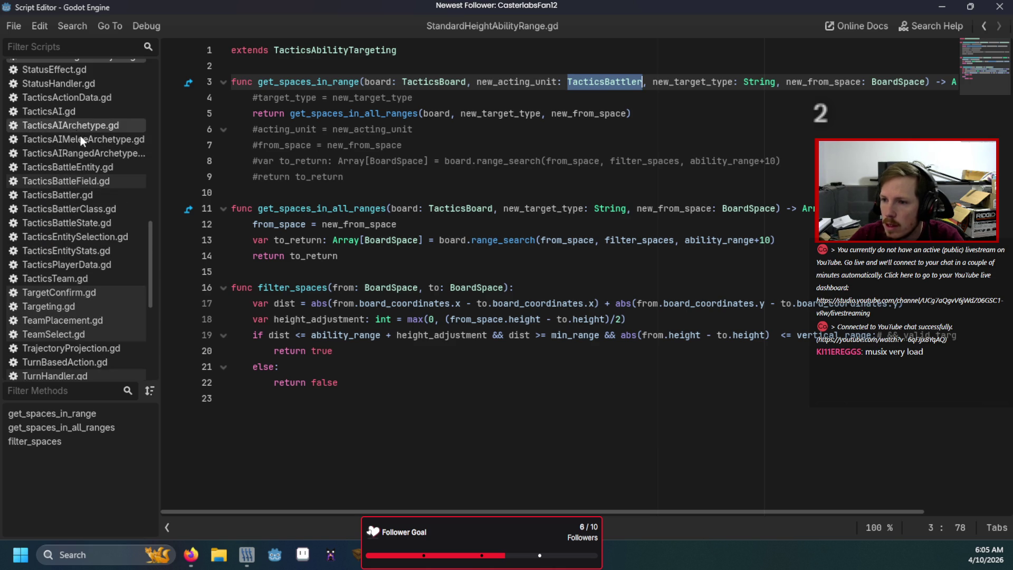
{"action": "left_click", "coordinate": [89, 166]}
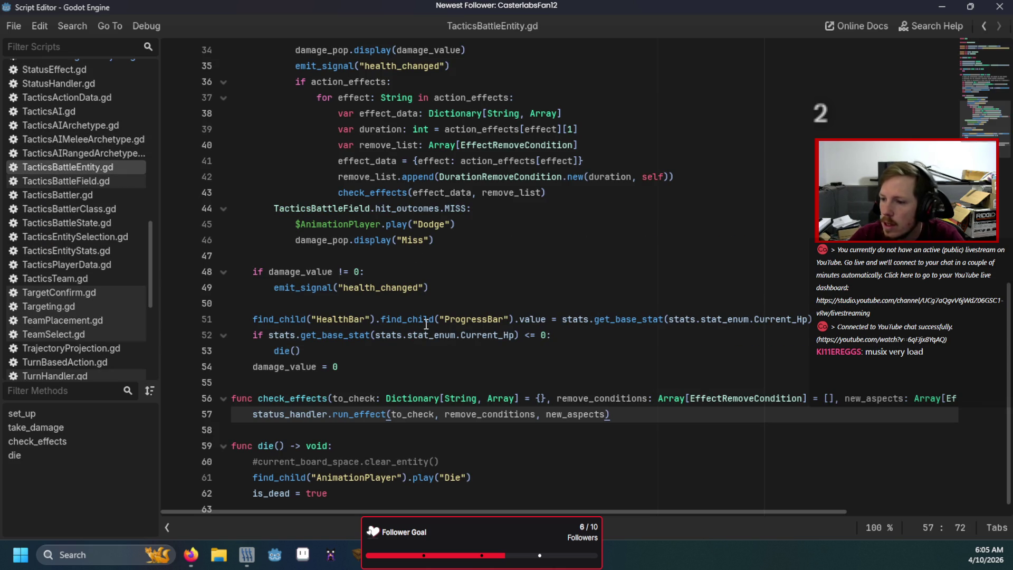
{"action": "scroll", "coordinate": [426, 323], "scroll_direction": "up", "scroll_amount": 4}
{"action": "scroll", "coordinate": [426, 323], "scroll_direction": "up", "scroll_amount": 6}
{"action": "scroll", "coordinate": [459, 314], "scroll_direction": "down", "scroll_amount": 6}
{"action": "scroll", "coordinate": [467, 310], "scroll_direction": "down", "scroll_amount": 2}
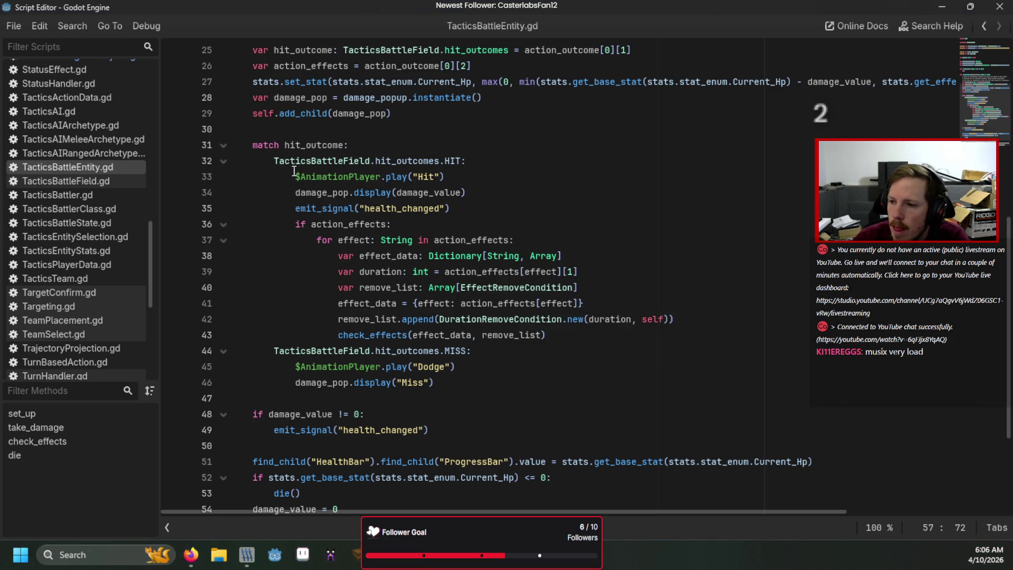
{"action": "scroll", "coordinate": [294, 171], "scroll_direction": "up", "scroll_amount": 8}
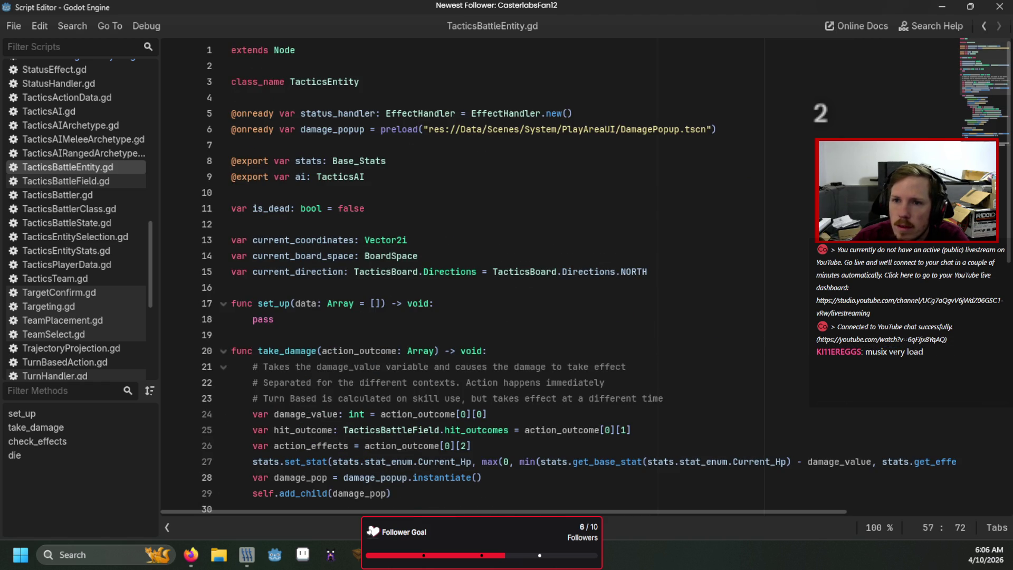
{"action": "key", "text": "alt+Tab"}
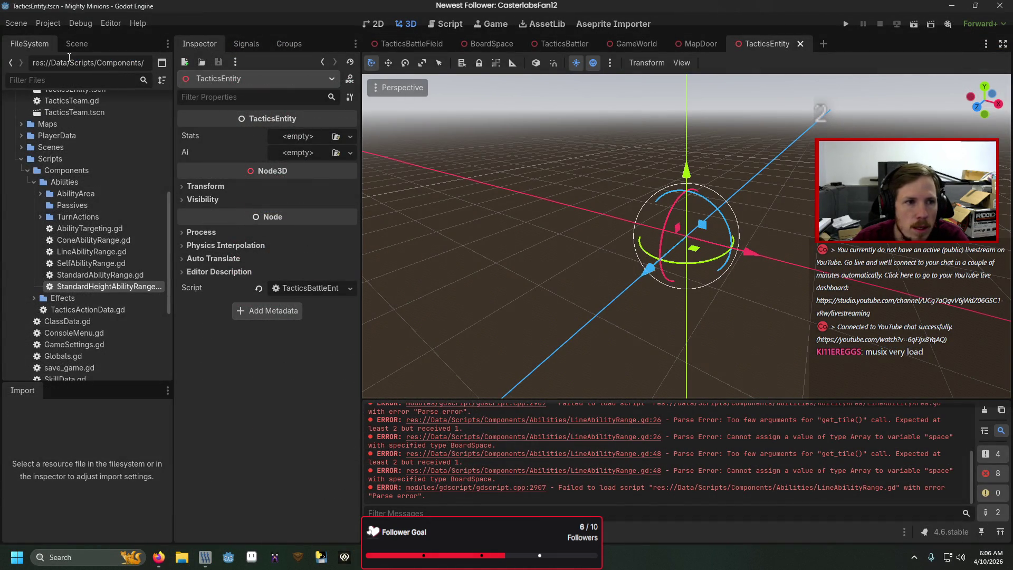
- Add an AnimationPlayer child node to TacticsEntity, save the scene, and switch to the MapDoor scene
{"action": "left_click", "coordinate": [73, 44]}
{"action": "right_click", "coordinate": [58, 84]}
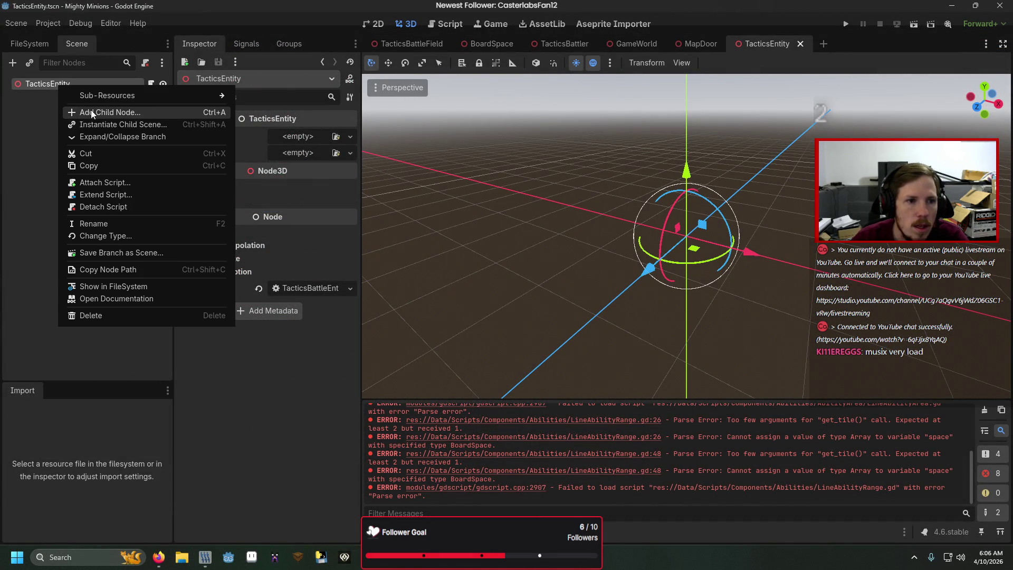
{"action": "left_click", "coordinate": [91, 113]}
{"action": "type", "text": "Anima"}
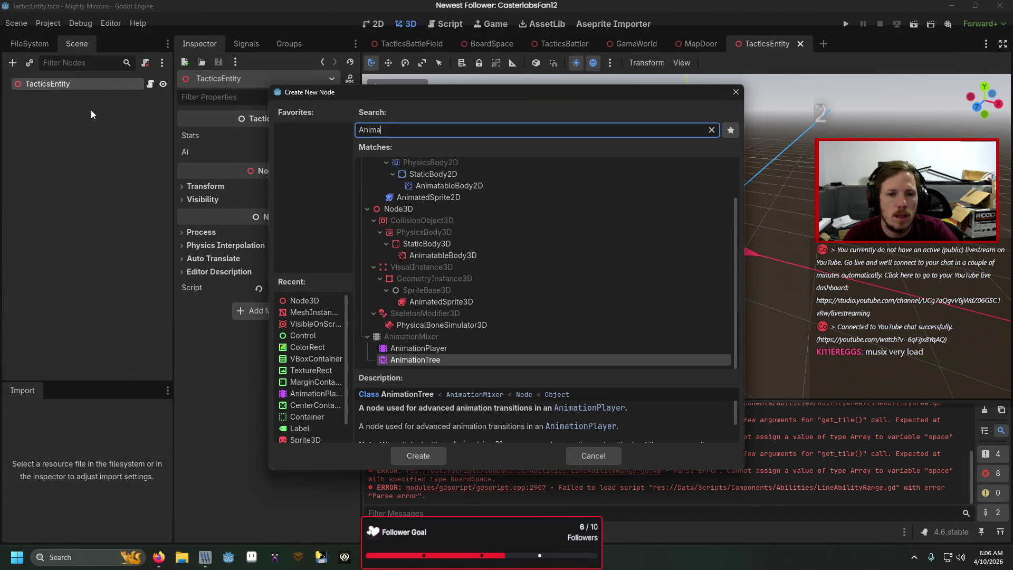
{"action": "key", "text": "Up"}
{"action": "key", "text": "Return"}
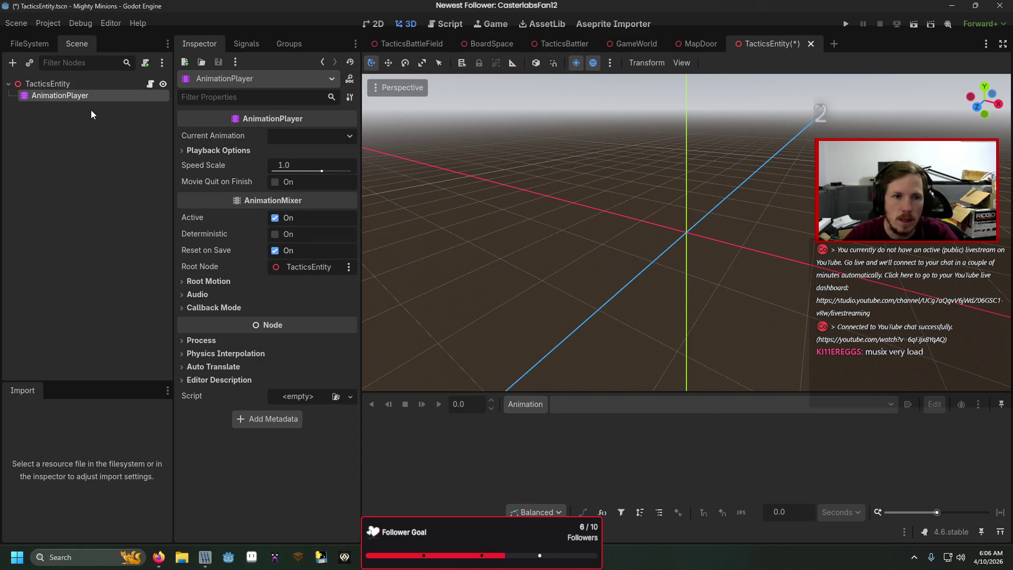
{"action": "key", "text": "ctrl+s"}
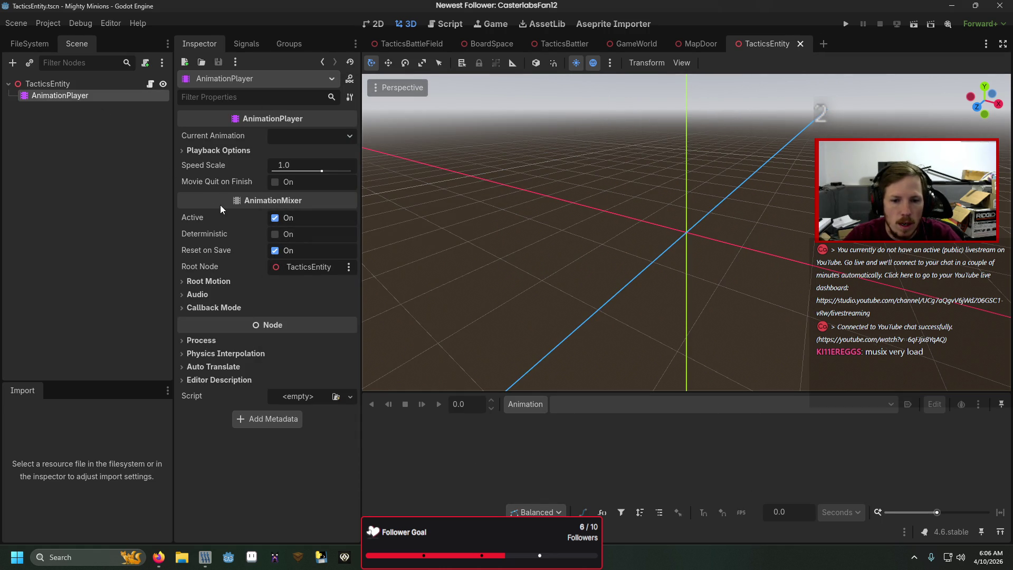
{"action": "mouse_move", "coordinate": [698, 51]}
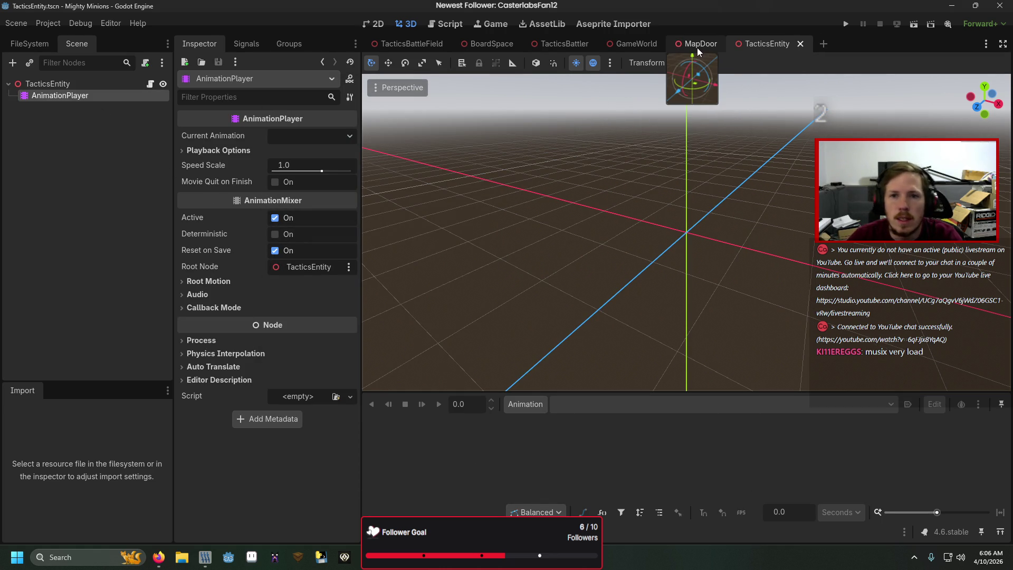
{"action": "left_click", "coordinate": [693, 47]}
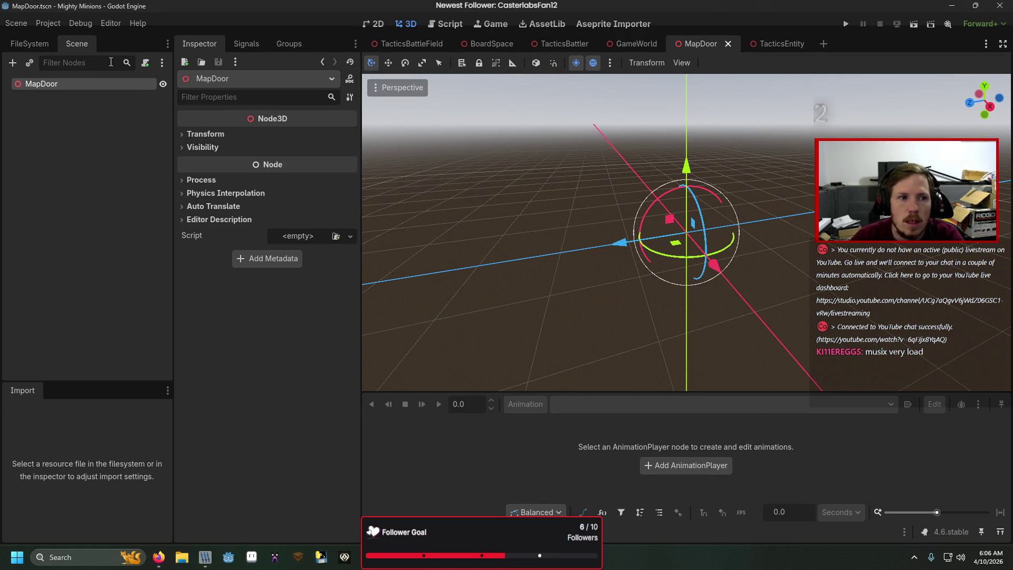
- Browse the FileSystem folders and filter by 'mapd' to locate the MapDoor scene file
{"action": "left_click", "coordinate": [51, 45]}
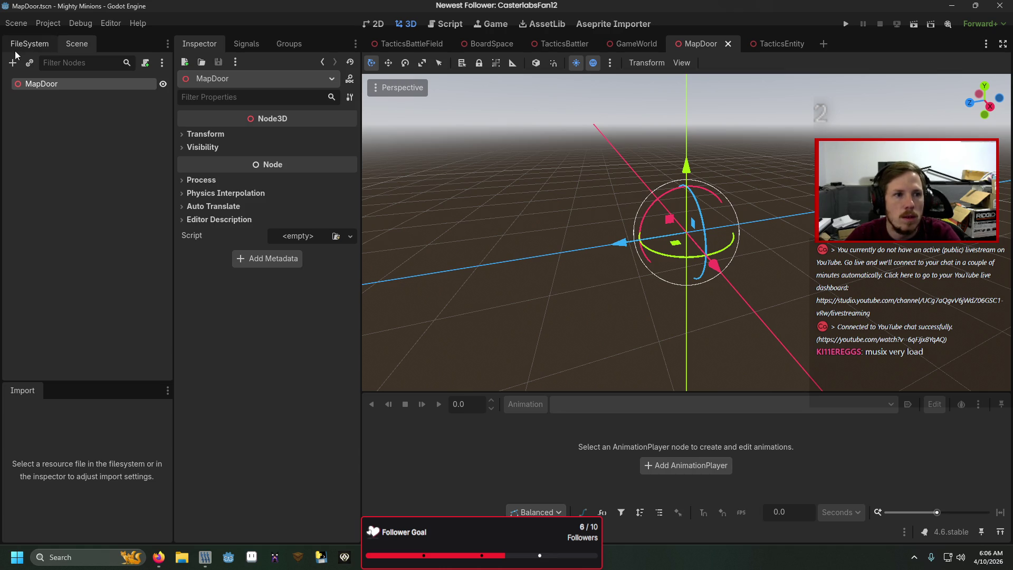
{"action": "left_click", "coordinate": [21, 158]}
{"action": "scroll", "coordinate": [29, 179], "scroll_direction": "up", "scroll_amount": 5}
{"action": "left_click", "coordinate": [28, 184]}
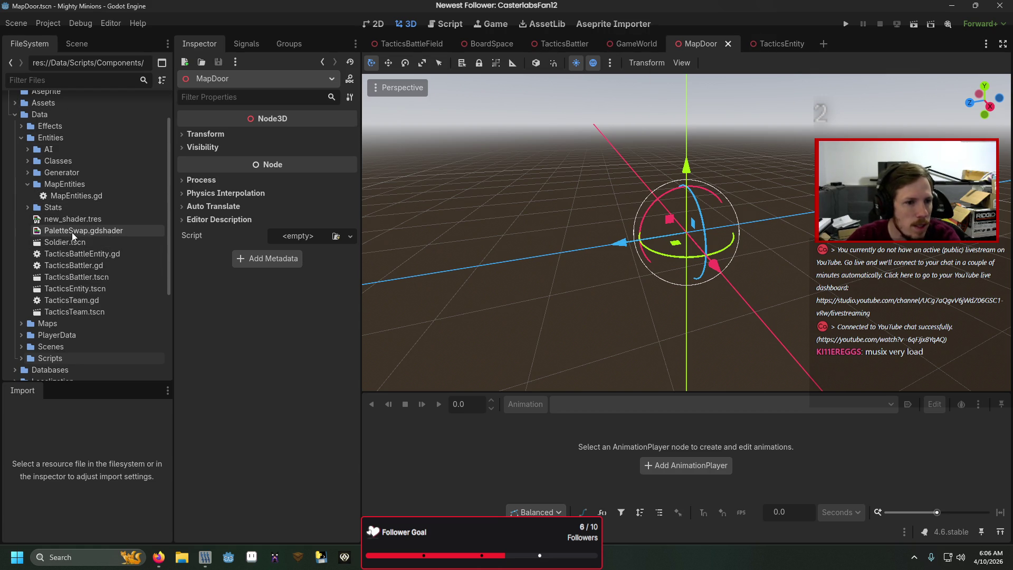
{"action": "left_click", "coordinate": [78, 45]}
{"action": "left_click", "coordinate": [32, 44]}
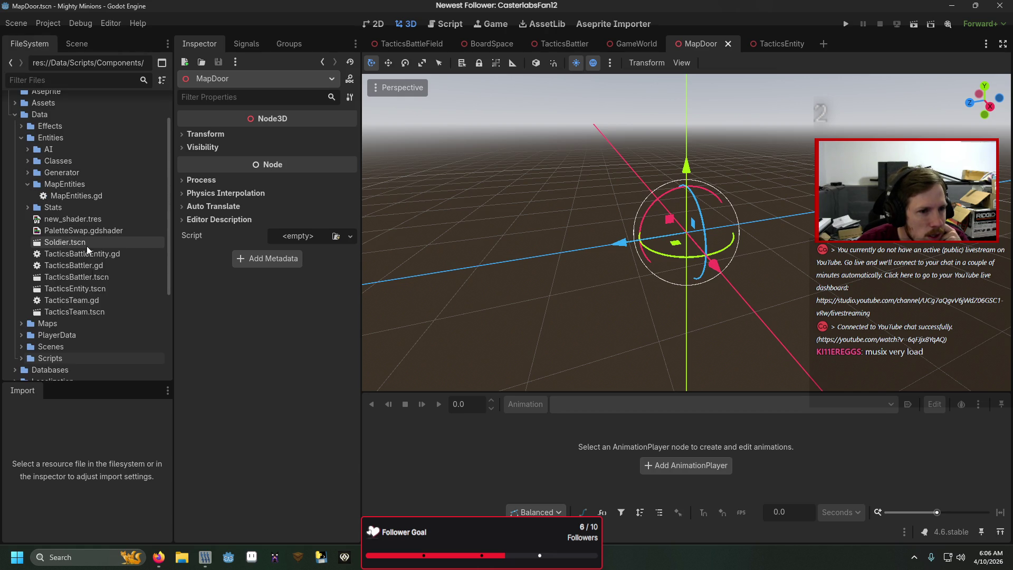
{"action": "scroll", "coordinate": [85, 248], "scroll_direction": "up", "scroll_amount": 3}
{"action": "left_click", "coordinate": [28, 242]}
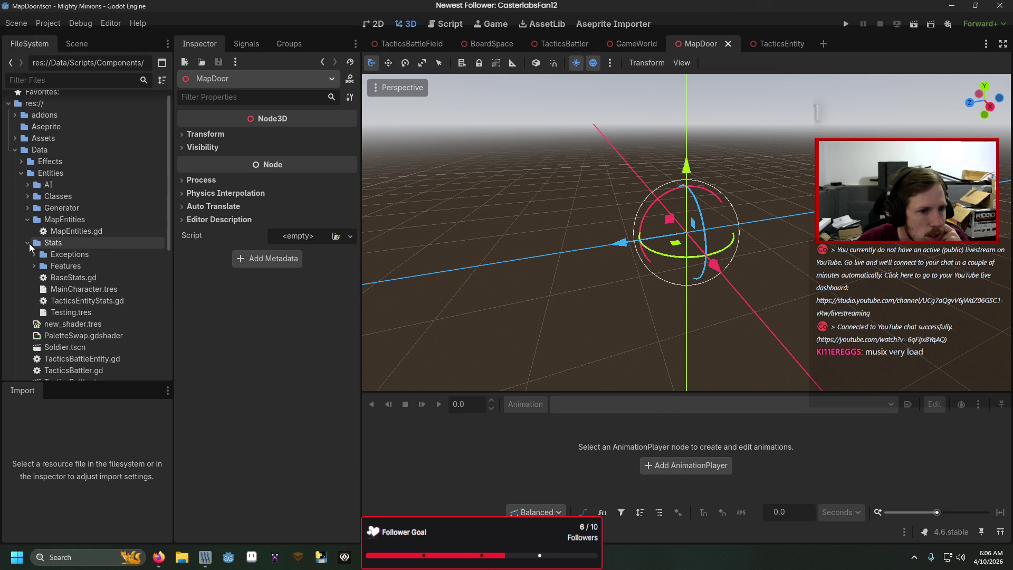
{"action": "left_click", "coordinate": [28, 242]}
{"action": "left_click", "coordinate": [28, 208]}
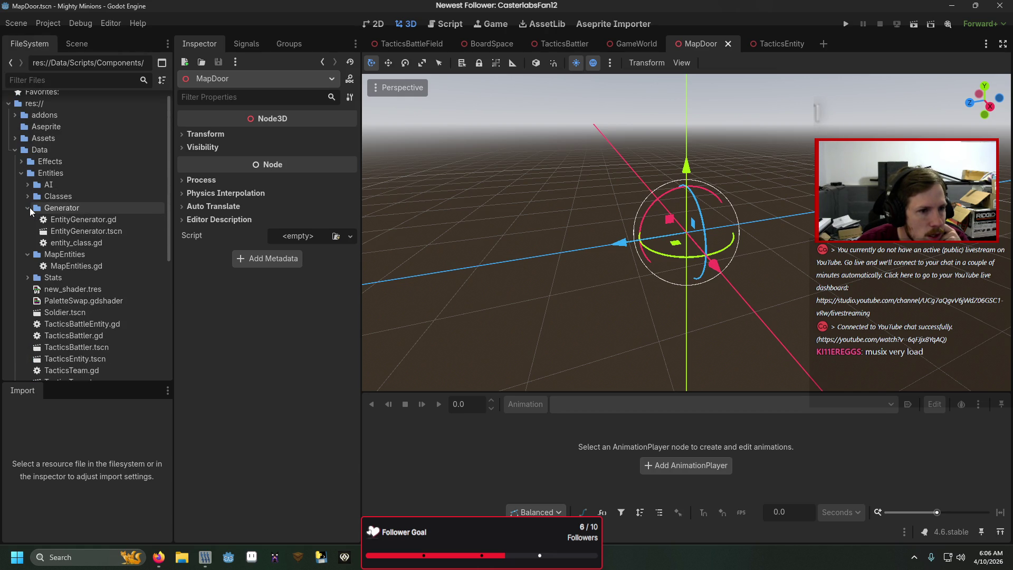
{"action": "left_click", "coordinate": [29, 208]}
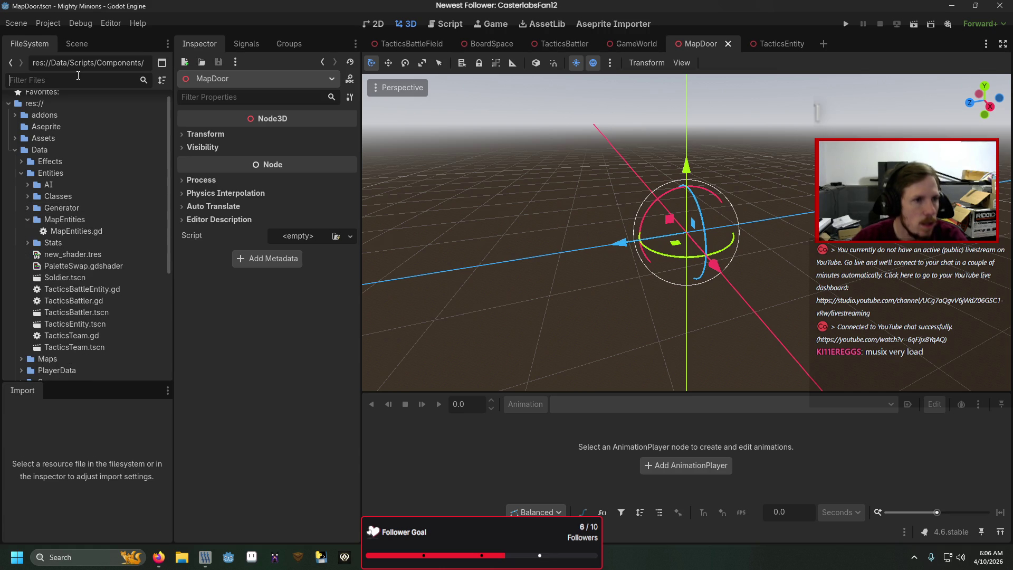
{"action": "type", "text": "map"}
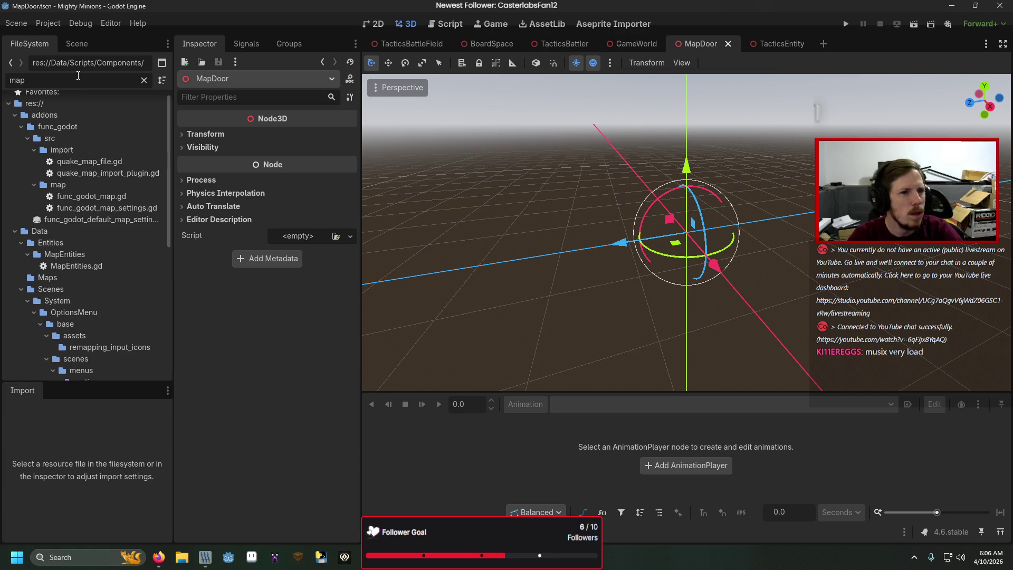
{"action": "type", "text": "d"}
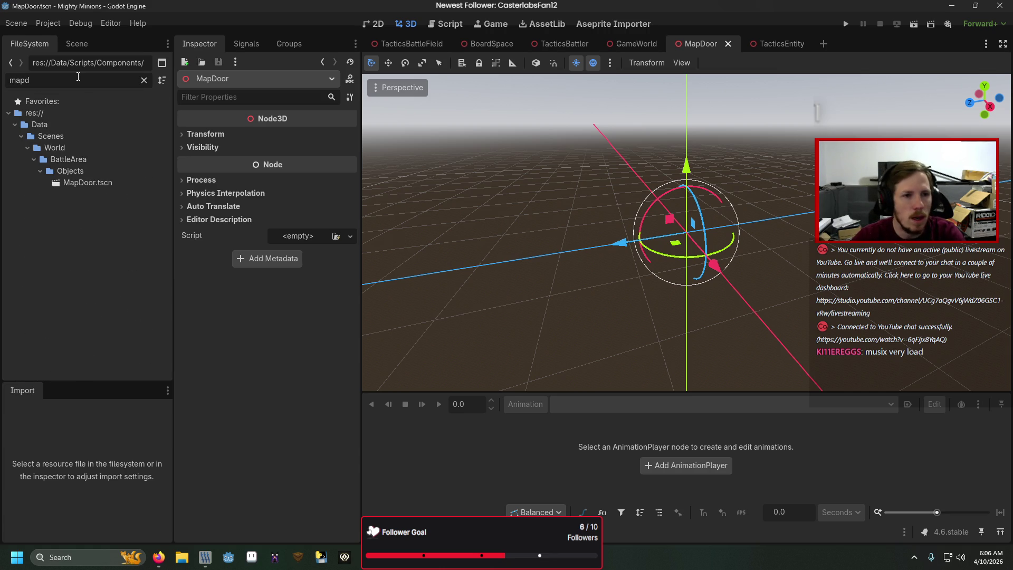
{"action": "left_click", "coordinate": [144, 82]}
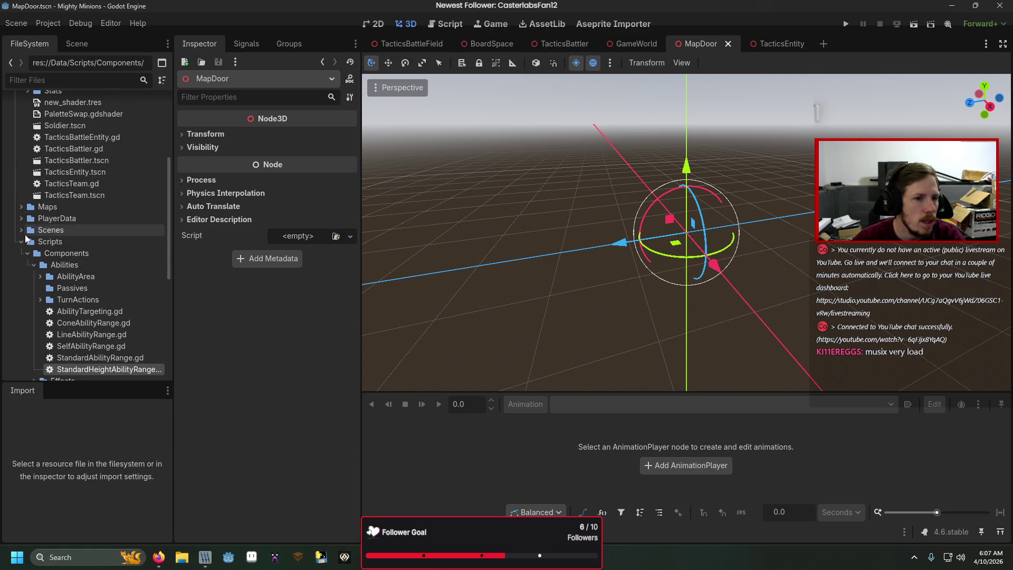
- Move MapDoor.tscn from Scenes/World/BattleArea/Objects into the Entities/MapEntities folder
{"action": "scroll", "coordinate": [22, 253], "scroll_direction": "up", "scroll_amount": 3}
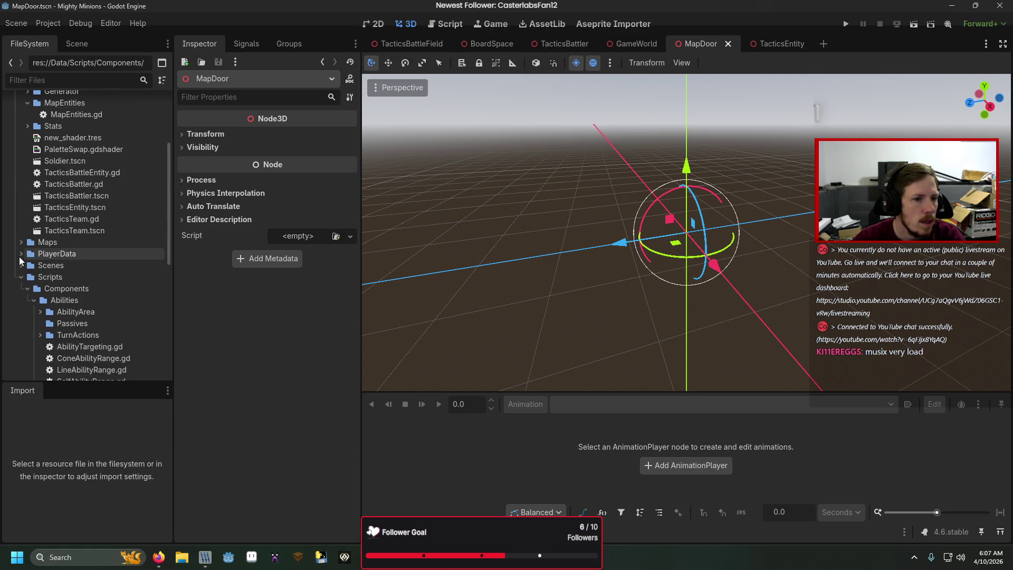
{"action": "left_click", "coordinate": [21, 277]}
{"action": "double_click", "coordinate": [24, 265]}
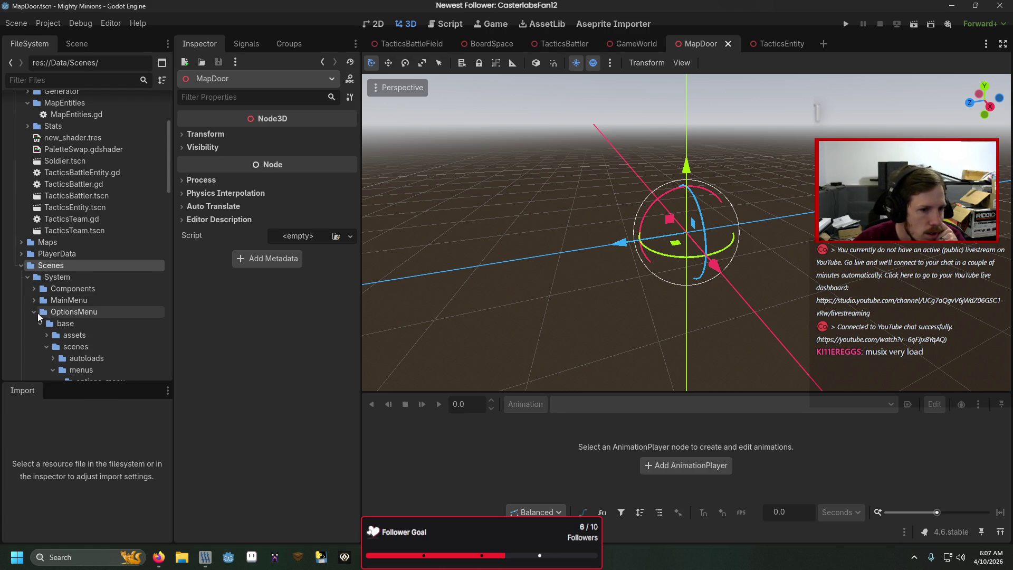
{"action": "scroll", "coordinate": [39, 317], "scroll_direction": "down", "scroll_amount": 3}
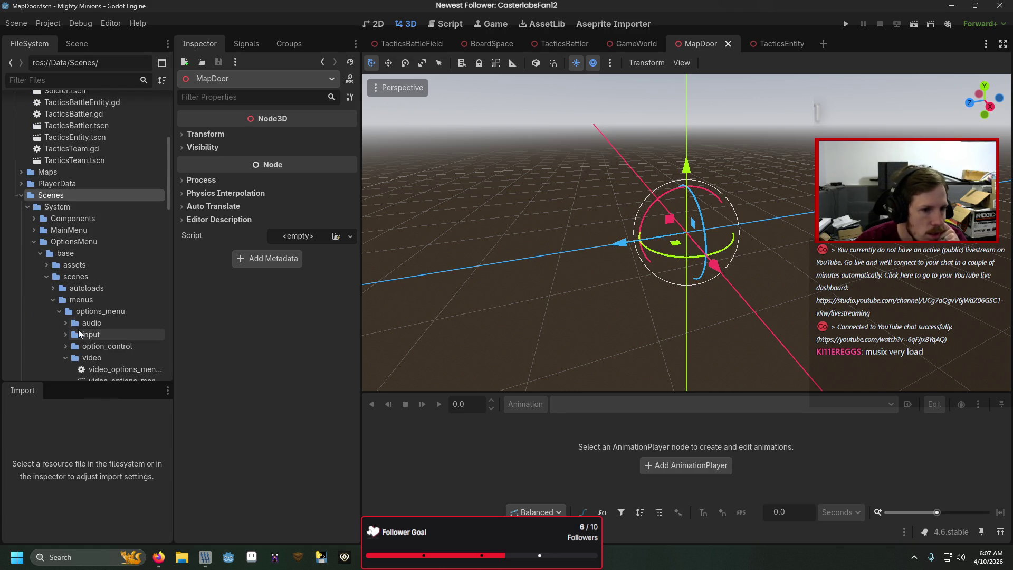
{"action": "left_click", "coordinate": [35, 242]}
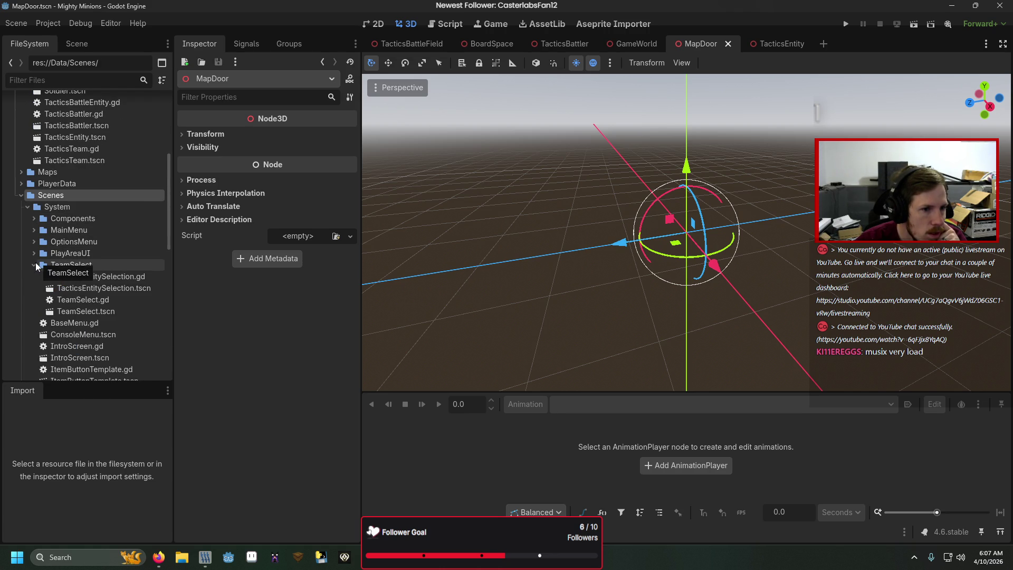
{"action": "left_click", "coordinate": [28, 207]}
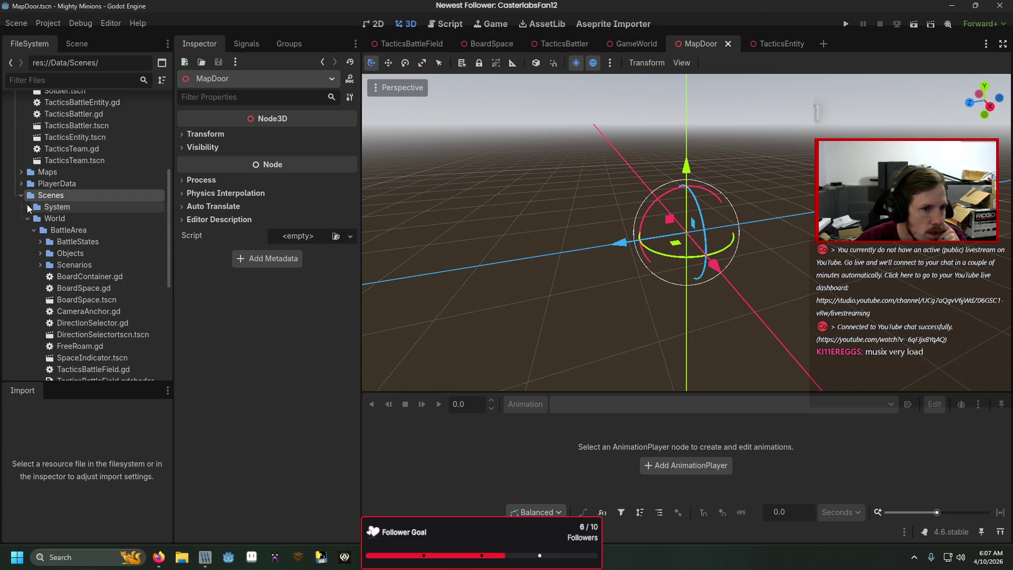
{"action": "left_click", "coordinate": [40, 253]}
{"action": "mouse_move", "coordinate": [63, 268]}
{"action": "left_mouse_down"}
{"action": "mouse_move", "coordinate": [79, 255]}
{"action": "mouse_move", "coordinate": [88, 191]}
{"action": "mouse_move", "coordinate": [70, 165]}
{"action": "mouse_move", "coordinate": [72, 175]}
{"action": "left_mouse_up"}
{"action": "left_click", "coordinate": [460, 297]}
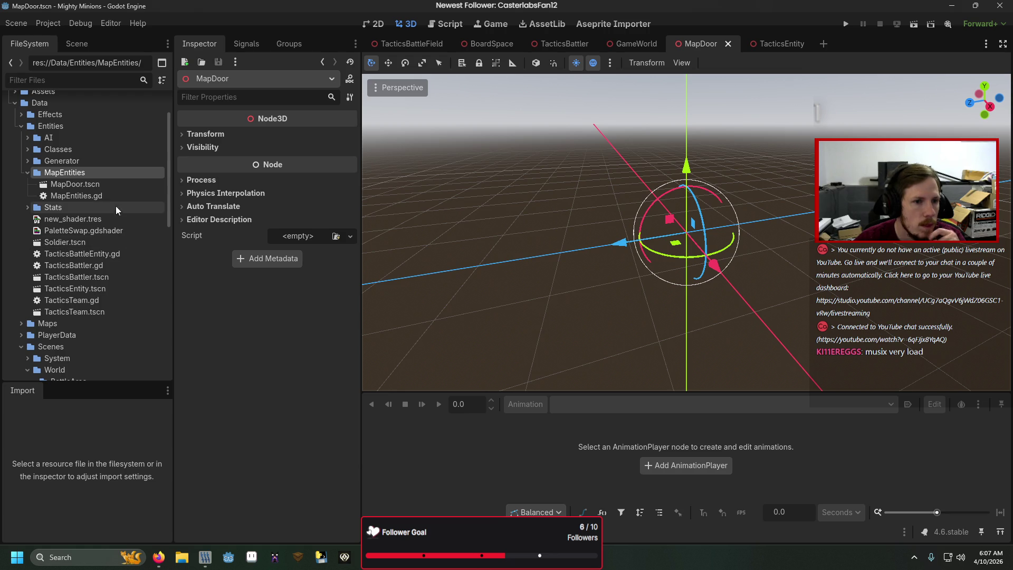
- Delete the relocated MapDoor.tscn file from the project
{"action": "left_click", "coordinate": [96, 185]}
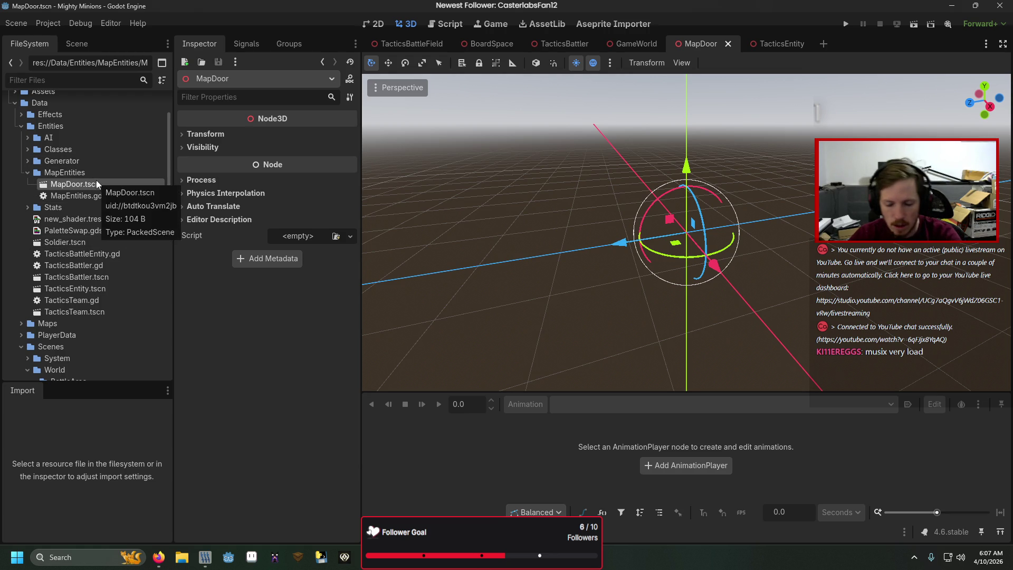
{"action": "key", "text": "Delete"}
{"action": "key", "text": "Return"}
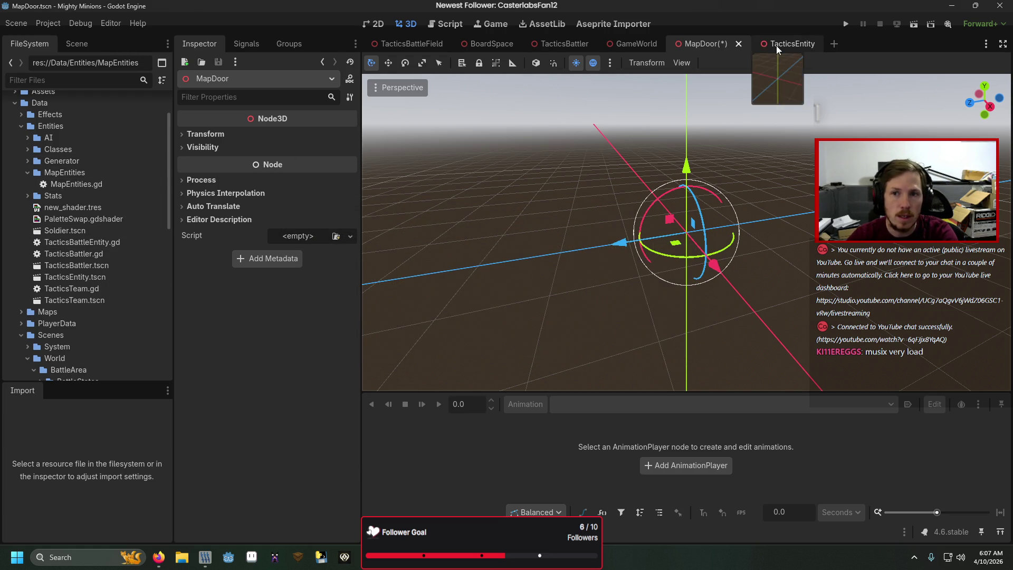
- Close the MapDoor scene without saving and discard an extra empty new scene
{"action": "middle_click", "coordinate": [685, 50]}
{"action": "left_click", "coordinate": [588, 314]}
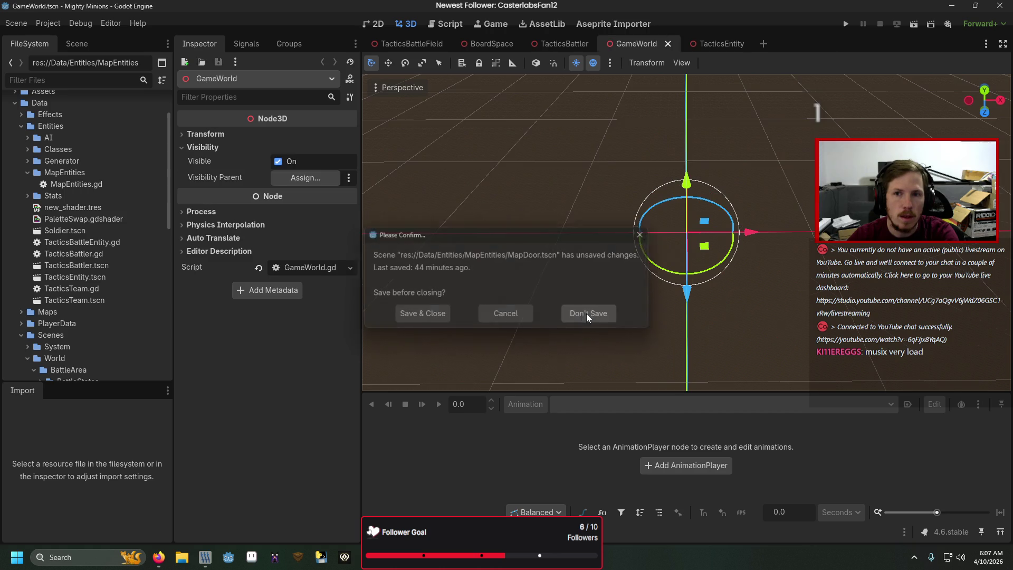
{"action": "left_click", "coordinate": [16, 23]}
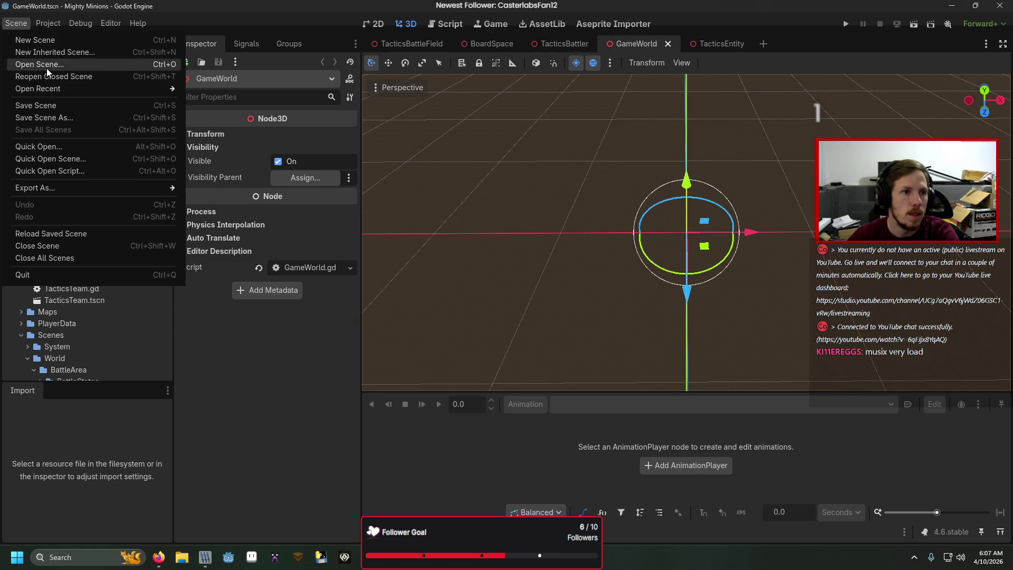
{"action": "left_click", "coordinate": [61, 39]}
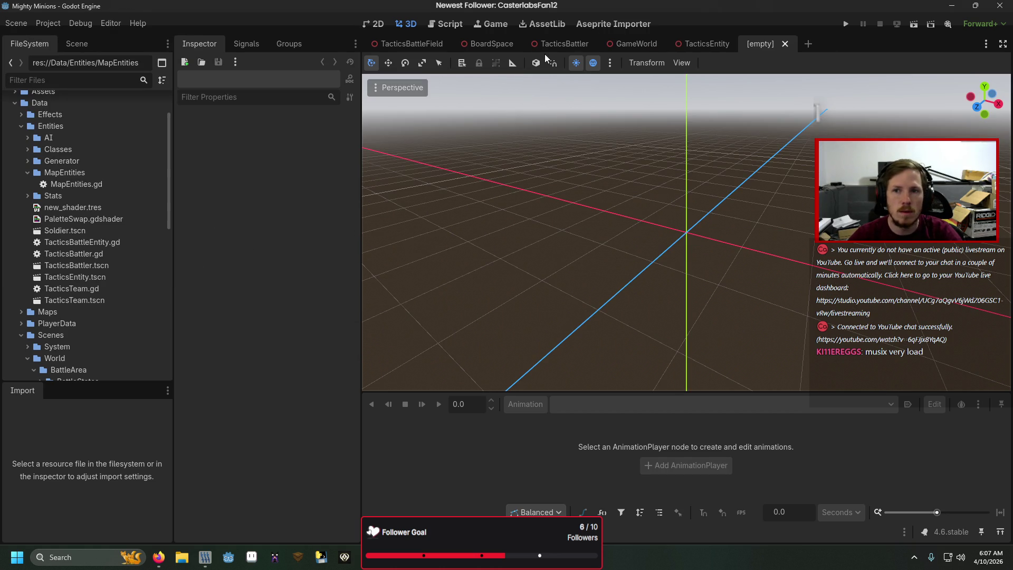
{"action": "middle_click", "coordinate": [767, 46]}
- Create a new scene inherited from TacticsEntity.tscn, rename its root node to MapDoor, and save it
{"action": "left_click", "coordinate": [16, 23]}
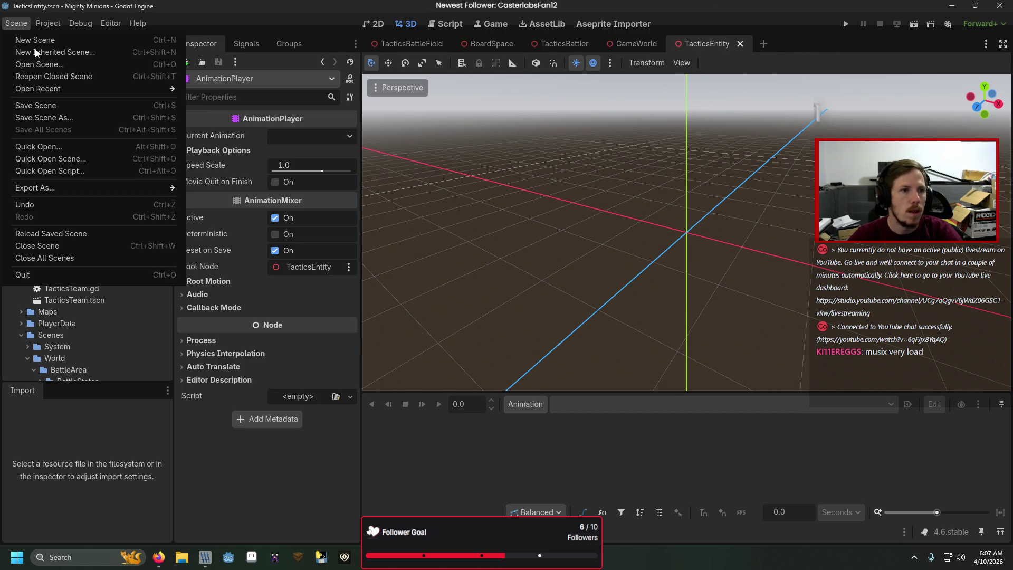
{"action": "left_click", "coordinate": [53, 51]}
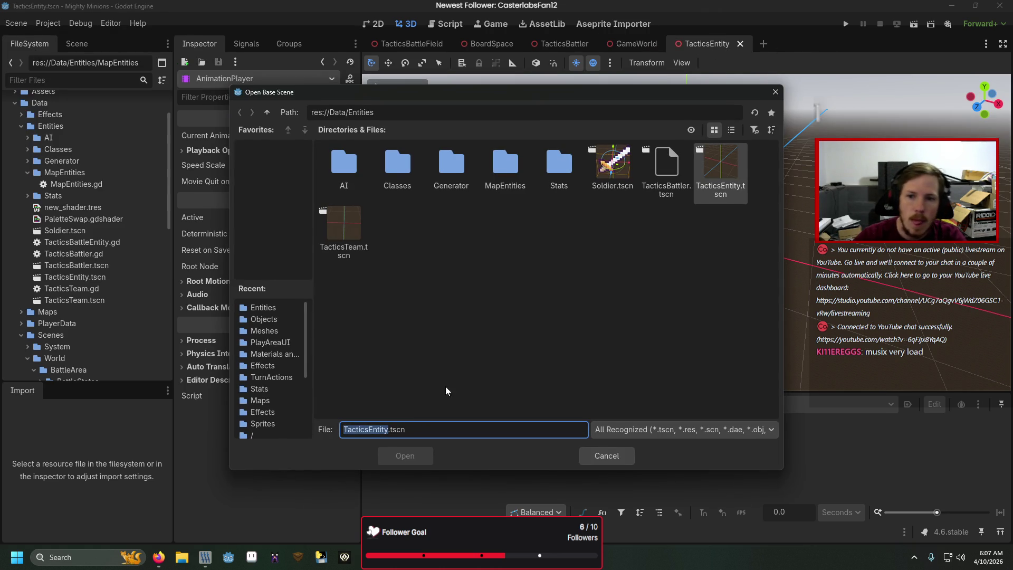
{"action": "double_click", "coordinate": [719, 177]}
{"action": "left_click", "coordinate": [87, 49]}
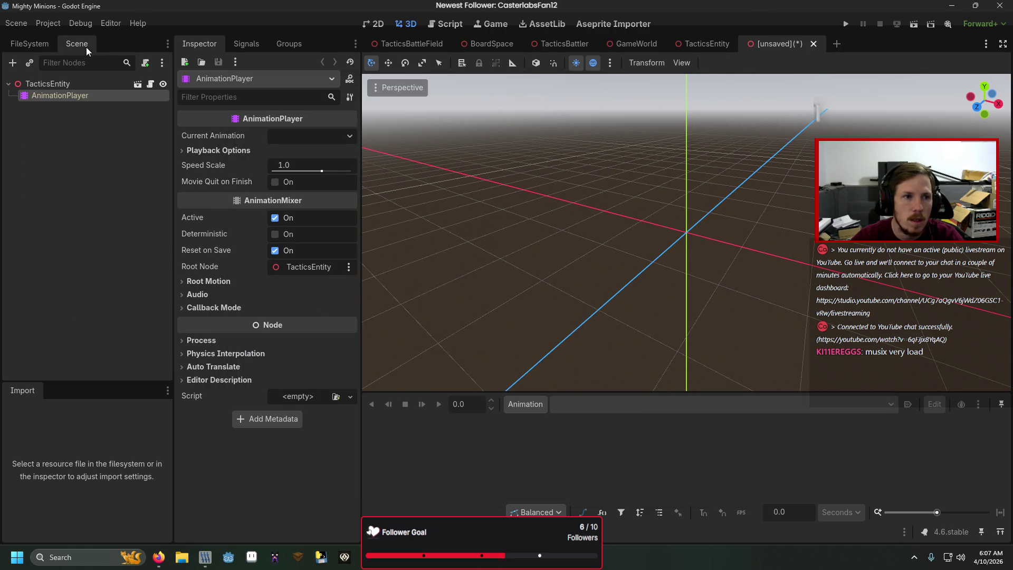
{"action": "left_click", "coordinate": [78, 84]}
{"action": "left_click", "coordinate": [79, 85]}
{"action": "type", "text": "Map"}
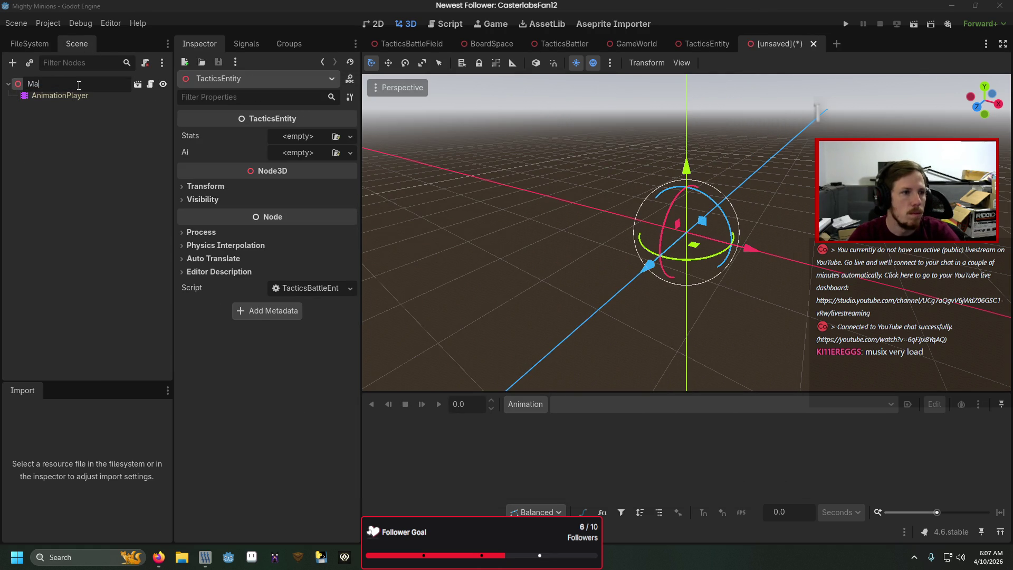
{"action": "type", "text": "Door"}
{"action": "key", "text": "Return"}
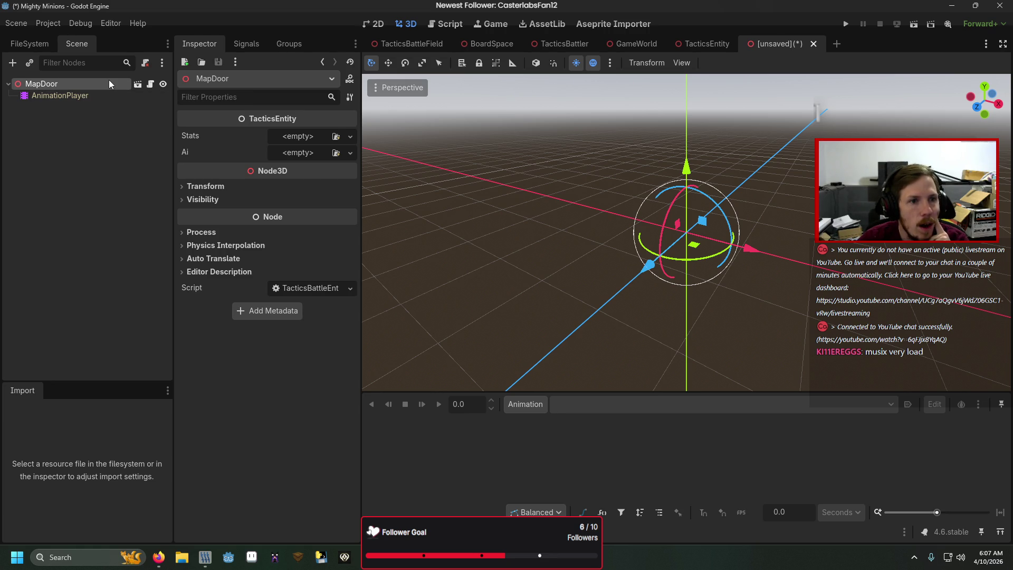
{"action": "key", "text": "ctrl+s"}
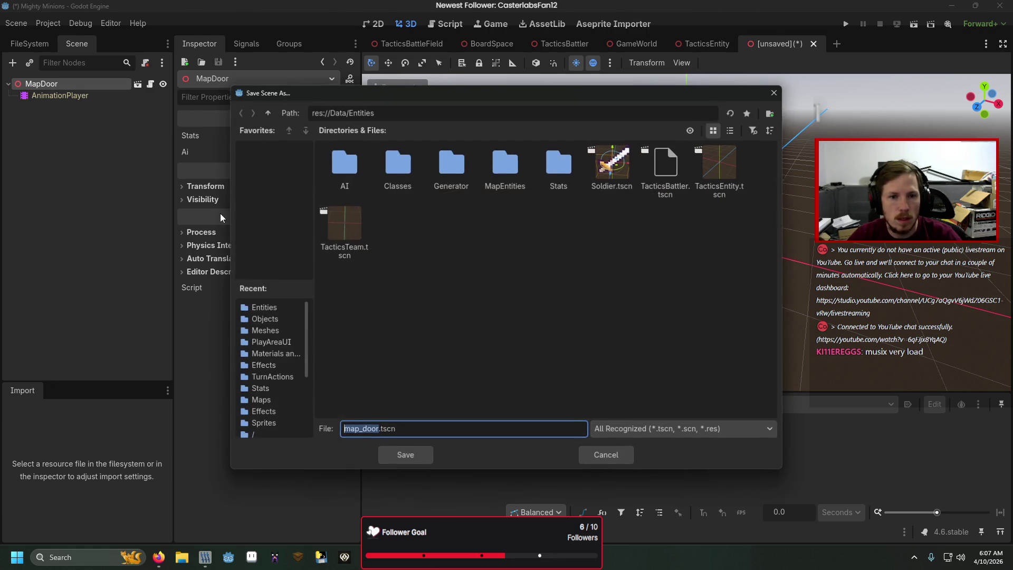
- Save the inherited scene as MapDoor.tscn in the MapEntities folder, then open MapEntities.gd
{"action": "double_click", "coordinate": [527, 173]}
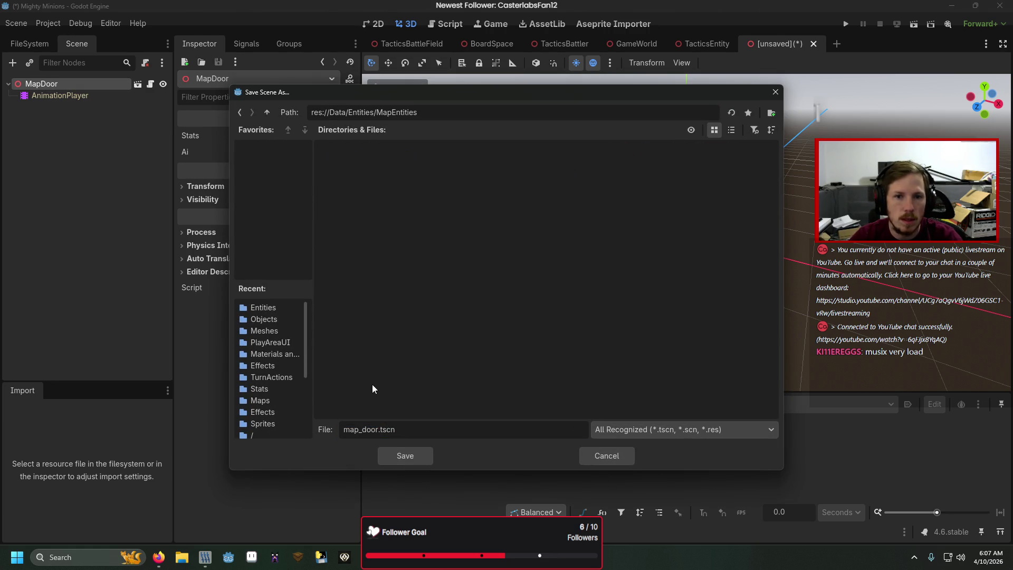
{"action": "key", "text": "shift+Home"}
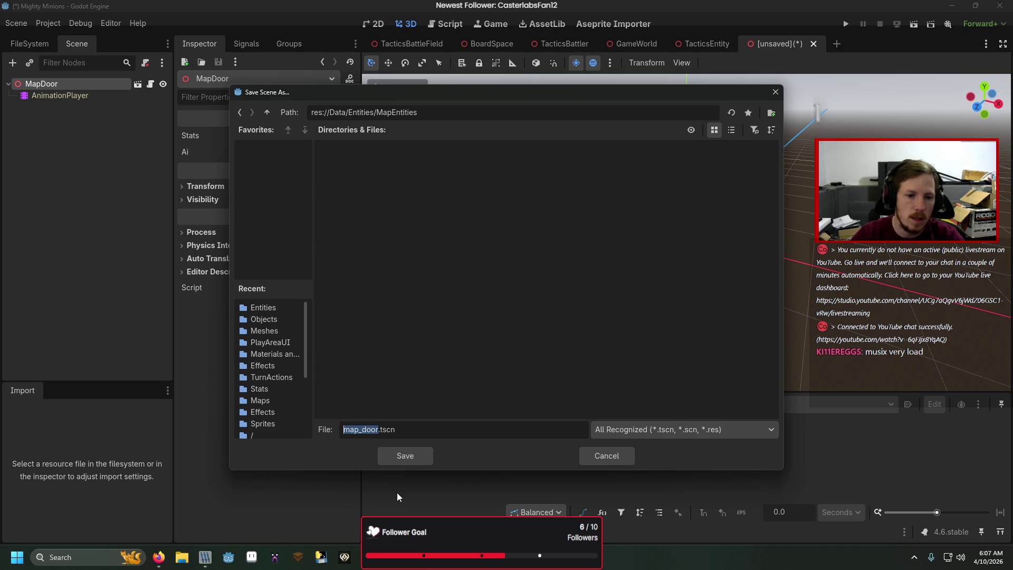
{"action": "type", "text": "MapDoor"}
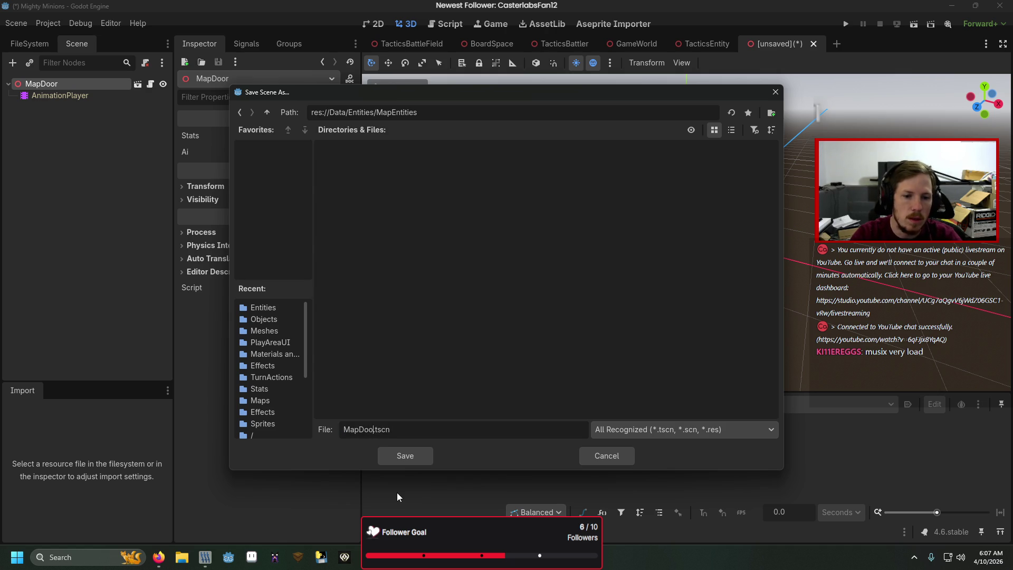
{"action": "key", "text": "Return"}
{"action": "left_click", "coordinate": [29, 43]}
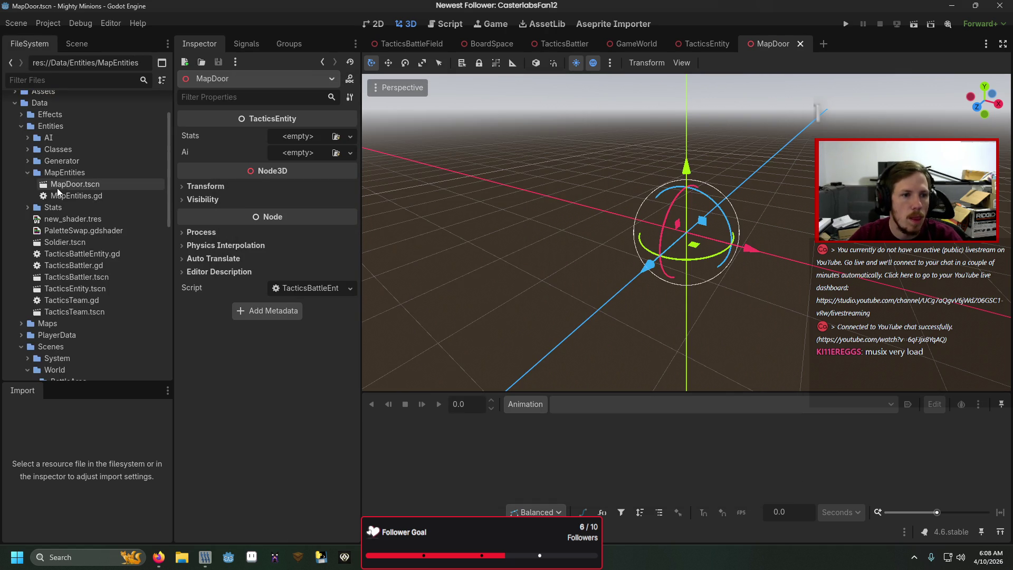
{"action": "double_click", "coordinate": [59, 196]}
- Change MapEntities.gd's first line to 'extends TacticsEntity', add a blank line, and save the script
{"action": "double_click", "coordinate": [291, 51]}
{"action": "type", "text": "Tactics"}
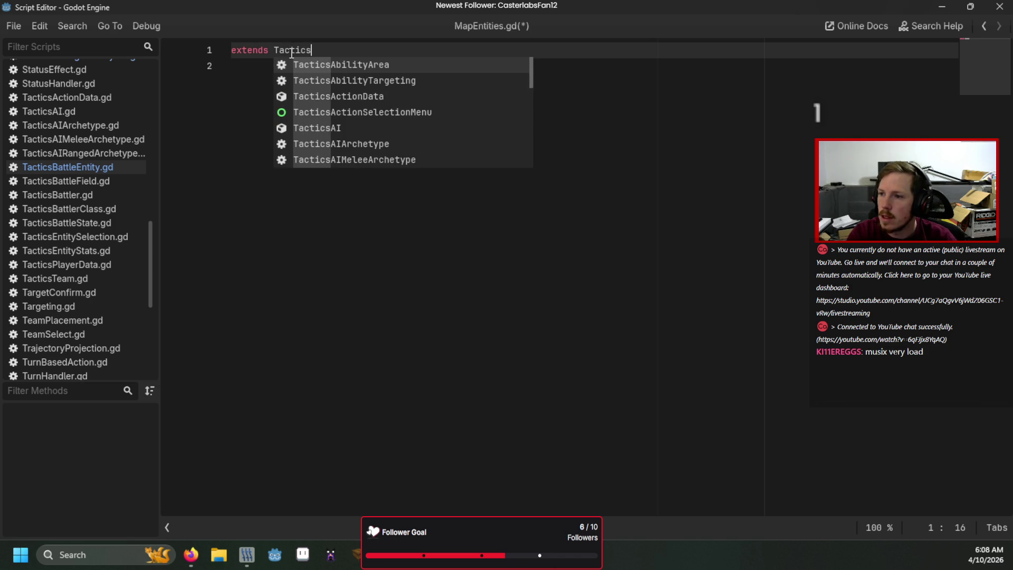
{"action": "type", "text": "E"}
{"action": "key", "text": "Return"}
{"action": "left_click", "coordinate": [287, 65]}
{"action": "key", "text": "Return"}
{"action": "key", "text": "ctrl+s"}
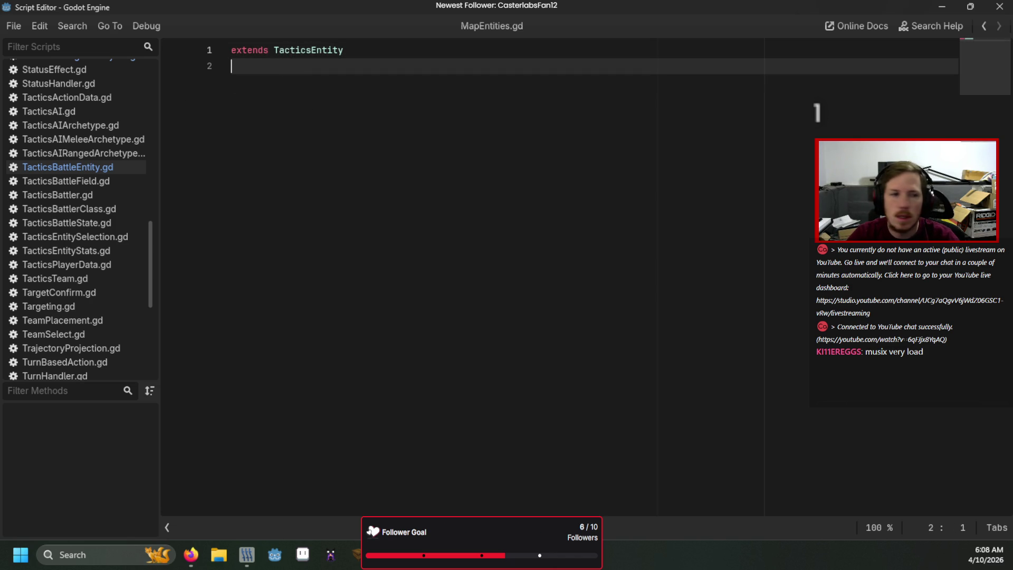
{"action": "key", "text": "alt+Tab"}
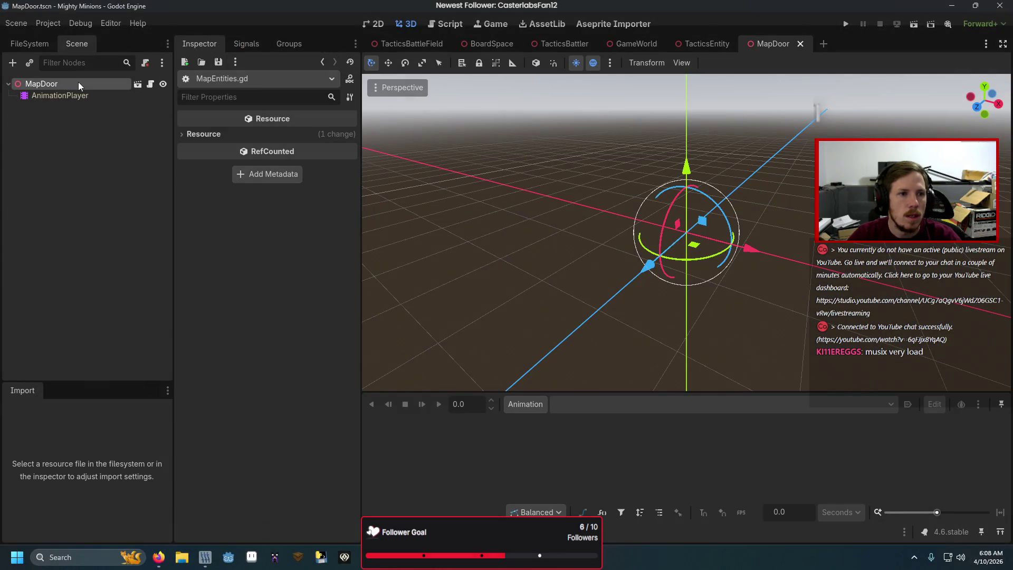
- Attach the existing MapEntities.gd script to the MapDoor root node through Attach Script's file browser
{"action": "right_click", "coordinate": [80, 89]}
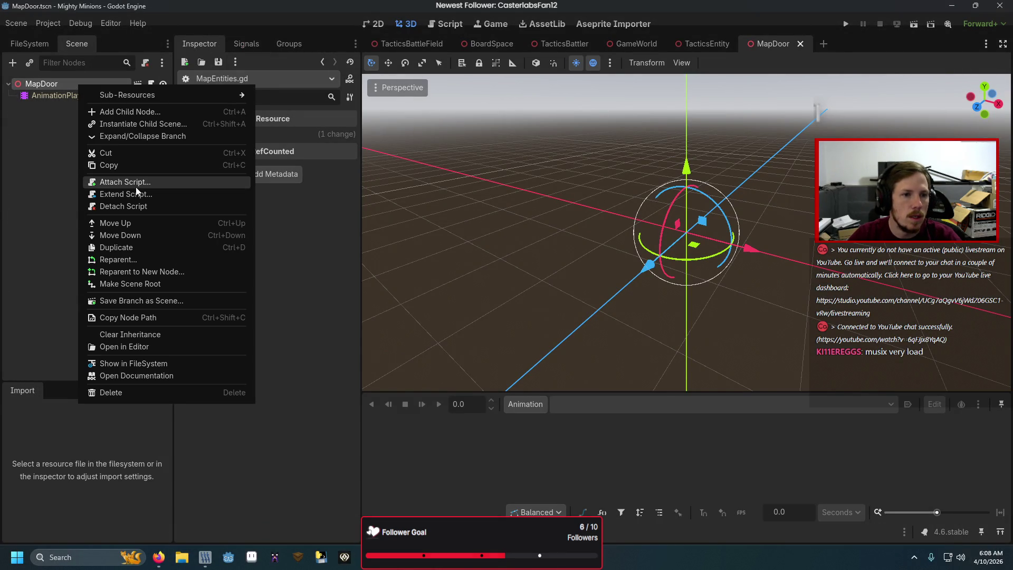
{"action": "left_click", "coordinate": [121, 181]}
{"action": "left_click", "coordinate": [621, 271]}
{"action": "double_click", "coordinate": [343, 173]}
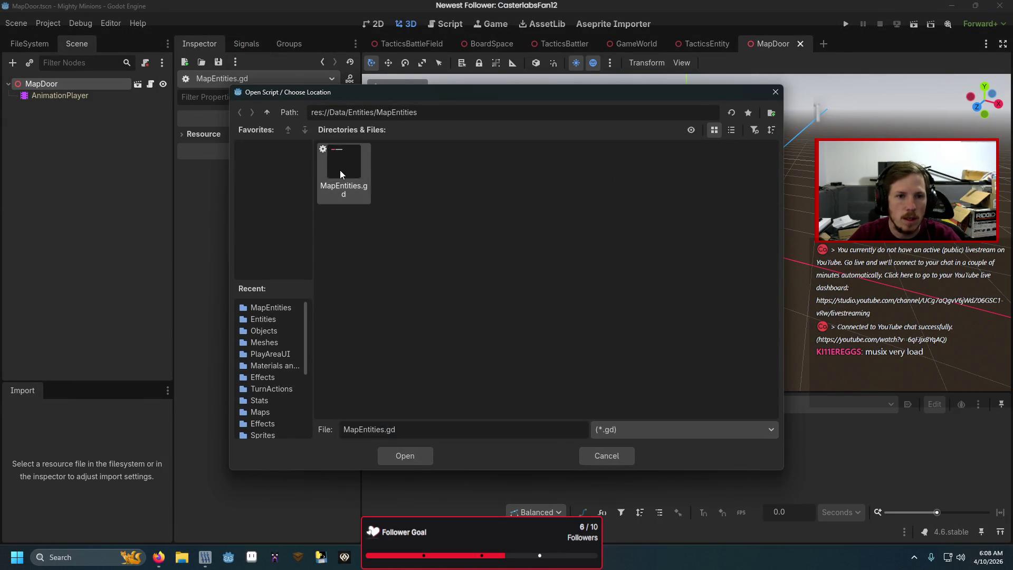
{"action": "left_click", "coordinate": [433, 368]}
{"action": "left_click", "coordinate": [66, 121]}
{"action": "left_click", "coordinate": [69, 83]}
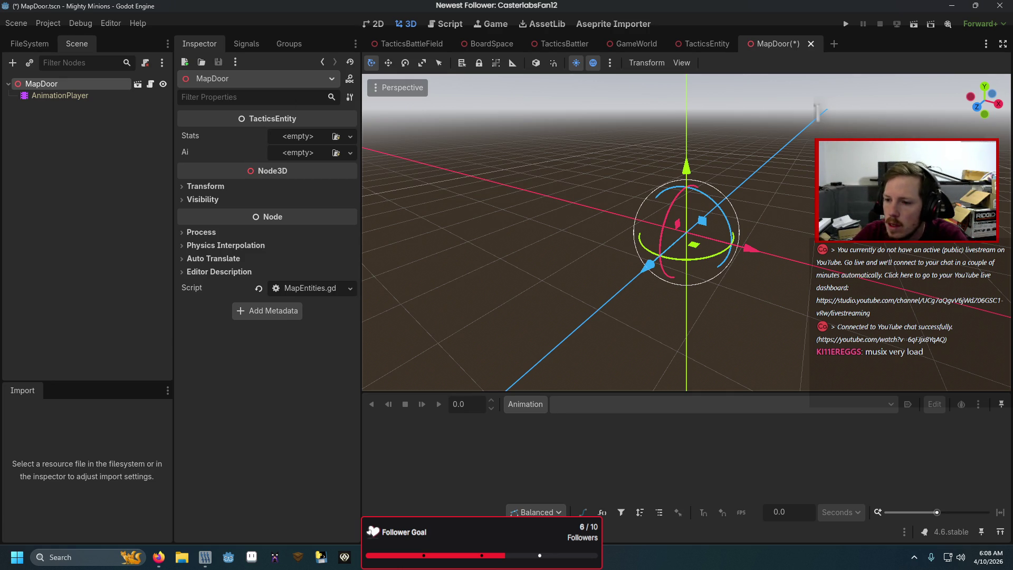
- Review TacticsBattleEntity.gd's exported ai variable and the end of take_damage, then return to the main editor
{"action": "key", "text": "ctrl+F3"}
{"action": "scroll", "coordinate": [335, 197], "scroll_direction": "down", "scroll_amount": 2}
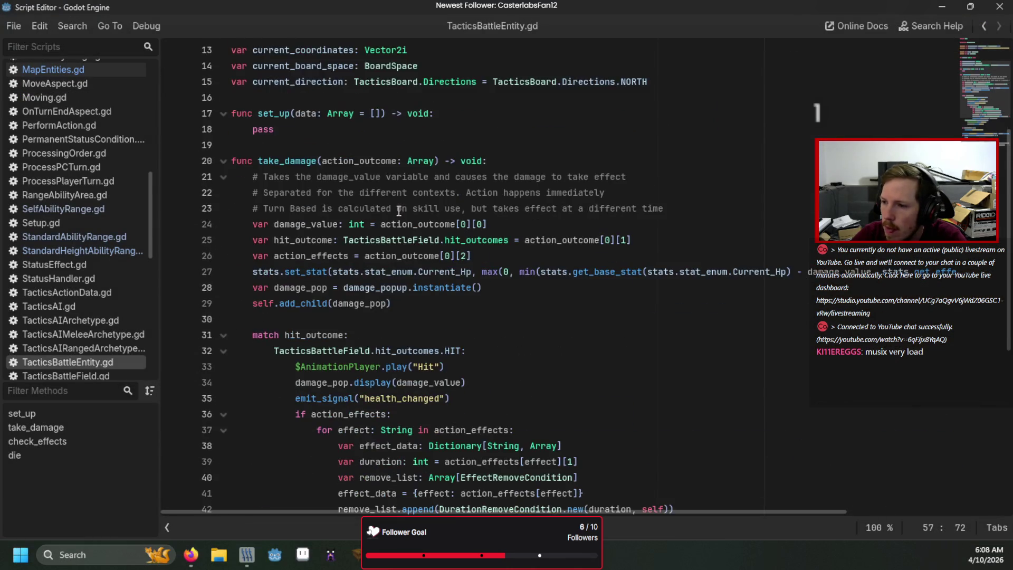
{"action": "scroll", "coordinate": [335, 197], "scroll_direction": "up", "scroll_amount": 1}
{"action": "left_click", "coordinate": [304, 129]}
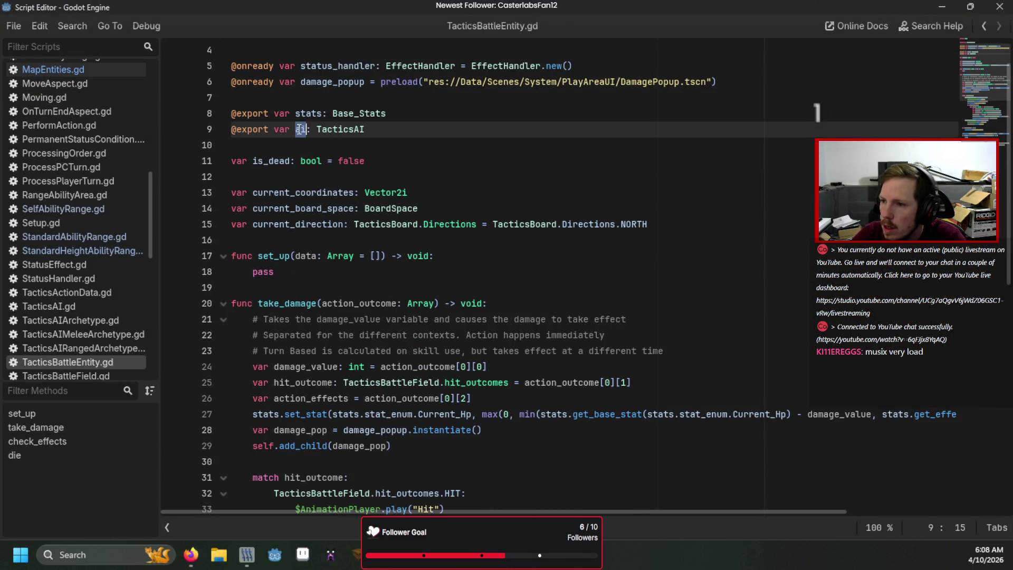
{"action": "scroll", "coordinate": [335, 207], "scroll_direction": "down", "scroll_amount": 4}
{"action": "scroll", "coordinate": [335, 207], "scroll_direction": "down", "scroll_amount": 6}
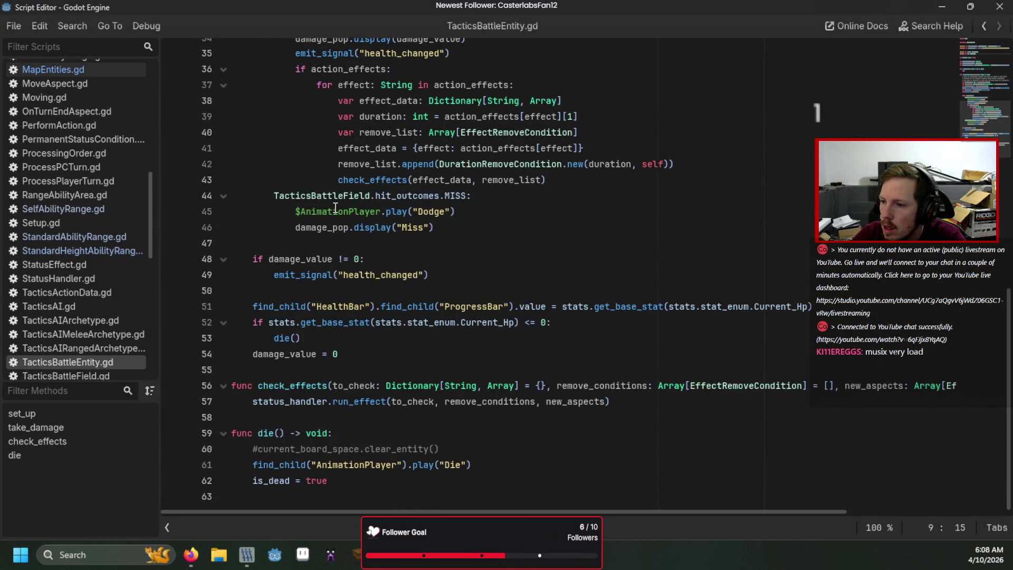
{"action": "left_click", "coordinate": [392, 278]}
{"action": "scroll", "coordinate": [400, 345], "scroll_direction": "up", "scroll_amount": 11}
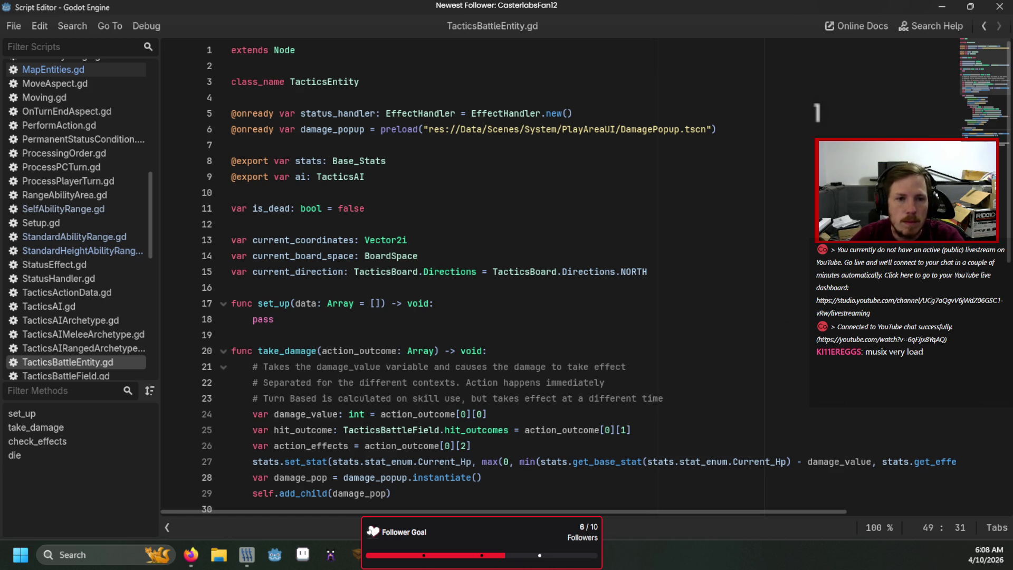
{"action": "key", "text": "alt+Tab"}
- Create a Base_Stats resource saved as Door.tres in MapEntities and open it for editing
{"action": "right_click", "coordinate": [63, 174]}
{"action": "mouse_move", "coordinate": [88, 182]}
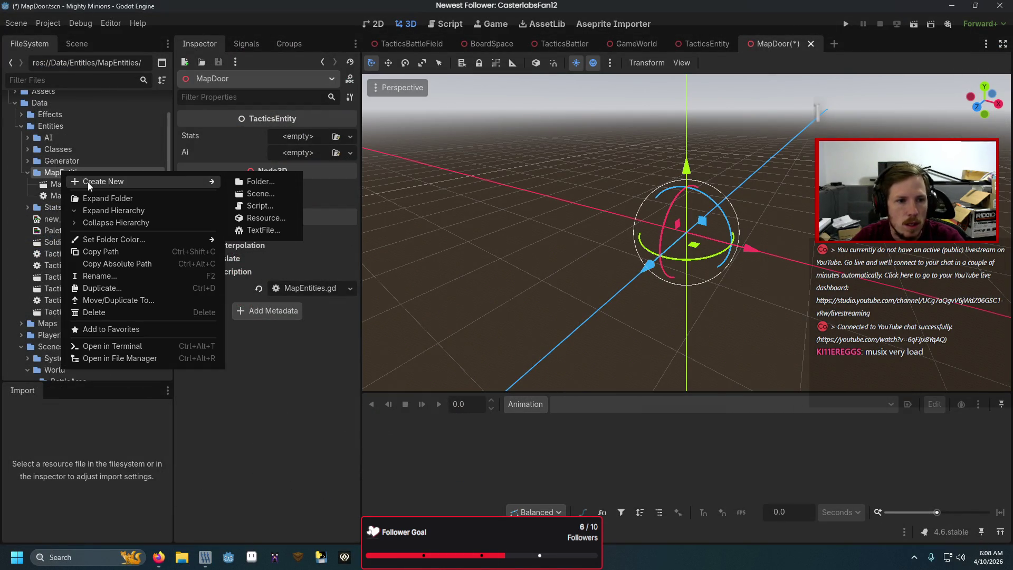
{"action": "left_click", "coordinate": [280, 214]}
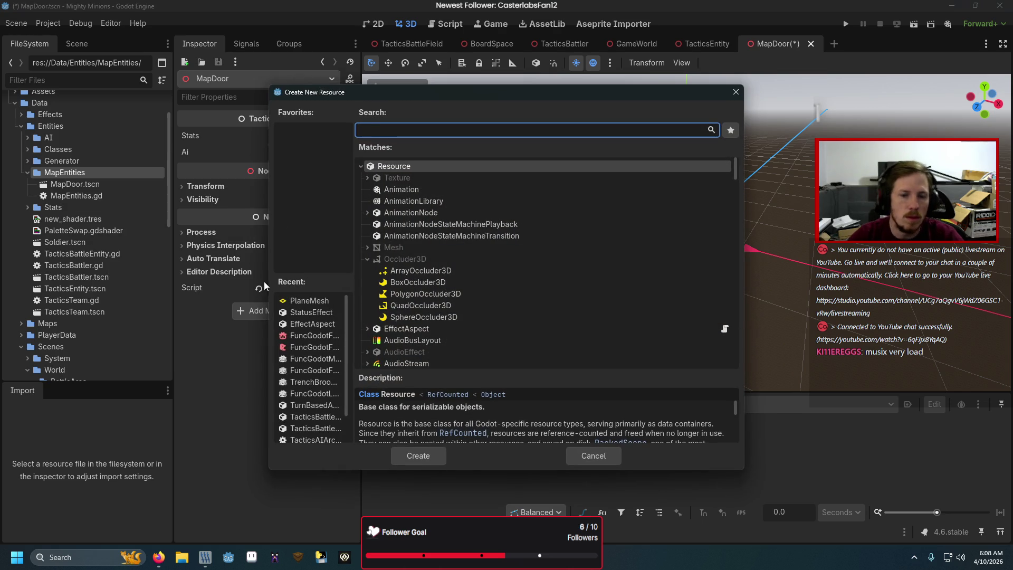
{"action": "type", "text": "base"}
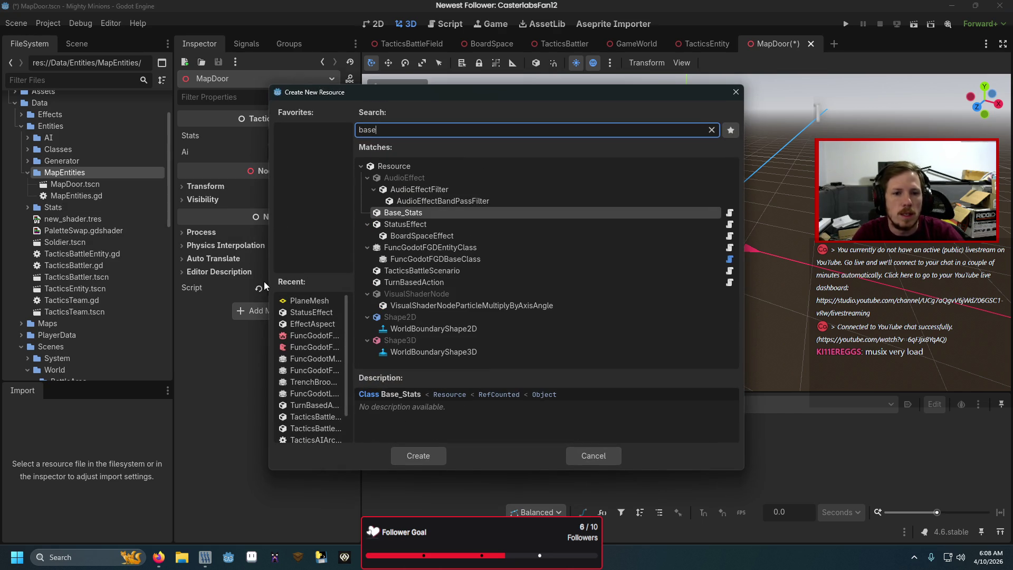
{"action": "key", "text": "Return"}
{"action": "type", "text": "Door.tres"}
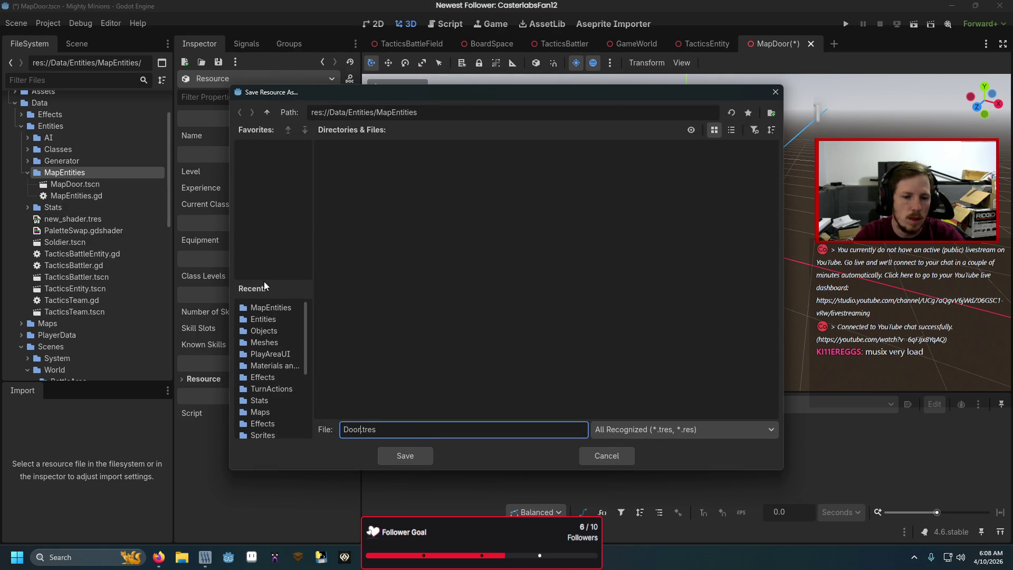
{"action": "key", "text": "Return"}
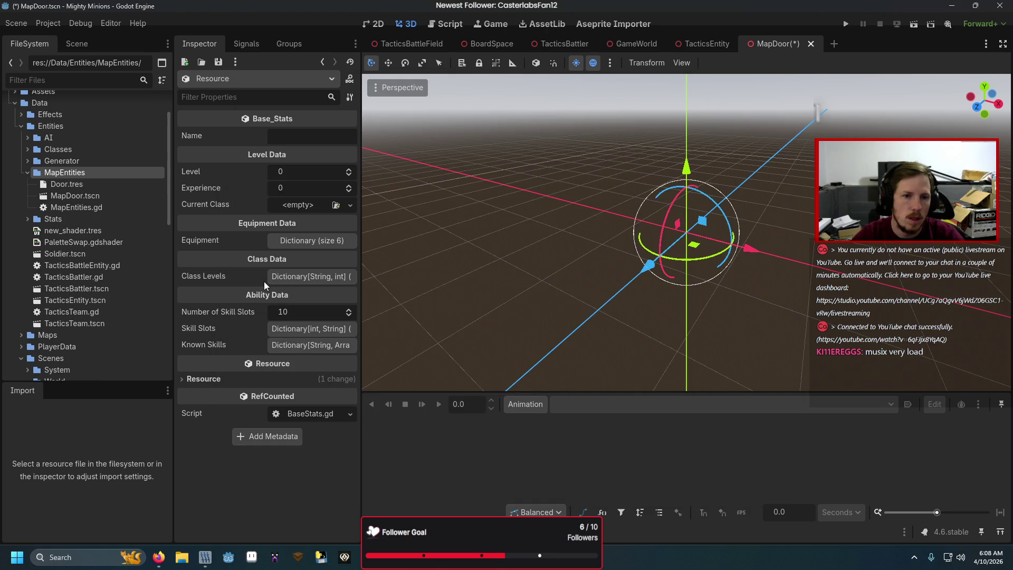
{"action": "left_click", "coordinate": [89, 184]}
- Set Door.tres's Name field to 'Door', then select the take_damage body in TacticsBattleEntity.gd
{"action": "left_click", "coordinate": [305, 140]}
{"action": "type", "text": "Door"}
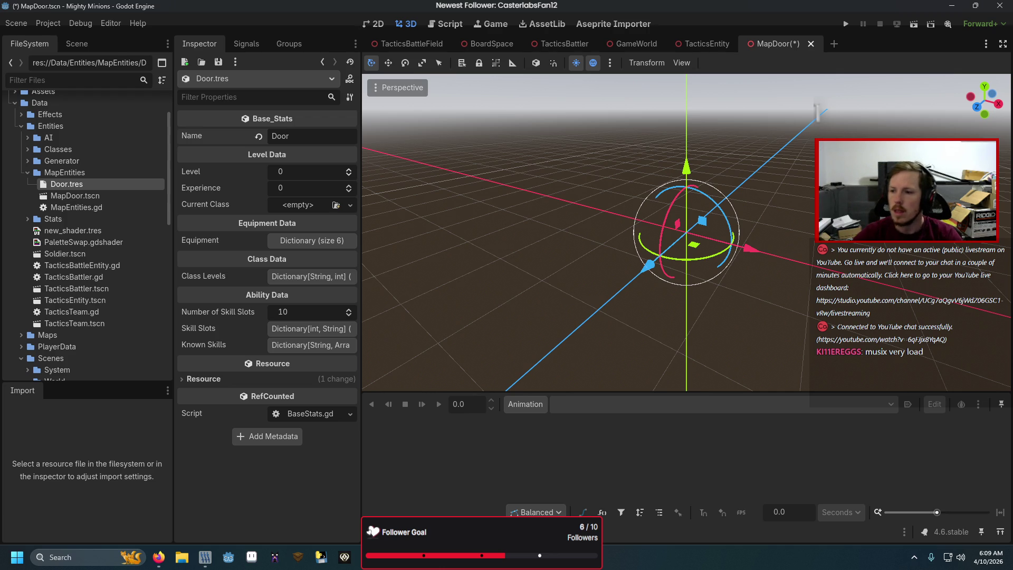
{"action": "key", "text": "alt+Tab"}
{"action": "mouse_move", "coordinate": [339, 411]}
{"action": "left_mouse_down"}
{"action": "mouse_move", "coordinate": [335, 351]}
{"action": "mouse_move", "coordinate": [225, 282]}
{"action": "left_mouse_up"}
{"action": "scroll", "coordinate": [335, 351], "scroll_direction": "up", "scroll_amount": 2}
{"action": "scroll", "coordinate": [335, 351], "scroll_direction": "up", "scroll_amount": 4}
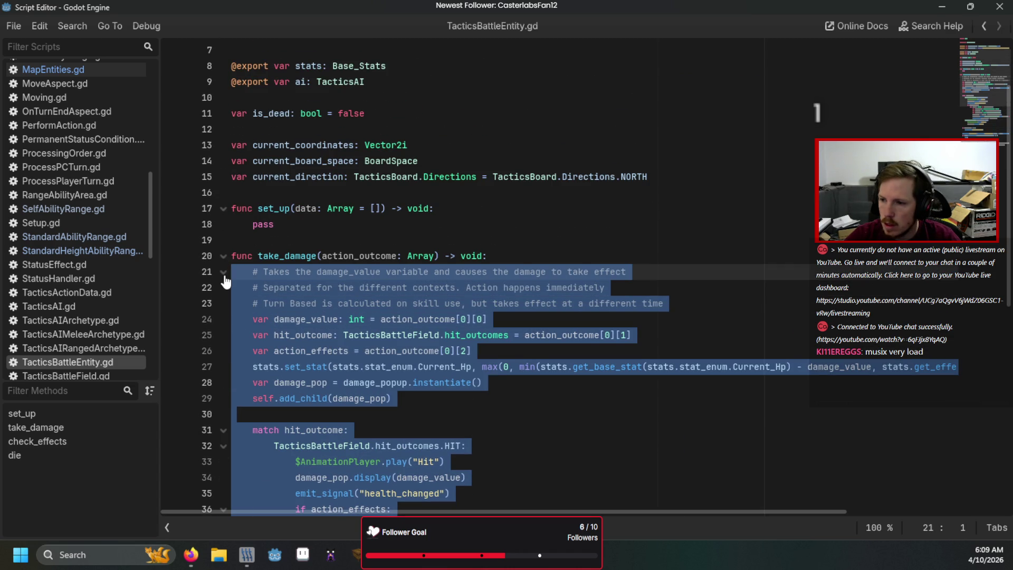
- Replace the take_damage body in TacticsBattleEntity.gd with an indented 'pass'
{"action": "key", "text": "Delete"}
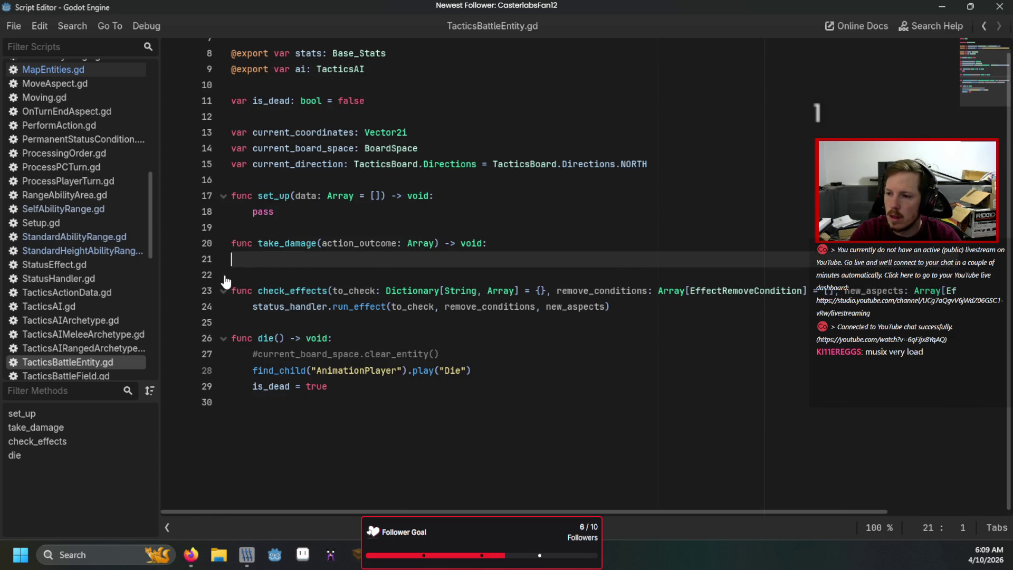
{"action": "key", "text": "Tab"}
{"action": "type", "text": "pass"}
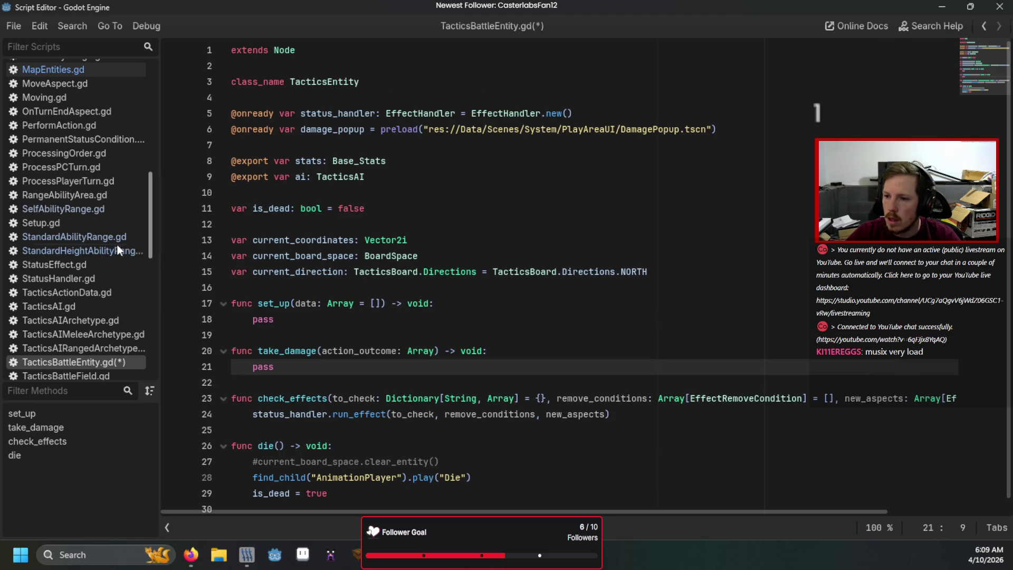
- In TacticsBattler.gd, paste the full damage logic over the super.take_damage call on line 256
{"action": "scroll", "coordinate": [84, 325], "scroll_direction": "down", "scroll_amount": 2}
{"action": "left_click", "coordinate": [82, 338]}
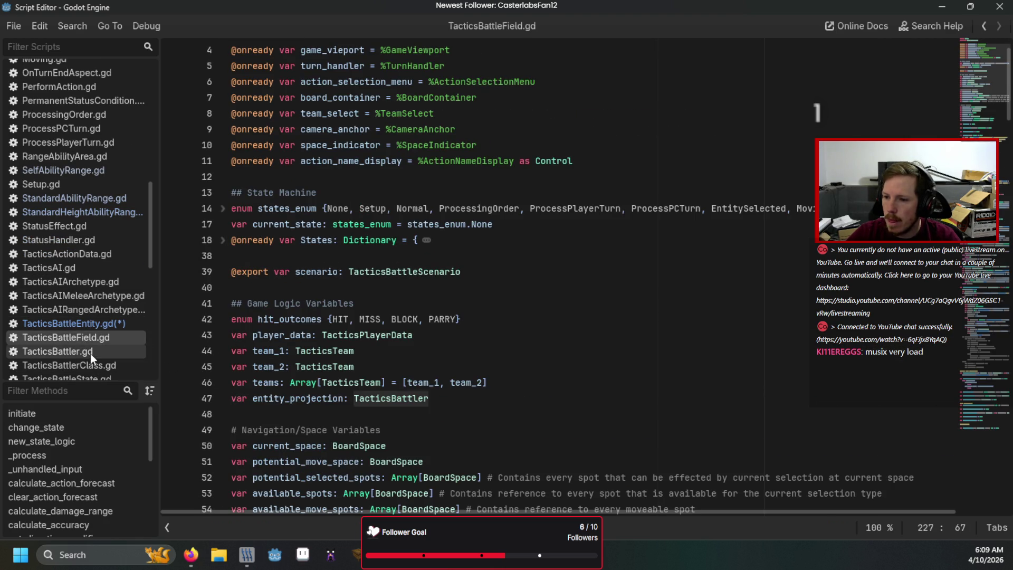
{"action": "left_click", "coordinate": [90, 352]}
{"action": "scroll", "coordinate": [369, 325], "scroll_direction": "up", "scroll_amount": 5}
{"action": "scroll", "coordinate": [369, 325], "scroll_direction": "up", "scroll_amount": 3}
{"action": "left_click", "coordinate": [833, 256]}
{"action": "left_click_drag", "start_coordinate": [813, 256], "coordinate": [508, 256]}
{"action": "left_click_drag", "start_coordinate": [429, 240], "coordinate": [248, 243]}
{"action": "key", "text": "ctrl+v"}
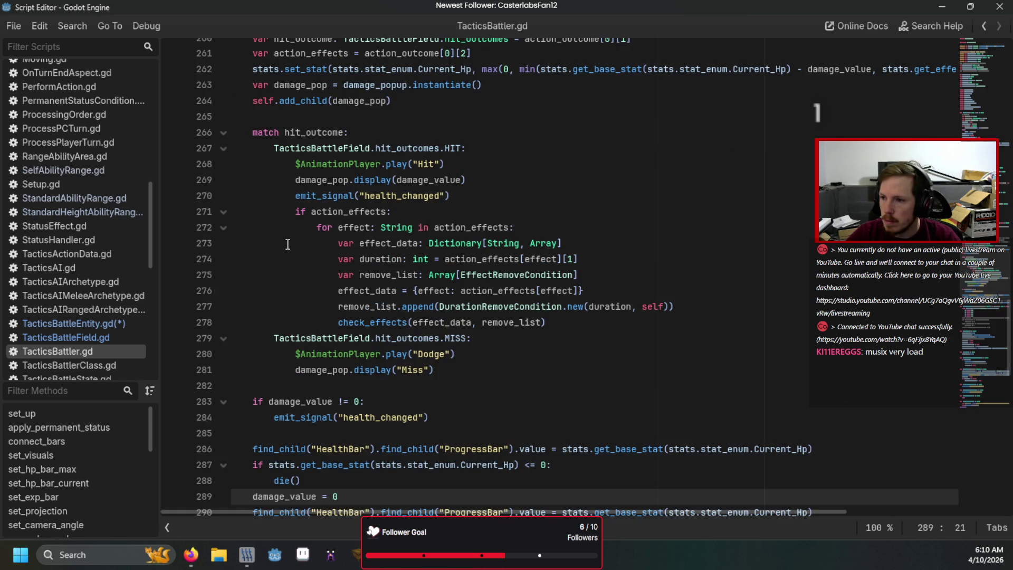
- Check the pasted hit_outcome code, save TacticsBattler.gd, and return to TacticsBattleEntity.gd
{"action": "scroll", "coordinate": [287, 244], "scroll_direction": "up", "scroll_amount": 4}
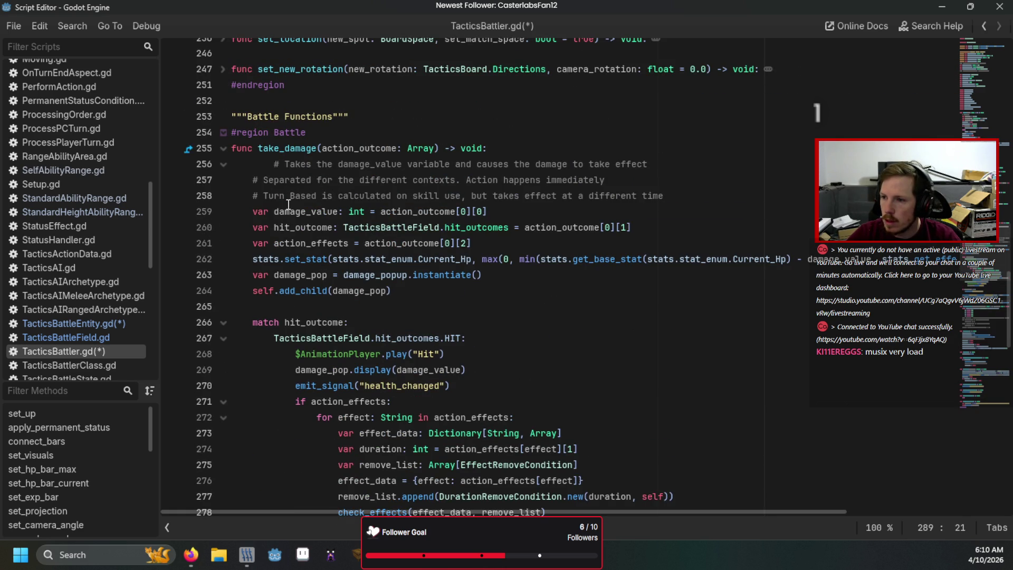
{"action": "left_click", "coordinate": [277, 162]}
{"action": "scroll", "coordinate": [314, 277], "scroll_direction": "down", "scroll_amount": 5}
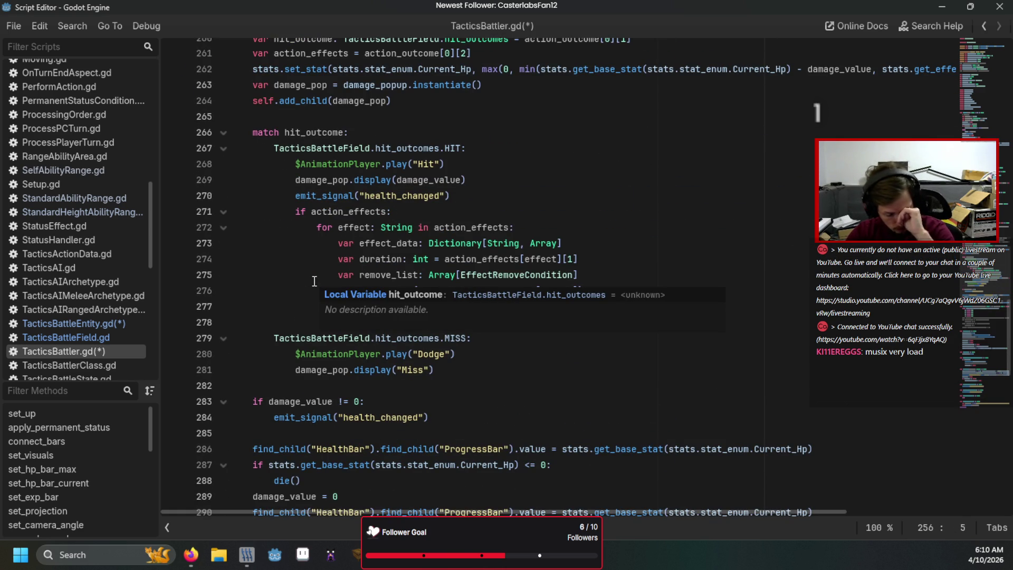
{"action": "left_click", "coordinate": [612, 163]}
{"action": "key", "text": "ctrl+s"}
{"action": "scroll", "coordinate": [537, 220], "scroll_direction": "up", "scroll_amount": 4}
{"action": "left_click", "coordinate": [95, 333]}
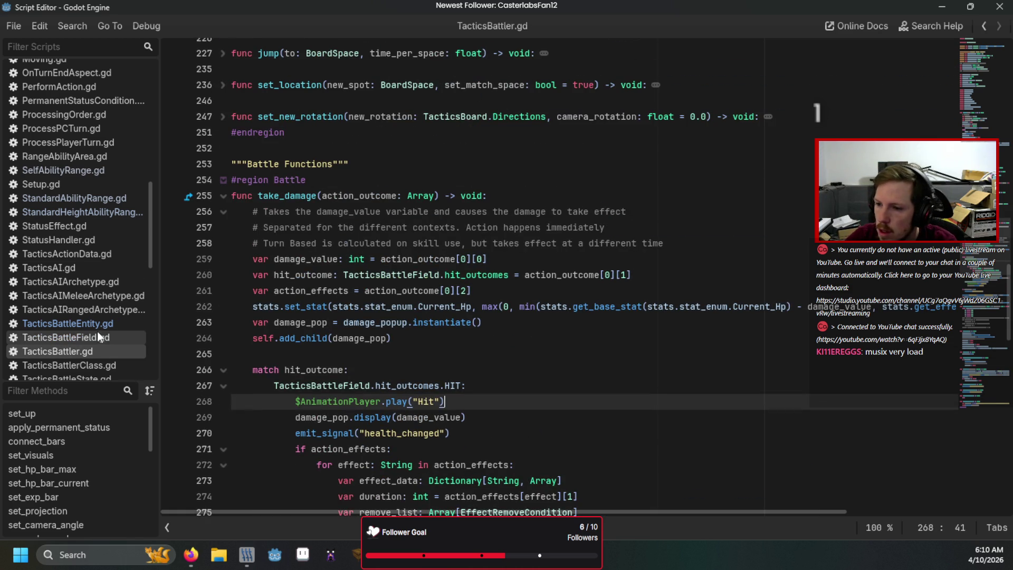
{"action": "left_click", "coordinate": [94, 323]}
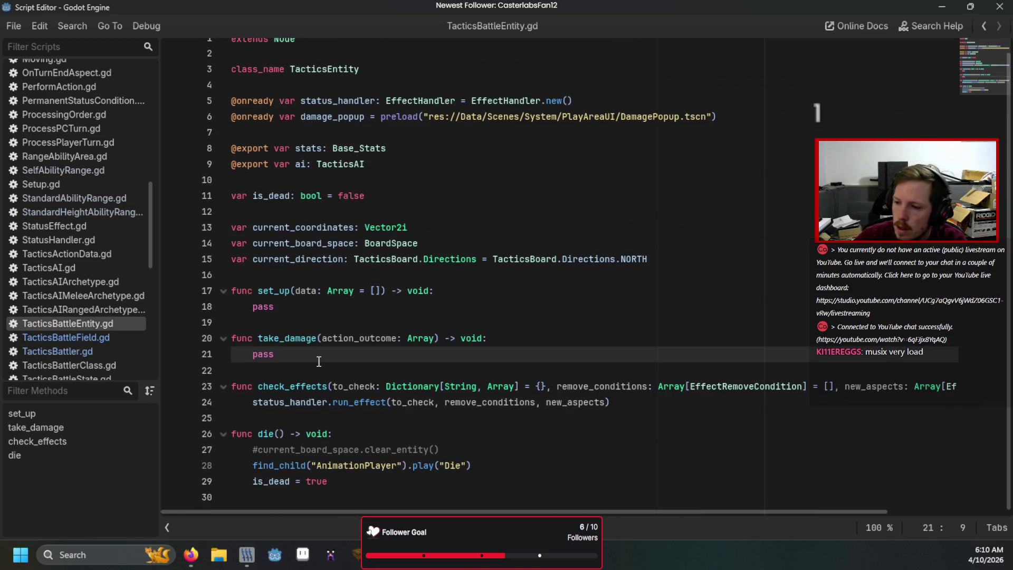
- Put 'pass' under the die header and delete the old die body, lines 28–30
{"action": "left_click", "coordinate": [372, 434]}
{"action": "key", "text": "Return"}
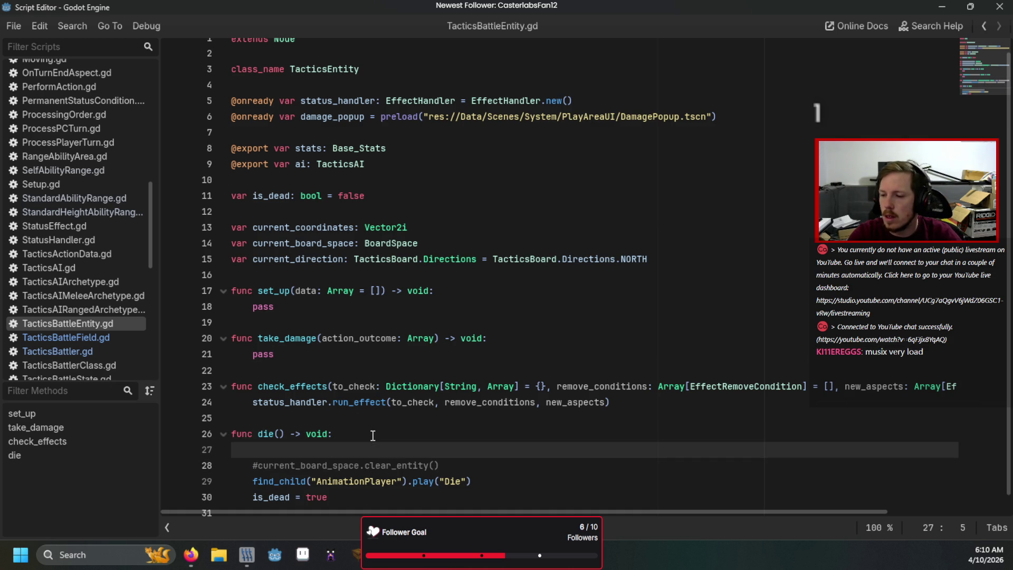
{"action": "type", "text": "pass"}
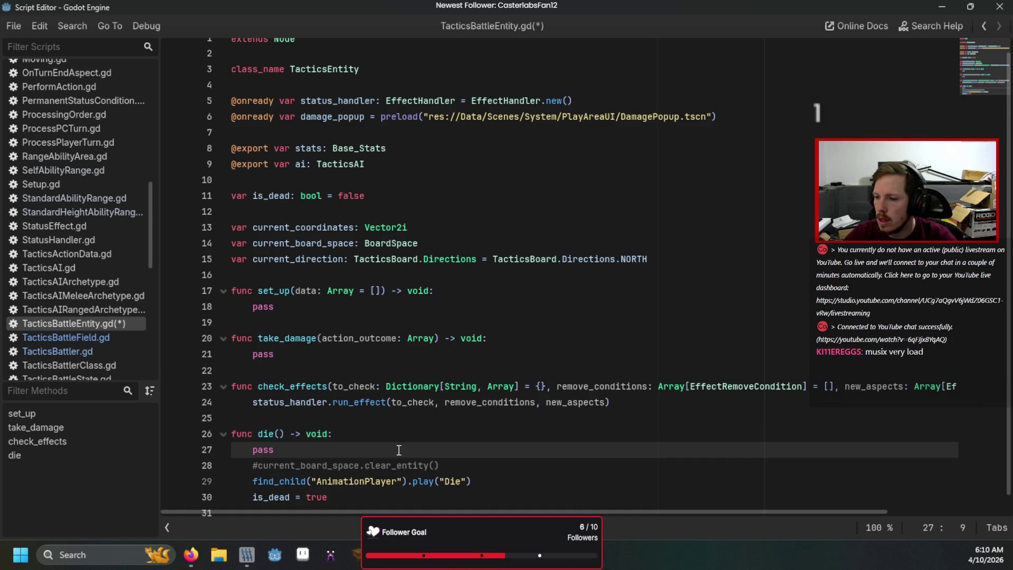
{"action": "mouse_move", "coordinate": [344, 499]}
{"action": "left_mouse_down"}
{"action": "mouse_move", "coordinate": [200, 451]}
{"action": "mouse_move", "coordinate": [191, 460]}
{"action": "left_mouse_up"}
{"action": "key", "text": "ctrl+c"}
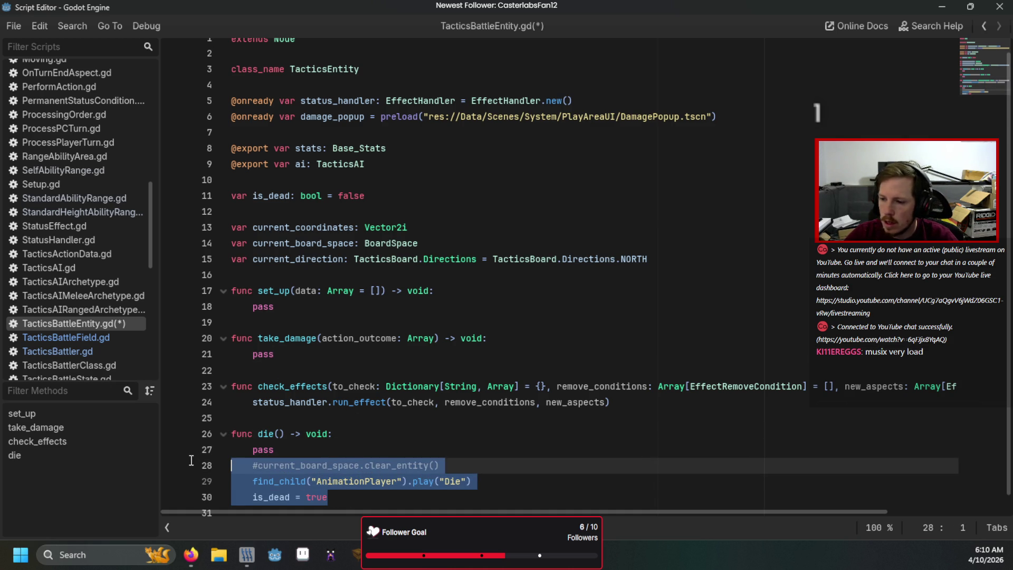
{"action": "key", "text": "BackSpace"}
{"action": "key", "text": "BackSpace"}
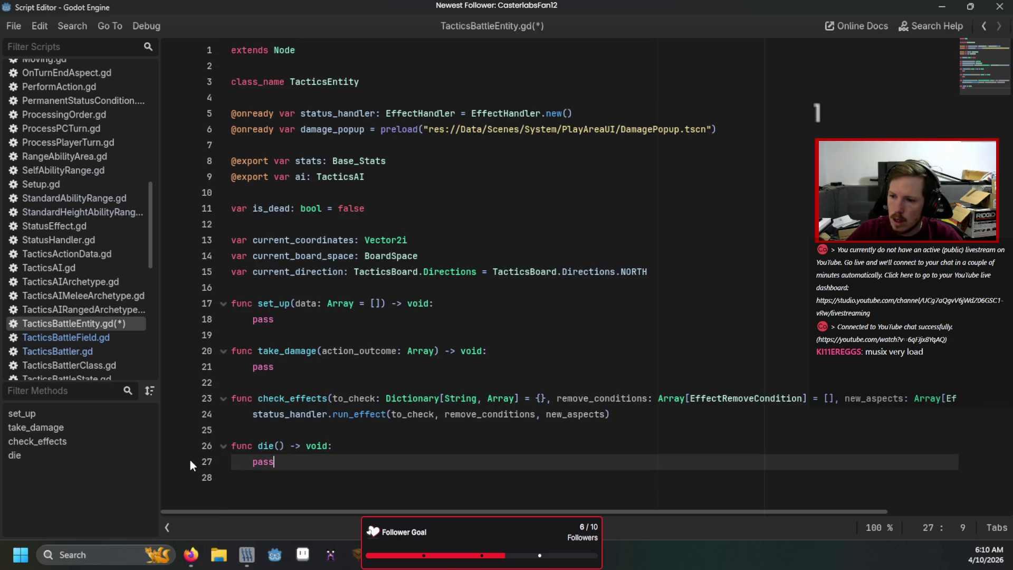
- Remove the whole die function, lines 26–30, from TacticsBattleEntity.gd
{"action": "left_click", "coordinate": [103, 350]}
{"action": "scroll", "coordinate": [257, 380], "scroll_direction": "down", "scroll_amount": 10}
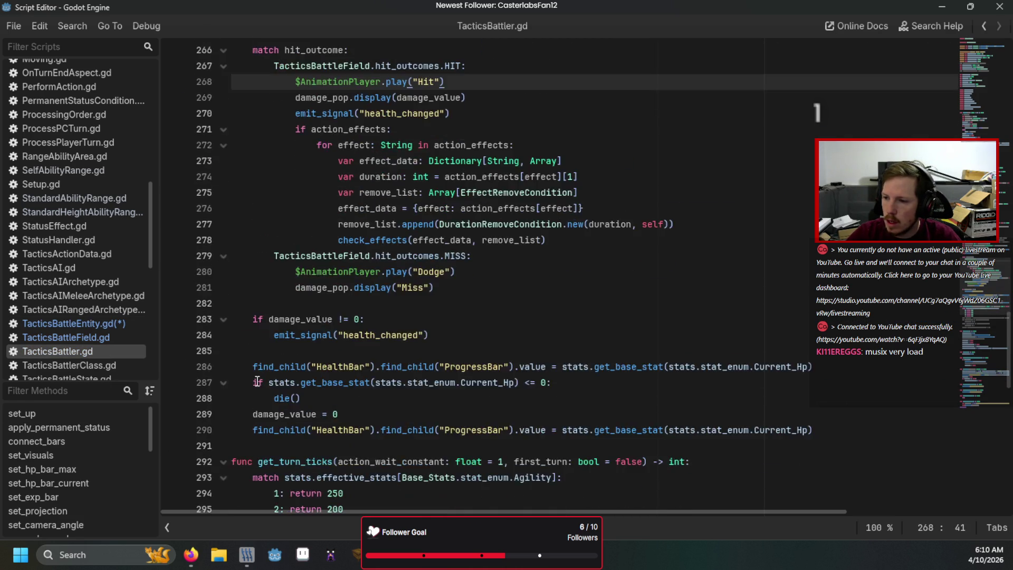
{"action": "left_click", "coordinate": [239, 209]}
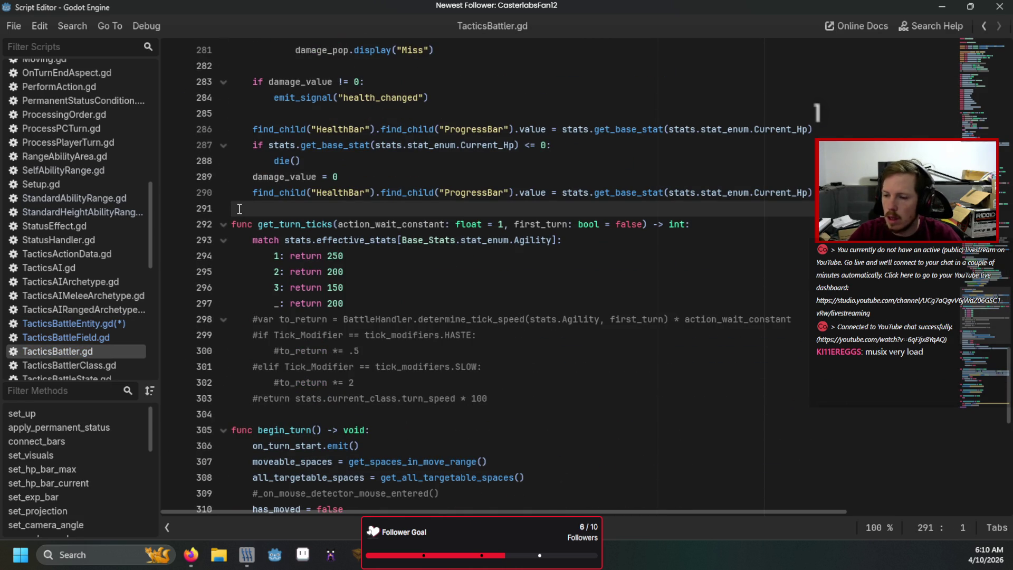
{"action": "left_click", "coordinate": [64, 322]}
{"action": "key", "text": "Return"}
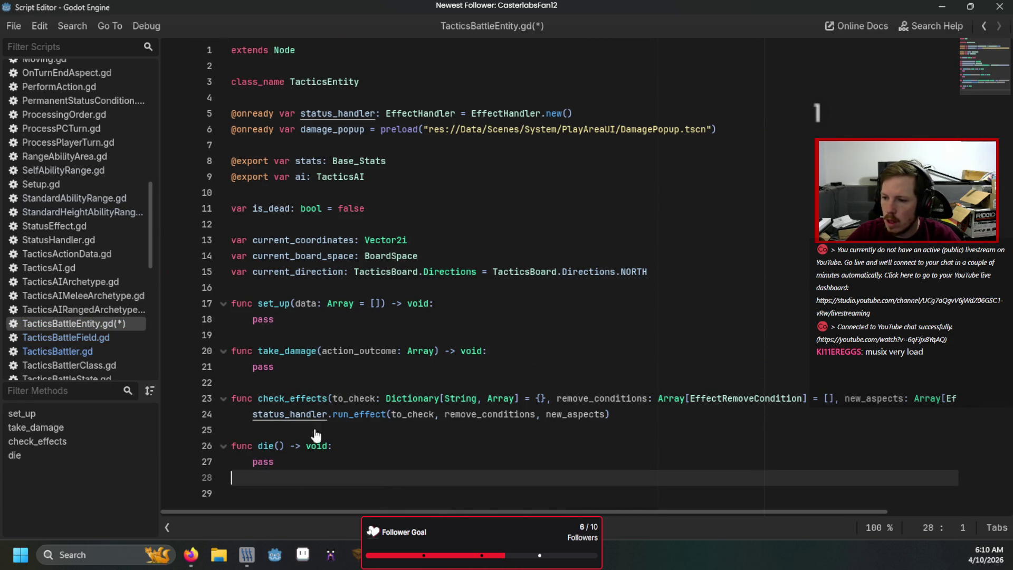
{"action": "key", "text": "ctrl+v"}
{"action": "left_click", "coordinate": [347, 493]}
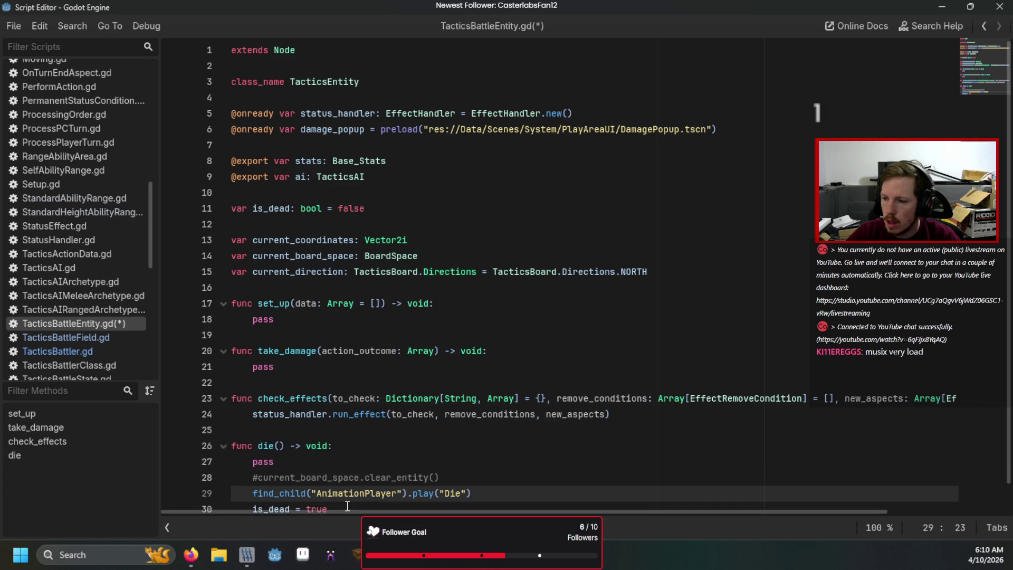
{"action": "mouse_move", "coordinate": [347, 506]}
{"action": "left_mouse_down"}
{"action": "mouse_move", "coordinate": [266, 419]}
{"action": "mouse_move", "coordinate": [231, 414]}
{"action": "left_mouse_up"}
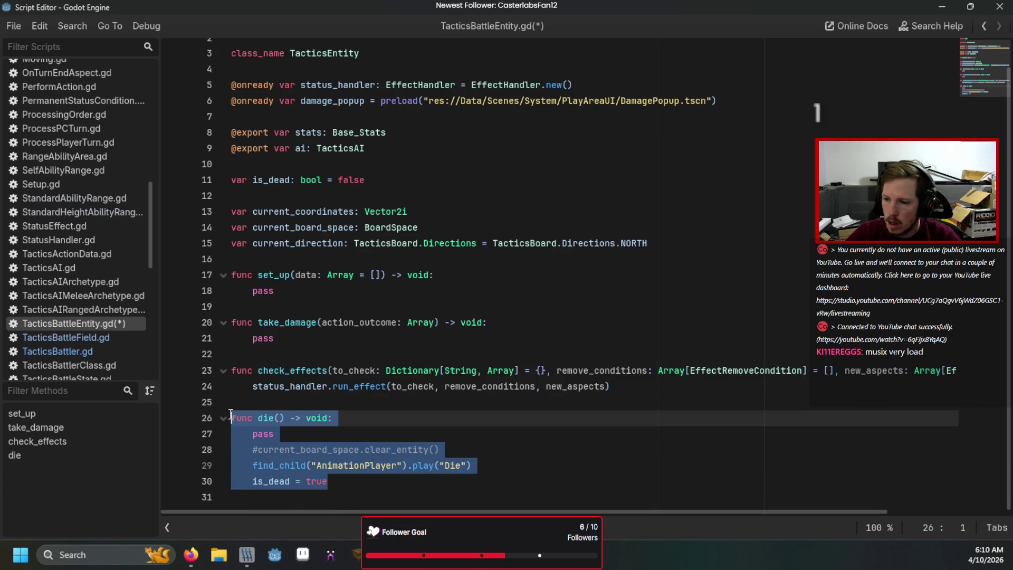
{"action": "key", "text": "Delete"}
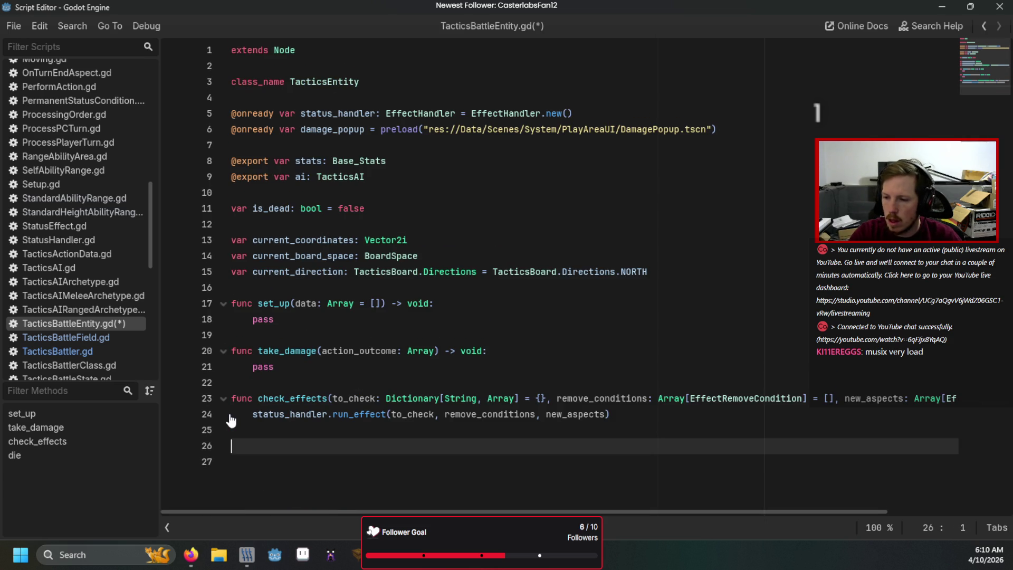
{"action": "key", "text": "BackSpace"}
{"action": "key", "text": "BackSpace"}
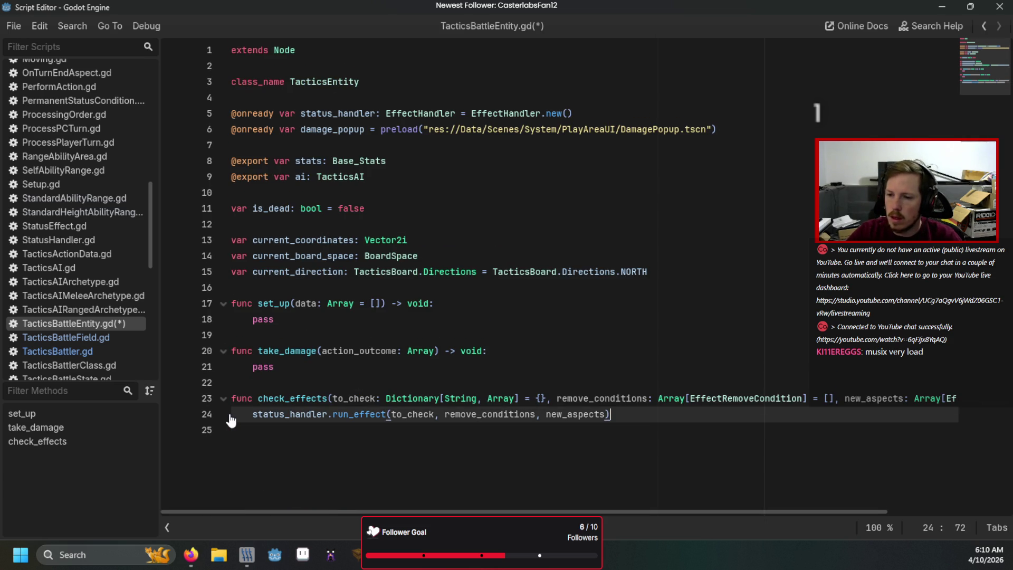
- Paste the die function above get_turn_ticks in TacticsBattler.gd and erase its pass line
{"action": "left_click", "coordinate": [99, 354]}
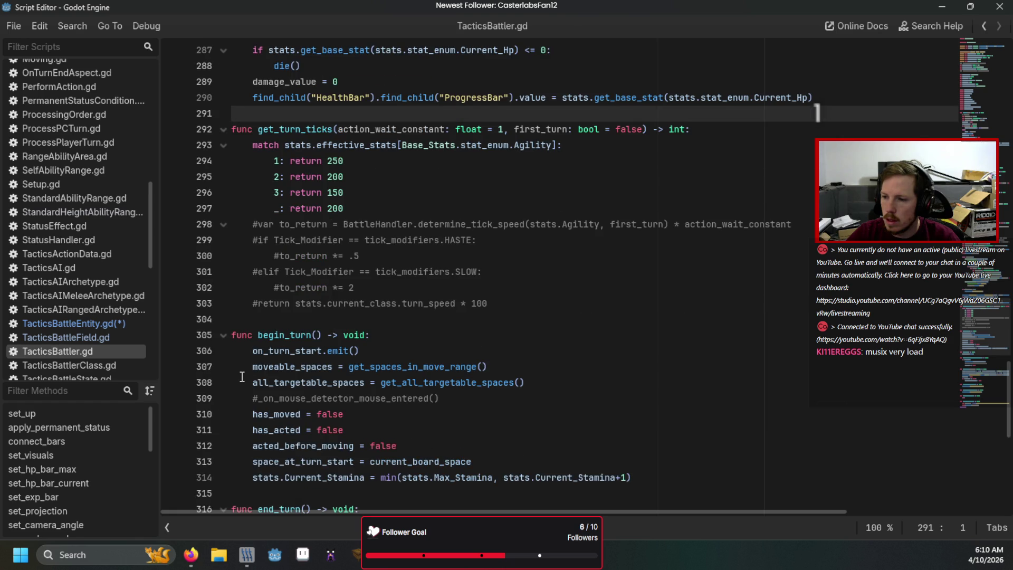
{"action": "key", "text": "Return"}
{"action": "key", "text": "Return"}
{"action": "key", "text": "Up"}
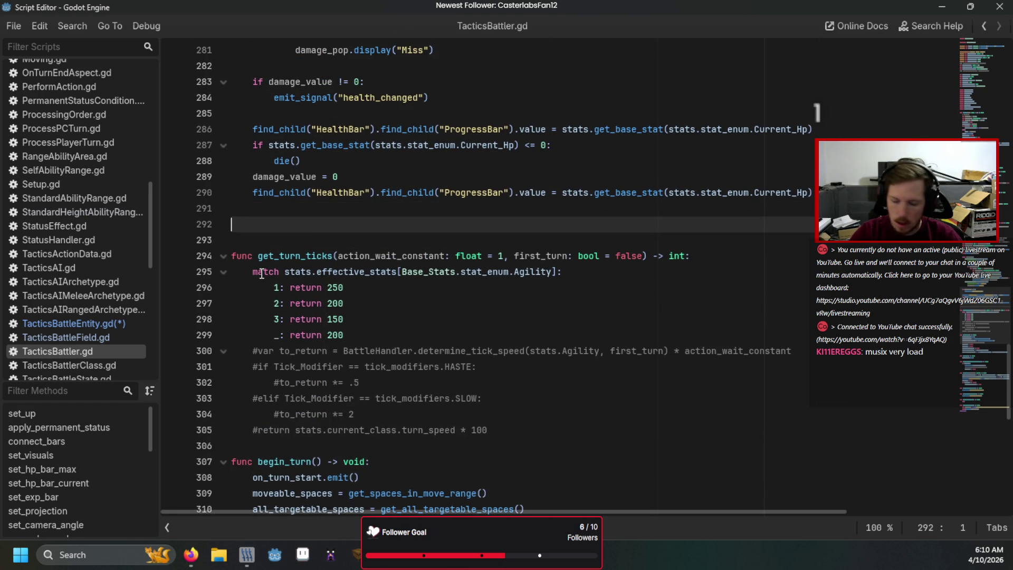
{"action": "type", "text": "func die() -> void: \tpass \t#current_board_space.clear_entity() \tfind_child(\"AnimationPlayer\").play(\"Die\") \tis_dead = true"}
{"action": "left_click", "coordinate": [198, 240]}
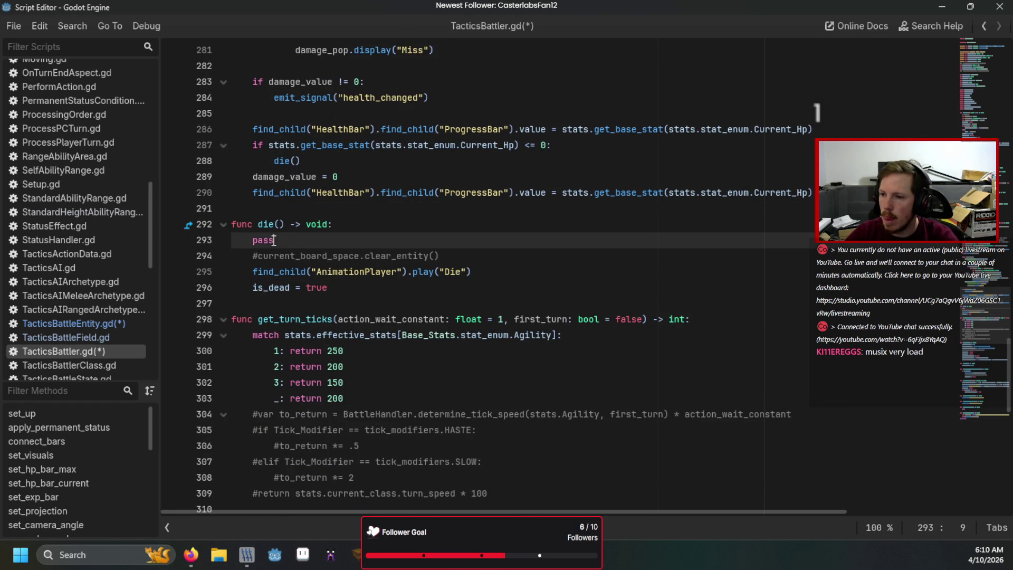
{"action": "key", "text": "BackSpace"}
{"action": "key", "text": "BackSpace"}
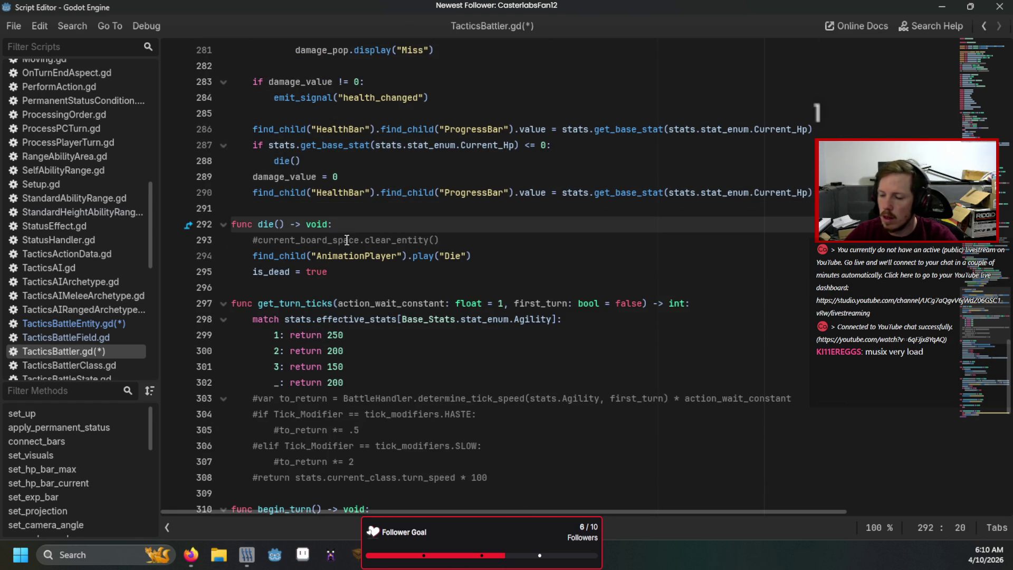
{"action": "key", "text": "ctrl+z"}
{"action": "mouse_move", "coordinate": [275, 240]}
{"action": "left_mouse_down"}
{"action": "mouse_move", "coordinate": [228, 240]}
{"action": "mouse_move", "coordinate": [213, 224]}
{"action": "left_mouse_up"}
{"action": "left_click", "coordinate": [292, 238]}
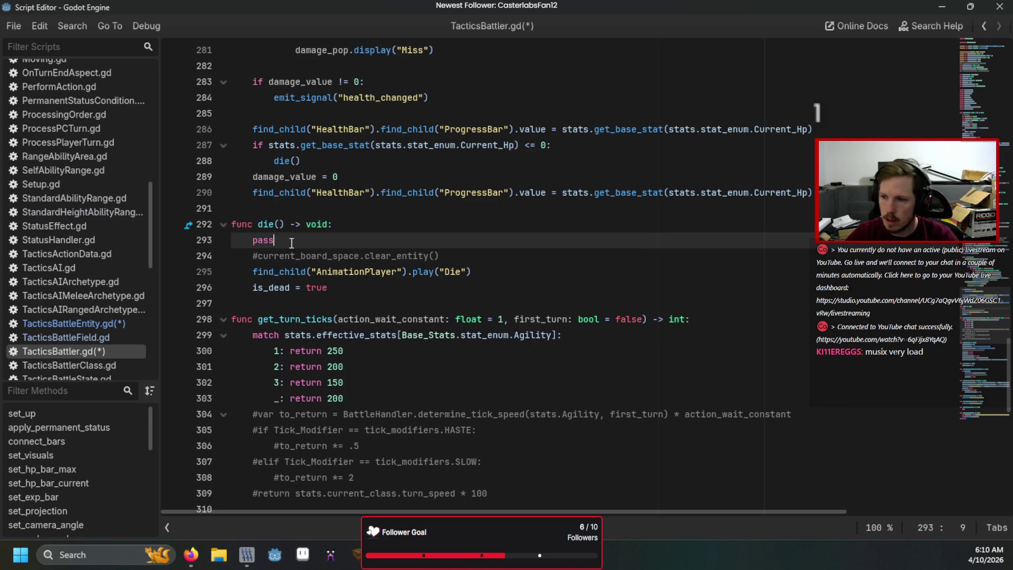
{"action": "key", "text": "BackSpace"}
{"action": "key", "text": "BackSpace"}
{"action": "key", "text": "BackSpace"}
{"action": "key", "text": "BackSpace"}
{"action": "key", "text": "BackSpace"}
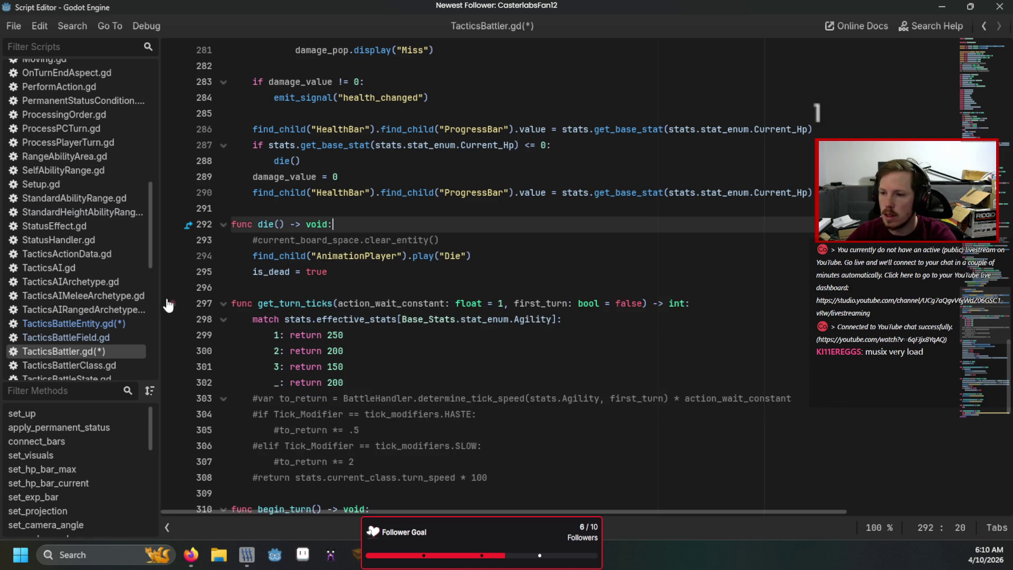
- Add a pass-only die stub after check_effects in TacticsBattleEntity.gd, save, and return to MapDoor
{"action": "left_click", "coordinate": [125, 322]}
{"action": "left_click", "coordinate": [301, 432]}
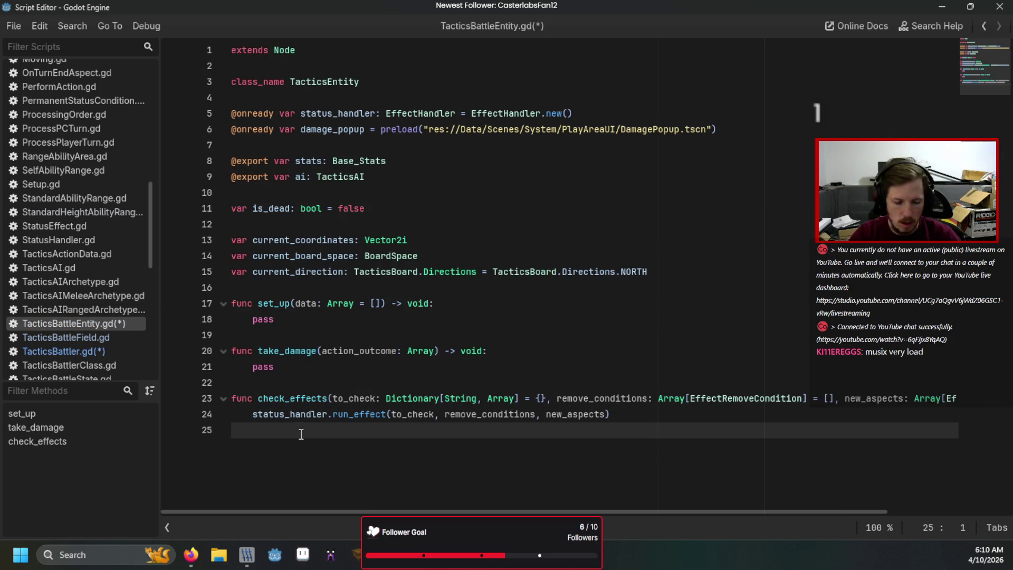
{"action": "type", "text": "func die() -> void: \tpass"}
{"action": "key", "text": "ctrl+s"}
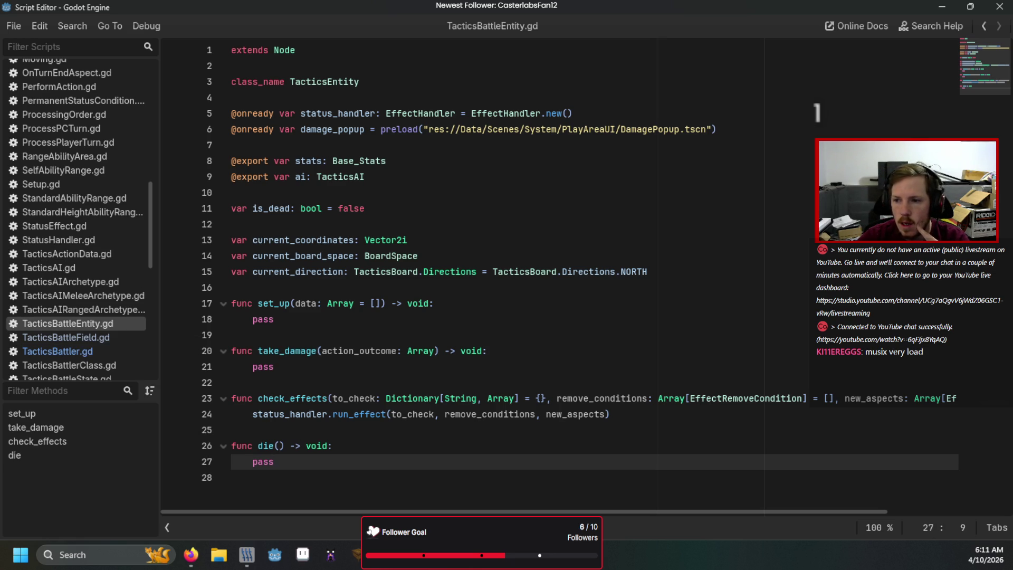
{"action": "key", "text": "alt+Tab"}
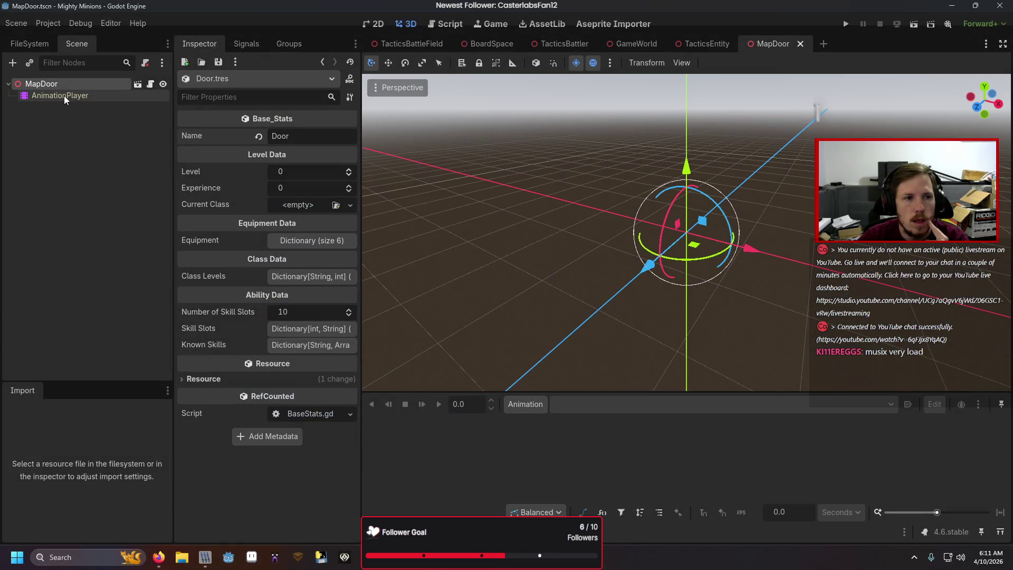
- In MapDoor's MapEntities.gd, add 'func take_damage(action_outcomes: Array) -> void:' with a pass body
{"action": "left_click", "coordinate": [151, 86]}
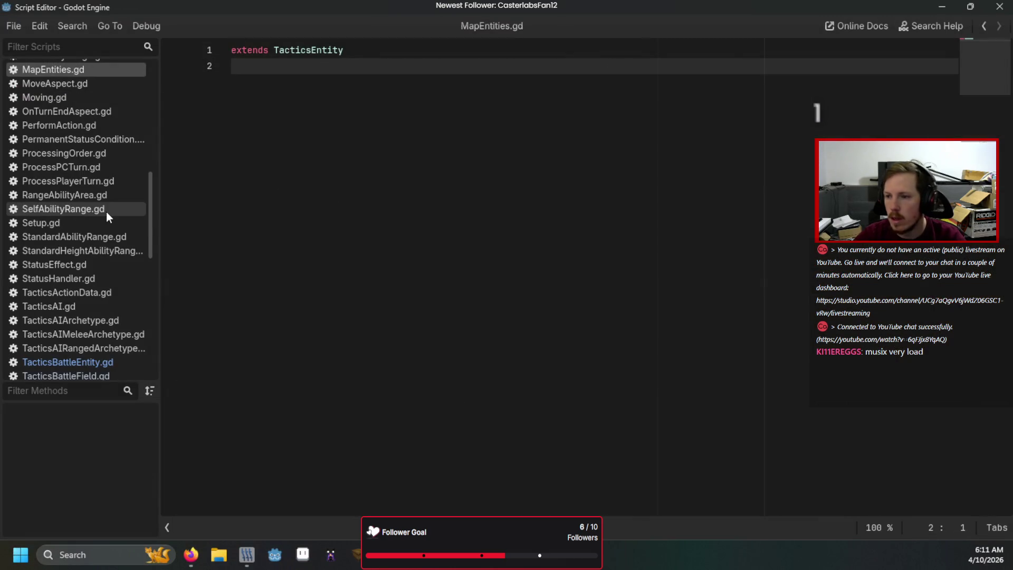
{"action": "type", "text": "func take_da"}
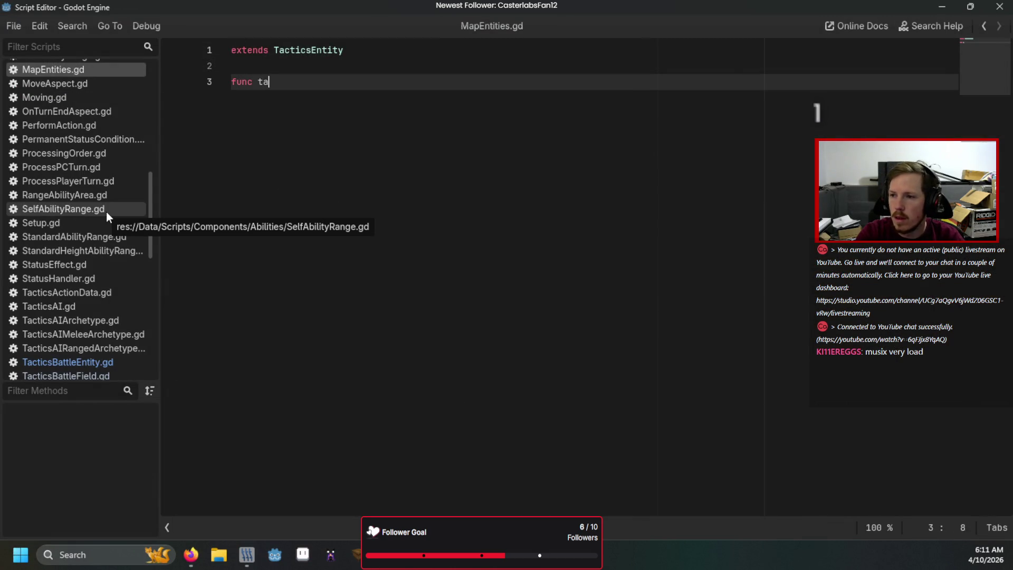
{"action": "type", "text": "mage("}
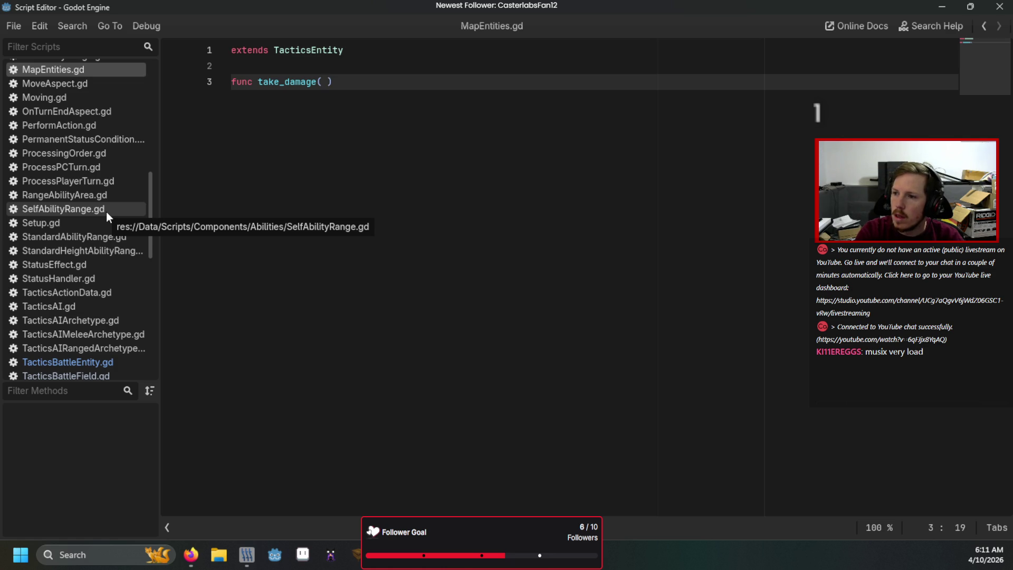
{"action": "type", "text": " action_out"}
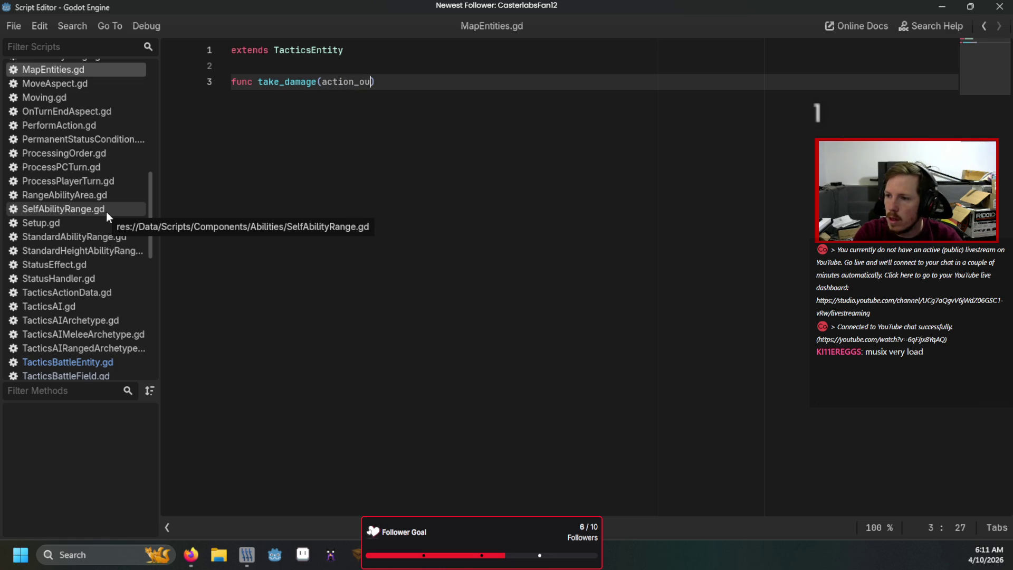
{"action": "type", "text": "comes: Array"}
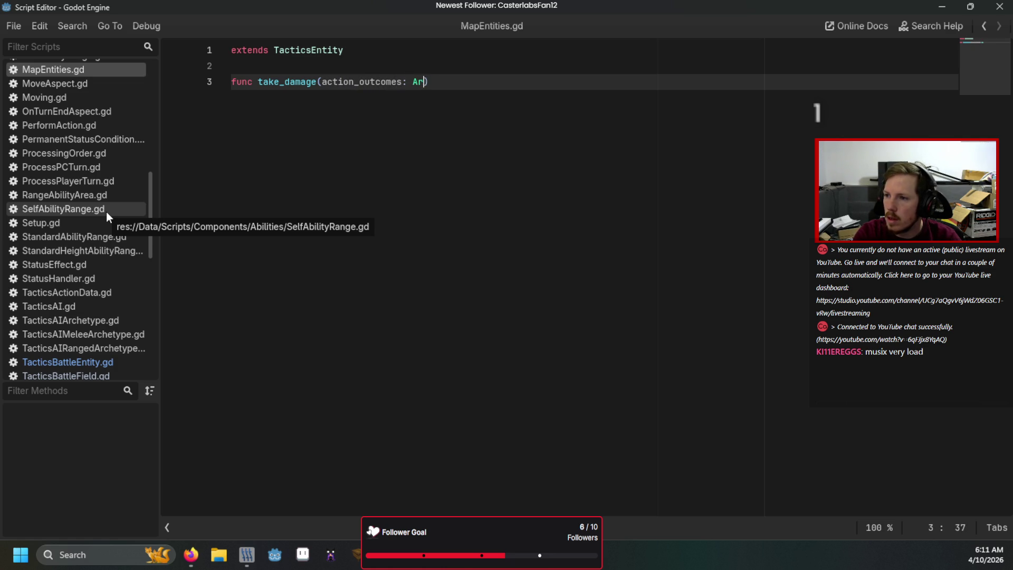
{"action": "type", "text": ") -> void:"}
{"action": "key", "text": "Return"}
{"action": "type", "text": "pass"}
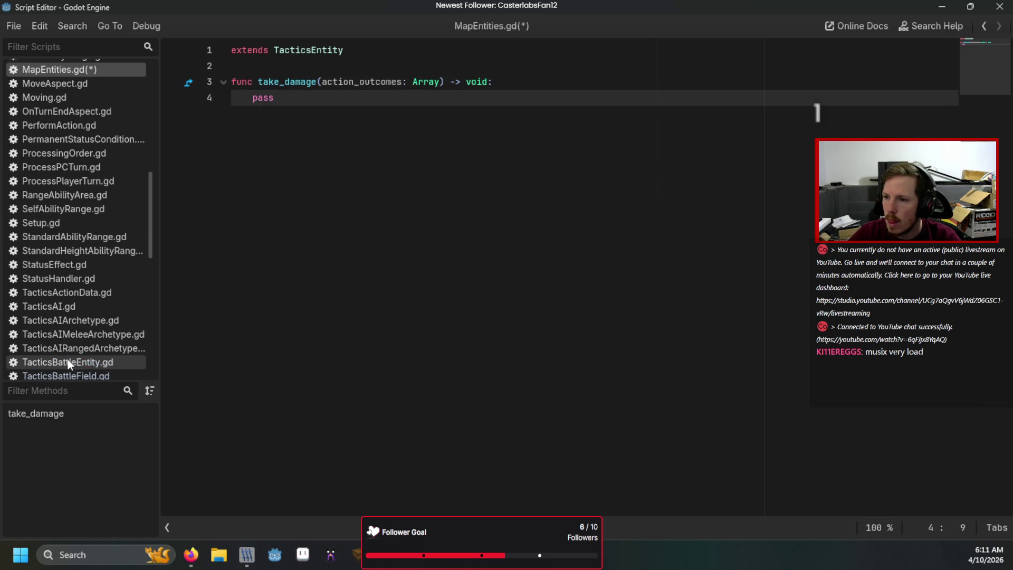
- Save MapEntities.gd and bring TacticsBattleEntity.gd back into view
{"action": "left_click", "coordinate": [68, 360]}
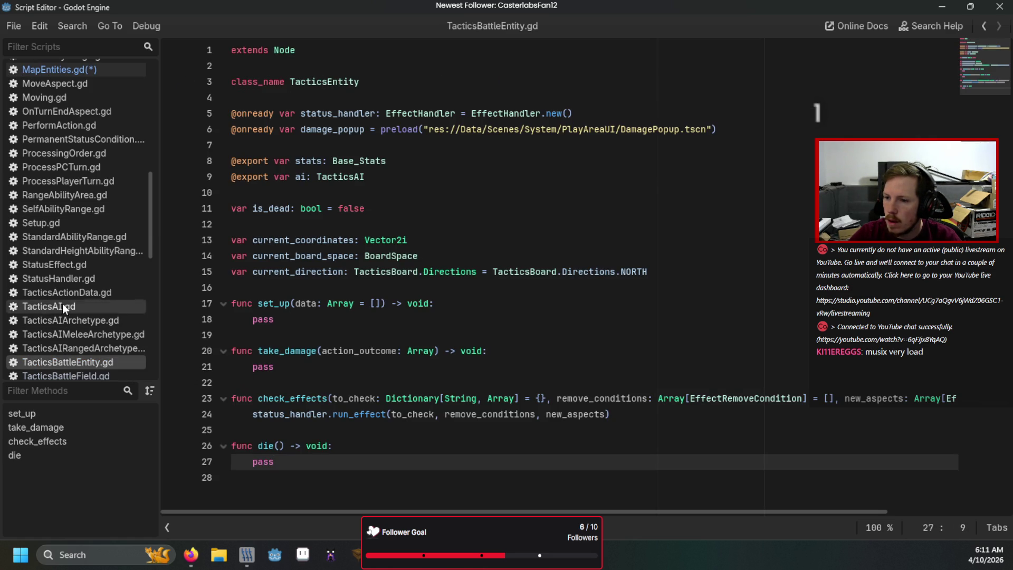
{"action": "left_click", "coordinate": [77, 70]}
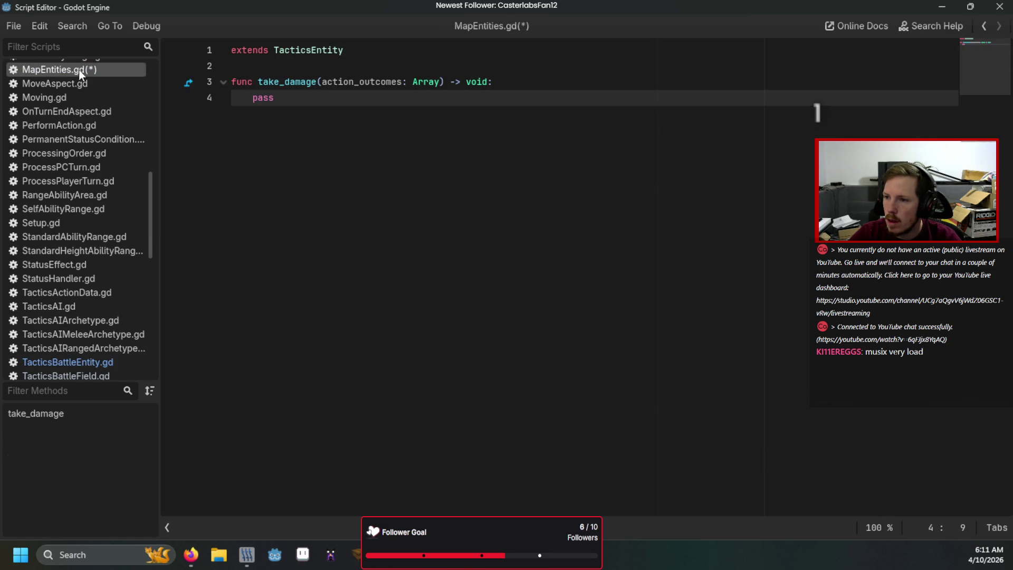
{"action": "left_click", "coordinate": [303, 70]}
{"action": "key", "text": "ctrl+s"}
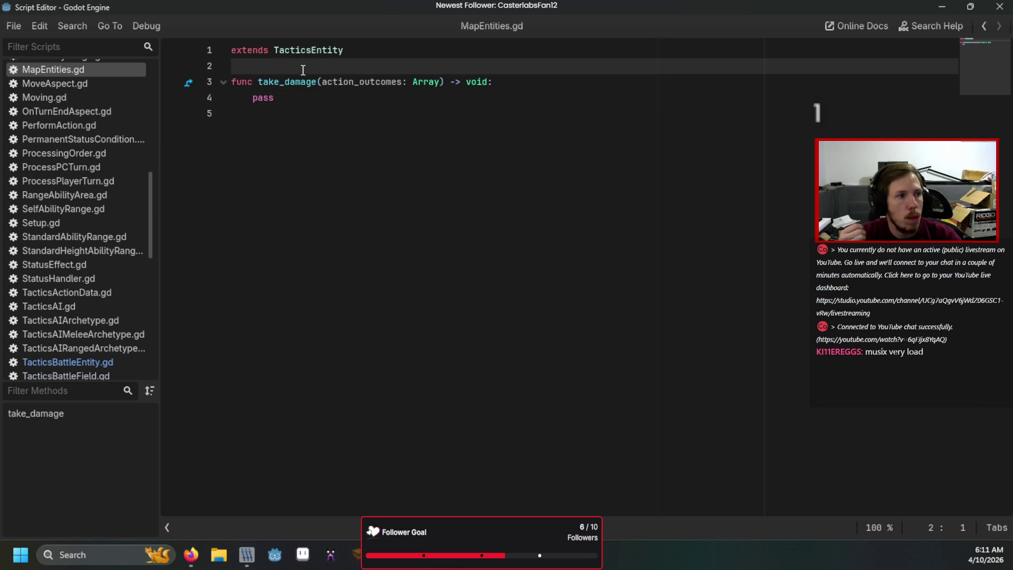
{"action": "left_click", "coordinate": [121, 361]}
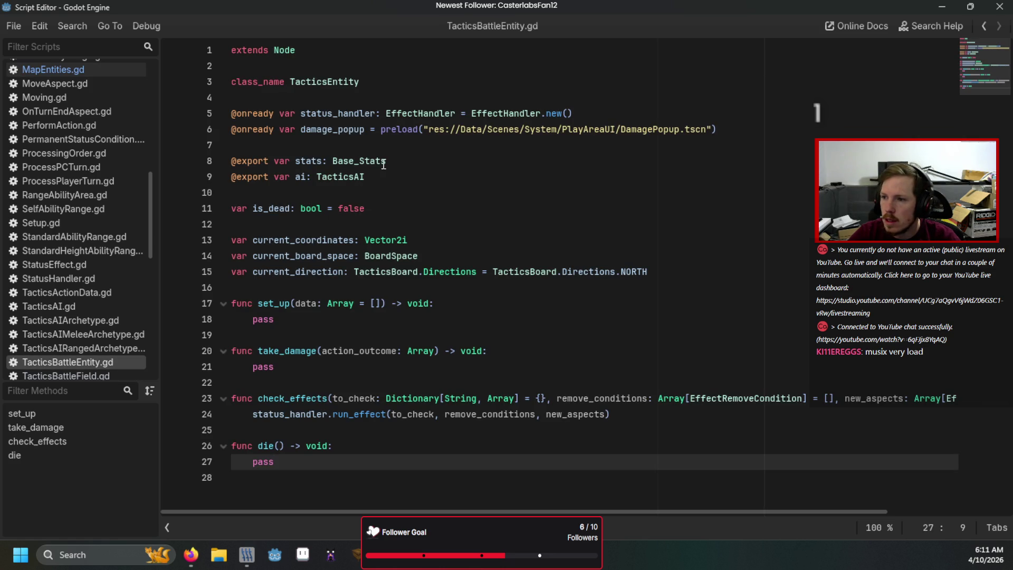
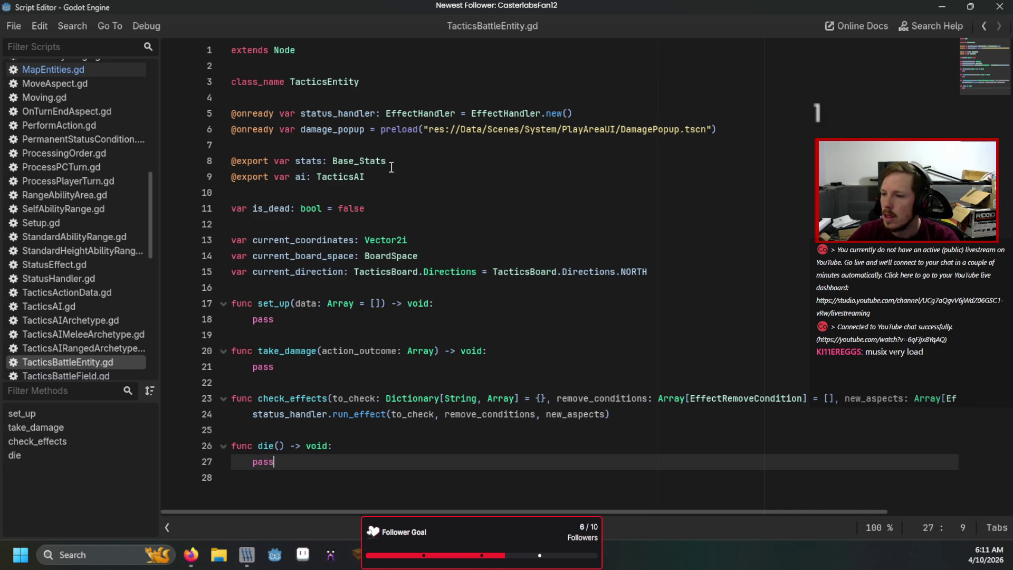
- Cut the exported stats and ai declarations out of TacticsBattleEntity.gd
{"action": "left_click_drag", "start_coordinate": [372, 178], "coordinate": [206, 152]}
{"action": "key", "text": "ctrl+c"}
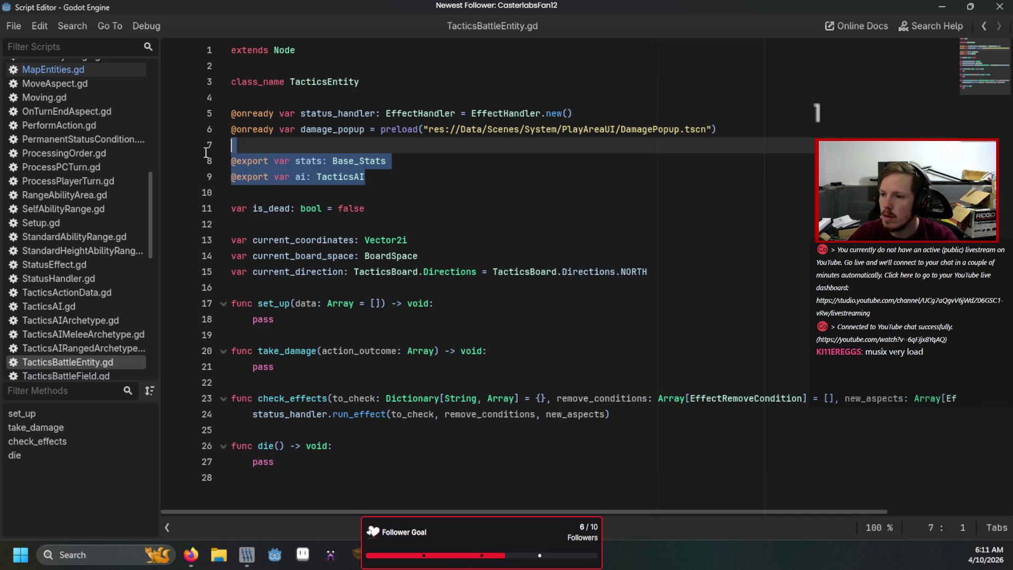
{"action": "key", "text": "BackSpace"}
{"action": "key", "text": "BackSpace"}
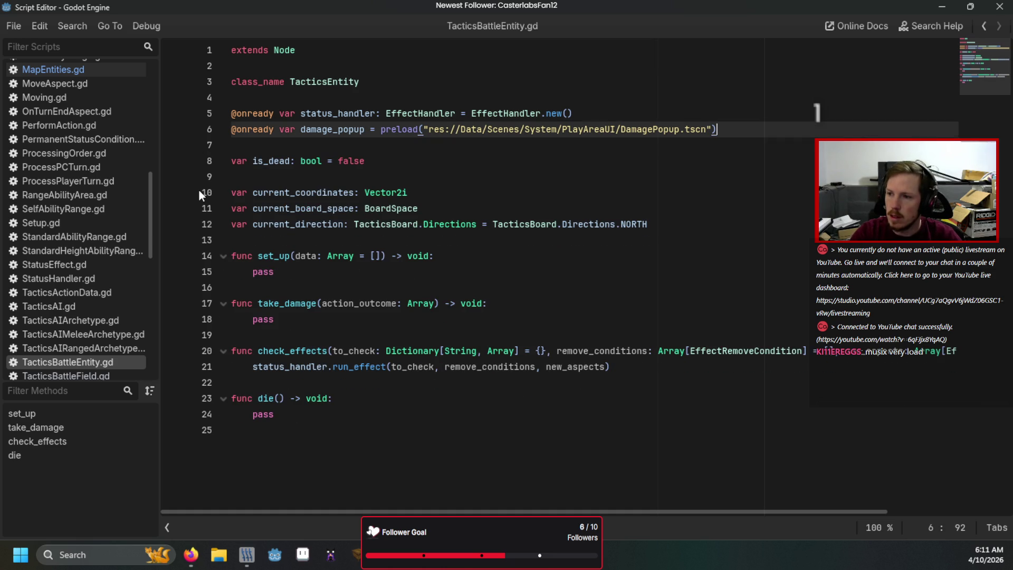
{"action": "scroll", "coordinate": [116, 289], "scroll_direction": "down", "scroll_amount": 2}
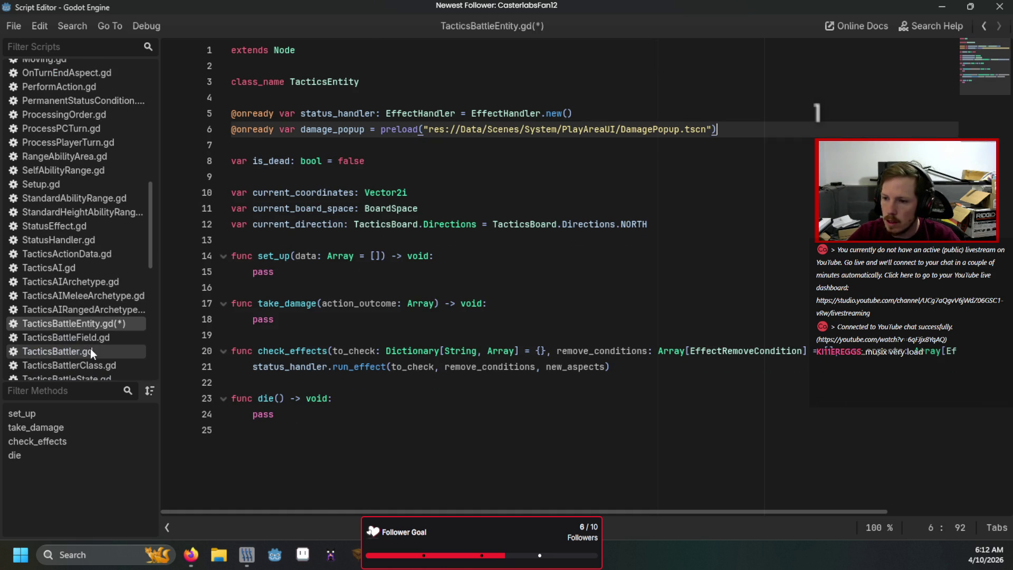
- Paste the stats and ai declarations at line 7 of TacticsBattler.gd and save it
{"action": "left_click", "coordinate": [91, 351]}
{"action": "scroll", "coordinate": [931, 69], "scroll_direction": "up", "scroll_amount": 10}
{"action": "scroll", "coordinate": [931, 69], "scroll_direction": "up", "scroll_amount": 20}
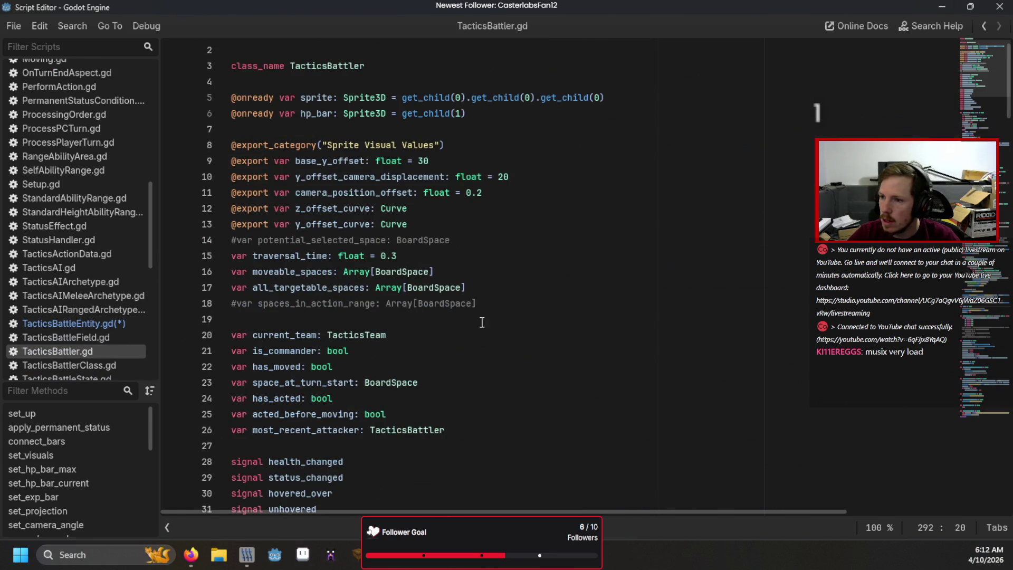
{"action": "left_click", "coordinate": [370, 133]}
{"action": "key", "text": "ctrl+v"}
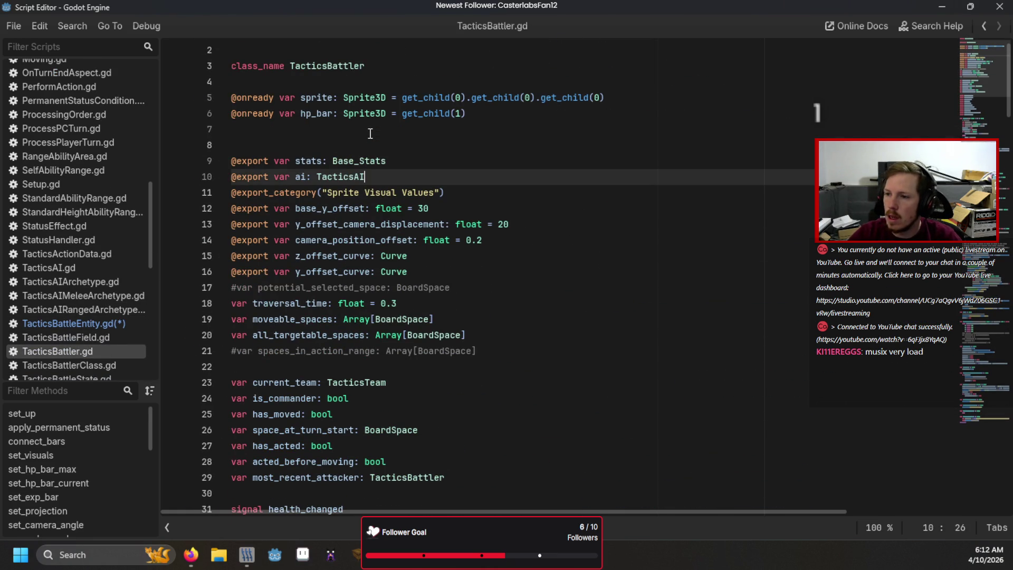
{"action": "key", "text": "ctrl+s"}
{"action": "key", "text": "Up"}
{"action": "key", "text": "Up"}
{"action": "key", "text": "Up"}
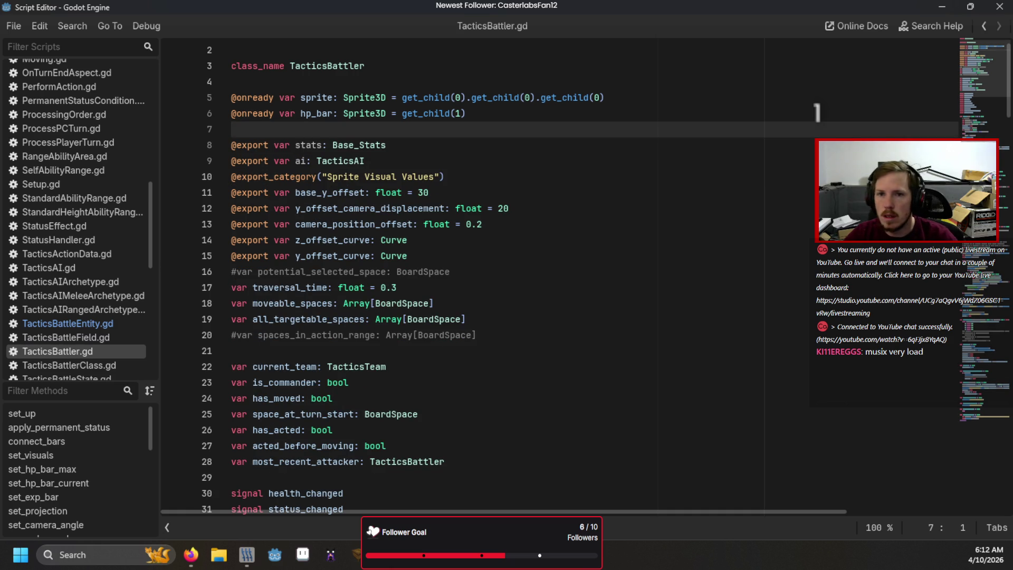
- Return to the TacticsBattleEntity.gd script
{"action": "scroll", "coordinate": [278, 355], "scroll_direction": "down", "scroll_amount": 3}
{"action": "scroll", "coordinate": [278, 355], "scroll_direction": "down", "scroll_amount": 12}
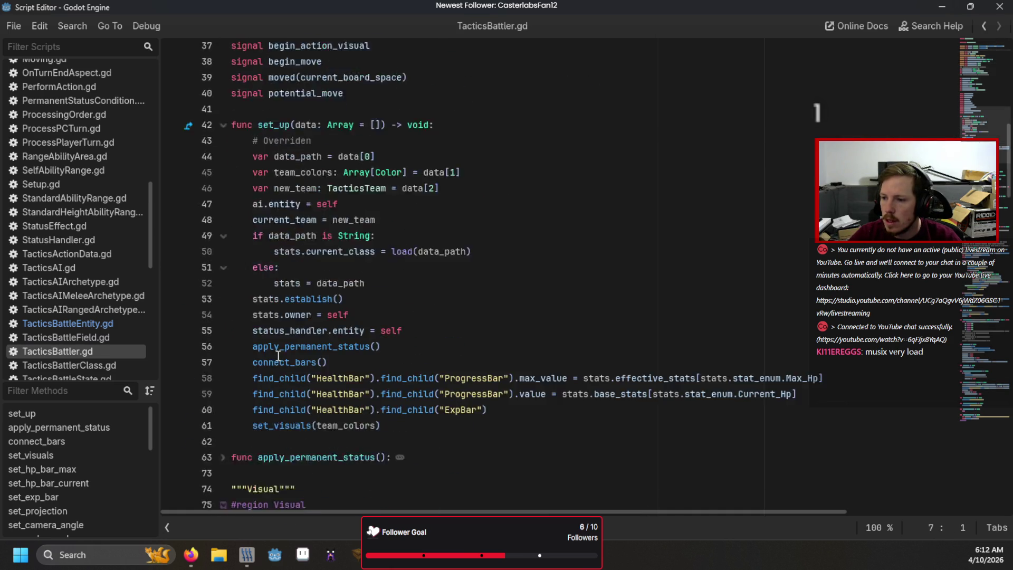
{"action": "left_click", "coordinate": [68, 327]}
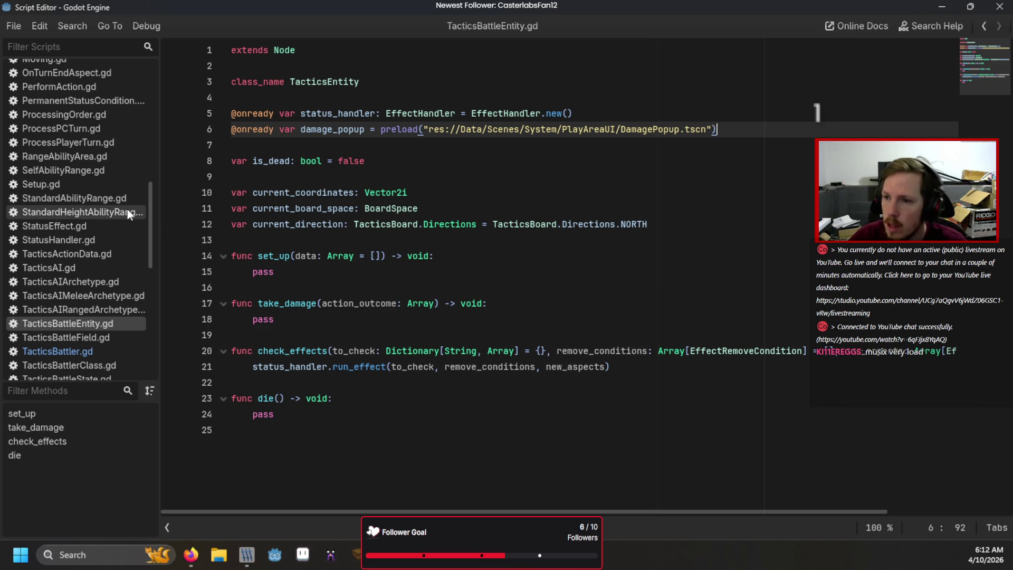
{"action": "scroll", "coordinate": [50, 345], "scroll_direction": "down", "scroll_amount": 1}
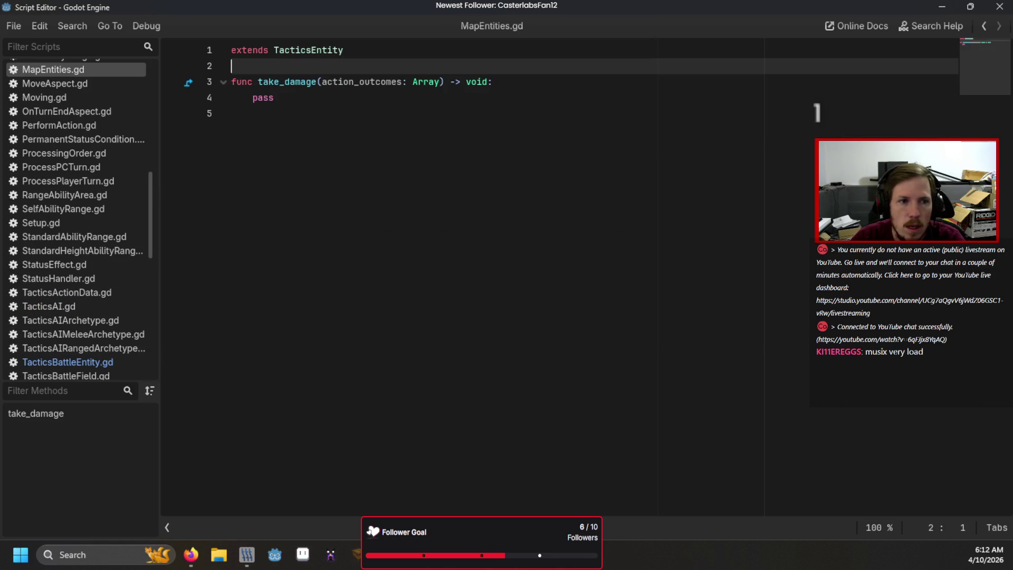
{"action": "left_click", "coordinate": [295, 99]}
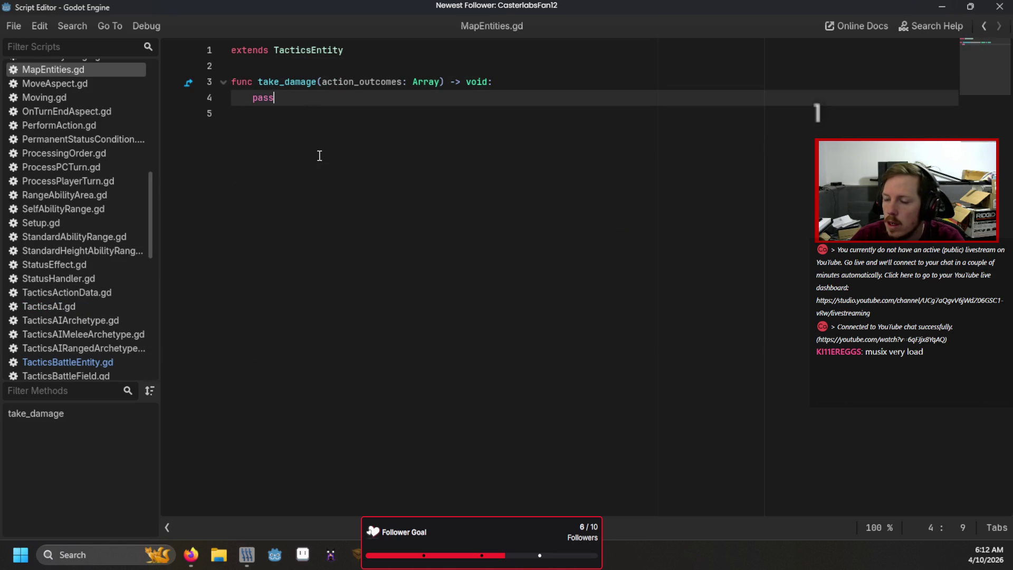
{"action": "left_click", "coordinate": [320, 71]}
{"action": "key", "text": "Return"}
{"action": "key", "text": "Return"}
{"action": "key", "text": "Up"}
{"action": "type", "text": "@export "}
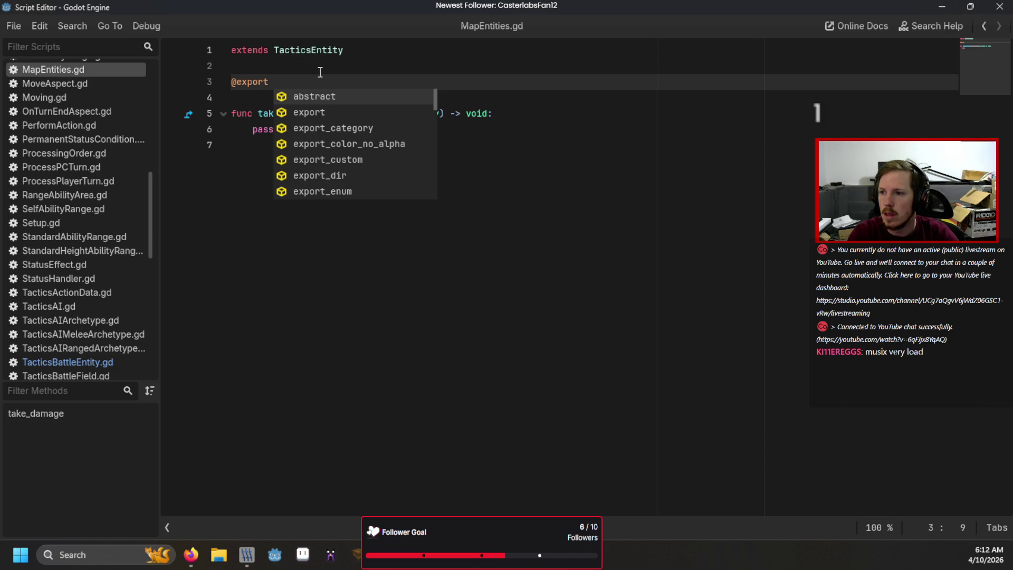
{"action": "type", "text": "var "}
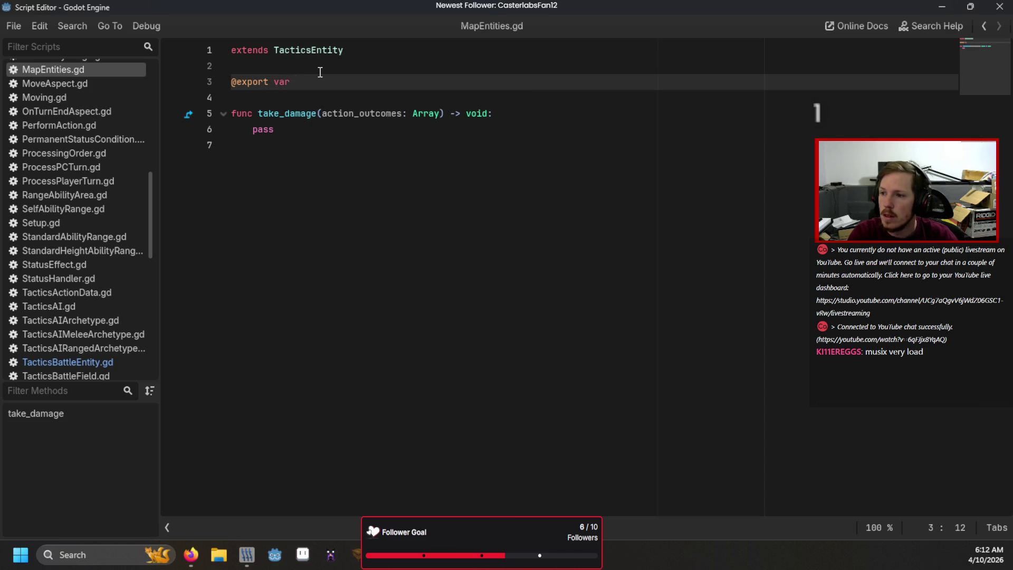
{"action": "type", "text": "max_health"}
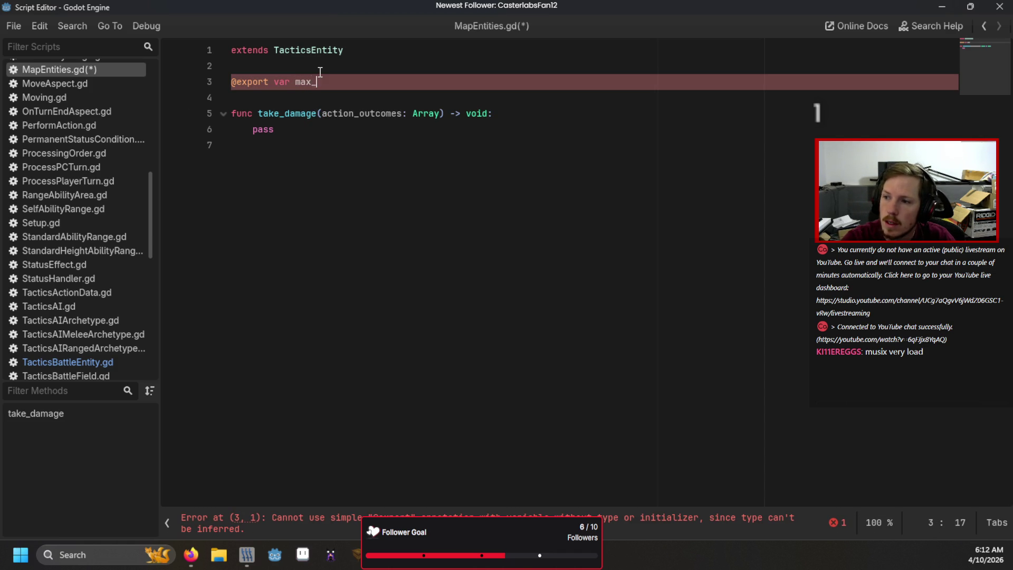
{"action": "type", "text": ": int"}
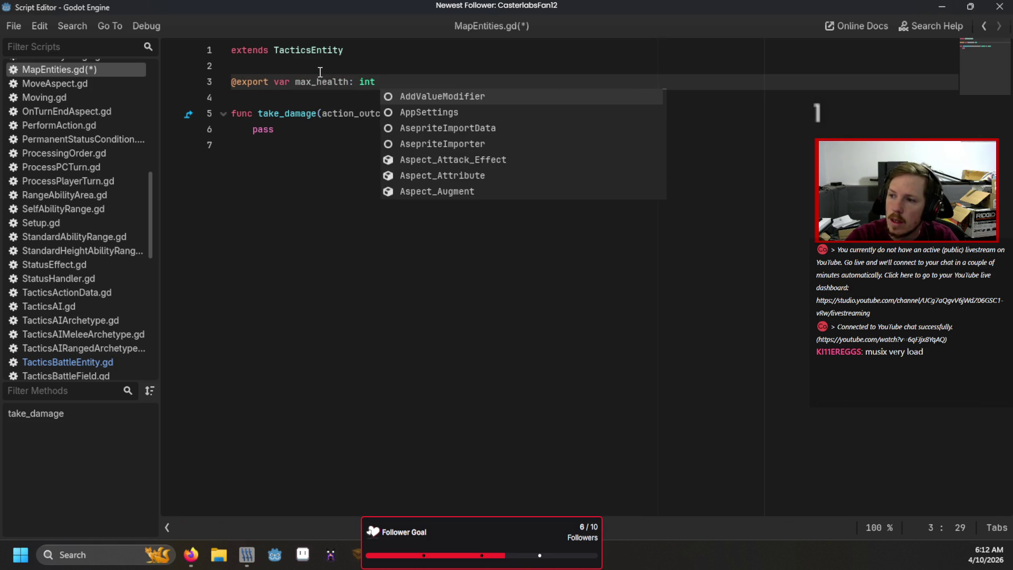
{"action": "key", "text": "BackSpace"}
{"action": "key", "text": "Escape"}
- Add 'var current_health: int' on the next line, then bring up PerformAction.gd
{"action": "key", "text": "Return"}
{"action": "type", "text": "var current"}
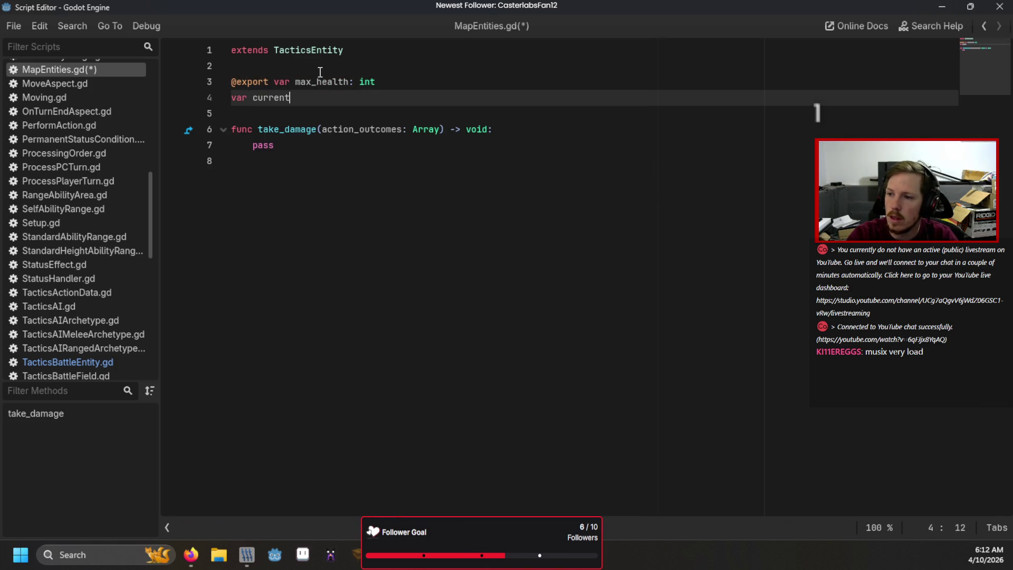
{"action": "type", "text": "_health: "}
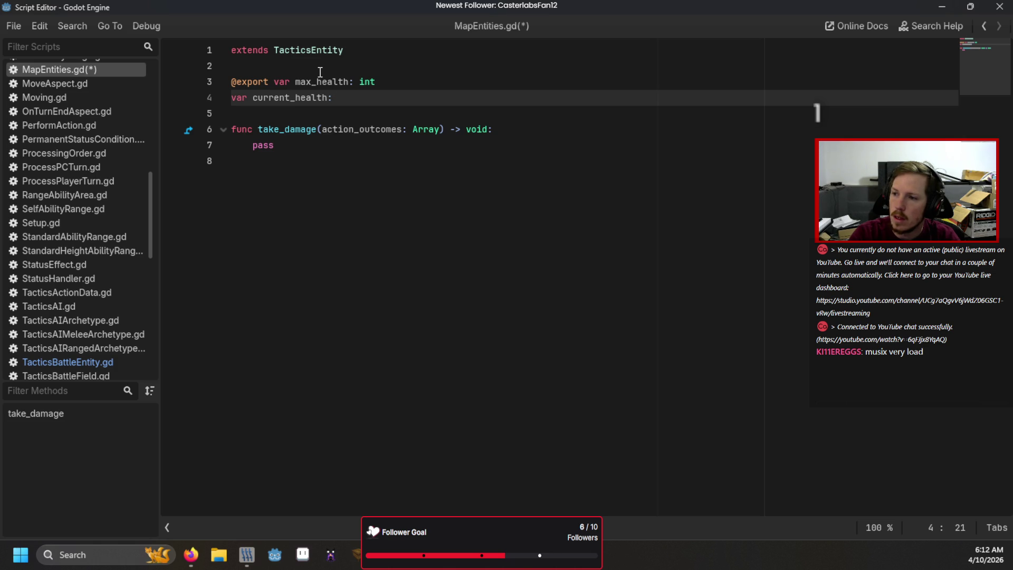
{"action": "type", "text": "int"}
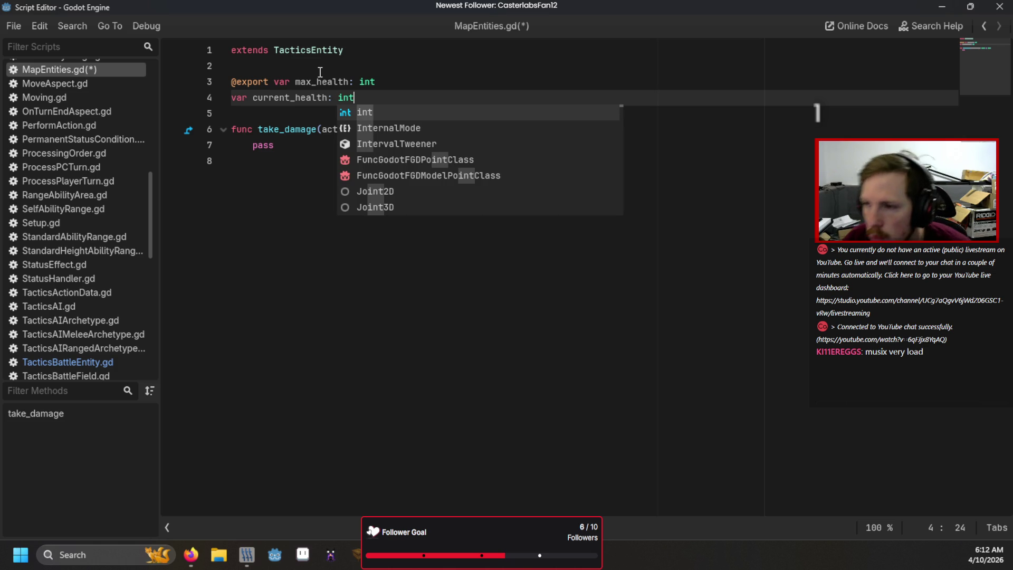
{"action": "left_click", "coordinate": [50, 127]}
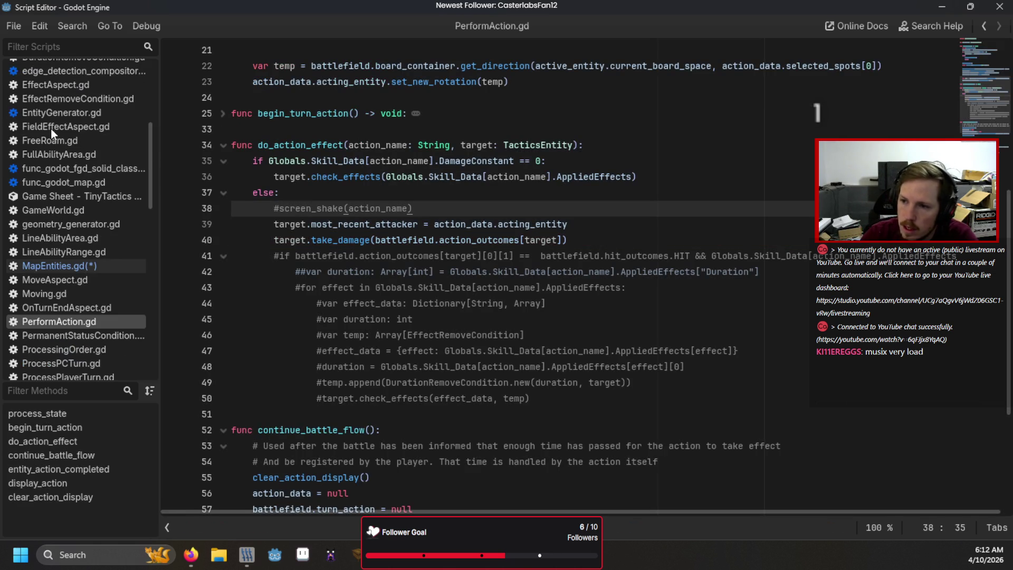
{"action": "scroll", "coordinate": [68, 141], "scroll_direction": "up", "scroll_amount": 5}
{"action": "left_click", "coordinate": [75, 152]}
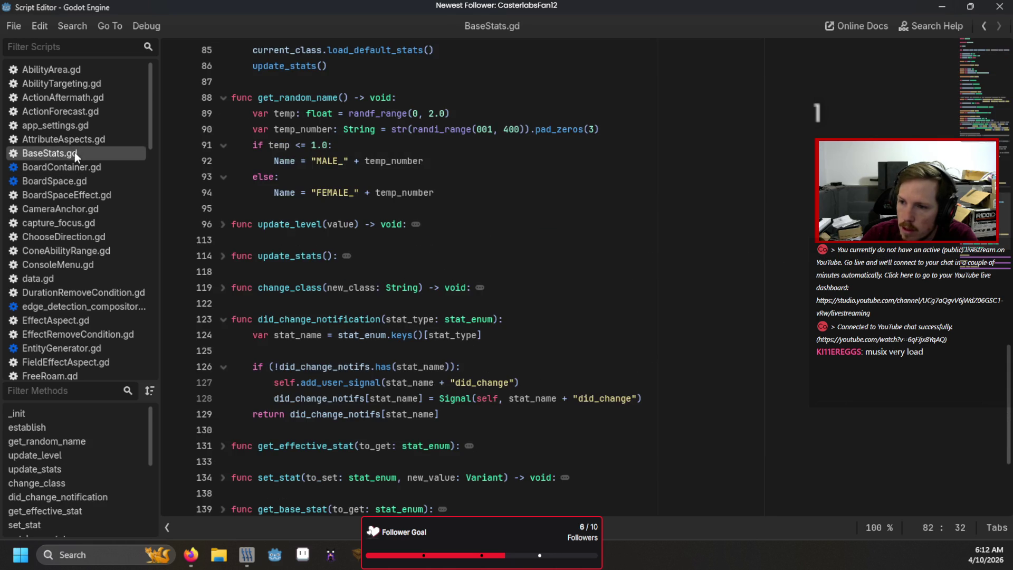
{"action": "scroll", "coordinate": [426, 136], "scroll_direction": "up", "scroll_amount": 20}
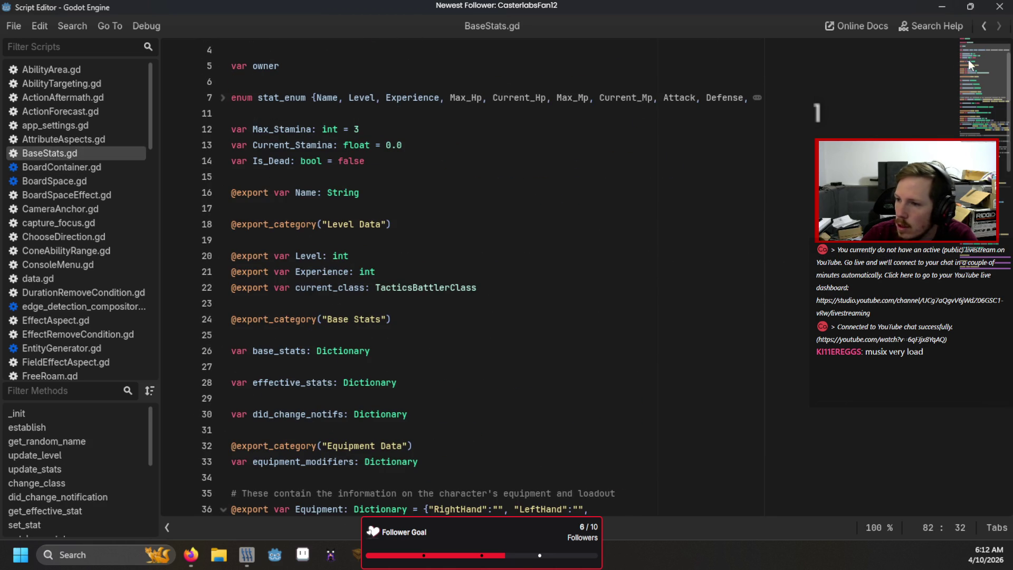
{"action": "scroll", "coordinate": [426, 137], "scroll_direction": "up", "scroll_amount": 1}
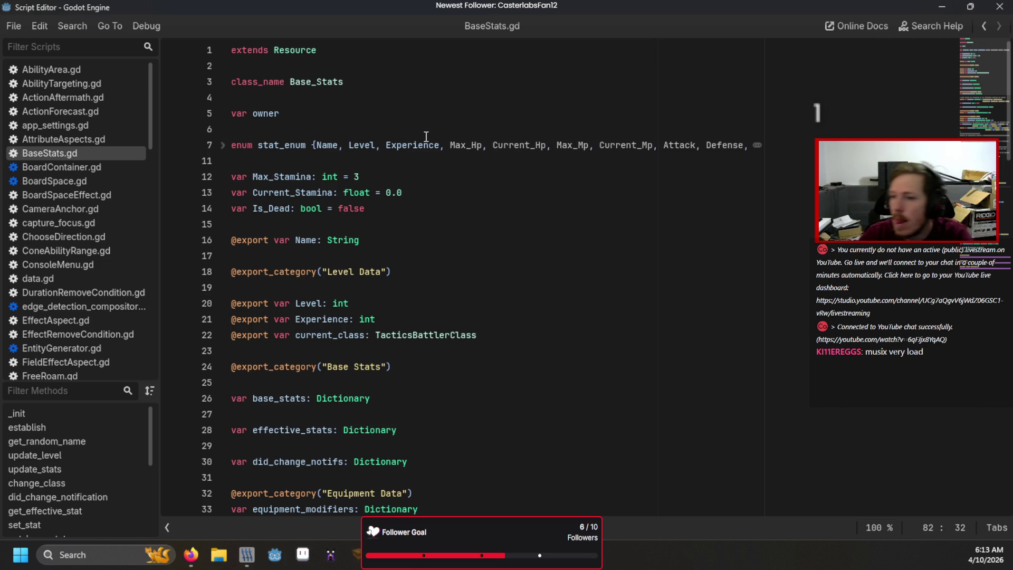
{"action": "scroll", "coordinate": [417, 158], "scroll_direction": "down", "scroll_amount": 1}
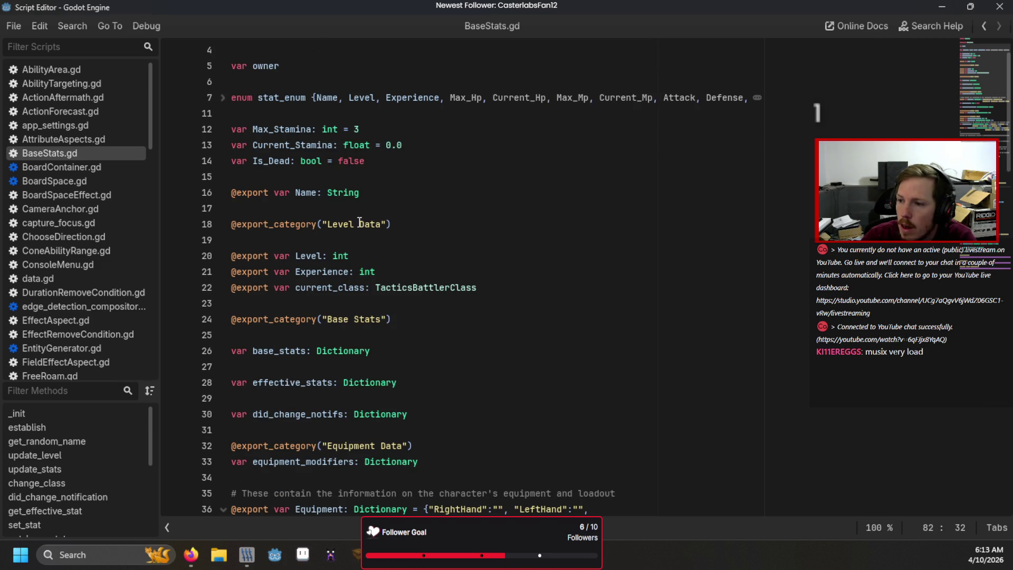
{"action": "scroll", "coordinate": [359, 222], "scroll_direction": "down", "scroll_amount": 10}
{"action": "scroll", "coordinate": [359, 222], "scroll_direction": "down", "scroll_amount": 5}
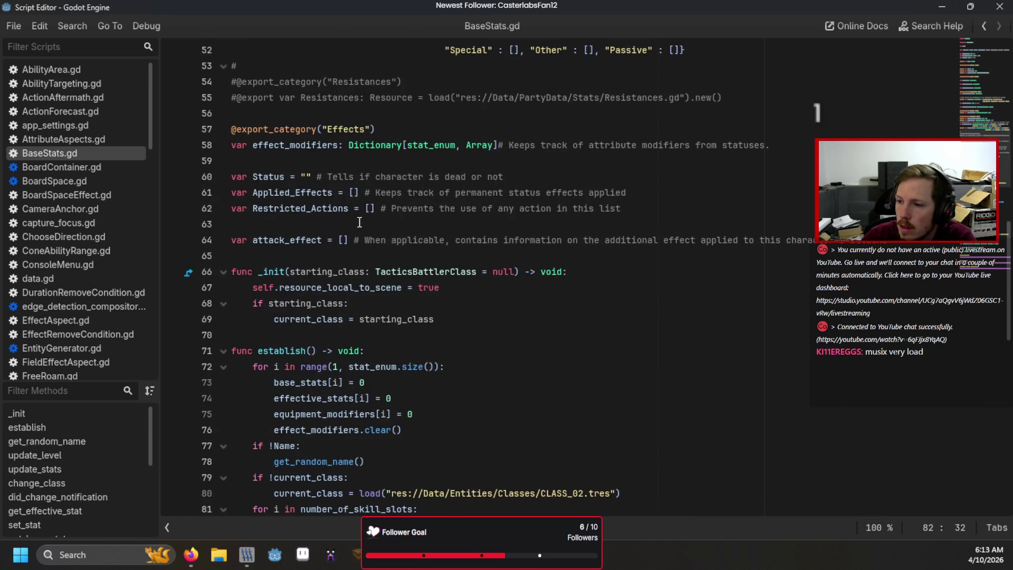
{"action": "scroll", "coordinate": [359, 222], "scroll_direction": "down", "scroll_amount": 10}
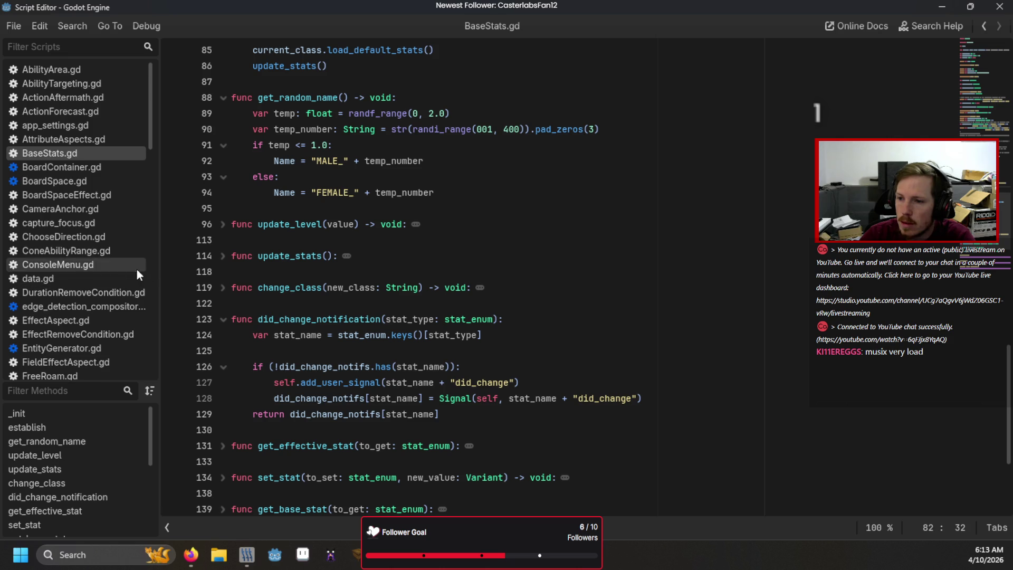
{"action": "scroll", "coordinate": [115, 275], "scroll_direction": "down", "scroll_amount": 5}
{"action": "scroll", "coordinate": [91, 295], "scroll_direction": "down", "scroll_amount": 3}
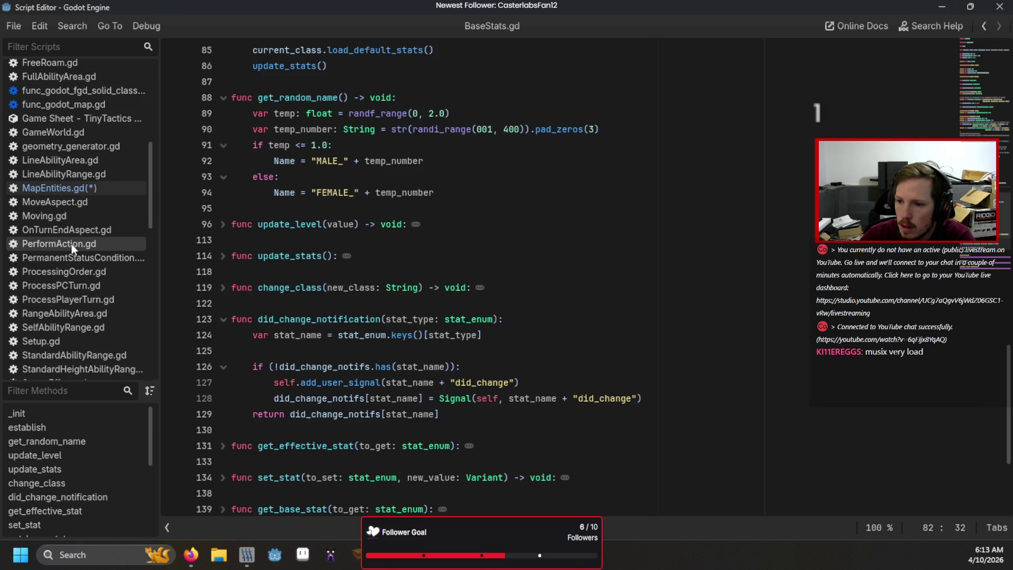
{"action": "left_click", "coordinate": [69, 244]}
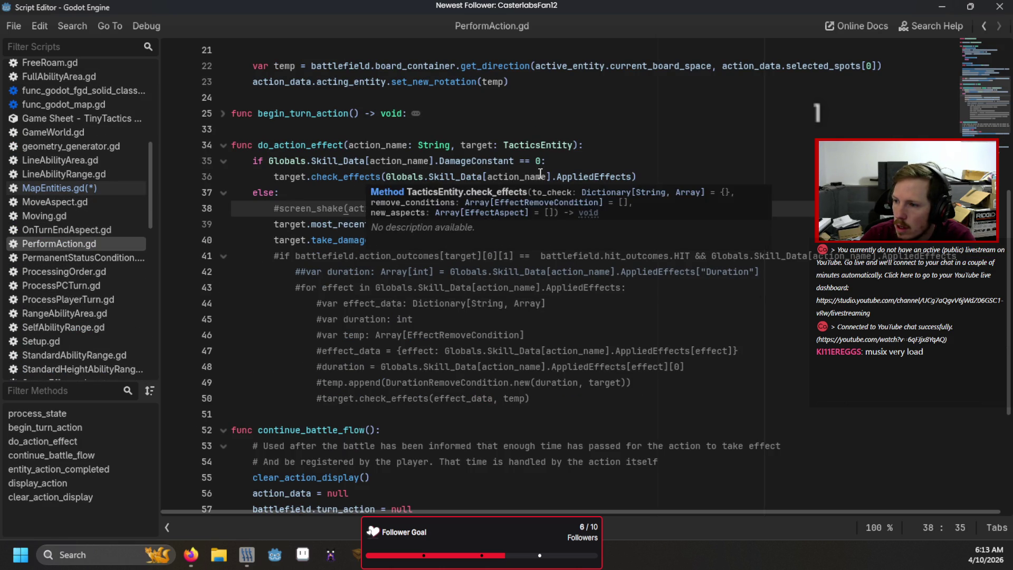
{"action": "left_click", "coordinate": [570, 135]}
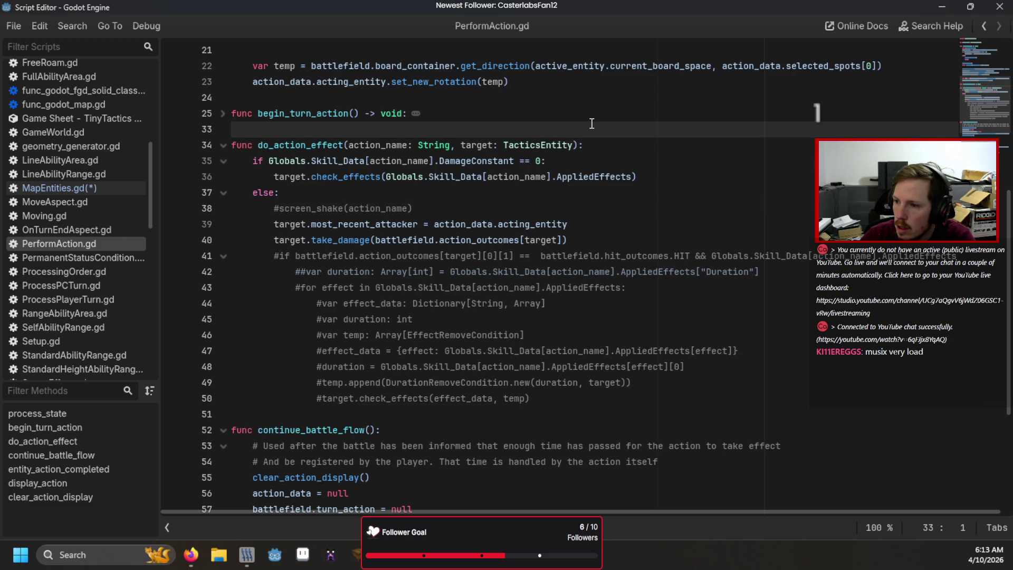
- Delete the commented-out action-forecast loop at the end of calculate_action_outcomes in TacticsBattleField.gd
{"action": "key", "text": "alt+Left"}
{"action": "scroll", "coordinate": [452, 344], "scroll_direction": "down", "scroll_amount": 15}
{"action": "scroll", "coordinate": [452, 344], "scroll_direction": "down", "scroll_amount": 15}
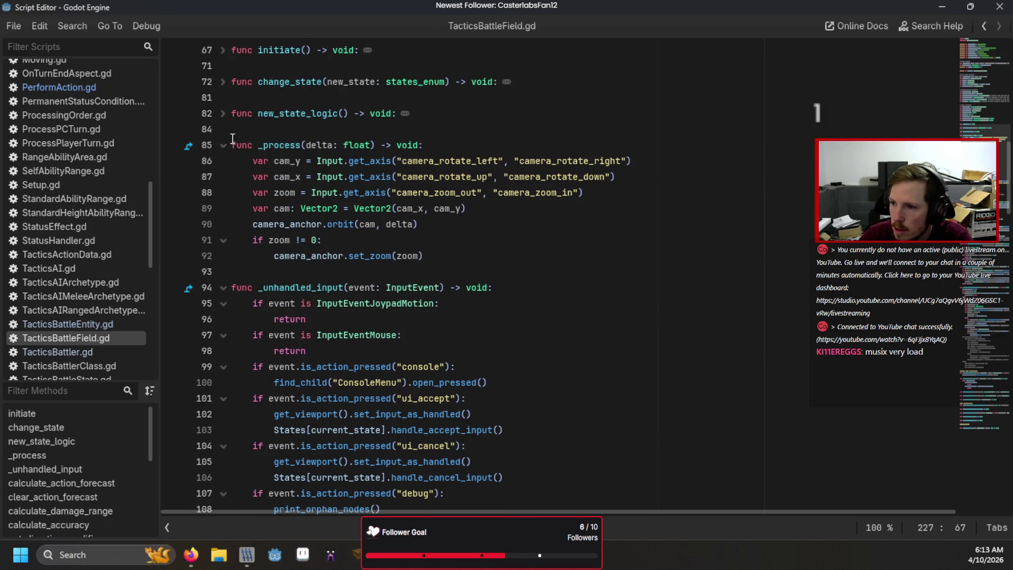
{"action": "scroll", "coordinate": [373, 307], "scroll_direction": "down", "scroll_amount": 2}
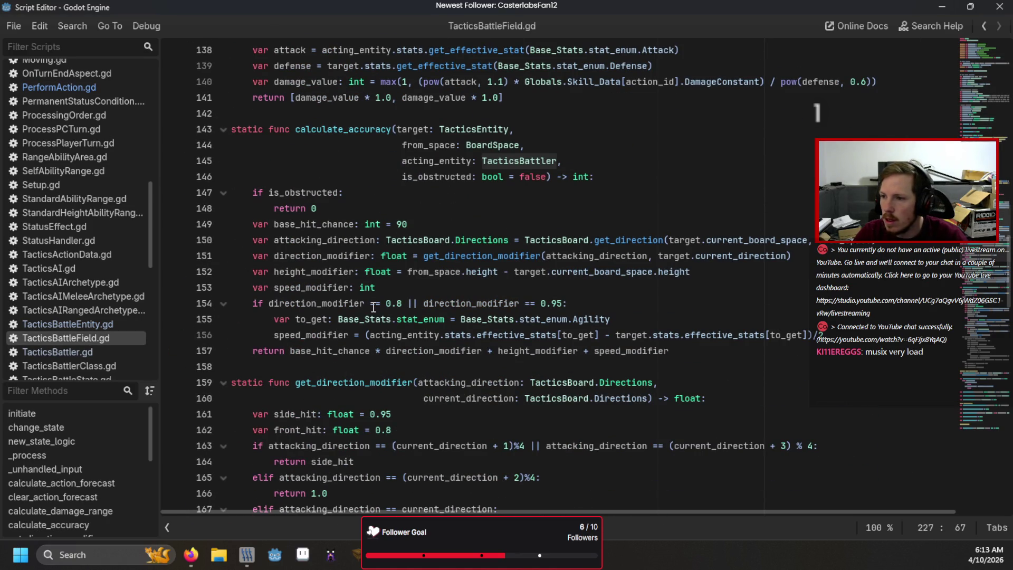
{"action": "scroll", "coordinate": [374, 307], "scroll_direction": "down", "scroll_amount": 6}
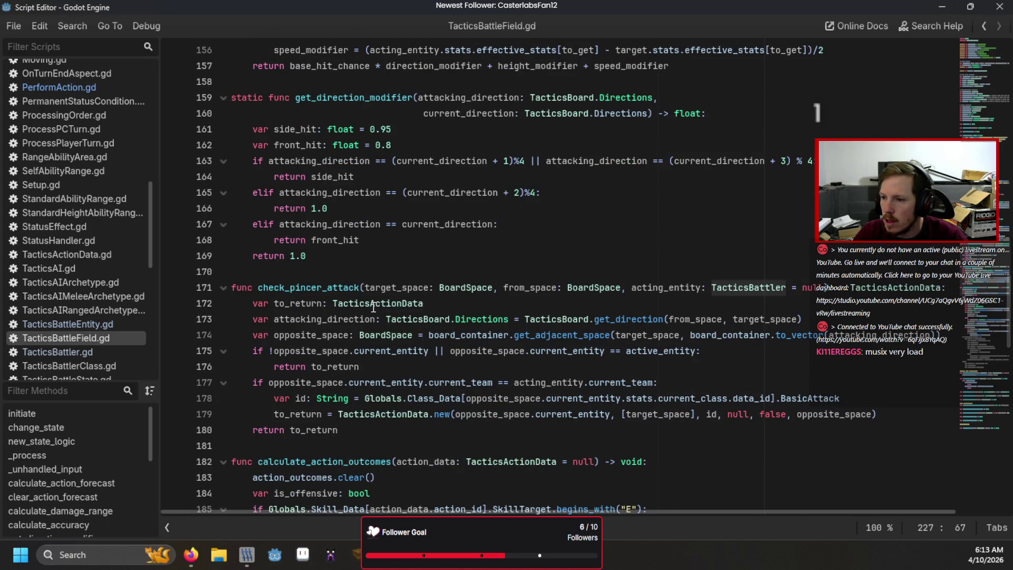
{"action": "scroll", "coordinate": [373, 307], "scroll_direction": "down", "scroll_amount": 11}
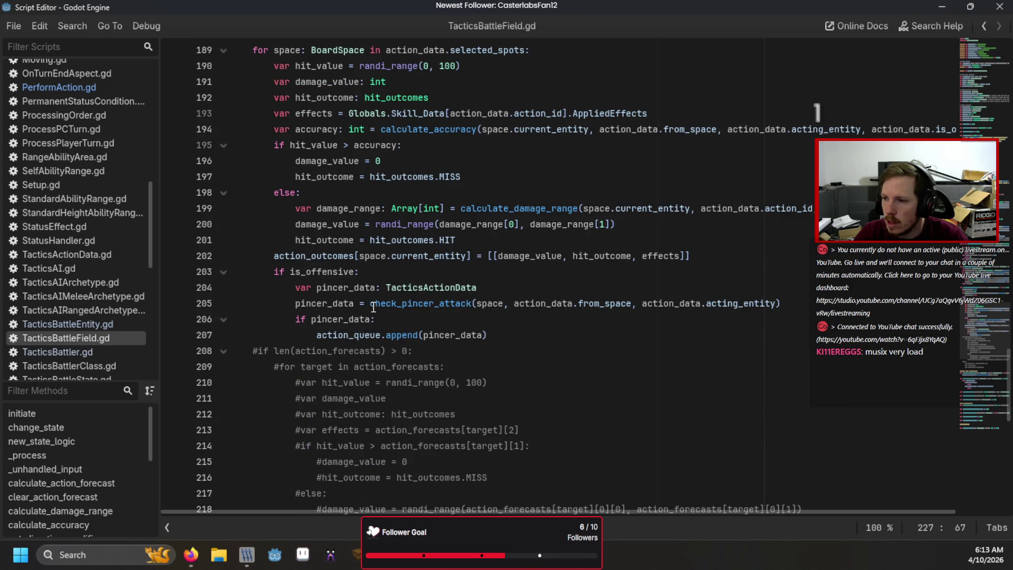
{"action": "scroll", "coordinate": [457, 342], "scroll_direction": "down", "scroll_amount": 6}
{"action": "mouse_move", "coordinate": [455, 325]}
{"action": "left_mouse_down"}
{"action": "mouse_move", "coordinate": [386, 200]}
{"action": "mouse_move", "coordinate": [488, 192]}
{"action": "mouse_move", "coordinate": [232, 208]}
{"action": "left_mouse_up"}
{"action": "scroll", "coordinate": [386, 199], "scroll_direction": "up", "scroll_amount": 1}
{"action": "key", "text": "Delete"}
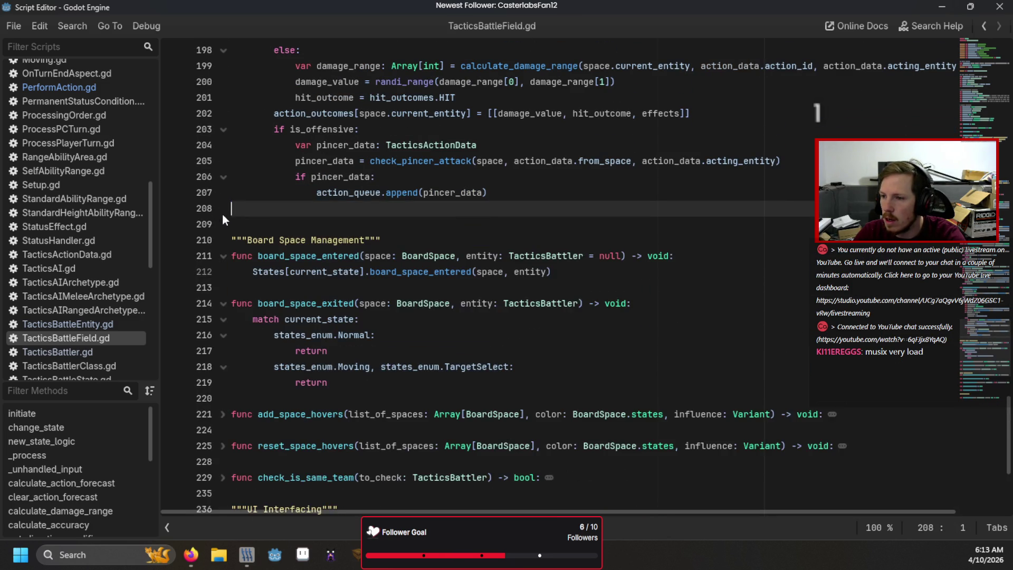
{"action": "key", "text": "BackSpace"}
{"action": "scroll", "coordinate": [590, 275], "scroll_direction": "up", "scroll_amount": 6}
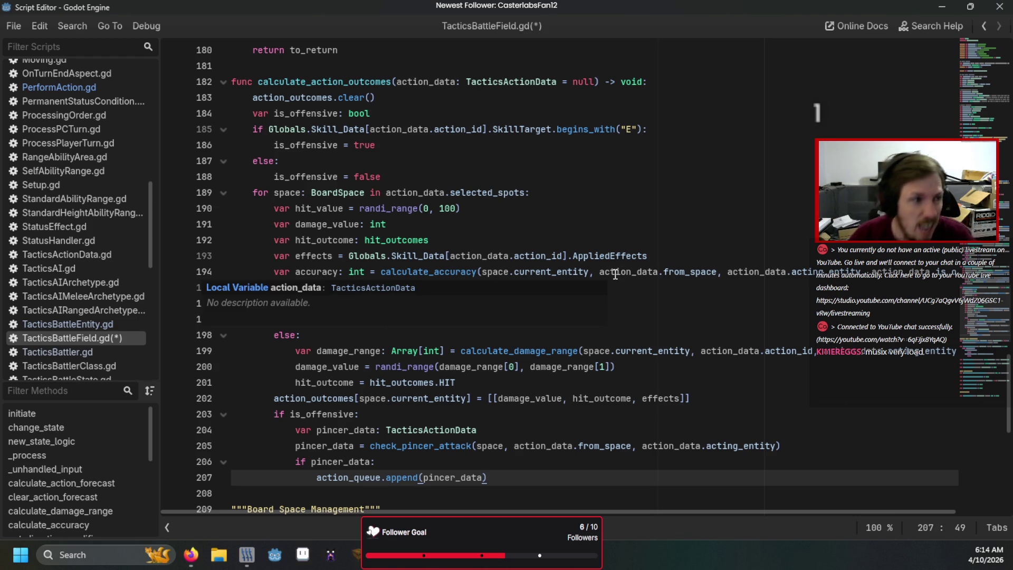
- Look over the applied-effects line, the selected-spots loop and the offensive skill check
{"action": "left_click", "coordinate": [615, 255]}
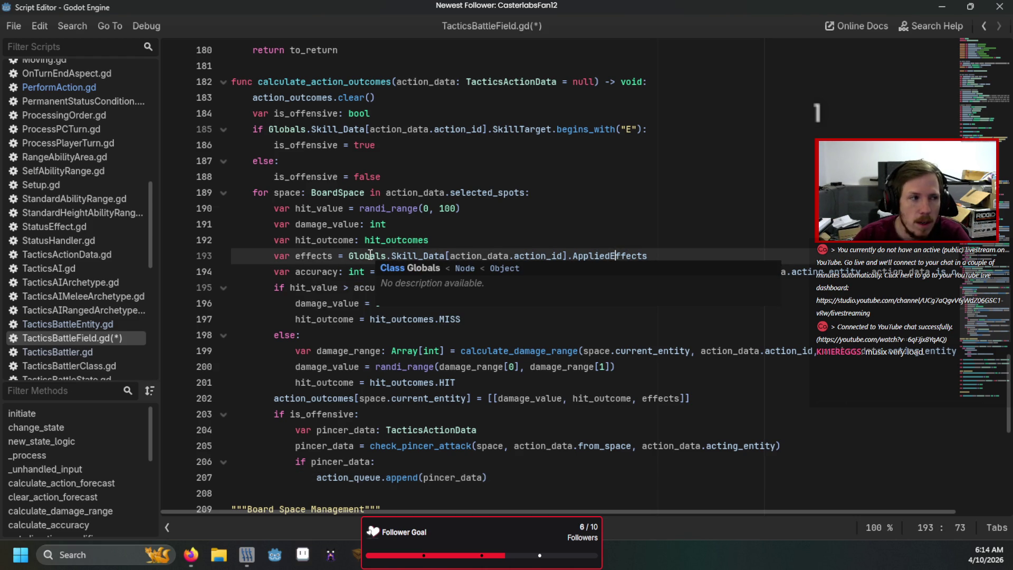
{"action": "left_click", "coordinate": [370, 193]}
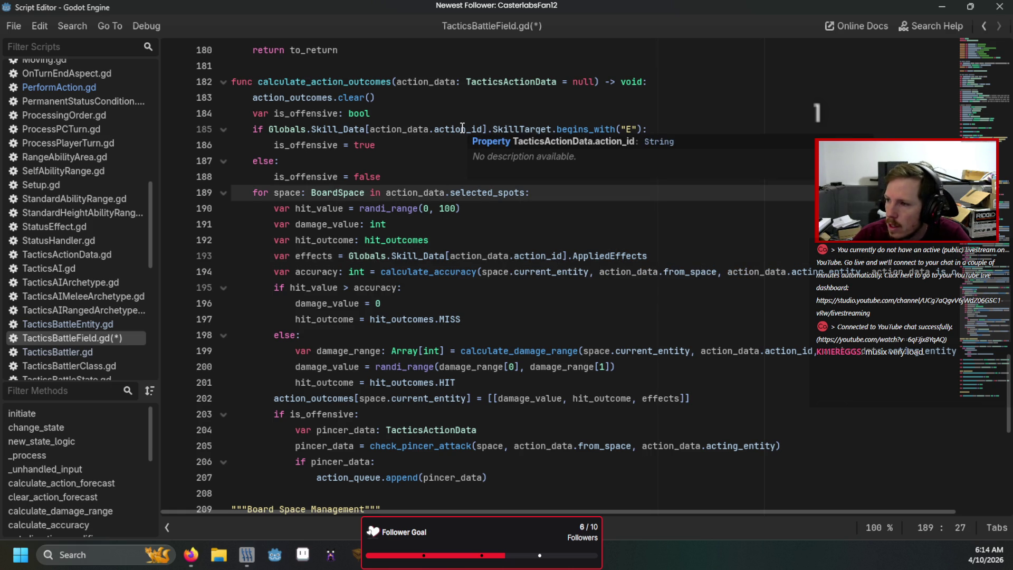
{"action": "left_click", "coordinate": [558, 129]}
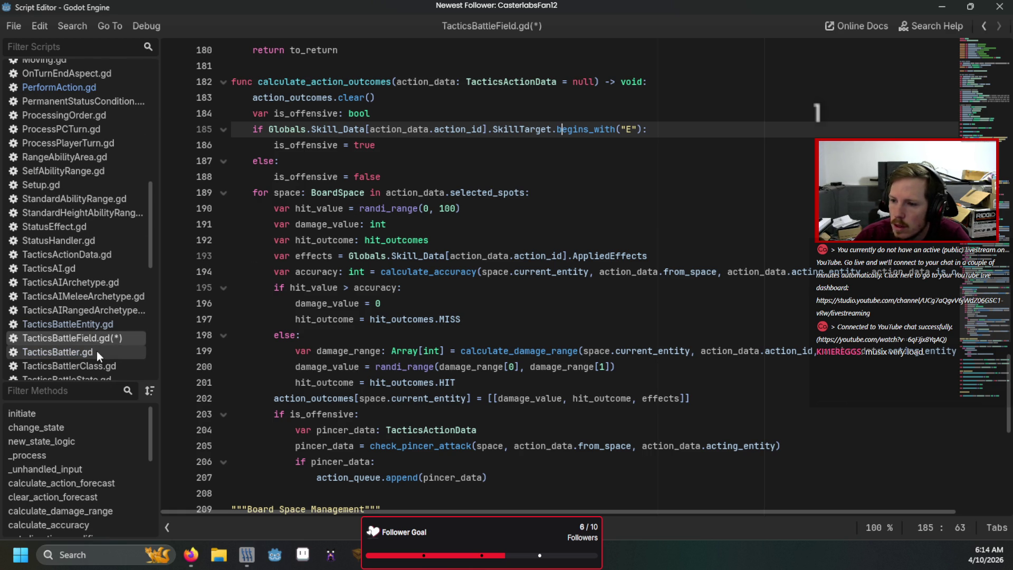
{"action": "scroll", "coordinate": [96, 317], "scroll_direction": "down", "scroll_amount": 1}
- Switch back to MapEntities.gd by way of TacticsBattleEntity.gd
{"action": "left_click", "coordinate": [97, 285]}
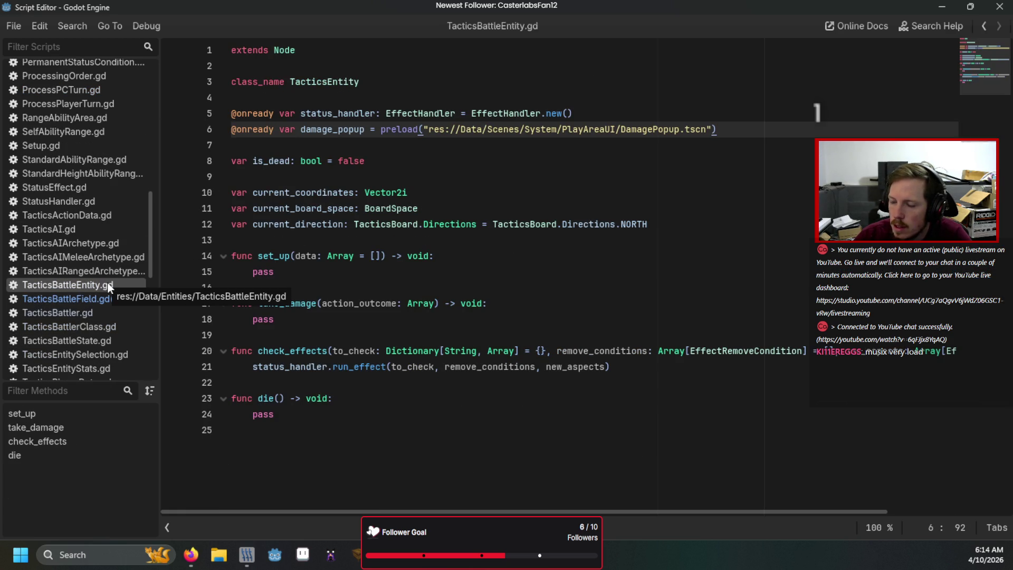
{"action": "scroll", "coordinate": [107, 281], "scroll_direction": "down", "scroll_amount": 2}
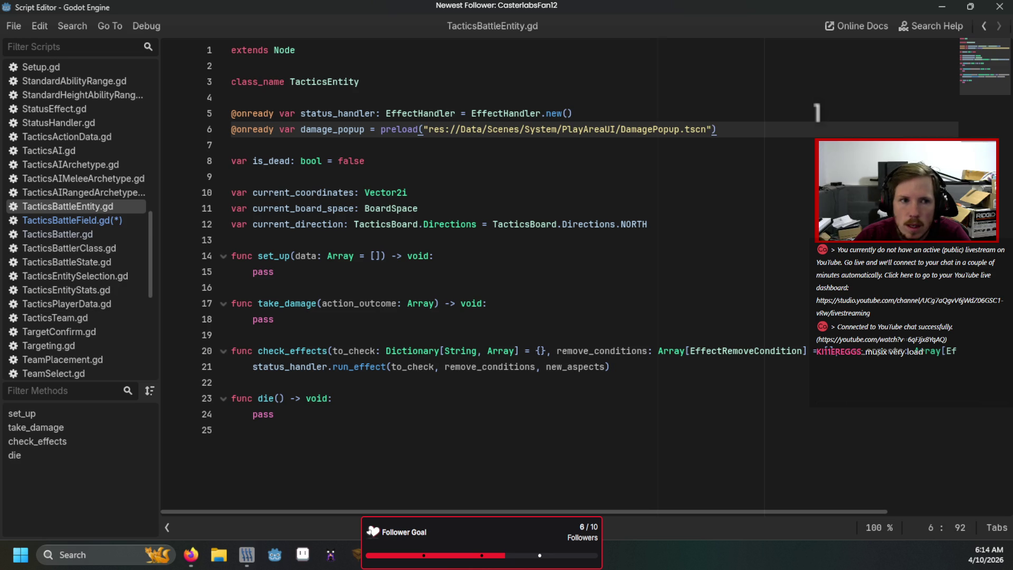
{"action": "key", "text": "alt+Left"}
{"action": "left_click", "coordinate": [287, 176]}
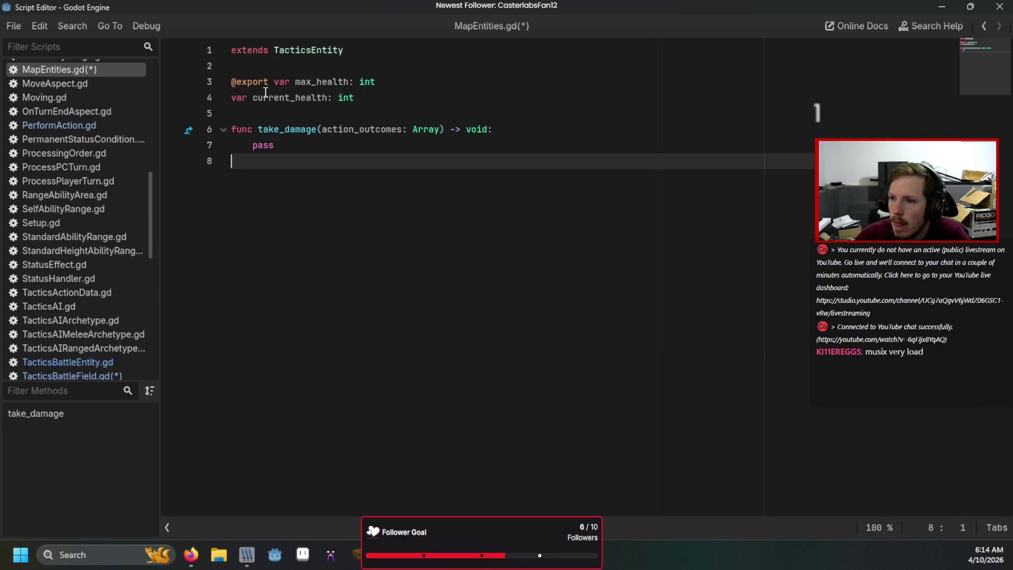
- Add 'class_name TacticsMapEntity' below the extends line in MapEntities.gd
{"action": "left_click", "coordinate": [235, 52]}
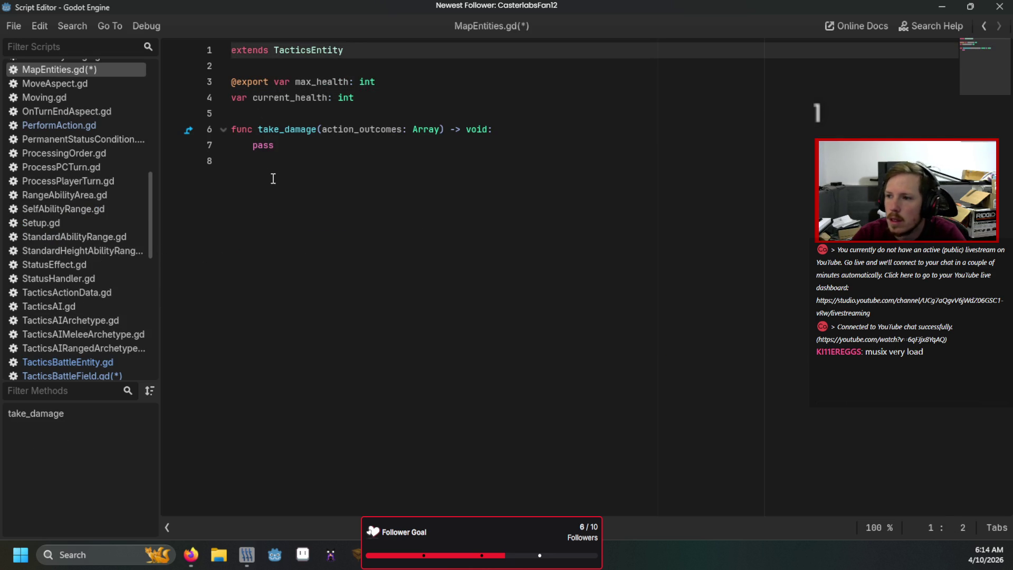
{"action": "key", "text": "Down"}
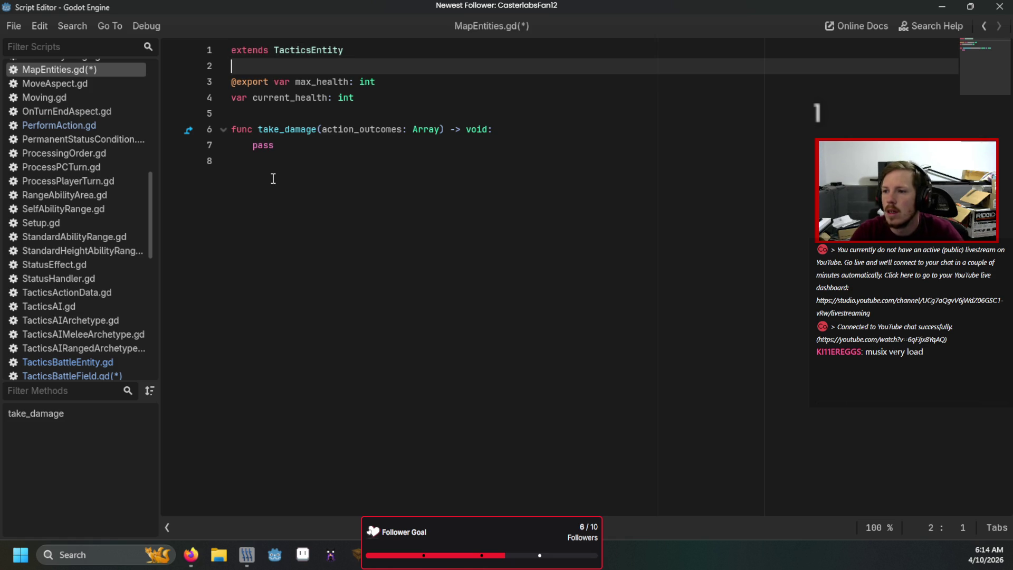
{"action": "key", "text": "Return"}
{"action": "key", "text": "Return"}
{"action": "key", "text": "Up"}
{"action": "type", "text": "class_name Tac"}
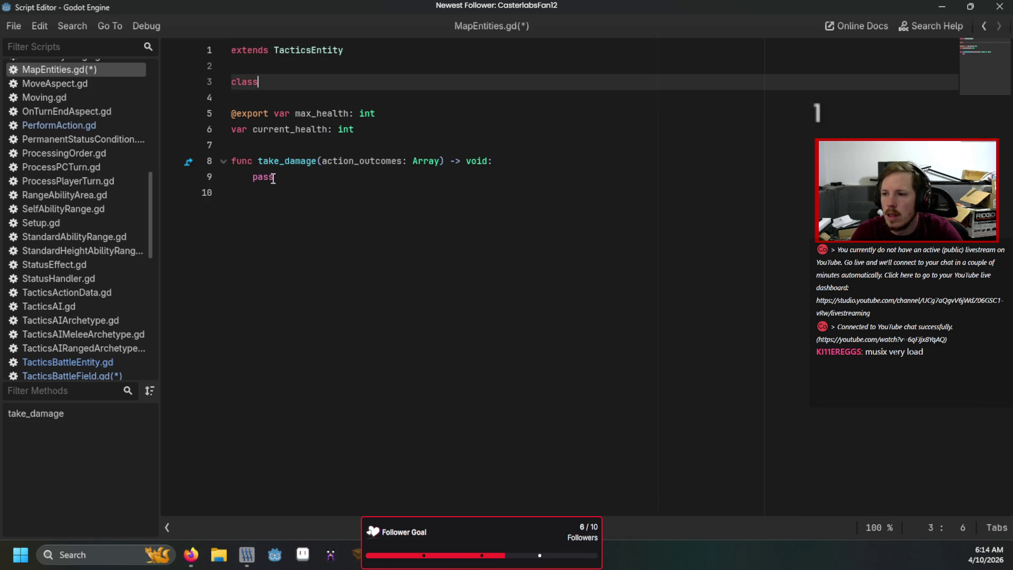
{"action": "type", "text": "ticsMapEn"}
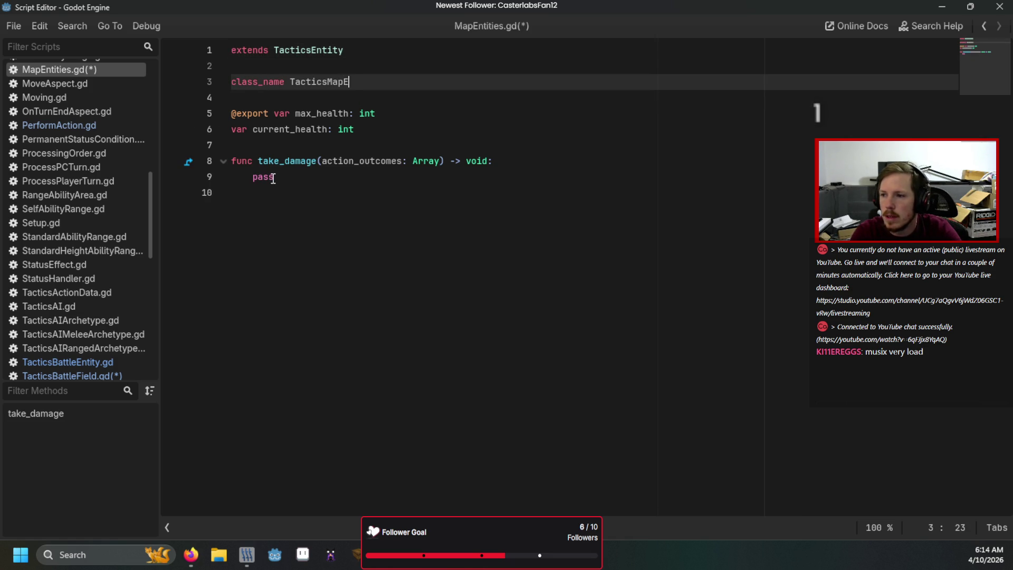
{"action": "type", "text": "tity"}
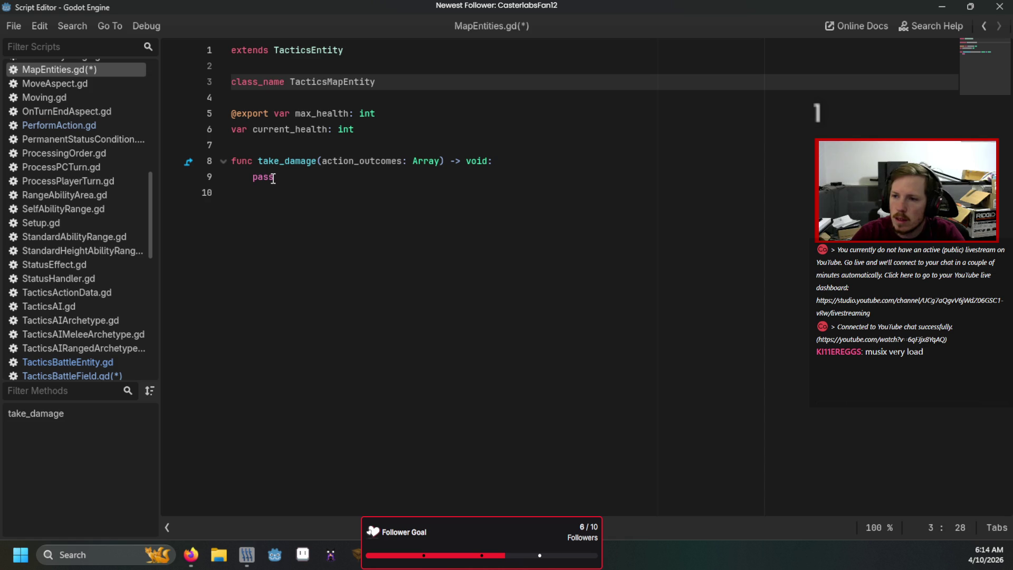
- Save the script and return to the main editor window
{"action": "left_click", "coordinate": [305, 192]}
{"action": "key", "text": "ctrl+s"}
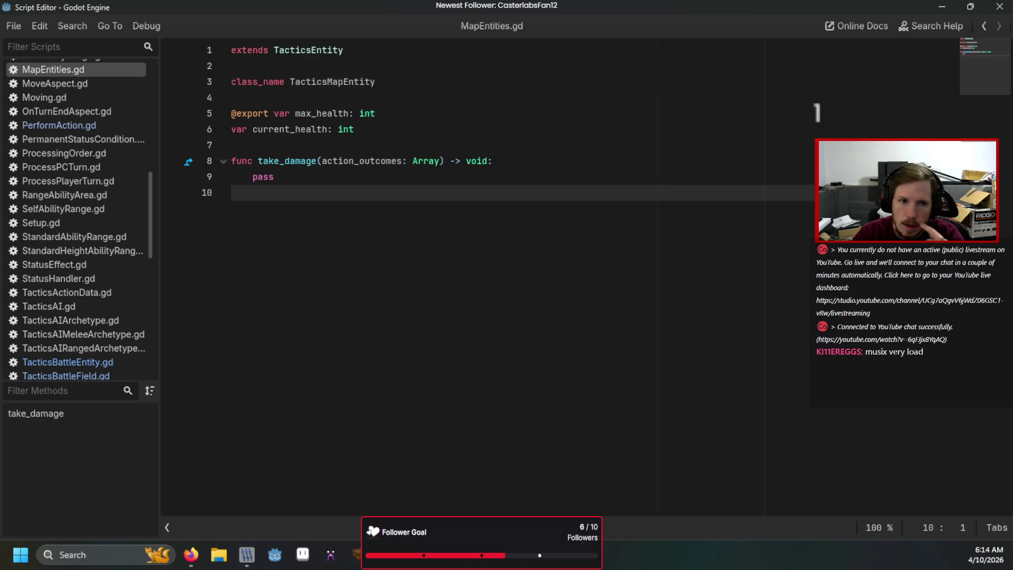
{"action": "key", "text": "alt+Tab"}
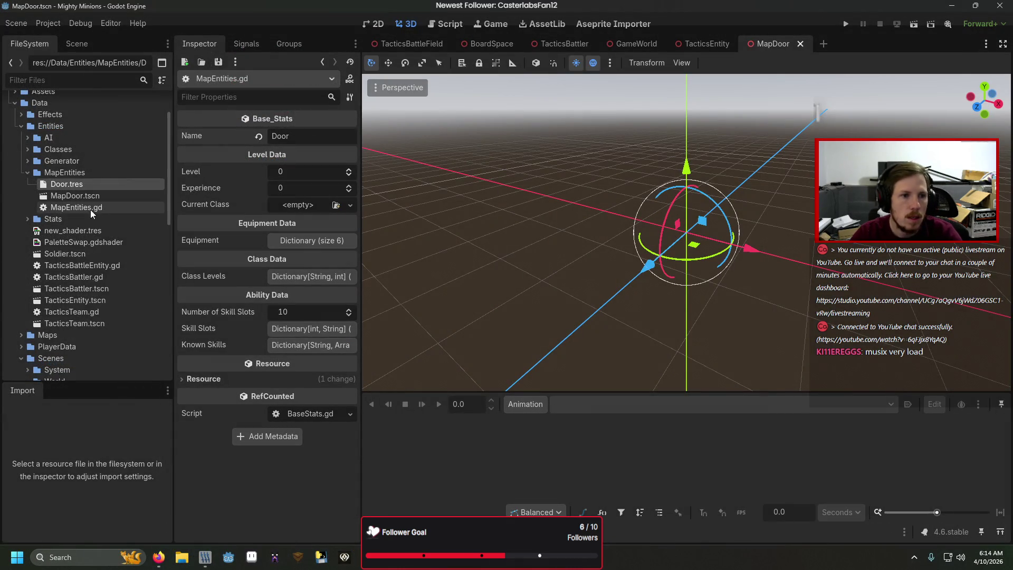
- Rename MapEntities.gd to TacticsMapEntity.gd in the FileSystem dock
{"action": "left_click", "coordinate": [89, 208]}
{"action": "key", "text": "F2"}
{"action": "type", "text": "Tactic"}
{"action": "type", "text": "sMapEntity"}
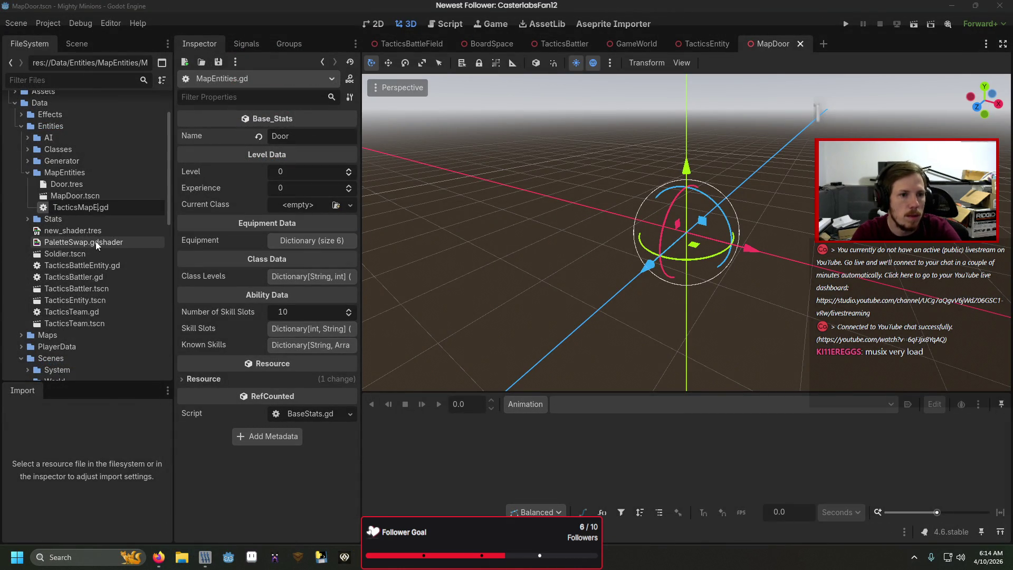
{"action": "key", "text": "Return"}
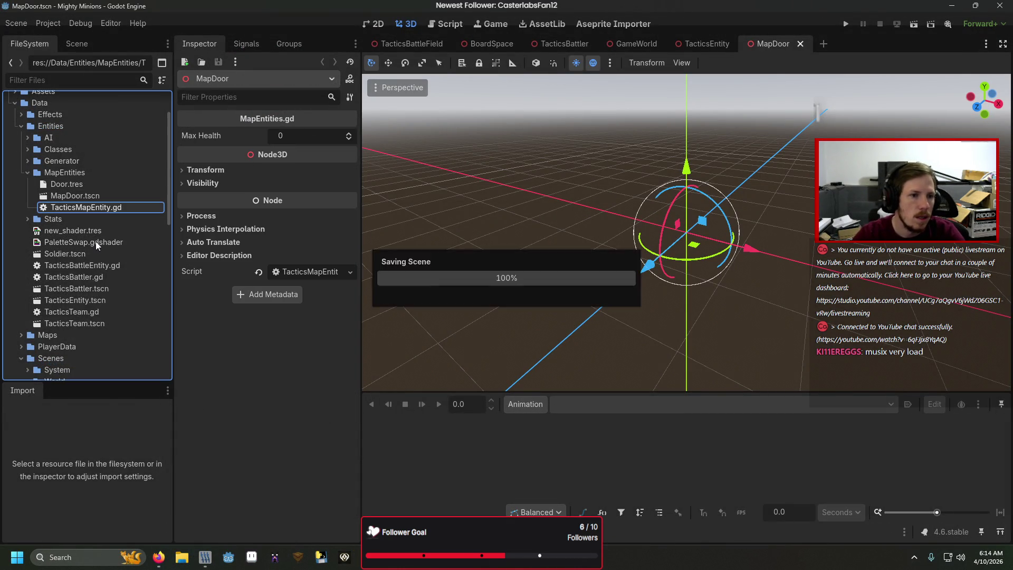
- Delete the Door.tres resource from the project
{"action": "left_click", "coordinate": [90, 183]}
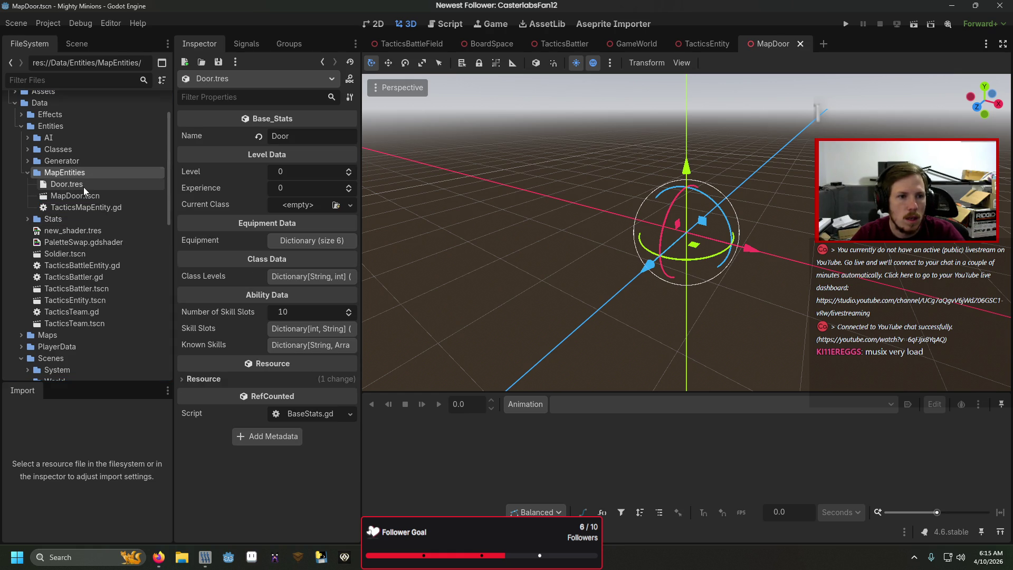
{"action": "right_click", "coordinate": [83, 187]}
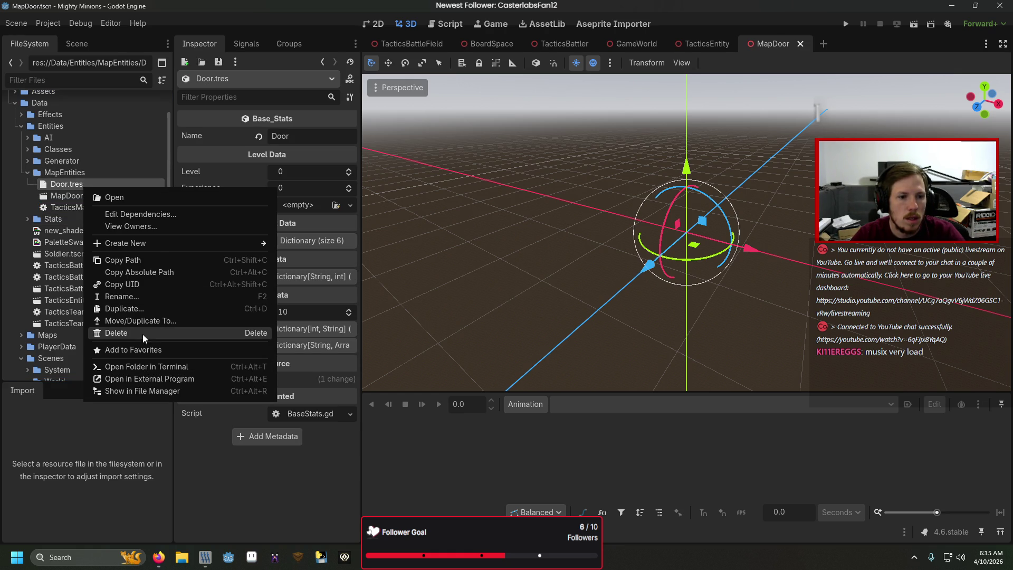
{"action": "left_click", "coordinate": [143, 333]}
{"action": "left_click", "coordinate": [445, 336]}
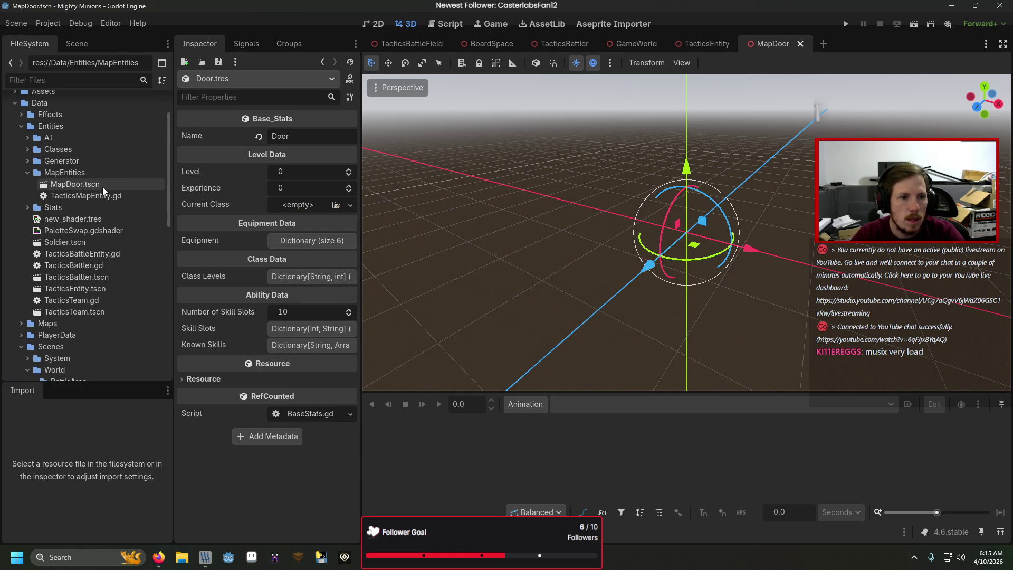
- Give the MapDoor node a Max Health of 3 in the Inspector
{"action": "double_click", "coordinate": [86, 195]}
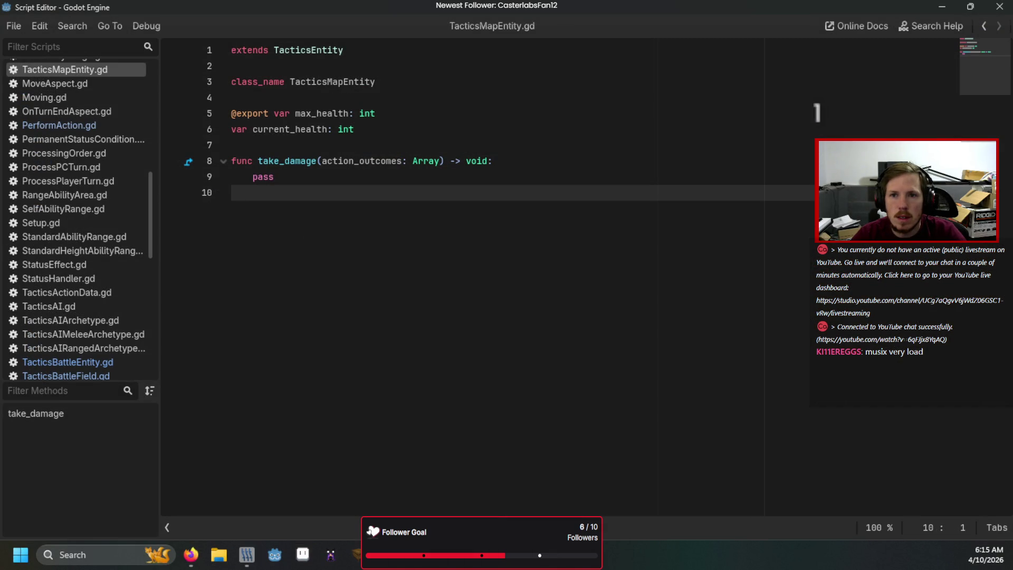
{"action": "key", "text": "alt+Tab"}
{"action": "left_click", "coordinate": [90, 89]}
{"action": "left_click", "coordinate": [299, 135]}
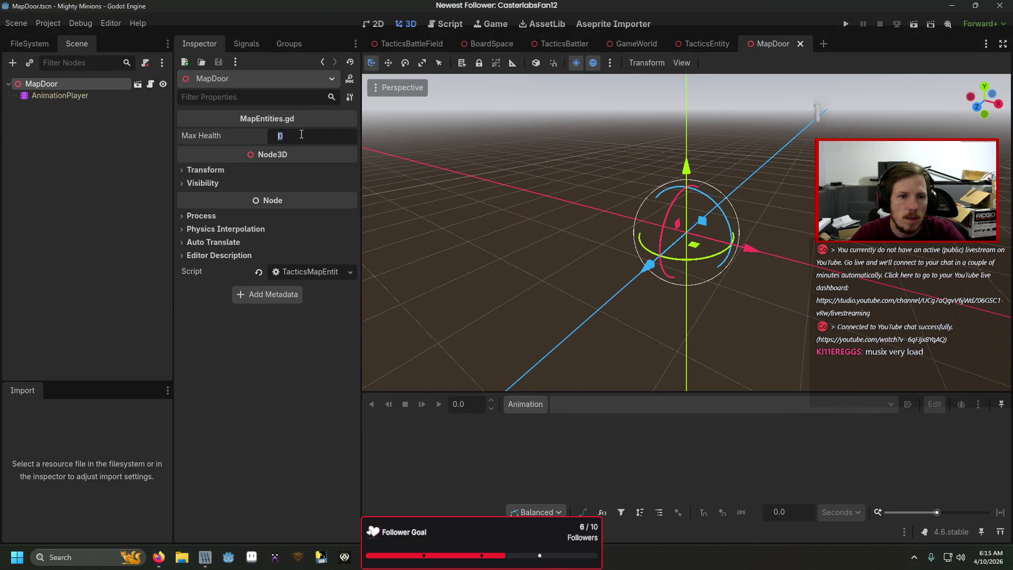
{"action": "left_click", "coordinate": [301, 135]}
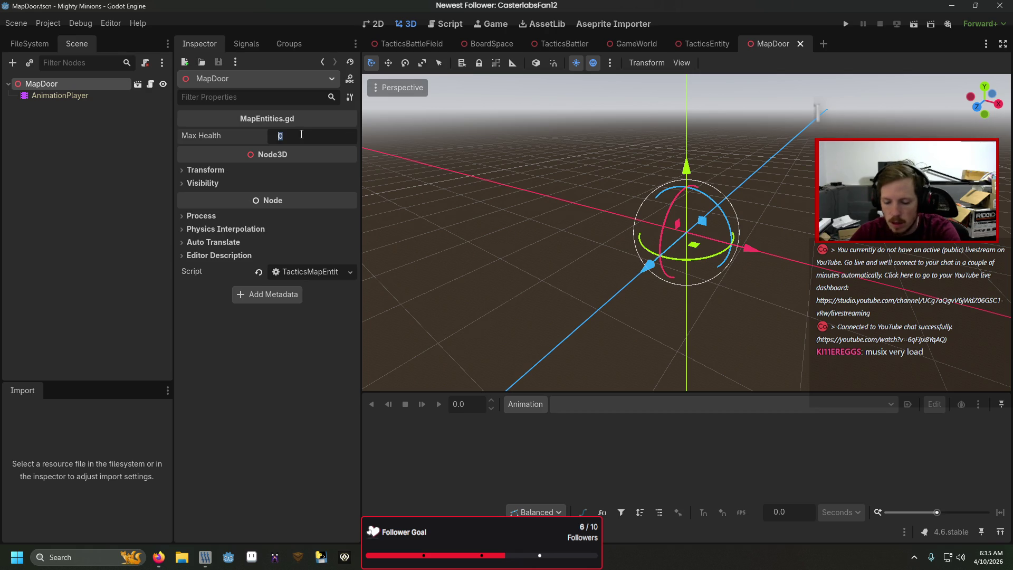
{"action": "key", "text": "Return"}
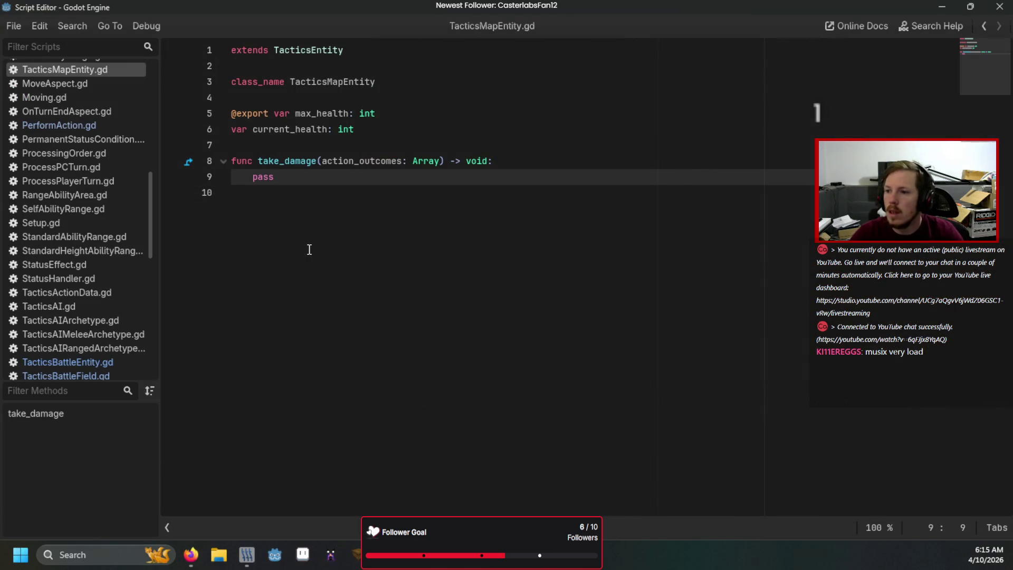
- Browse past TacticsBattleEntity.gd and TacticsBattler.gd in the script list and open TacticsMapEntity.gd
{"action": "scroll", "coordinate": [104, 335], "scroll_direction": "down", "scroll_amount": 2}
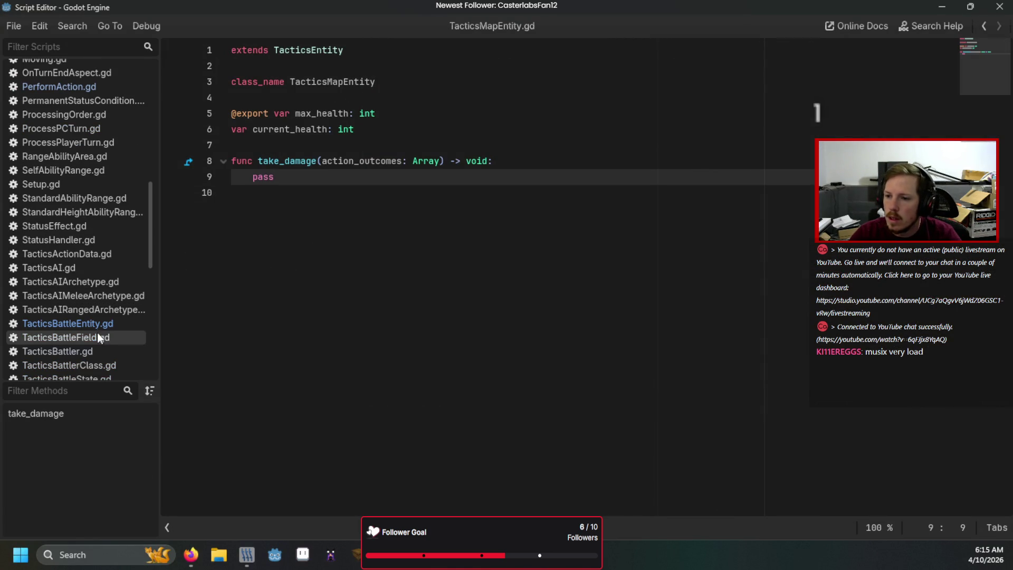
{"action": "left_click", "coordinate": [97, 324]}
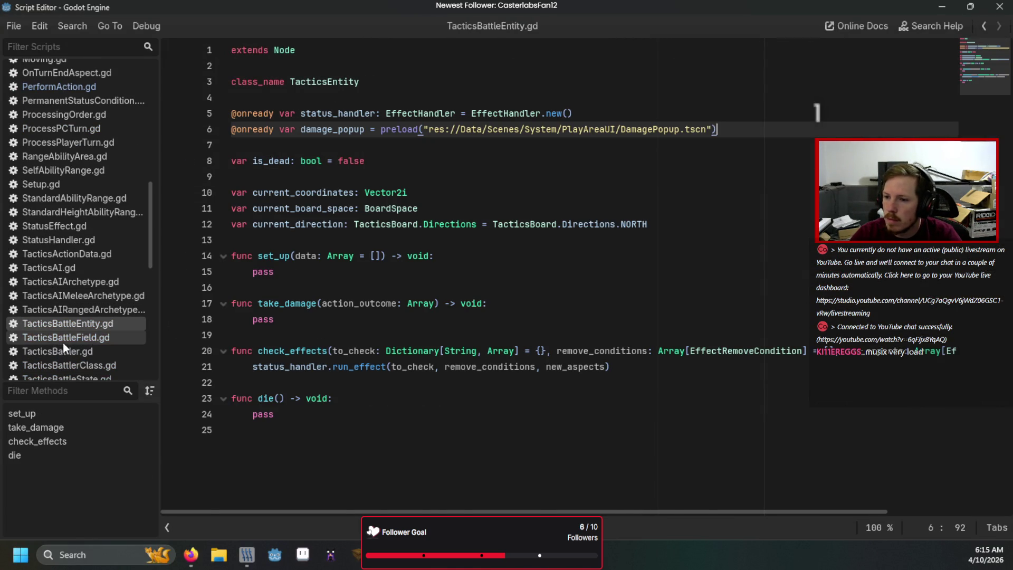
{"action": "left_click", "coordinate": [63, 351]}
{"action": "scroll", "coordinate": [389, 351], "scroll_direction": "down", "scroll_amount": 5}
{"action": "scroll", "coordinate": [389, 351], "scroll_direction": "up", "scroll_amount": 15}
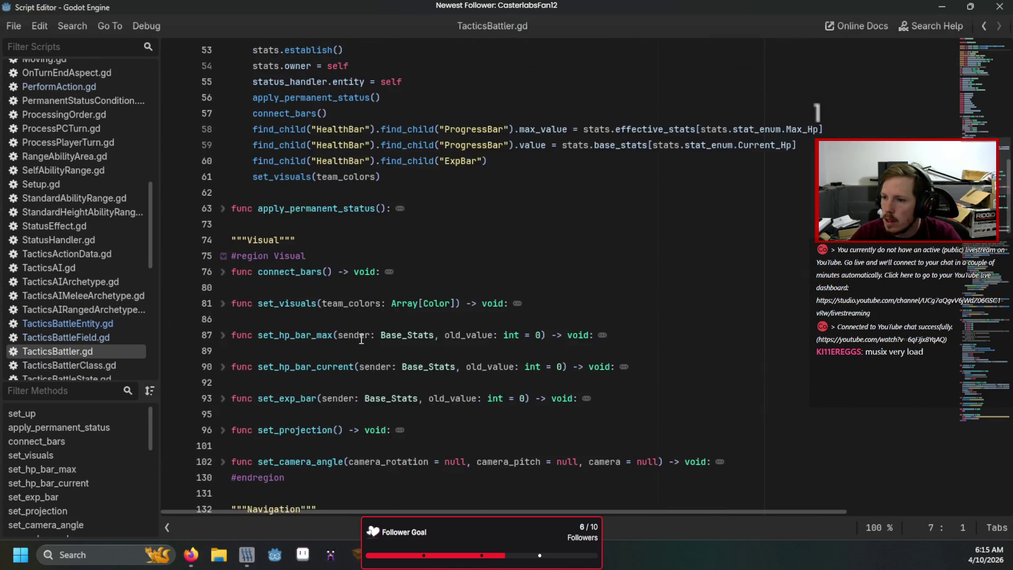
{"action": "scroll", "coordinate": [362, 338], "scroll_direction": "down", "scroll_amount": 20}
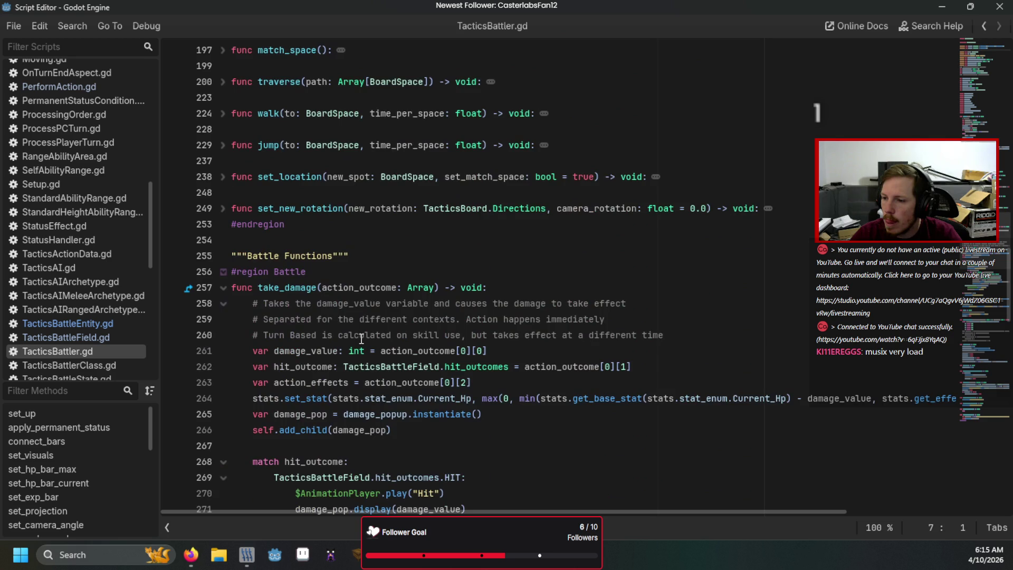
{"action": "scroll", "coordinate": [362, 338], "scroll_direction": "down", "scroll_amount": 1}
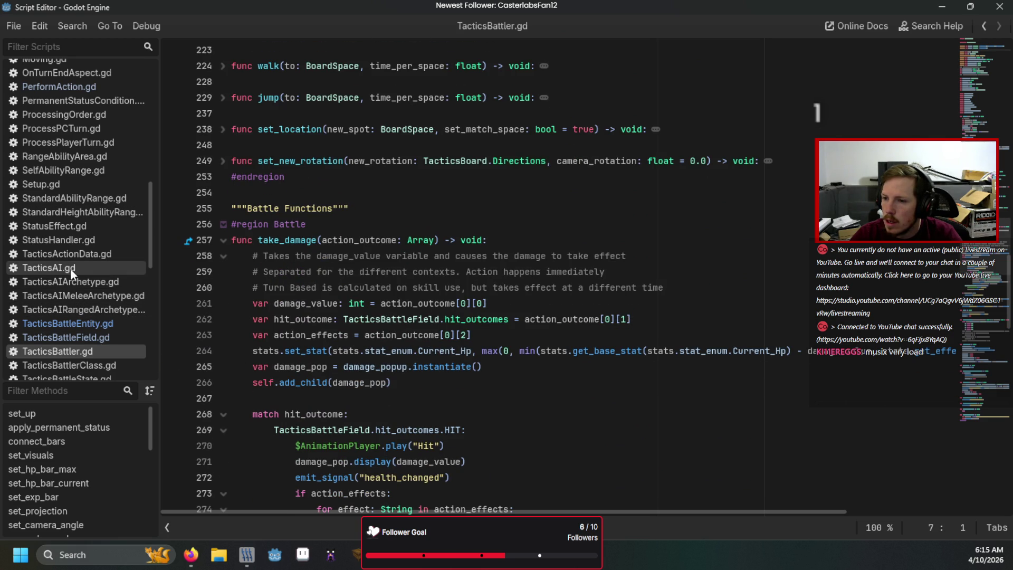
{"action": "scroll", "coordinate": [74, 268], "scroll_direction": "up", "scroll_amount": 5}
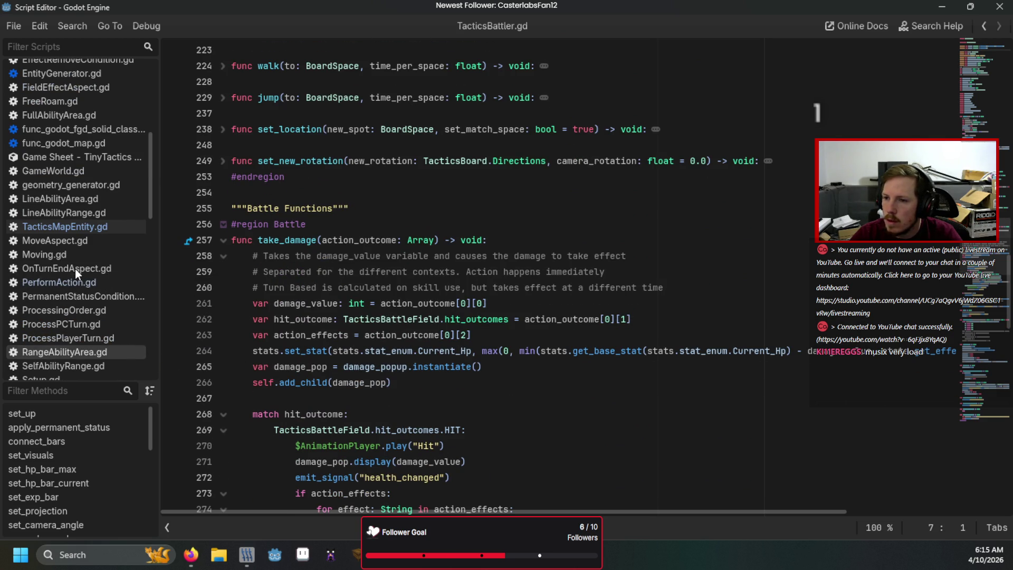
{"action": "left_click", "coordinate": [85, 231]}
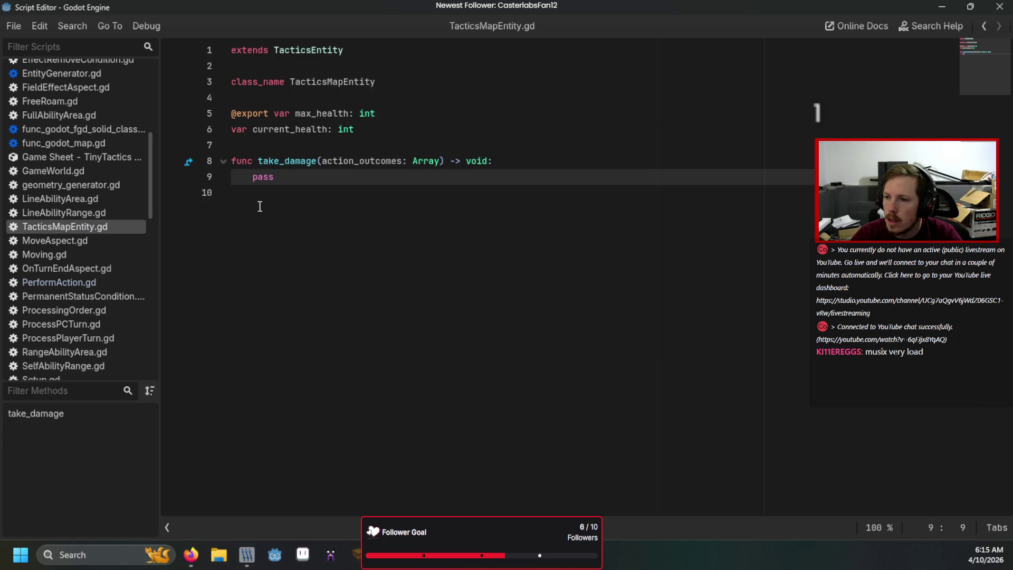
- Replace pass in take_damage with 'current_health -= 1', dropping the temporary damage_value variable
{"action": "key", "text": "BackSpace"}
{"action": "key", "text": "BackSpace"}
{"action": "key", "text": "BackSpace"}
{"action": "type", "text": "var damage_value: int = "}
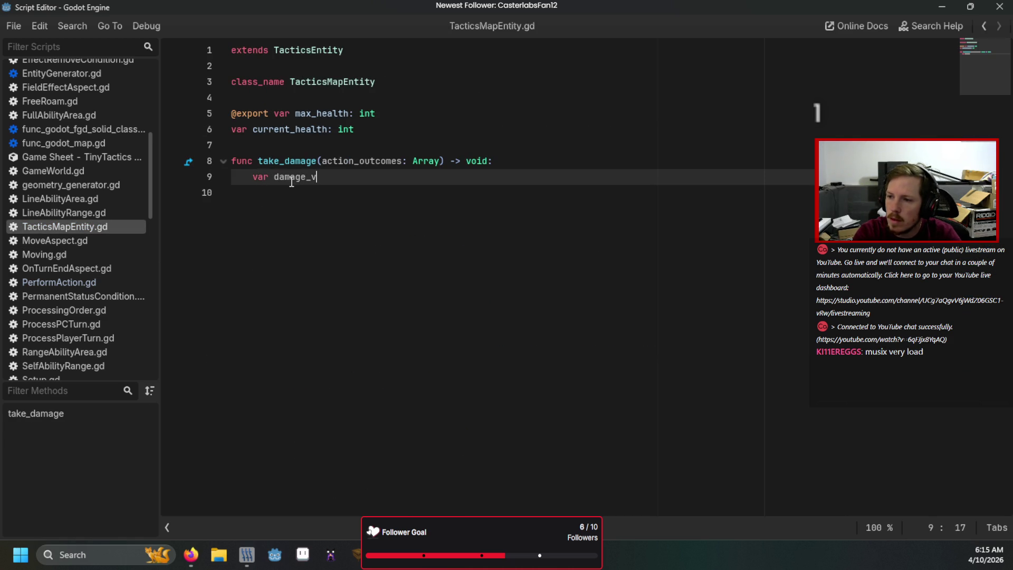
{"action": "type", "text": "1"}
{"action": "key", "text": "Return"}
{"action": "type", "text": "cur"}
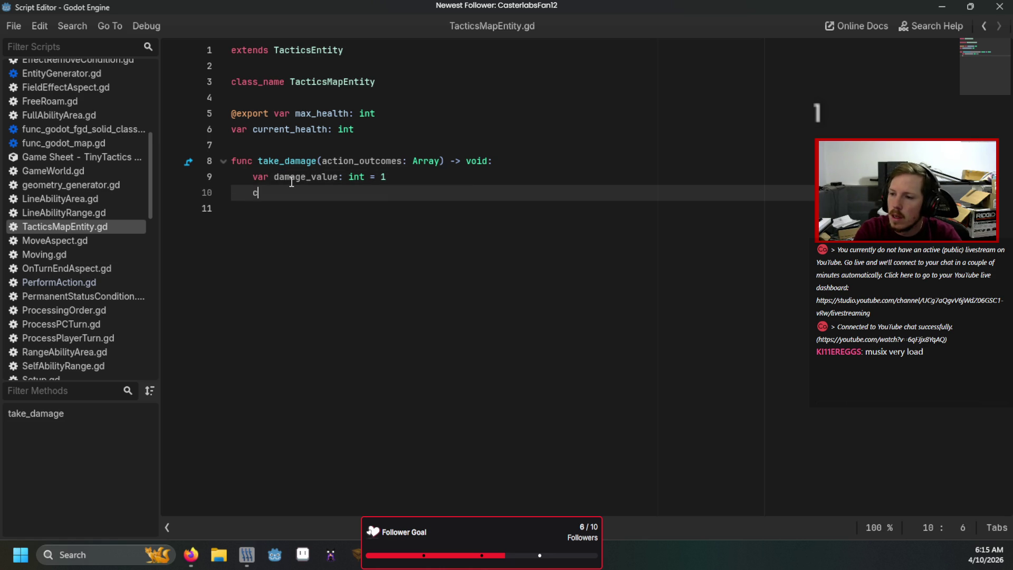
{"action": "type", "text": "rent_health"}
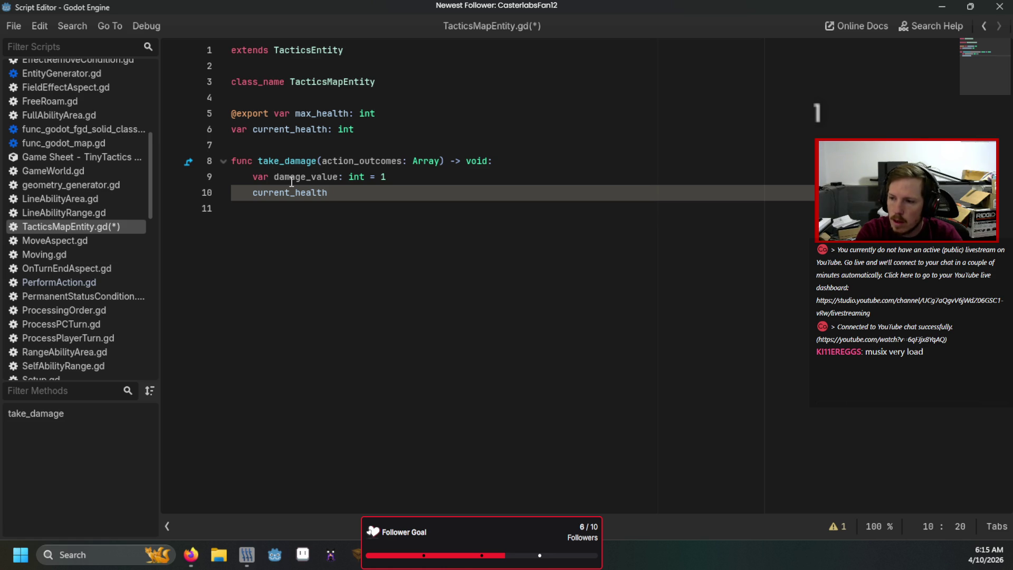
{"action": "type", "text": "-= "}
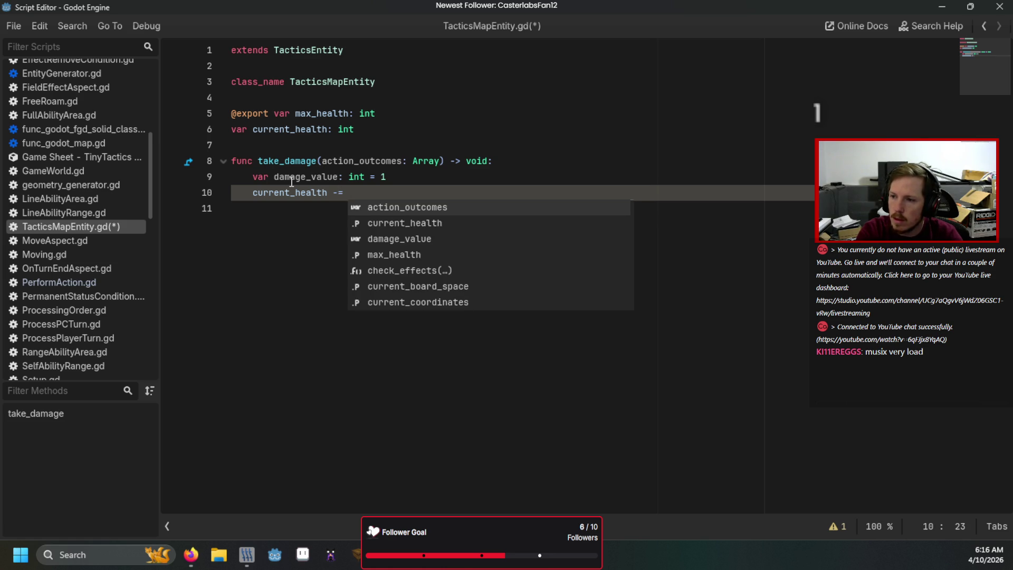
{"action": "type", "text": "da"}
{"action": "key", "text": "BackSpace"}
{"action": "key", "text": "BackSpace"}
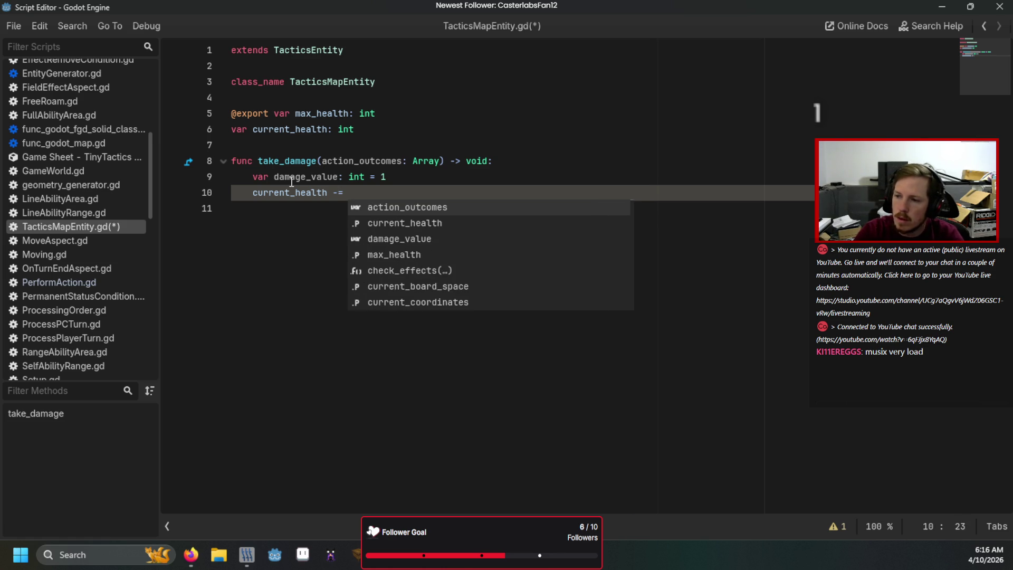
{"action": "type", "text": "1"}
{"action": "left_click_drag", "start_coordinate": [410, 180], "coordinate": [220, 175]}
{"action": "key", "text": "BackSpace"}
{"action": "key", "text": "BackSpace"}
{"action": "left_click", "coordinate": [397, 177]}
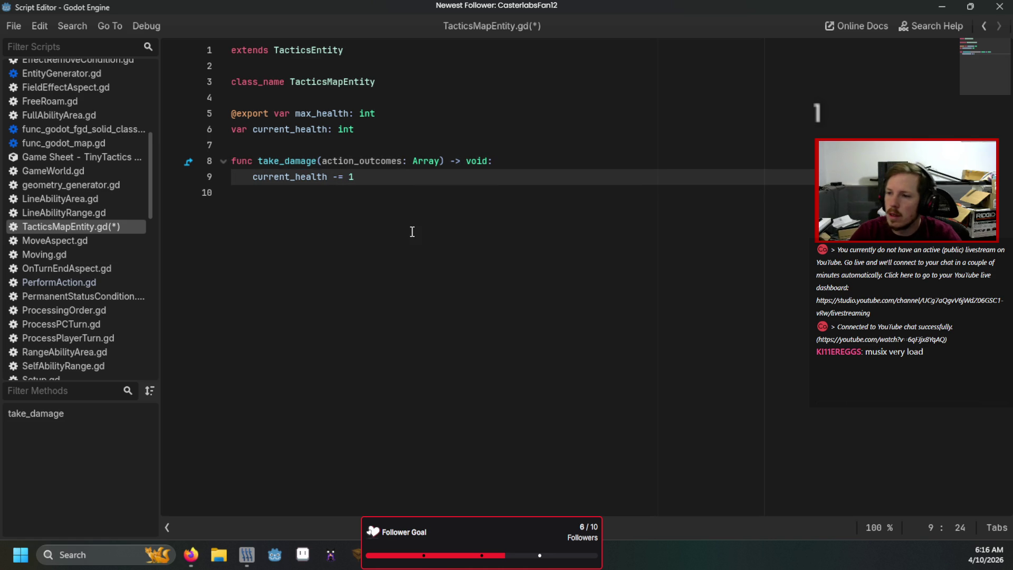
- Add 'if current_health <= 0: die()' below the subtraction and save the script
{"action": "key", "text": "Return"}
{"action": "type", "text": "cama"}
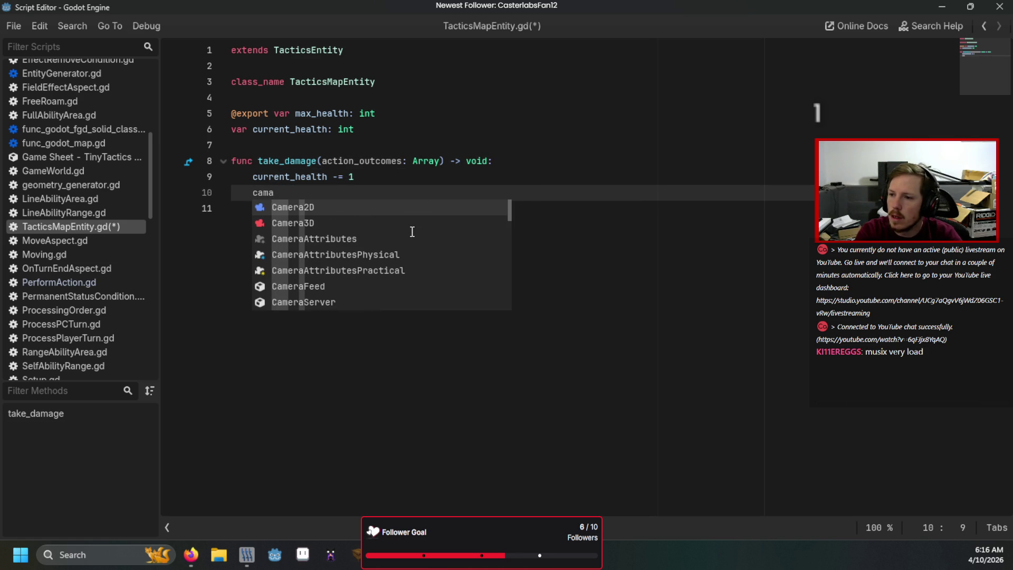
{"action": "key", "text": "BackSpace"}
{"action": "key", "text": "BackSpace"}
{"action": "key", "text": "BackSpace"}
{"action": "type", "text": "da"}
{"action": "key", "text": "Return"}
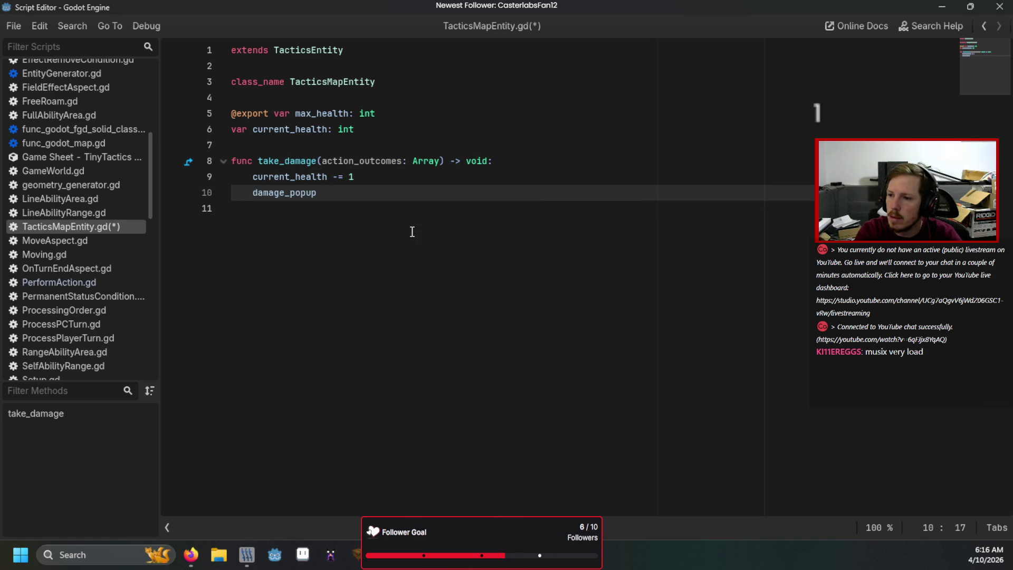
{"action": "key", "text": "BackSpace"}
{"action": "key", "text": "BackSpace"}
{"action": "key", "text": "BackSpace"}
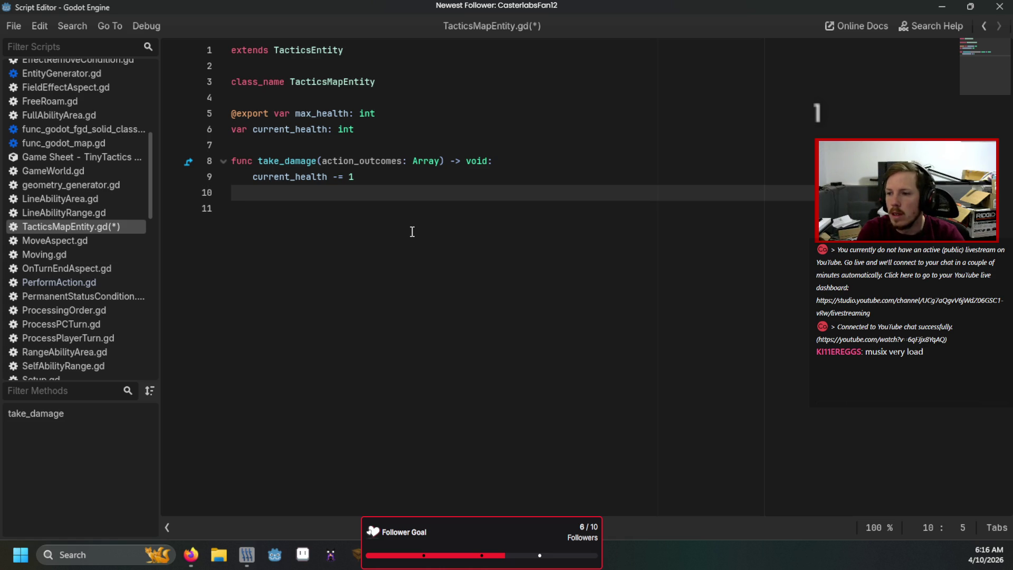
{"action": "type", "text": "cu"}
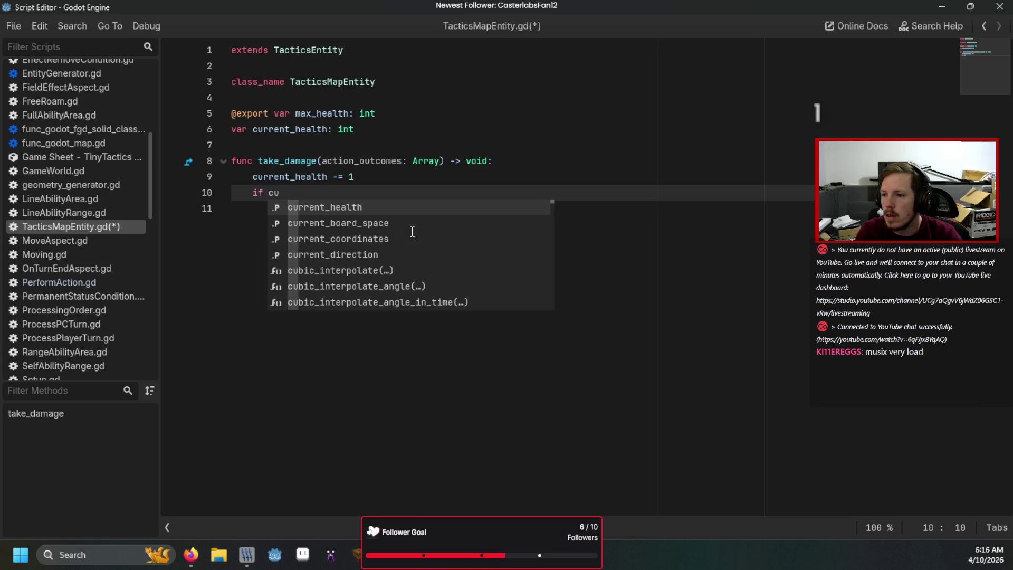
{"action": "key", "text": "Return"}
{"action": "type", "text": "= 0:"}
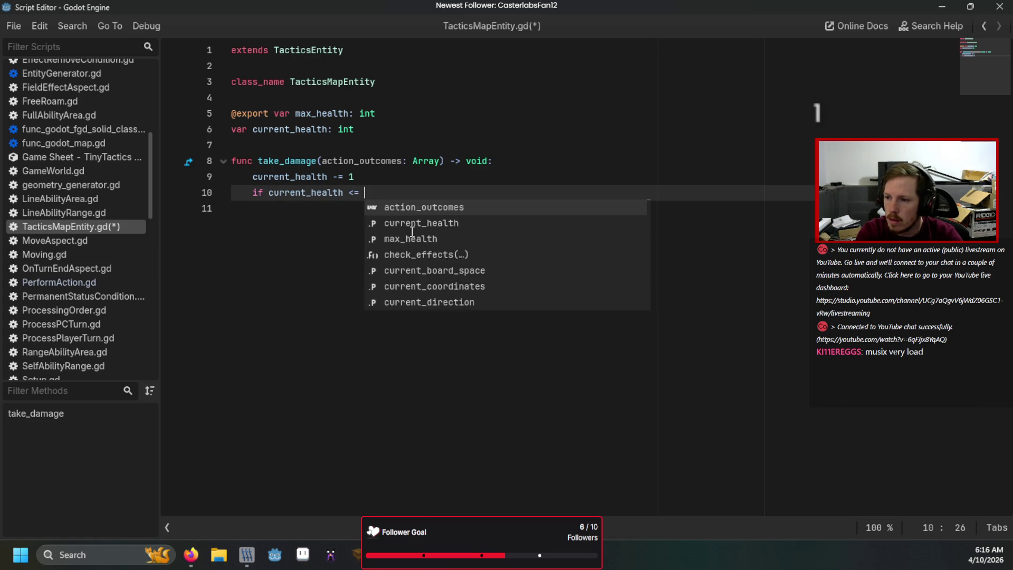
{"action": "key", "text": "Return"}
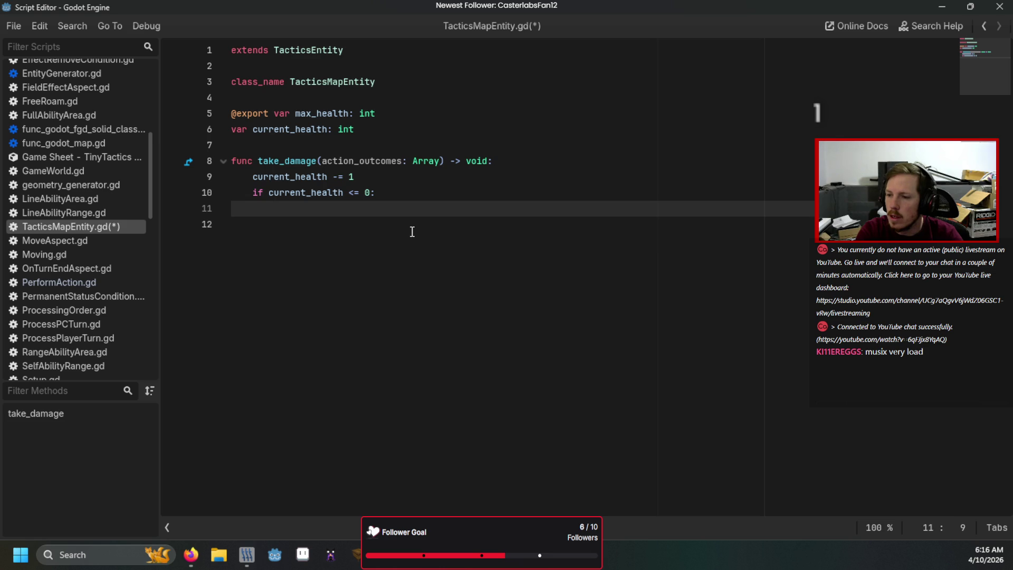
{"action": "type", "text": "die"}
{"action": "key", "text": "Return"}
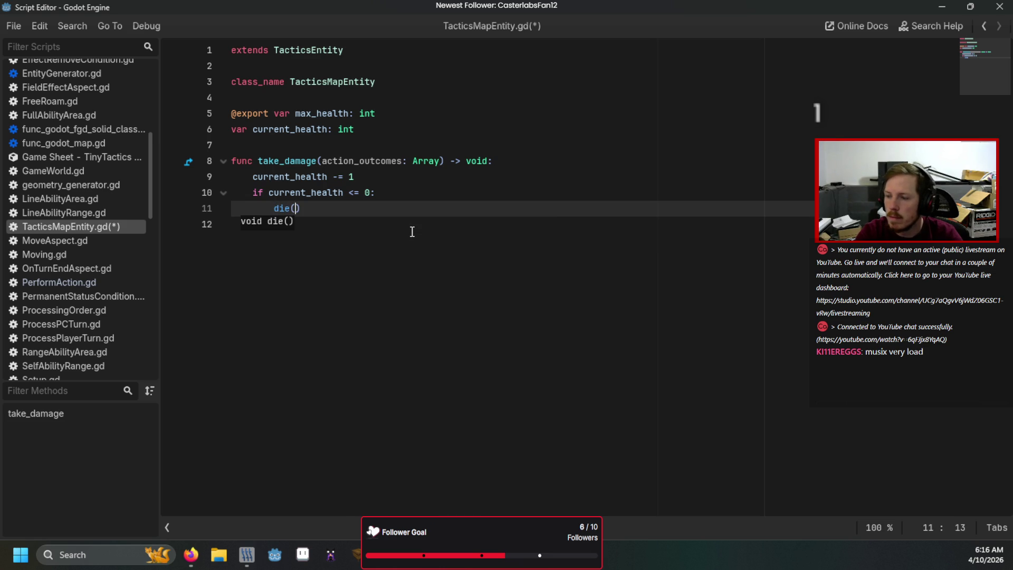
{"action": "left_click", "coordinate": [412, 232]}
{"action": "key", "text": "ctrl+s"}
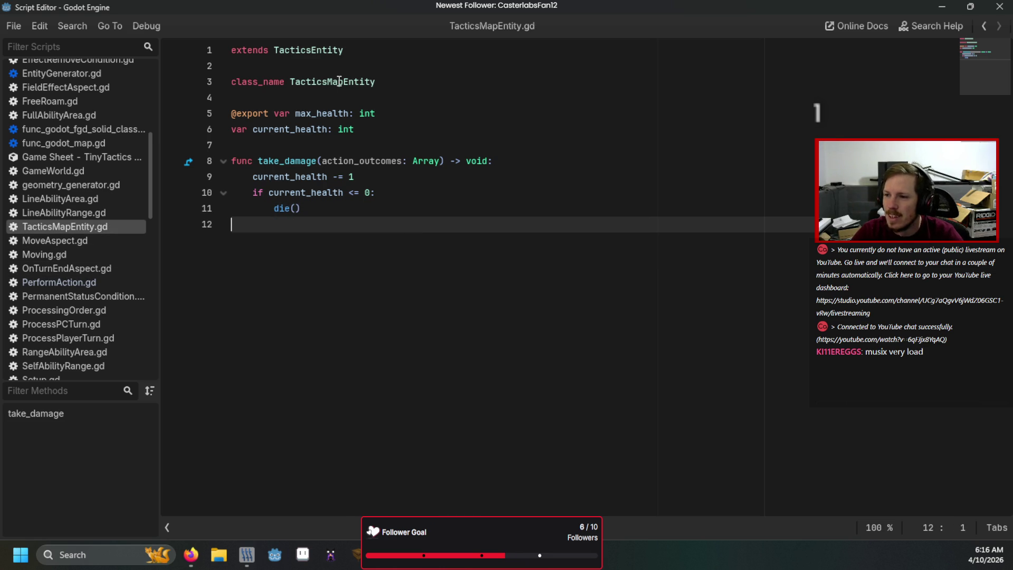
- Jump to the TacticsEntity definition and inspect the die() function in TacticsBattler.gd
{"action": "left_click", "coordinate": [333, 50], "text": "ctrl"}
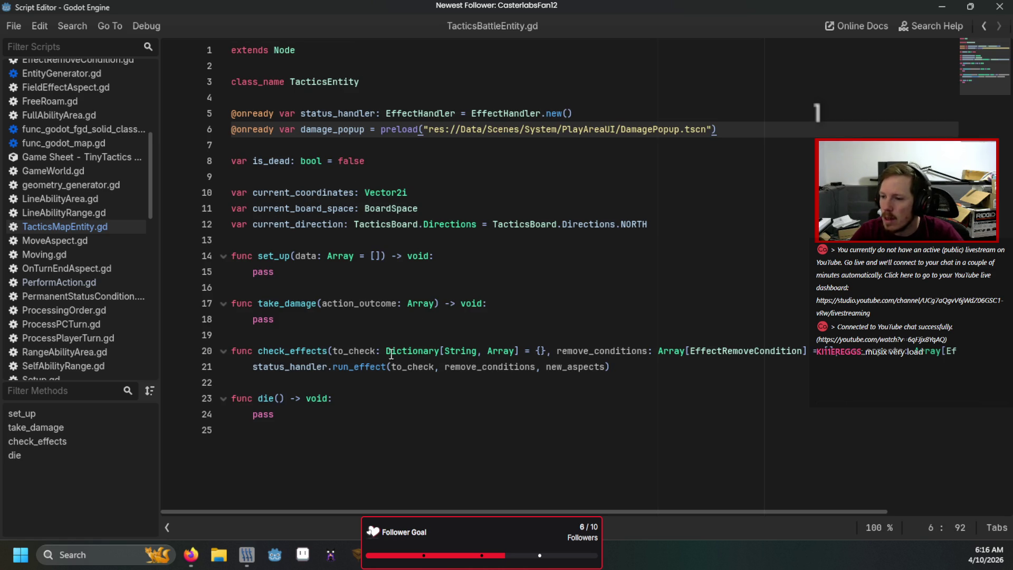
{"action": "left_click", "coordinate": [319, 413]}
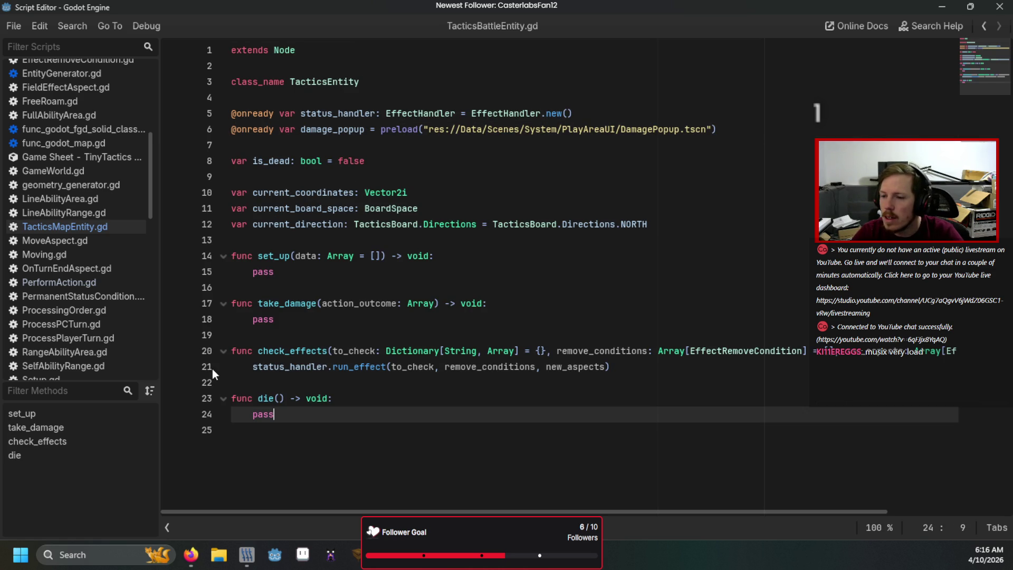
{"action": "scroll", "coordinate": [94, 303], "scroll_direction": "down", "scroll_amount": 5}
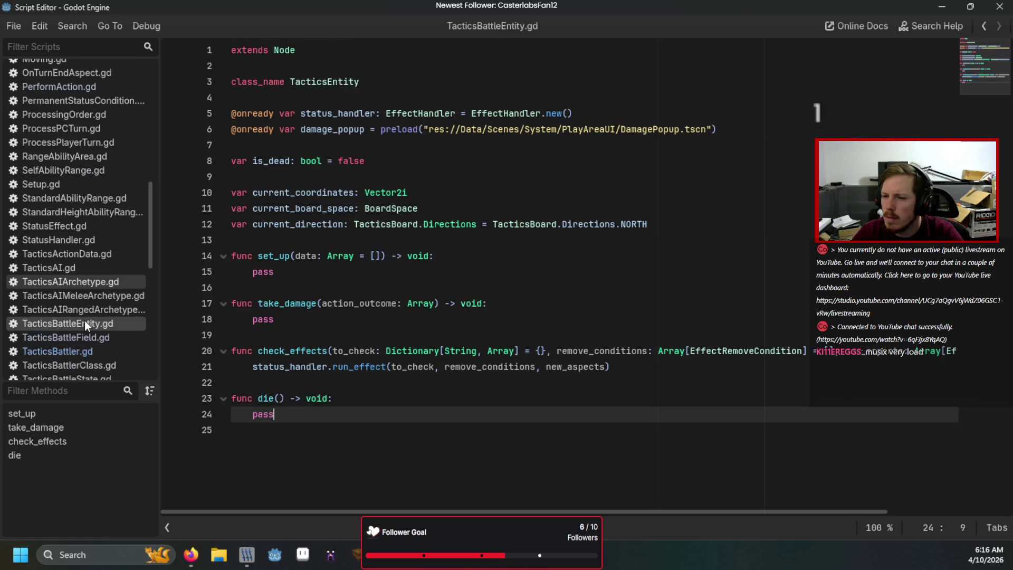
{"action": "left_click", "coordinate": [80, 349]}
{"action": "scroll", "coordinate": [266, 294], "scroll_direction": "down", "scroll_amount": 10}
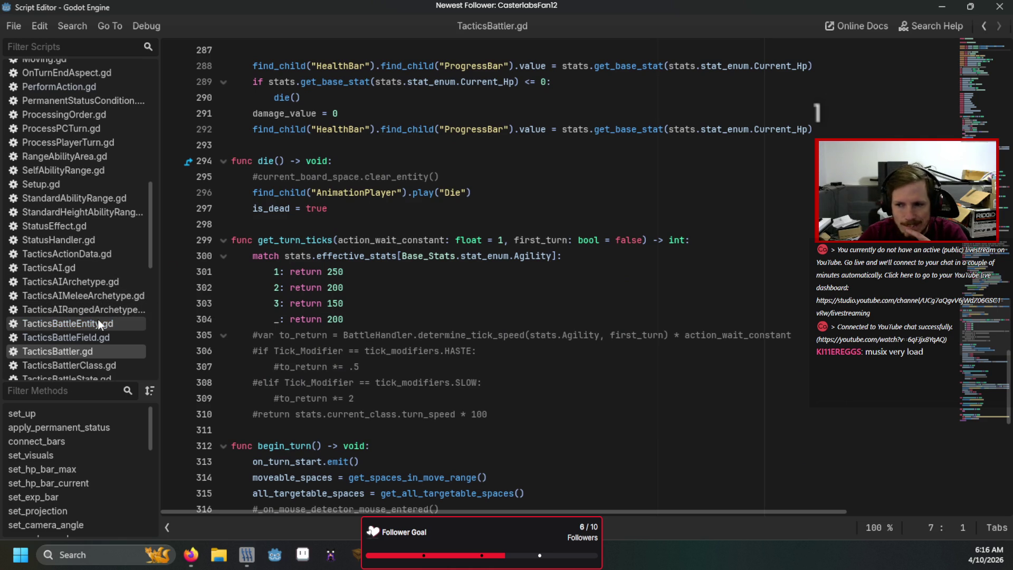
{"action": "scroll", "coordinate": [97, 319], "scroll_direction": "up", "scroll_amount": 5}
- Start a new function at the end of TacticsMapEntity.gd, then remove the partial 'func'
{"action": "left_click", "coordinate": [86, 267]}
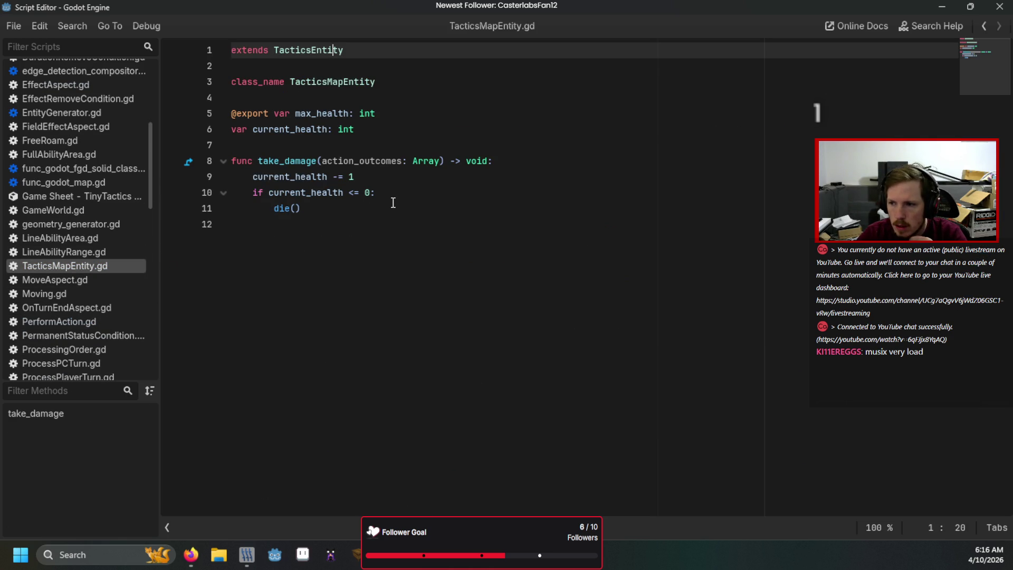
{"action": "left_click", "coordinate": [332, 231]}
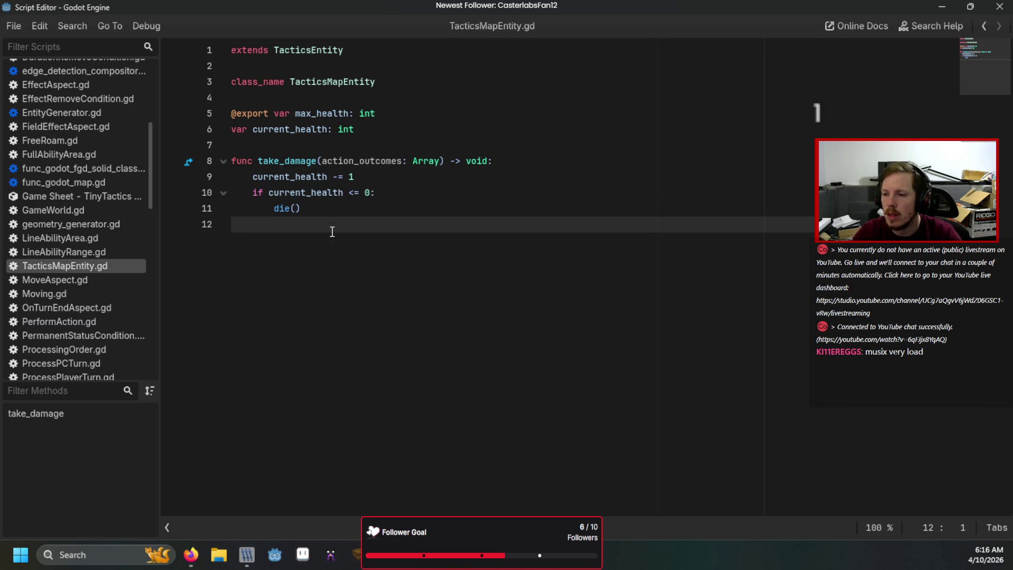
{"action": "key", "text": "Return"}
{"action": "type", "text": "func"}
{"action": "key", "text": "BackSpace"}
{"action": "key", "text": "BackSpace"}
{"action": "key", "text": "BackSpace"}
{"action": "key", "text": "BackSpace"}
{"action": "key", "text": "BackSpace"}
{"action": "key", "text": "BackSpace"}
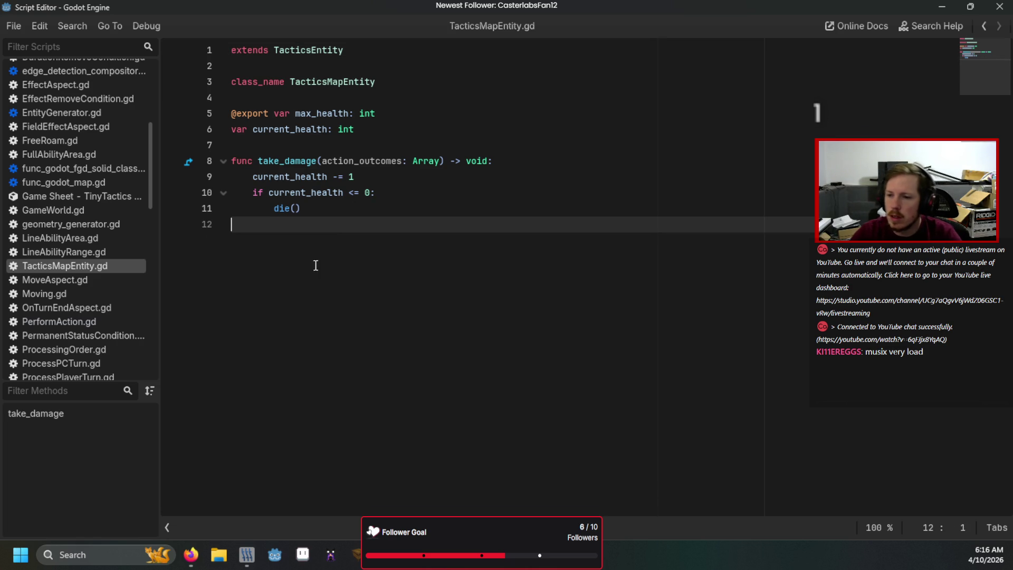
- Delete the find_child("AnimationPlayer").play("Die") line from die() in TacticsBattler.gd
{"action": "scroll", "coordinate": [135, 276], "scroll_direction": "down", "scroll_amount": 5}
{"action": "left_click", "coordinate": [79, 350]}
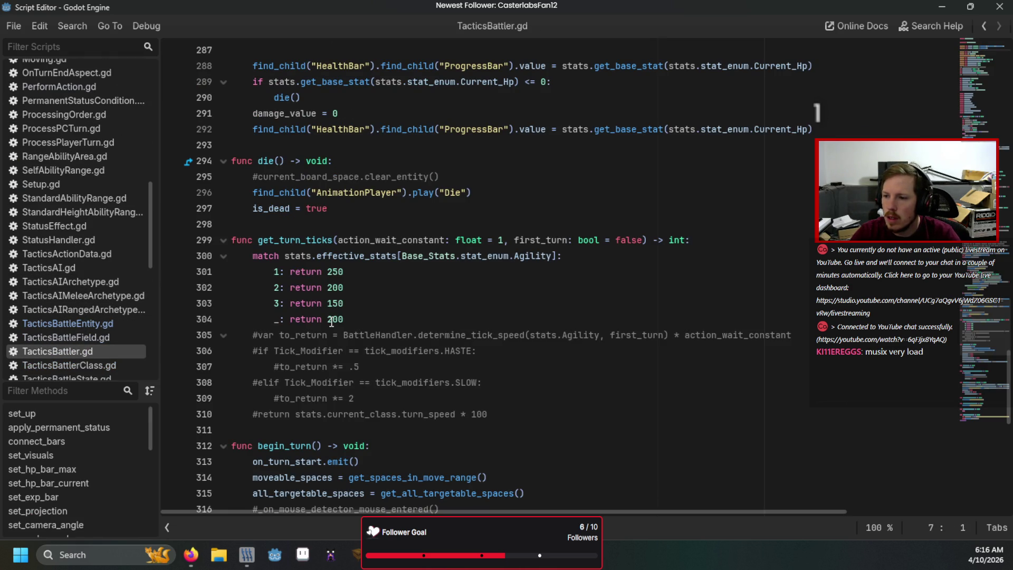
{"action": "scroll", "coordinate": [331, 322], "scroll_direction": "down", "scroll_amount": 10}
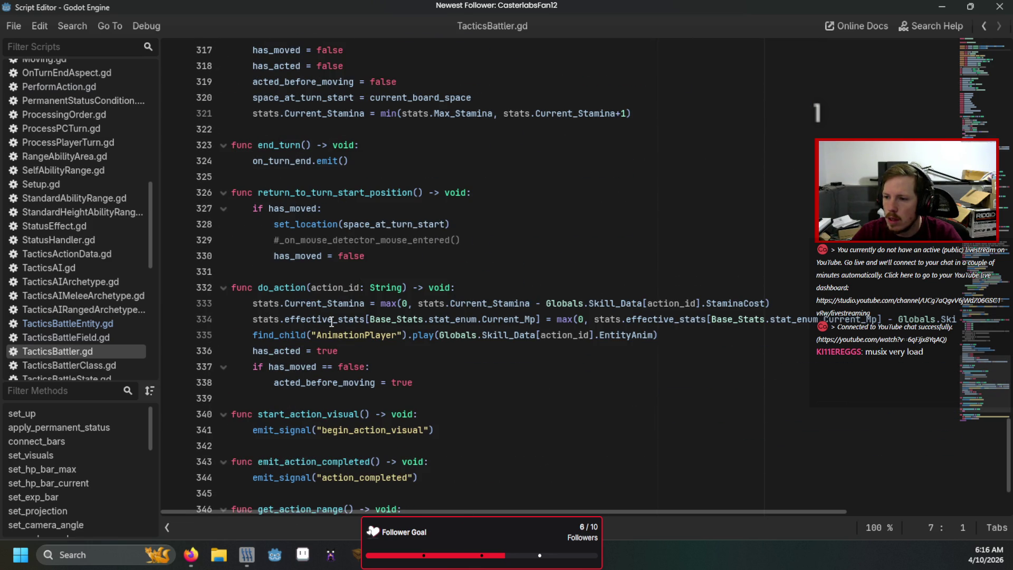
{"action": "scroll", "coordinate": [331, 322], "scroll_direction": "up", "scroll_amount": 9}
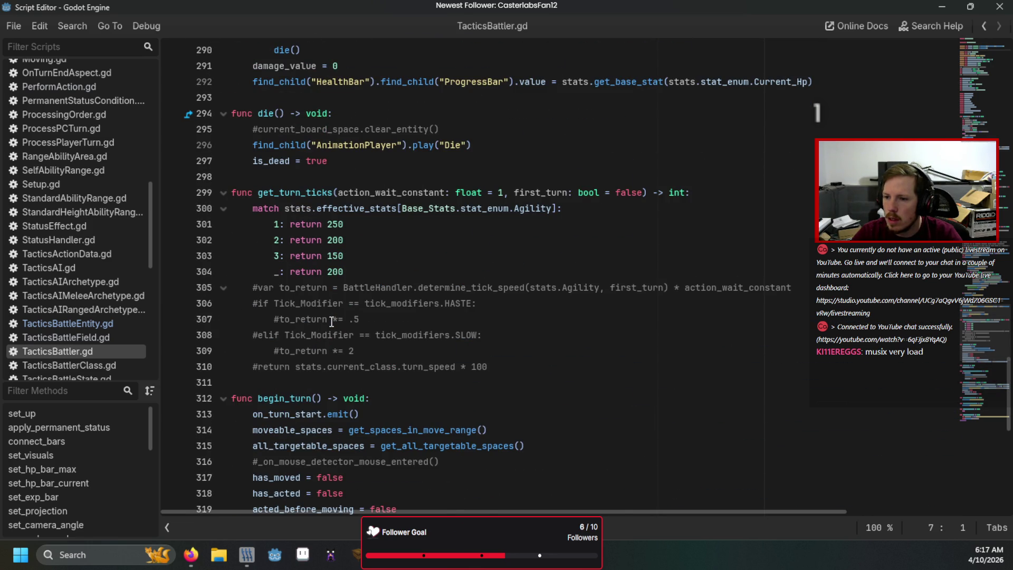
{"action": "scroll", "coordinate": [331, 322], "scroll_direction": "down", "scroll_amount": 3}
{"action": "scroll", "coordinate": [331, 322], "scroll_direction": "up", "scroll_amount": 5}
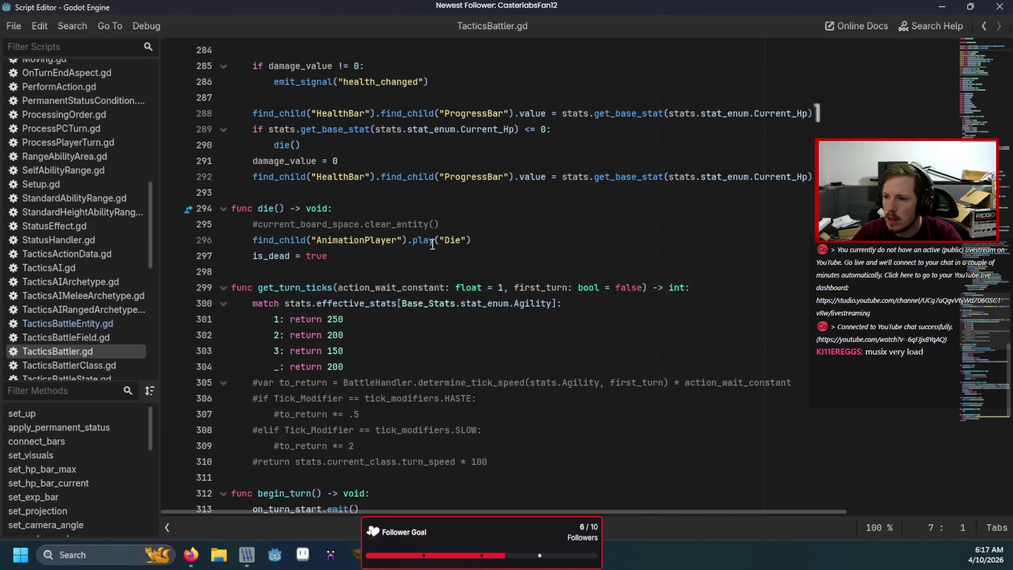
{"action": "left_click_drag", "start_coordinate": [482, 241], "coordinate": [246, 239]}
{"action": "key", "text": "ctrl+c"}
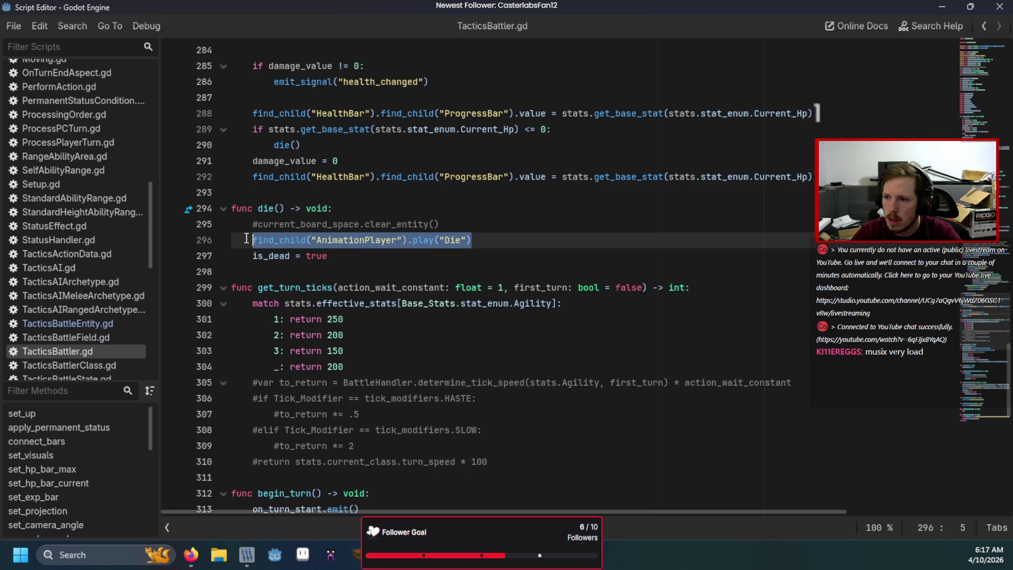
{"action": "key", "text": "BackSpace"}
{"action": "key", "text": "BackSpace"}
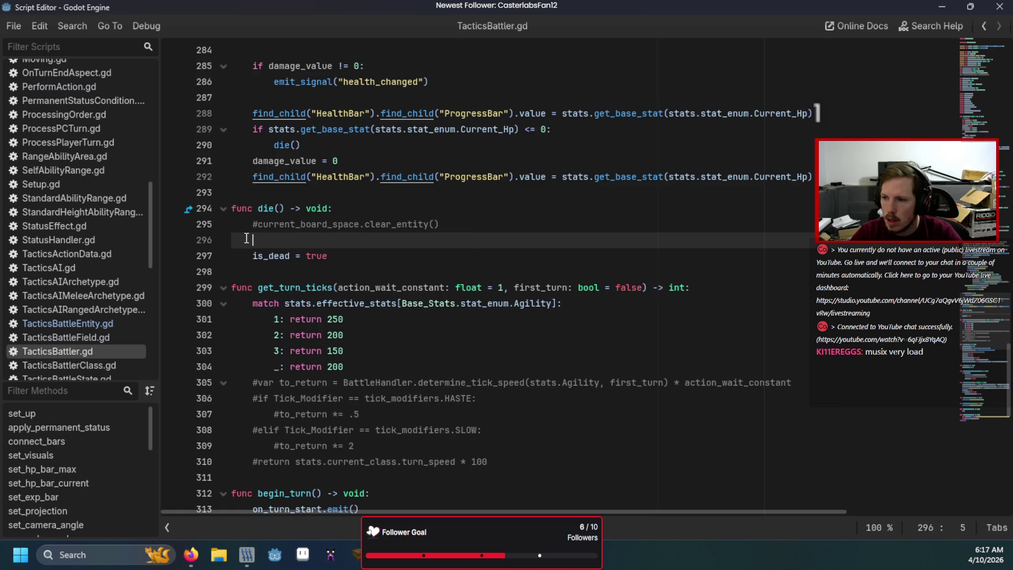
{"action": "key", "text": "BackSpace"}
{"action": "left_click", "coordinate": [98, 321]}
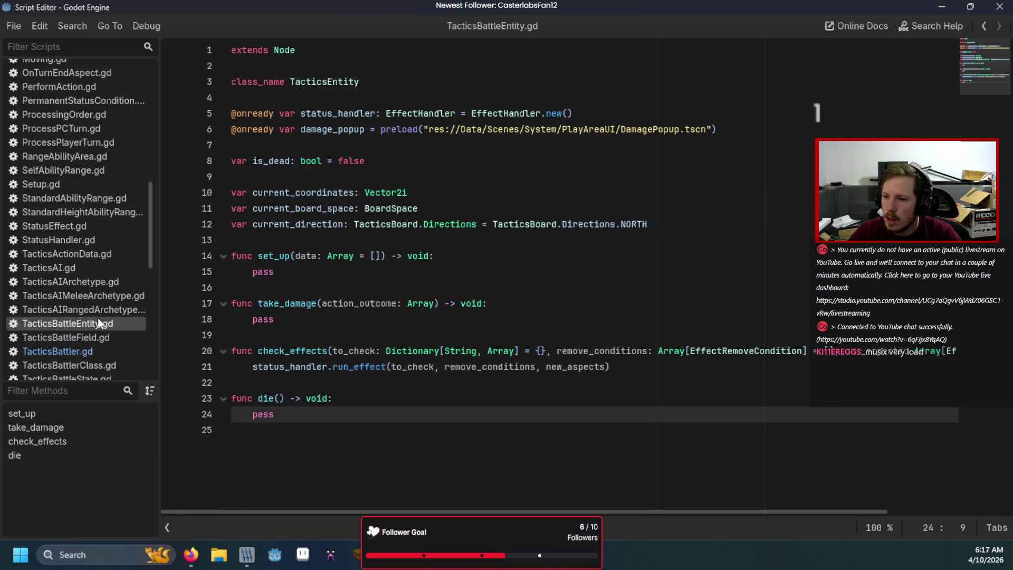
- Add a 'func die() -> void:' with a pass body to TacticsMapEntity.gd
{"action": "scroll", "coordinate": [79, 169], "scroll_direction": "up", "scroll_amount": 3}
{"action": "left_click", "coordinate": [78, 109]}
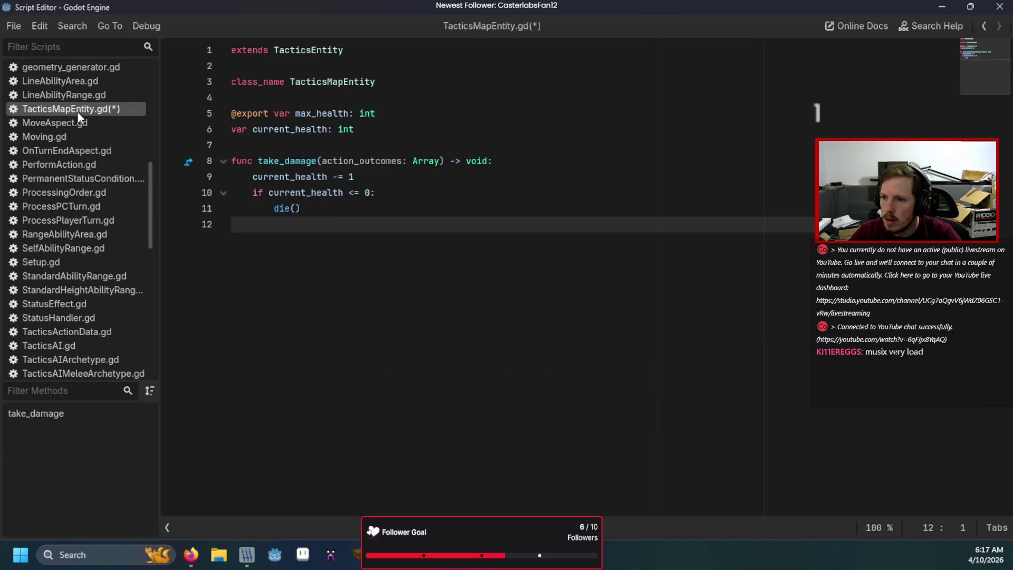
{"action": "key", "text": "Return"}
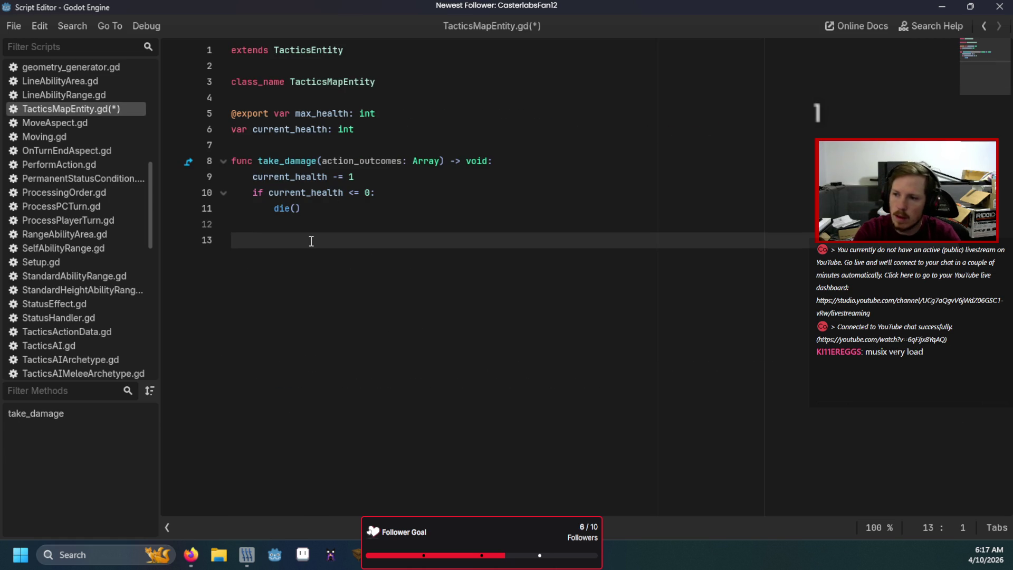
{"action": "type", "text": "unc die()"}
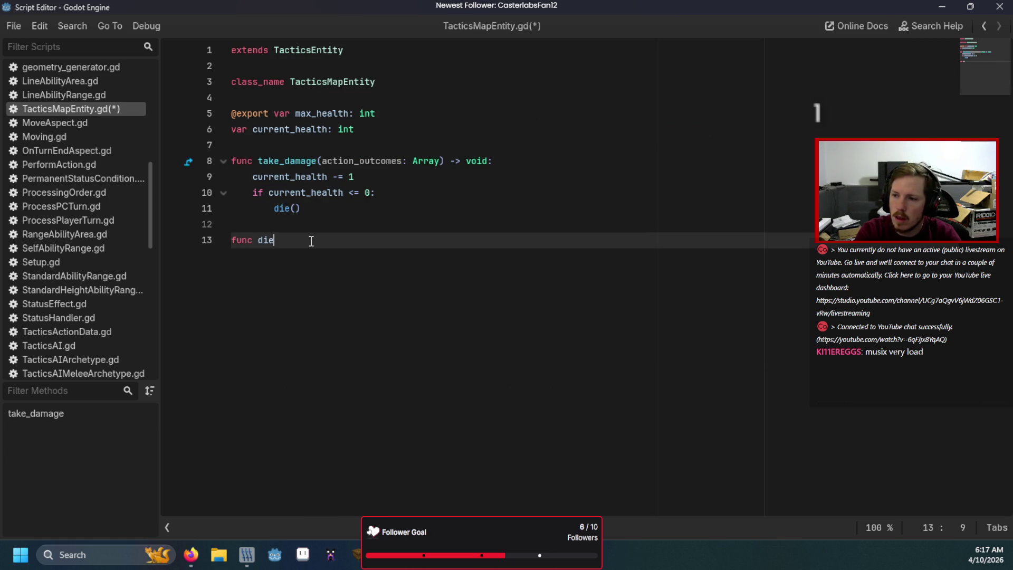
{"action": "type", "text": " -> void:"}
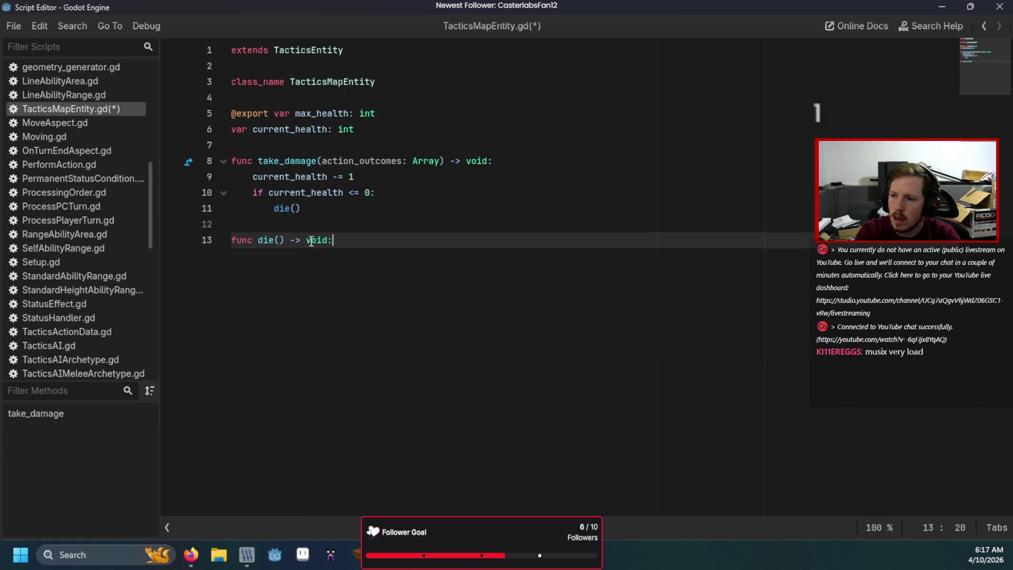
{"action": "key", "text": "Return"}
{"action": "type", "text": "pass"}
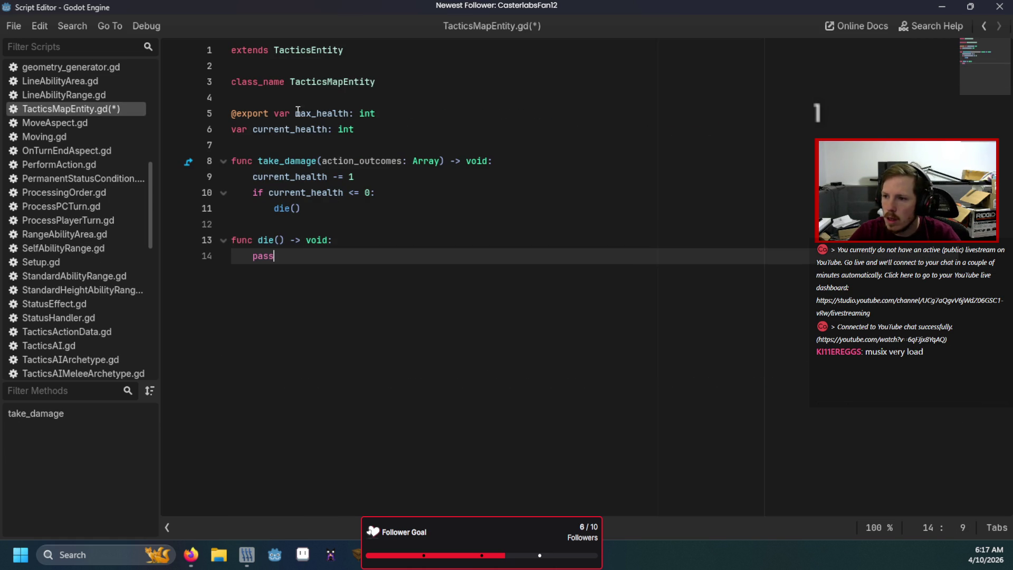
- Replace pass in TacticsBattleEntity's die() with the Die animation call and save both scripts
{"action": "left_click", "coordinate": [327, 53], "text": "ctrl"}
{"action": "left_click", "coordinate": [269, 429]}
{"action": "key", "text": "shift+Home"}
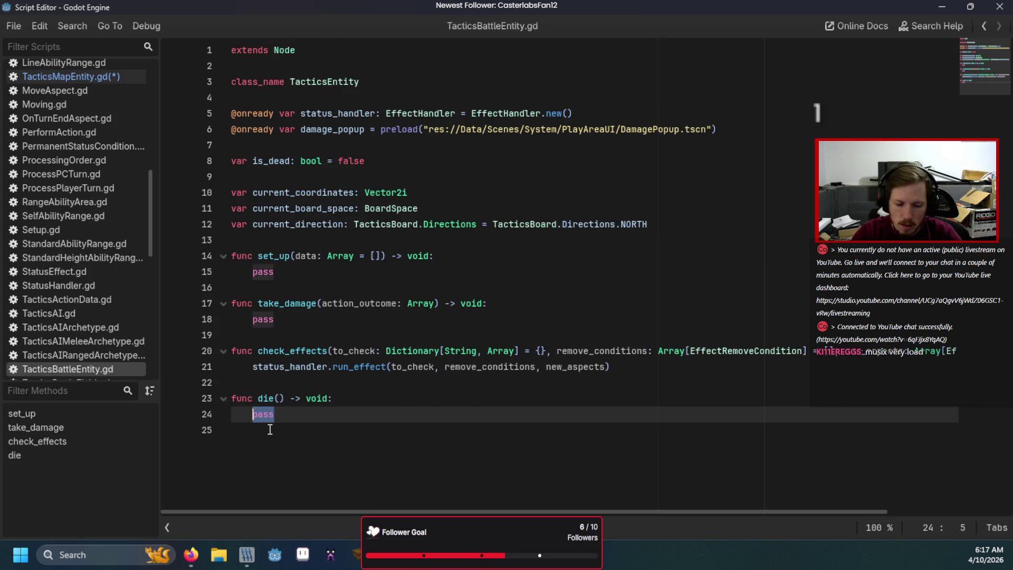
{"action": "key", "text": "ctrl+v"}
{"action": "key", "text": "ctrl+s"}
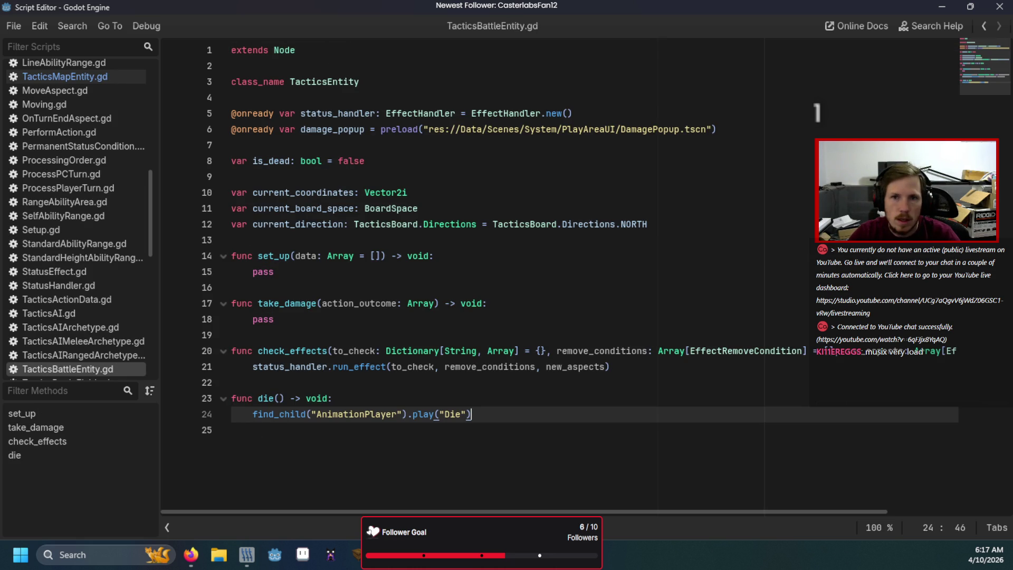
{"action": "key", "text": "alt+Tab"}
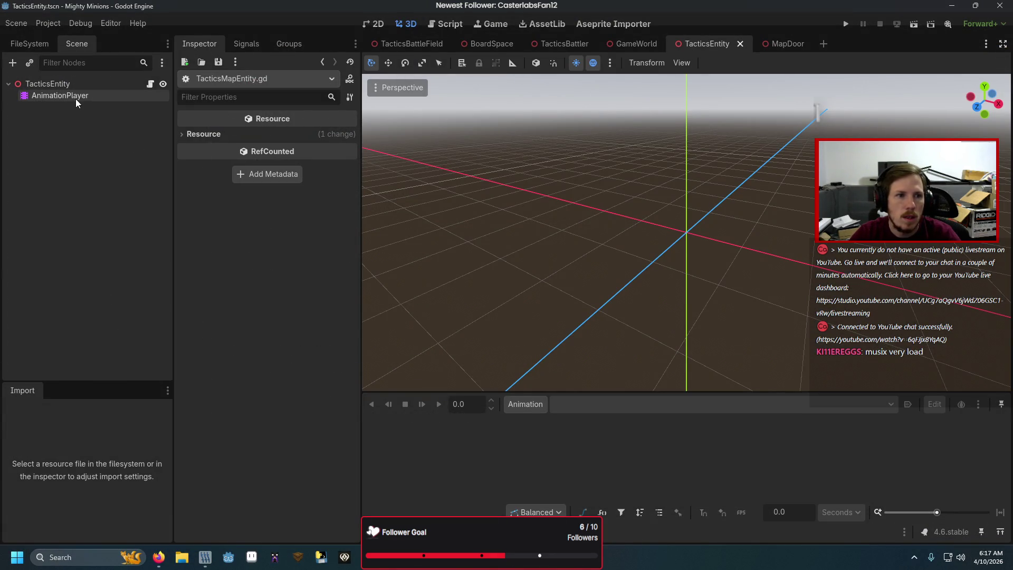
- Create a new 'test' animation on the TacticsEntity AnimationPlayer
{"action": "left_click", "coordinate": [773, 36]}
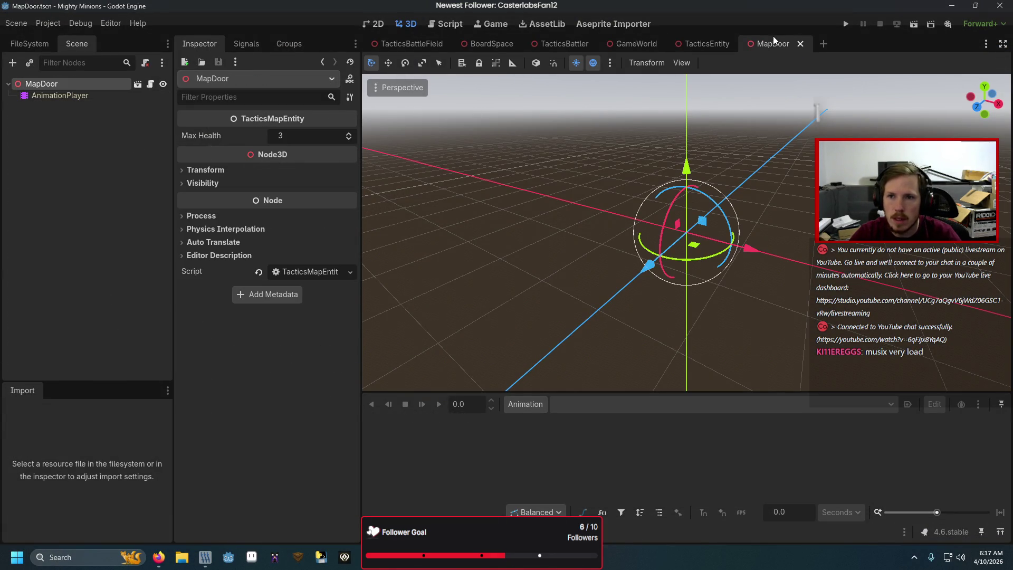
{"action": "left_click", "coordinate": [688, 43]}
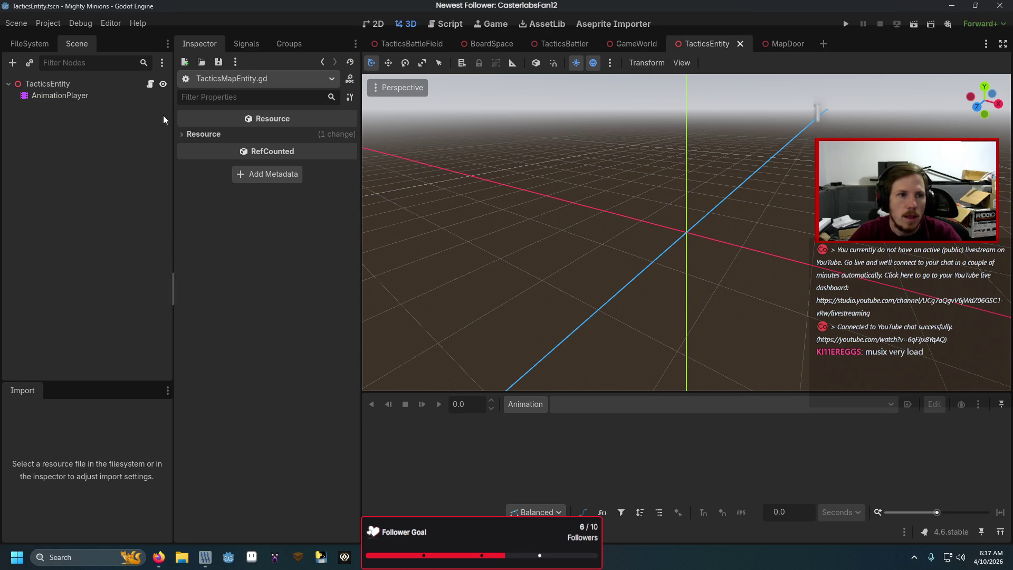
{"action": "left_click", "coordinate": [79, 96]}
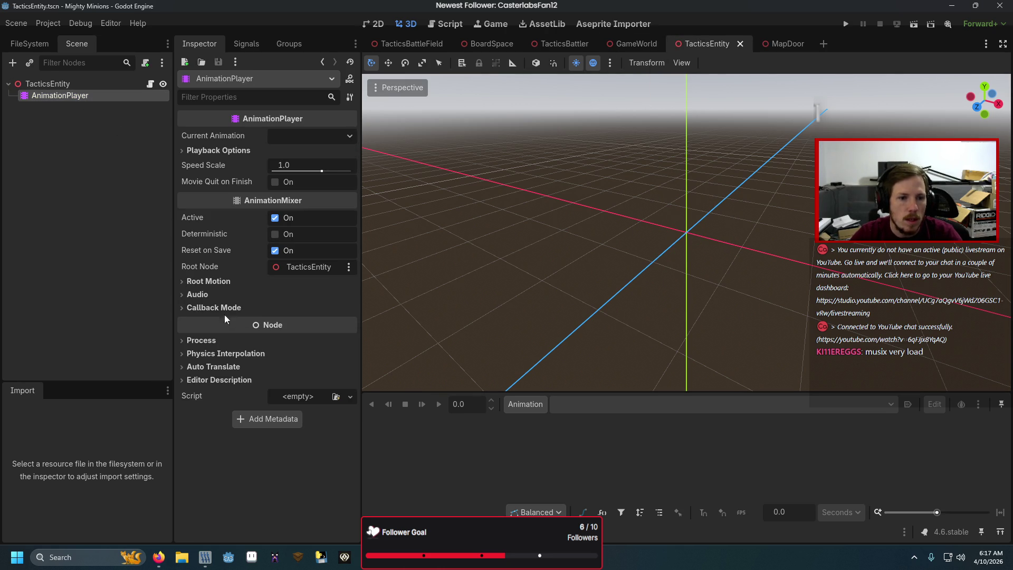
{"action": "mouse_move", "coordinate": [246, 273]}
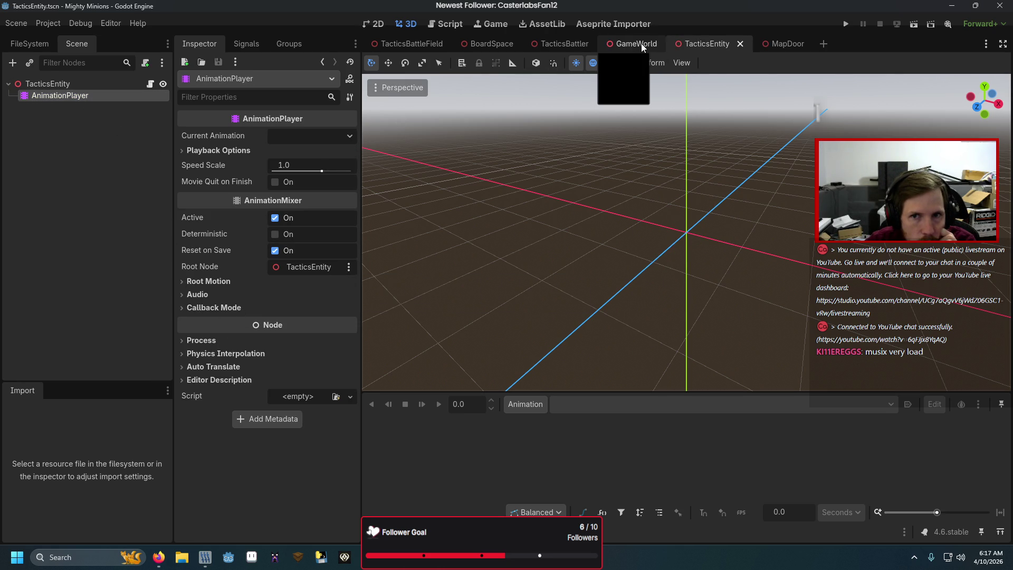
{"action": "left_click", "coordinate": [522, 404]}
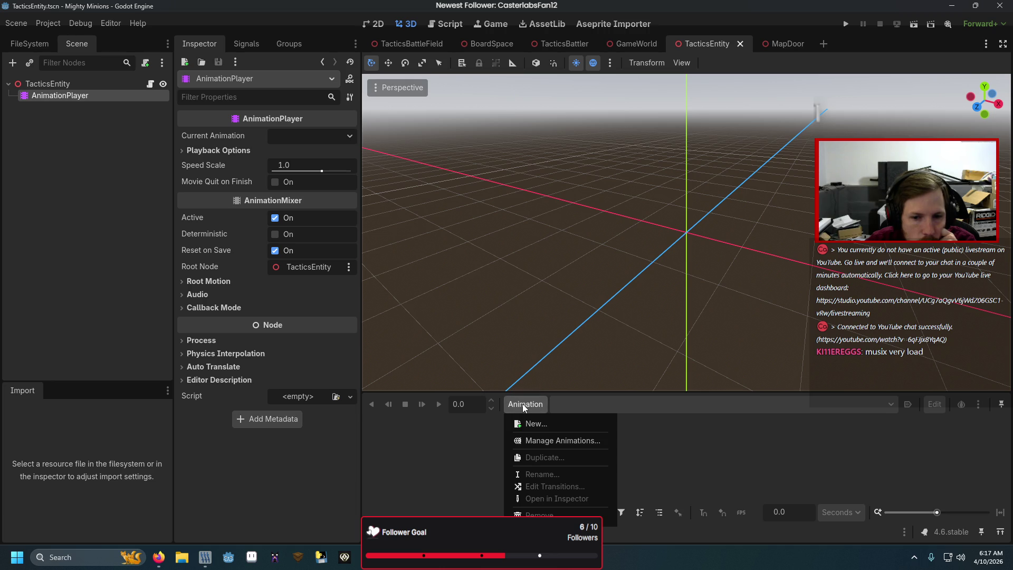
{"action": "left_click", "coordinate": [536, 428]}
{"action": "type", "text": "test"}
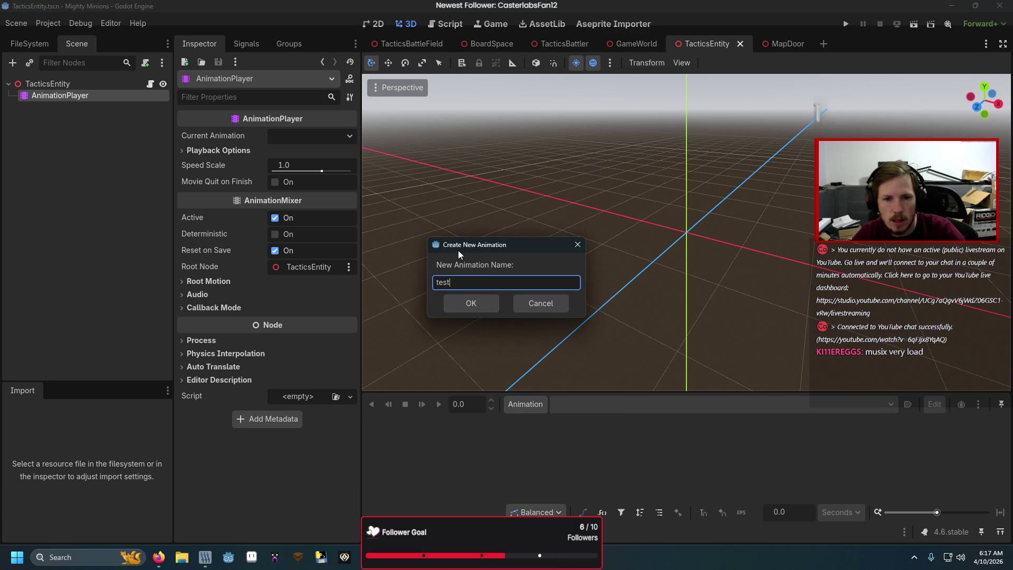
{"action": "left_click", "coordinate": [473, 302]}
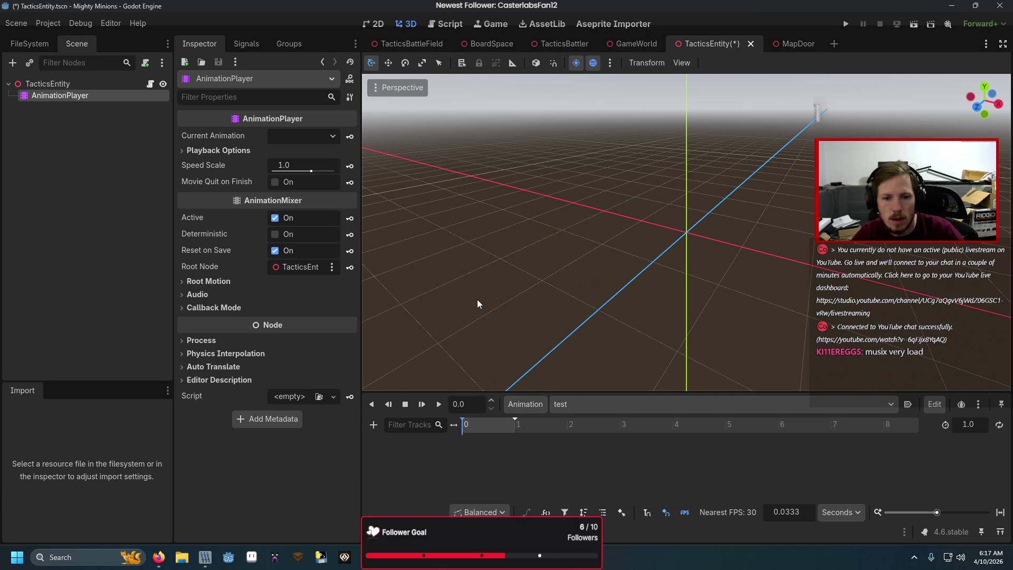
- Remove the test animation from TacticsEntity, then view MapDoor's animation libraries
{"action": "left_click", "coordinate": [780, 44]}
{"action": "left_click", "coordinate": [118, 96]}
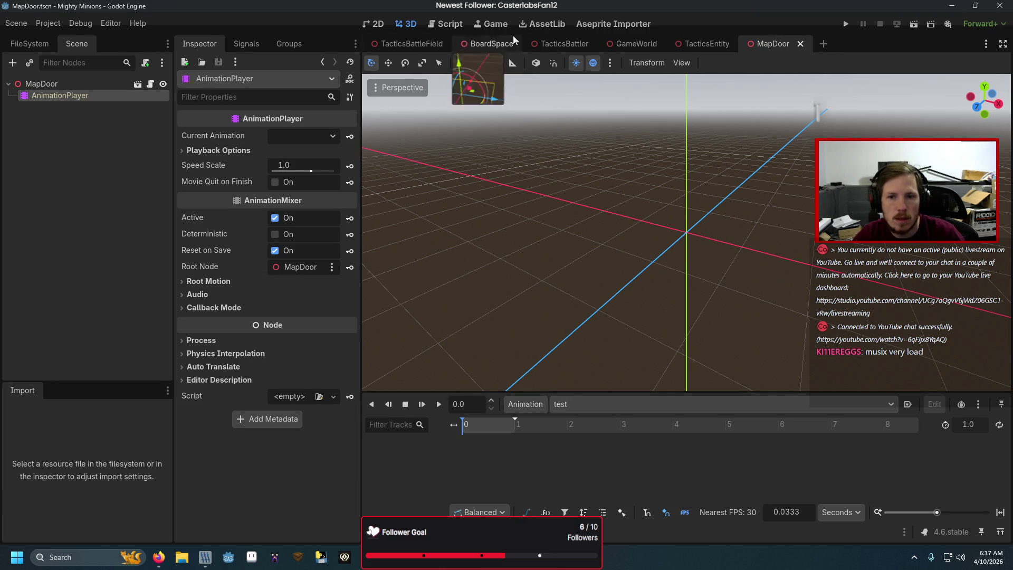
{"action": "left_click", "coordinate": [689, 47]}
{"action": "left_click", "coordinate": [536, 403]}
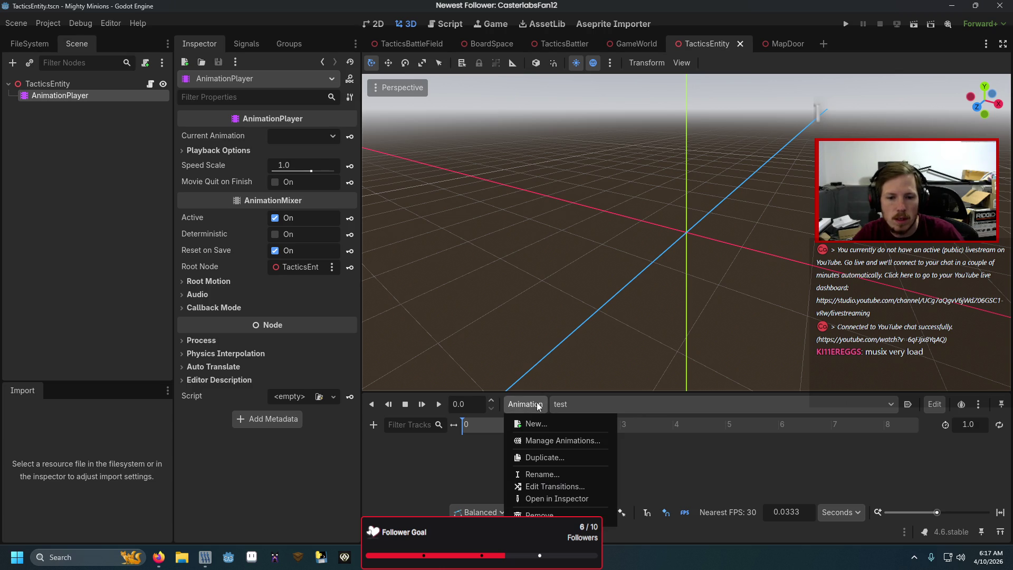
{"action": "left_click", "coordinate": [540, 515]}
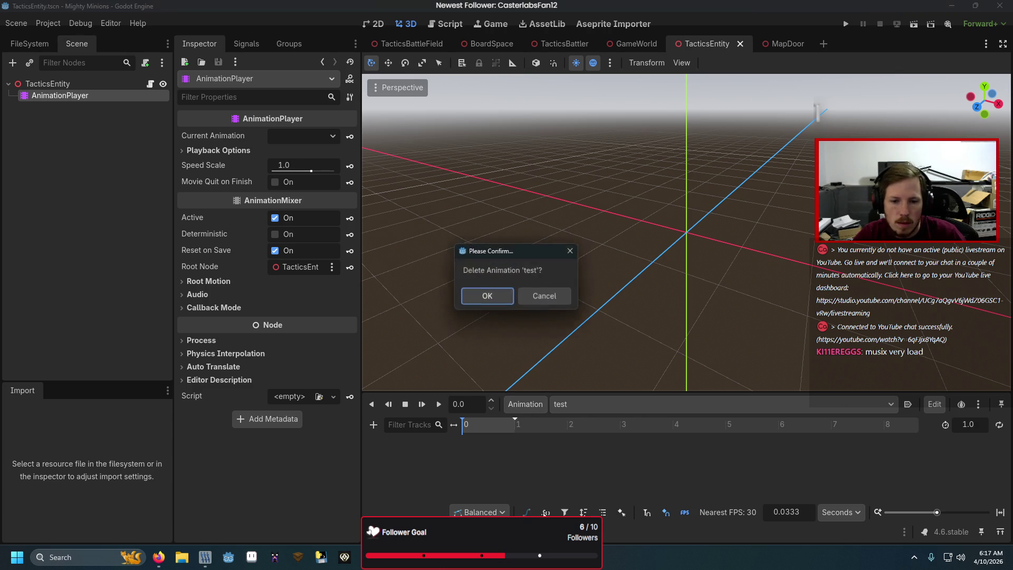
{"action": "left_click", "coordinate": [505, 299]}
{"action": "left_click", "coordinate": [789, 42]}
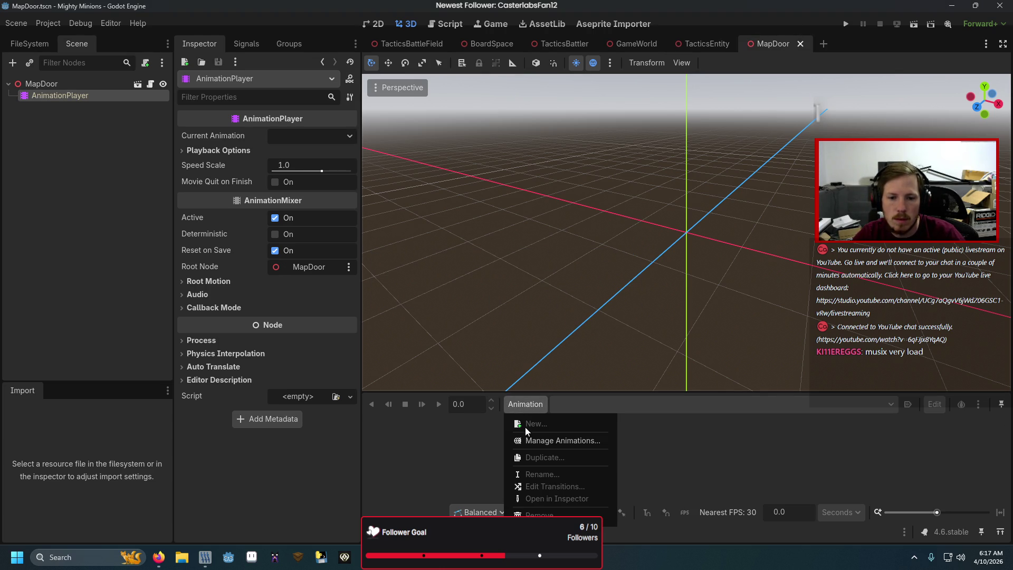
{"action": "left_click", "coordinate": [539, 440]}
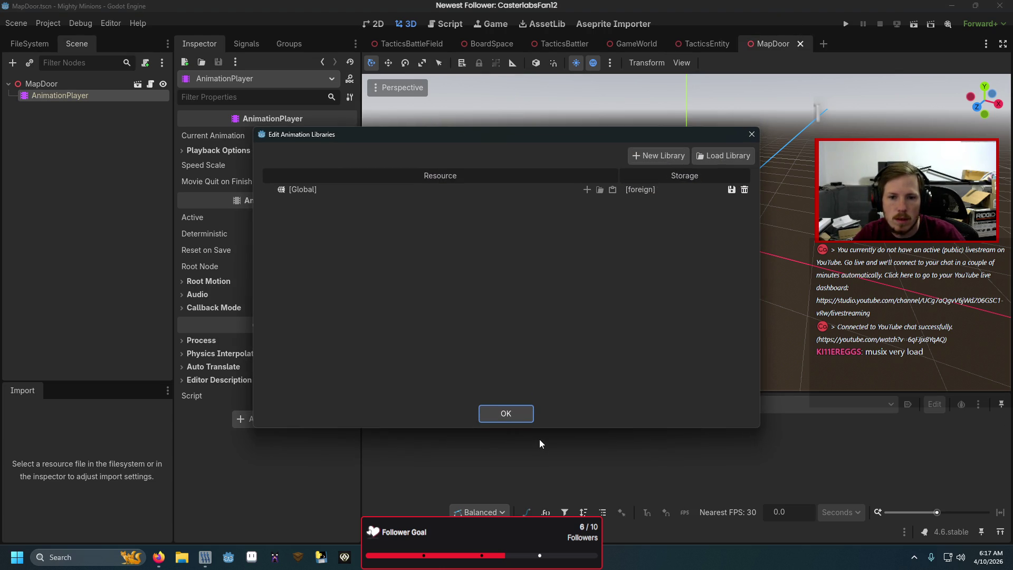
- Add a 'tet' animation library holding a 'test' animation to MapDoor's AnimationPlayer and save
{"action": "left_click", "coordinate": [659, 157]}
{"action": "type", "text": "tet"}
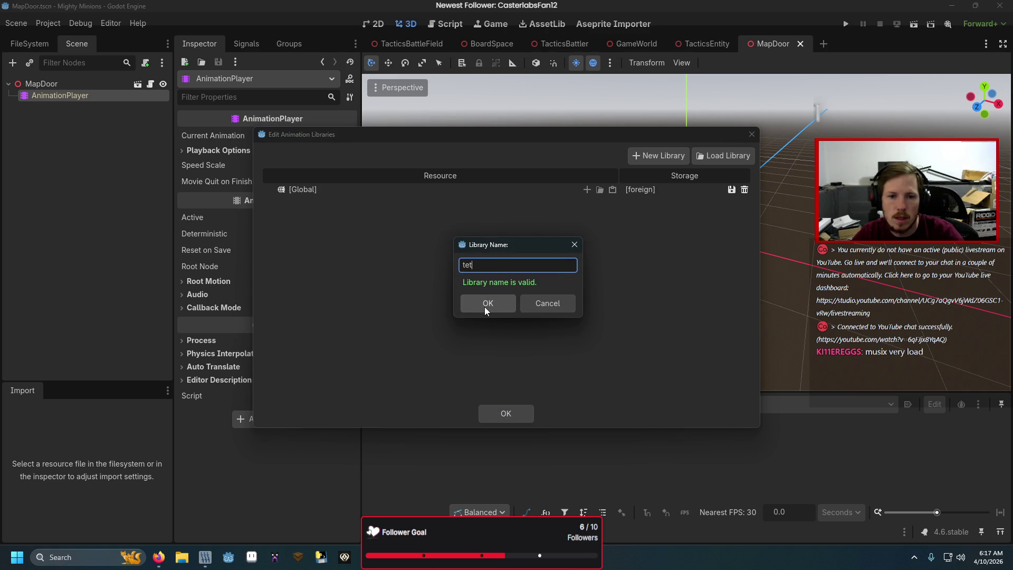
{"action": "left_click", "coordinate": [485, 304]}
{"action": "left_click", "coordinate": [511, 407]}
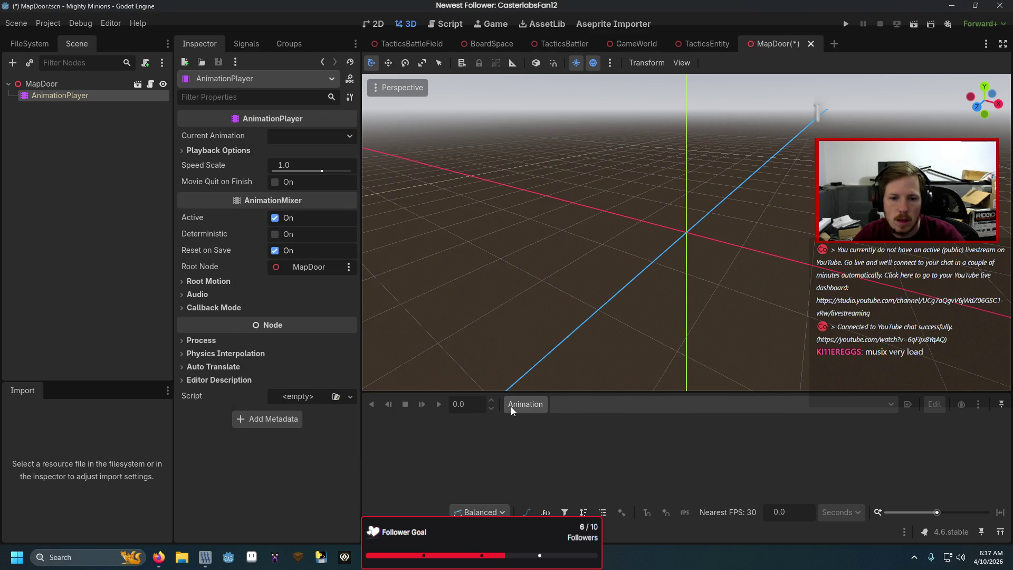
{"action": "left_click", "coordinate": [511, 407]}
{"action": "left_click", "coordinate": [532, 440]}
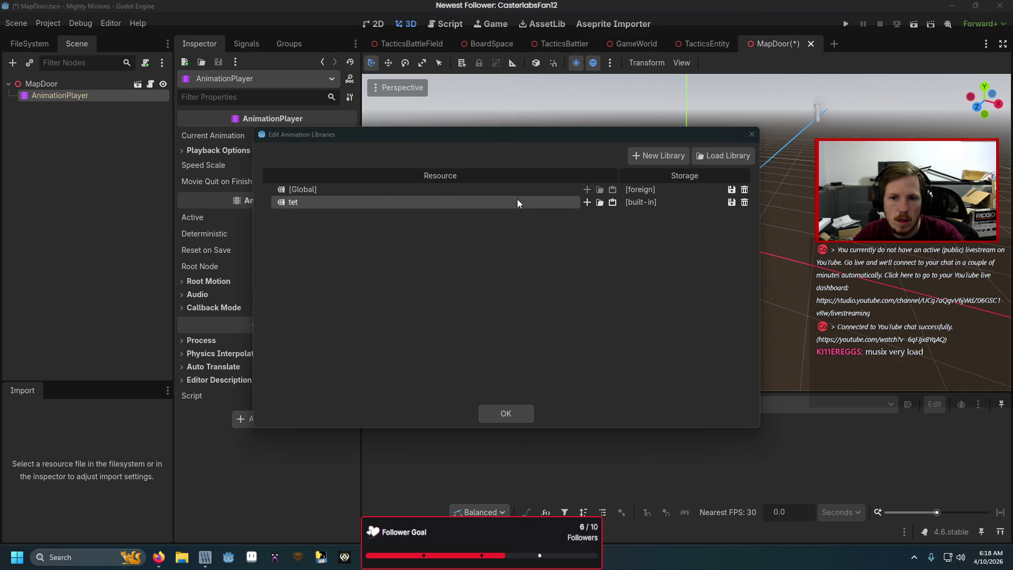
{"action": "left_click", "coordinate": [587, 204]}
{"action": "type", "text": "test"}
{"action": "left_click", "coordinate": [483, 307]}
{"action": "left_click", "coordinate": [504, 409]}
{"action": "key", "text": "ctrl+s"}
- Inspect TacticsEntity's animation libraries and TacticsBattler's animation list for comparison
{"action": "left_click", "coordinate": [701, 44]}
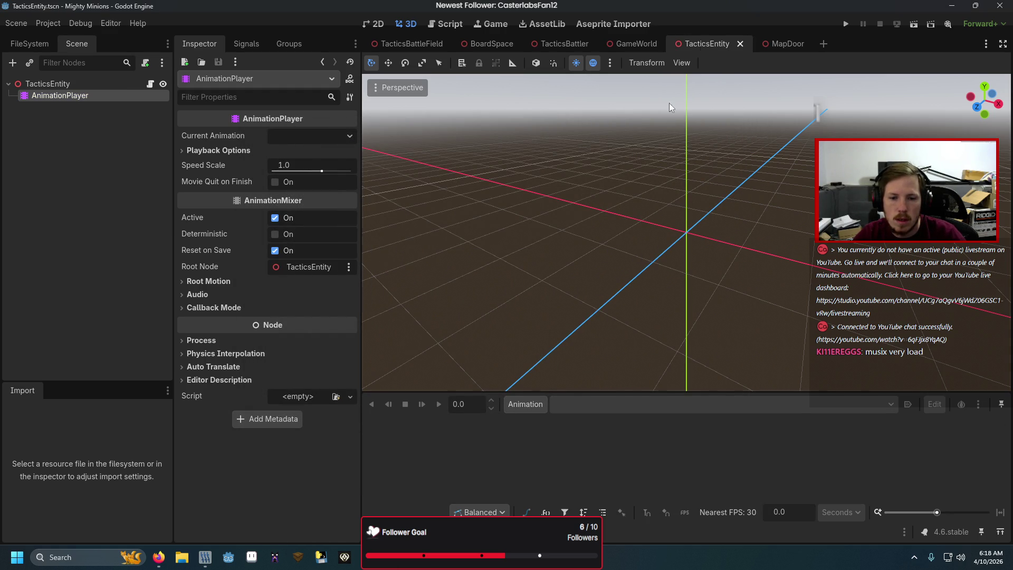
{"action": "left_click", "coordinate": [523, 404]}
{"action": "left_click", "coordinate": [539, 439]}
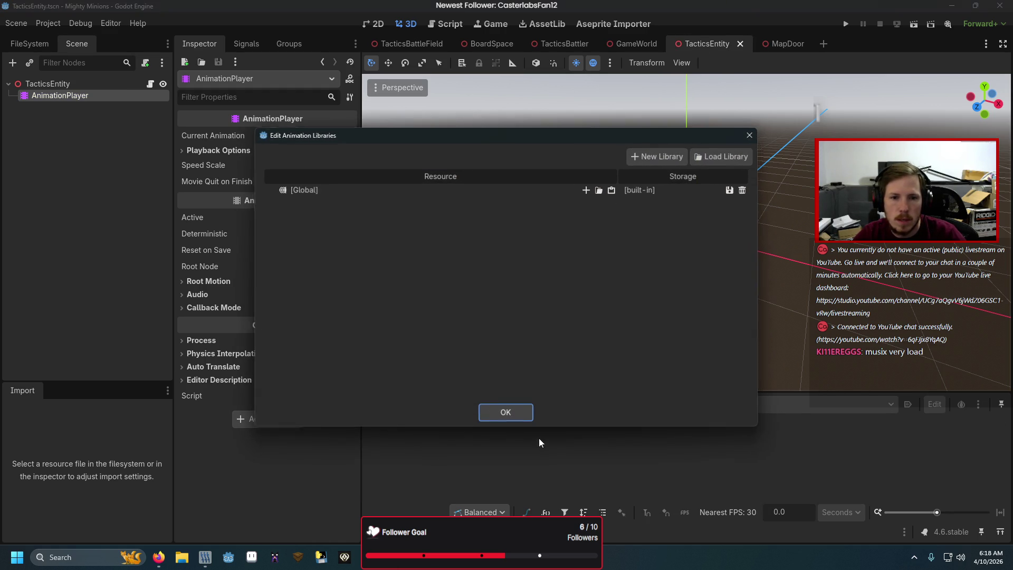
{"action": "left_click", "coordinate": [751, 134]}
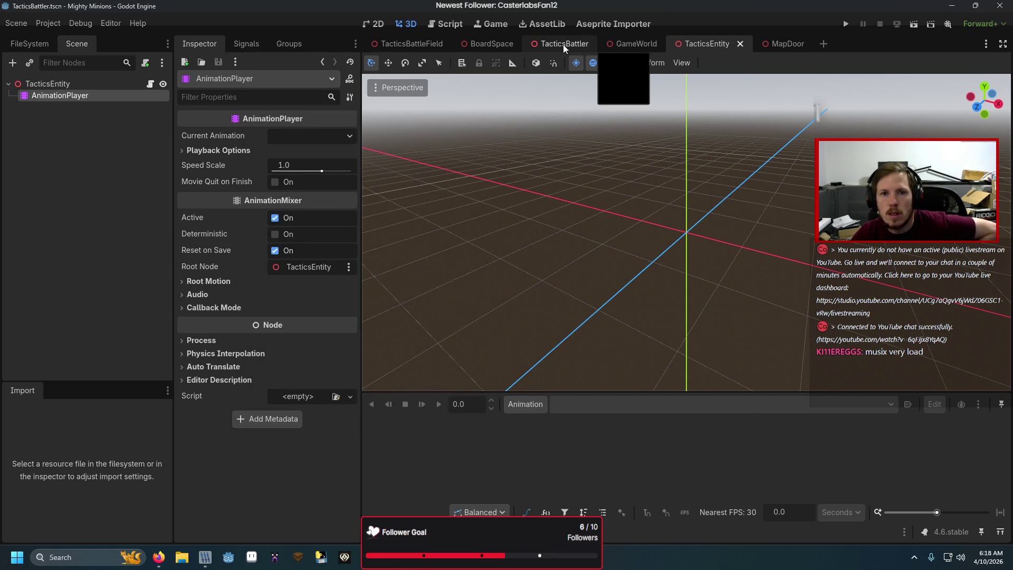
{"action": "left_click", "coordinate": [562, 44]}
{"action": "left_click", "coordinate": [60, 165]}
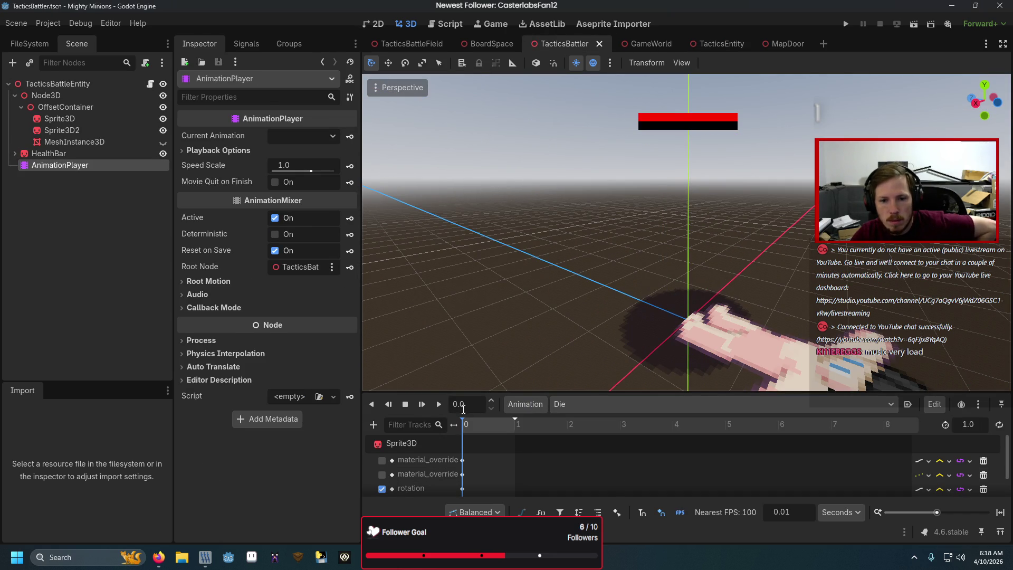
{"action": "left_click", "coordinate": [515, 410]}
{"action": "left_click", "coordinate": [636, 406]}
{"action": "left_click", "coordinate": [636, 406]}
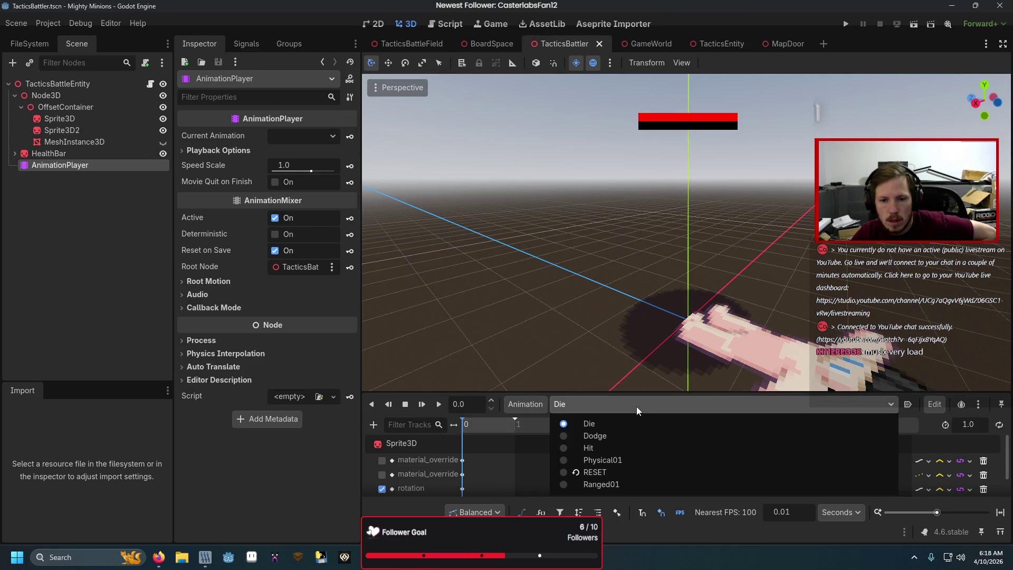
{"action": "key", "text": "Escape"}
- Delete the tet library from MapDoor's AnimationPlayer, save the scene, and switch to scripts
{"action": "left_click", "coordinate": [770, 43]}
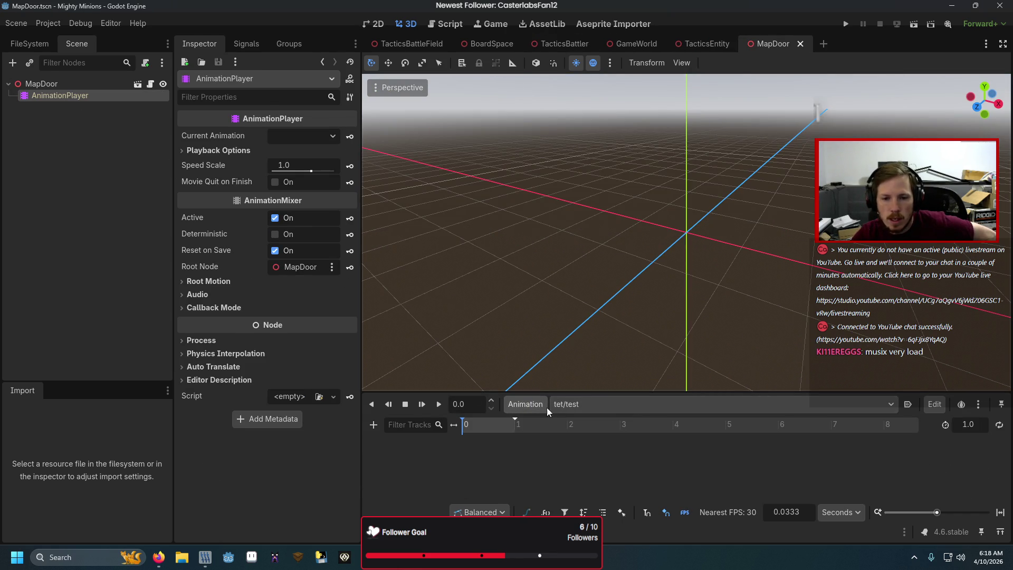
{"action": "left_click", "coordinate": [526, 405]}
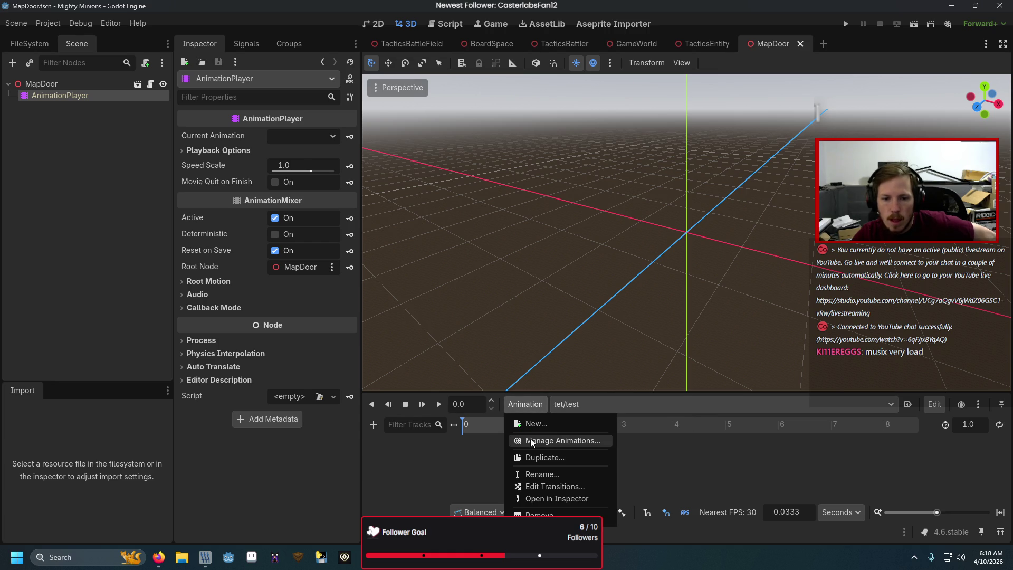
{"action": "left_click", "coordinate": [532, 441]}
{"action": "left_click", "coordinate": [739, 201]}
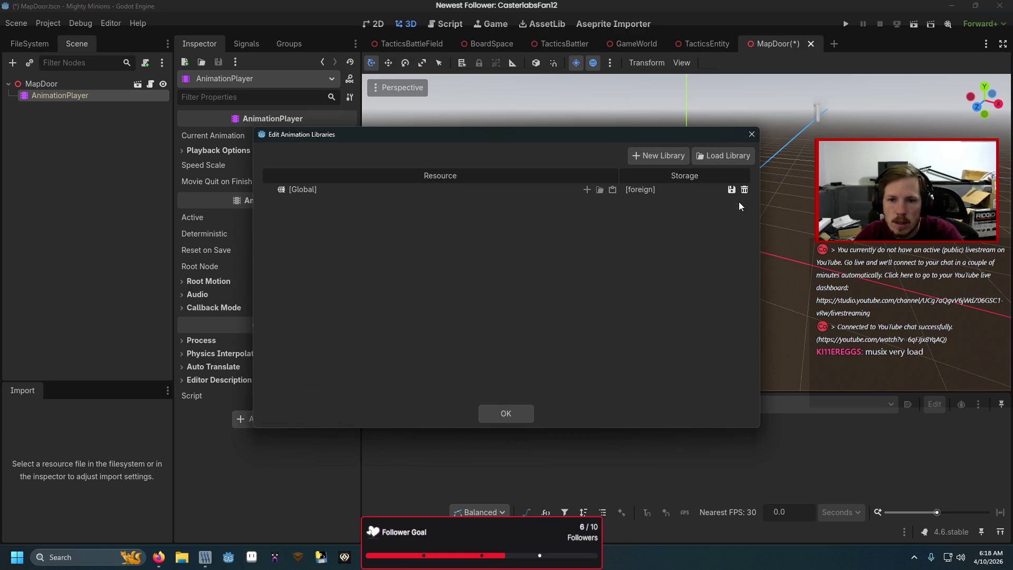
{"action": "left_click", "coordinate": [751, 135]}
{"action": "key", "text": "ctrl+s"}
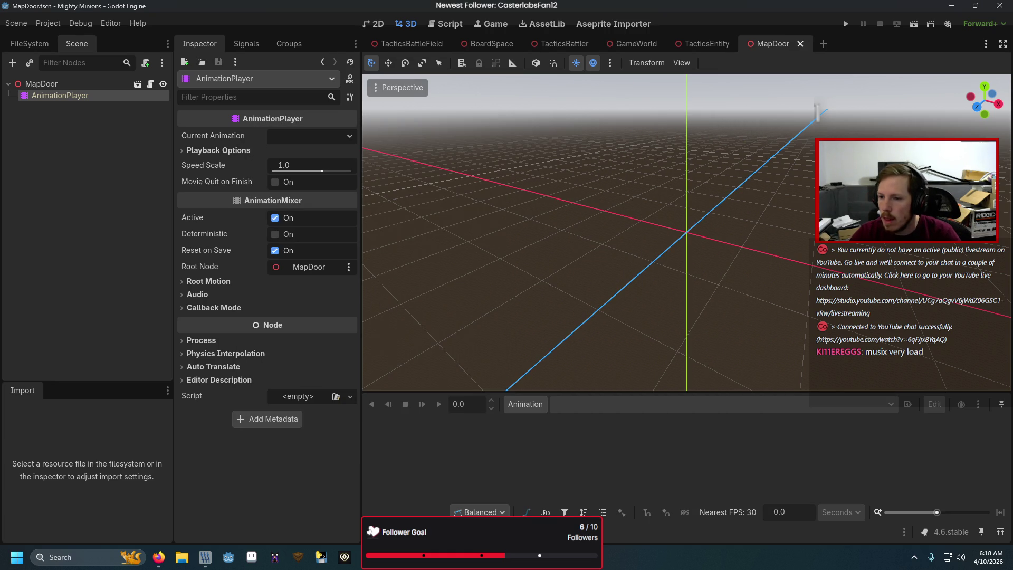
{"action": "key", "text": "alt+Tab"}
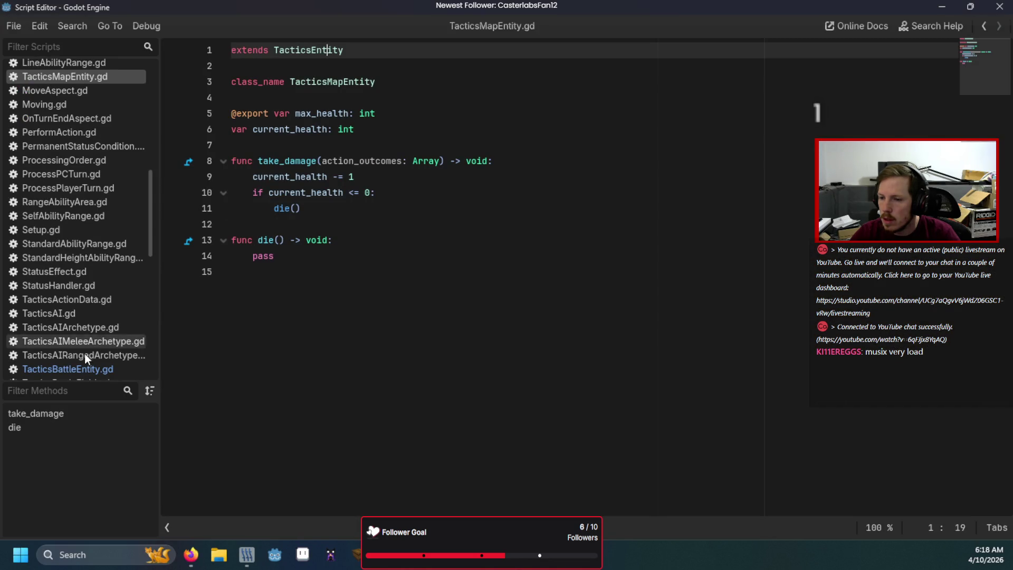
- In TacticsBattler.gd's die(), replace the commented clear_entity line with super.die()
{"action": "scroll", "coordinate": [93, 342], "scroll_direction": "down", "scroll_amount": 3}
{"action": "scroll", "coordinate": [93, 344], "scroll_direction": "down", "scroll_amount": 2}
{"action": "left_click", "coordinate": [99, 319]}
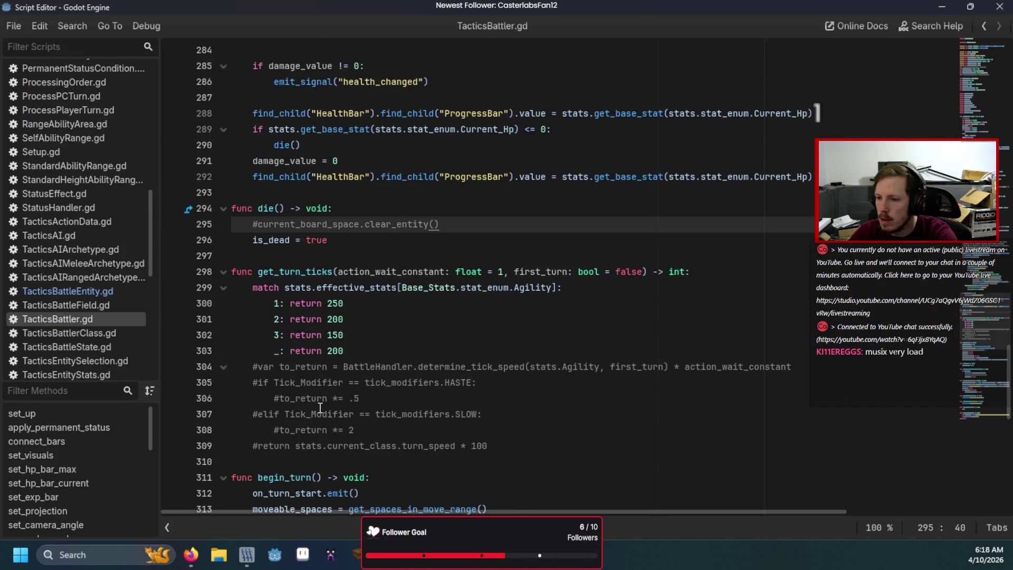
{"action": "scroll", "coordinate": [320, 408], "scroll_direction": "up", "scroll_amount": 4}
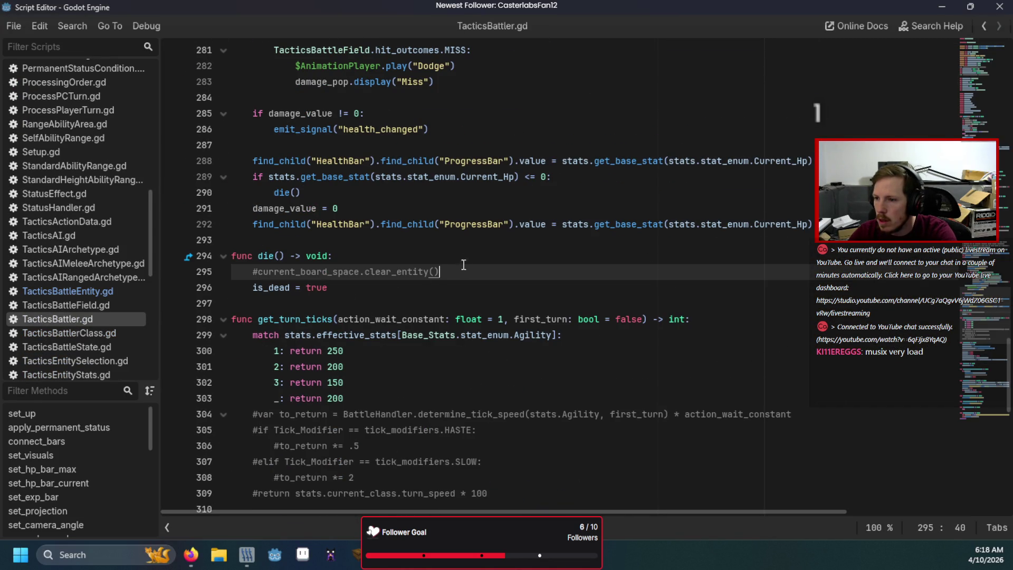
{"action": "left_click_drag", "start_coordinate": [462, 270], "coordinate": [464, 263]}
{"action": "key", "text": "BackSpace"}
{"action": "key", "text": "Return"}
{"action": "type", "text": "super"}
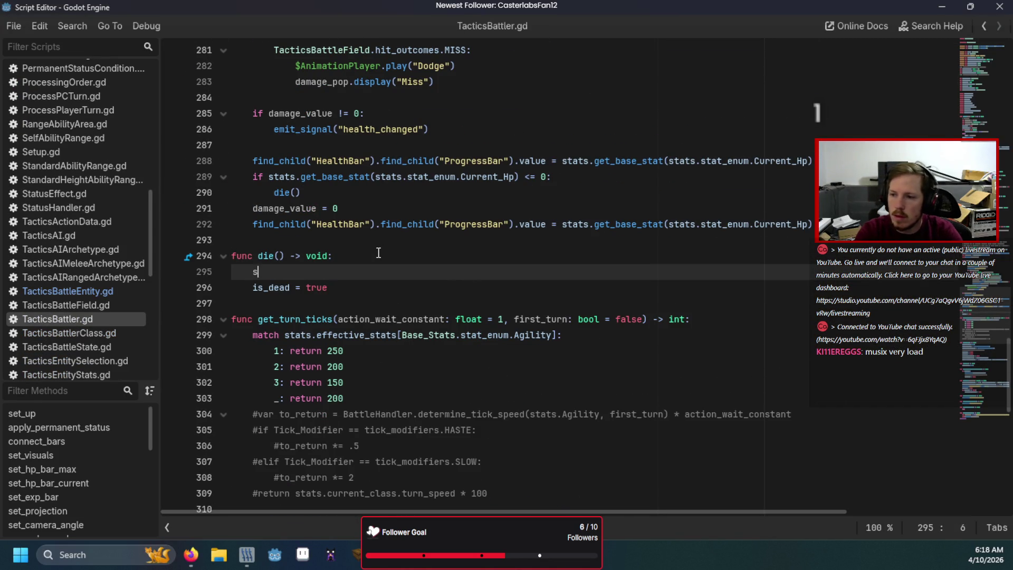
{"action": "type", "text": ".die"}
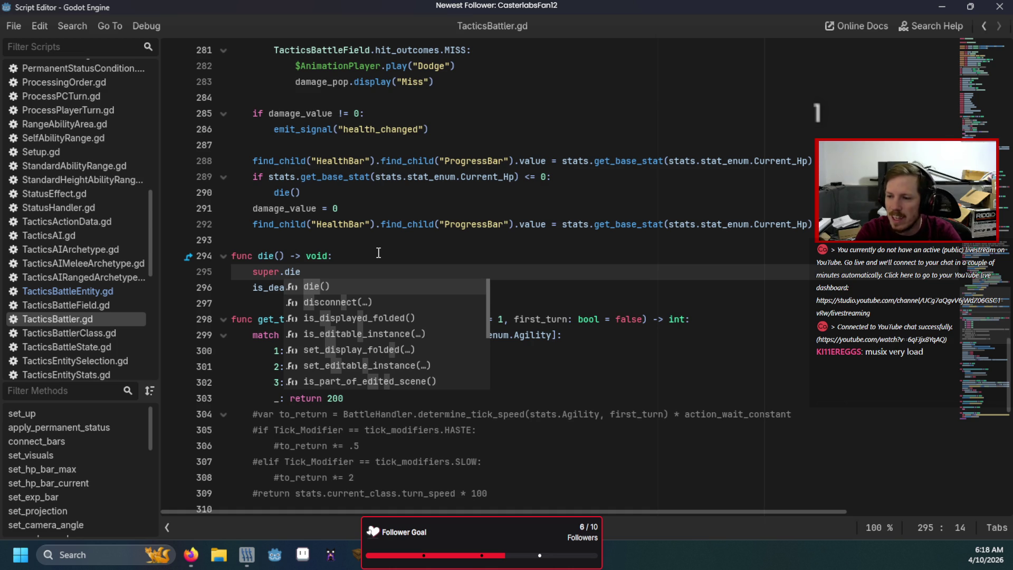
{"action": "key", "text": "Return"}
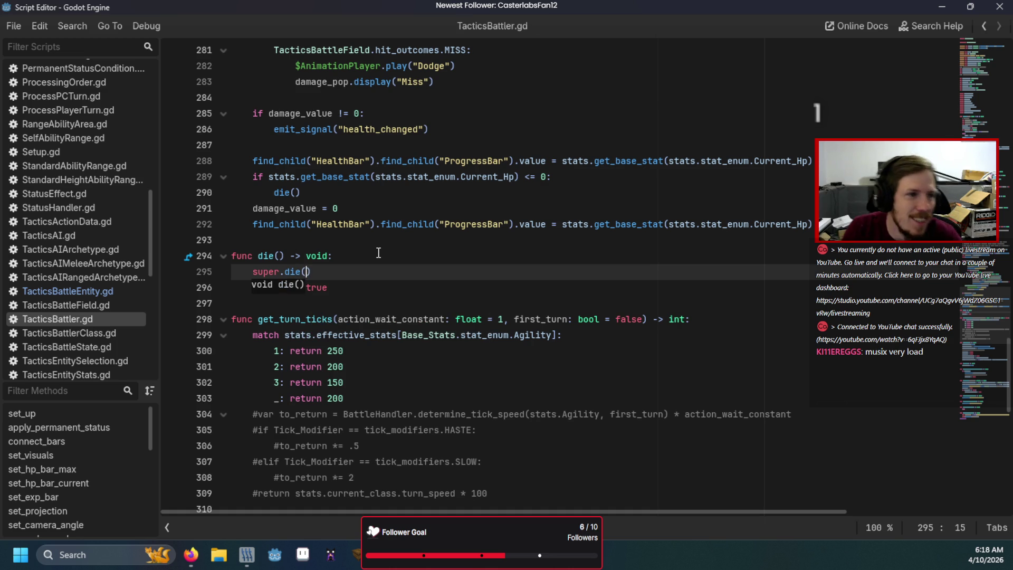
{"action": "scroll", "coordinate": [378, 253], "scroll_direction": "up", "scroll_amount": 3}
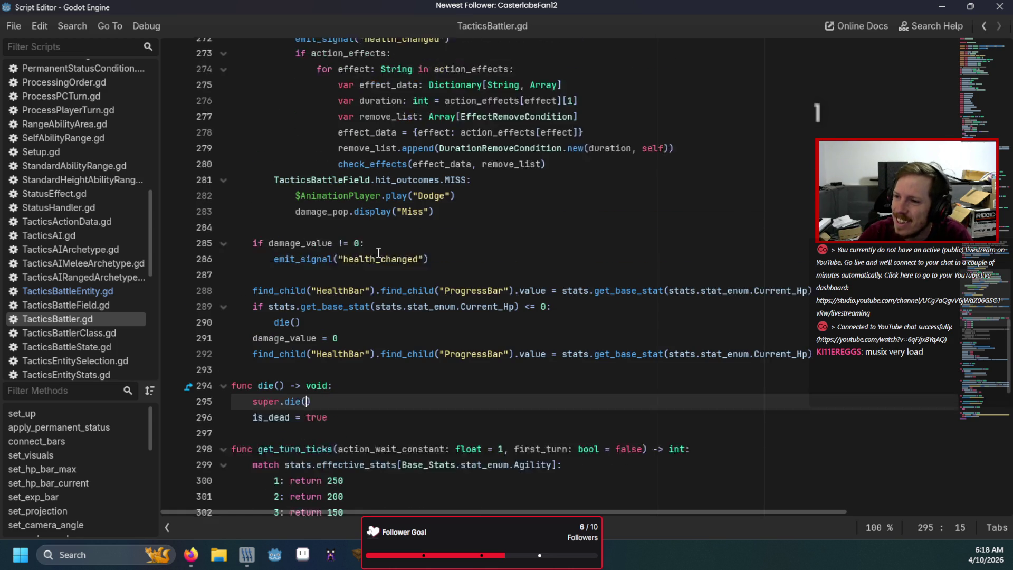
{"action": "scroll", "coordinate": [378, 253], "scroll_direction": "up", "scroll_amount": 4}
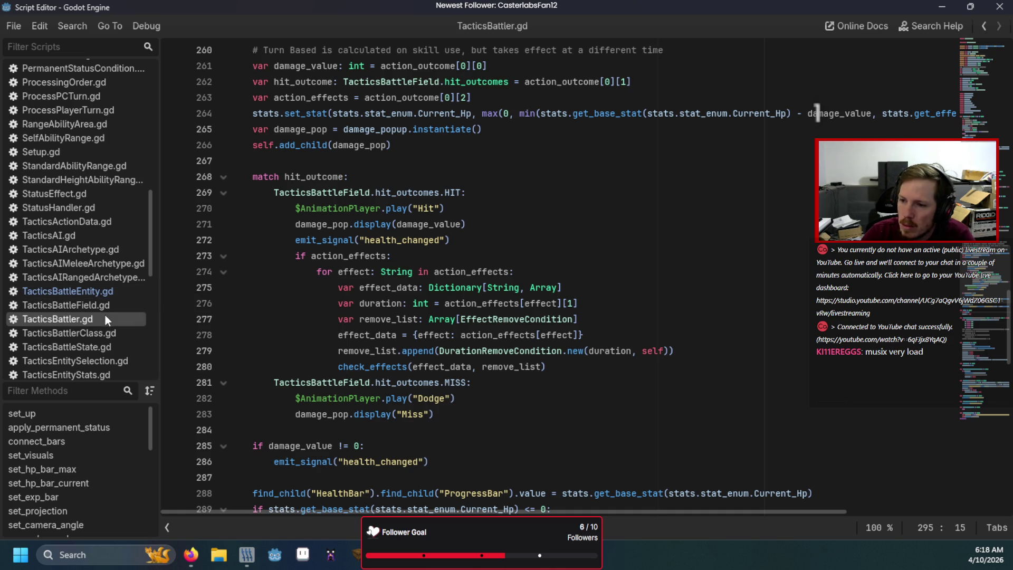
{"action": "scroll", "coordinate": [90, 265], "scroll_direction": "up", "scroll_amount": 3}
- Copy the two damage_pop creation lines from TacticsBattler.gd to the clipboard
{"action": "left_click", "coordinate": [89, 116]}
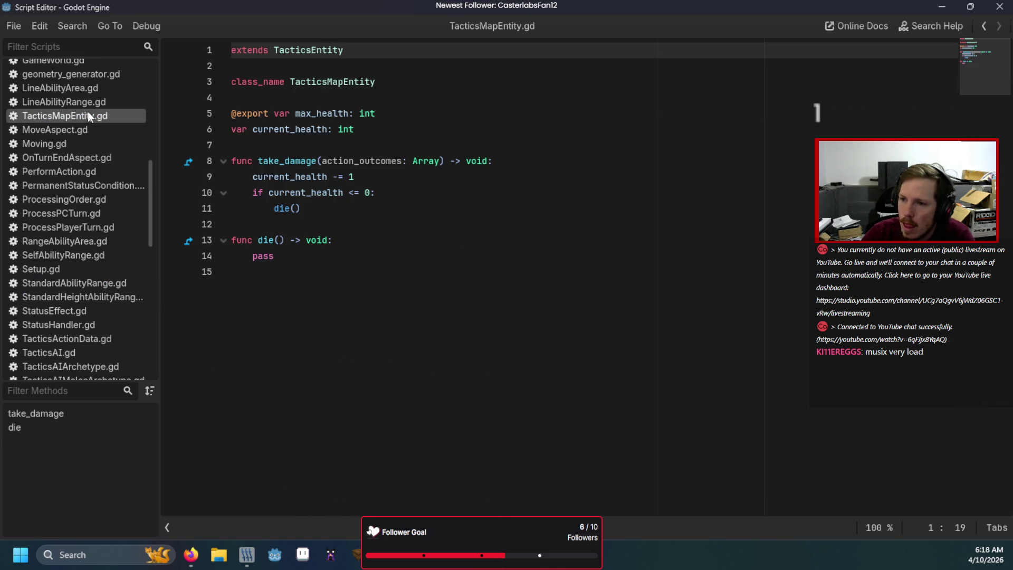
{"action": "left_click", "coordinate": [401, 177]}
{"action": "scroll", "coordinate": [70, 306], "scroll_direction": "down", "scroll_amount": 6}
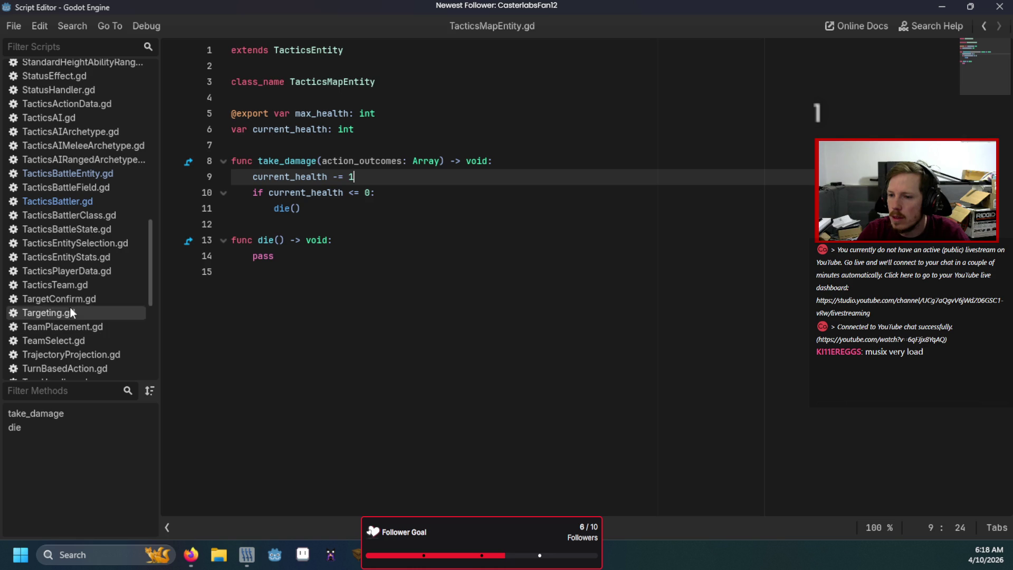
{"action": "left_click", "coordinate": [72, 203]}
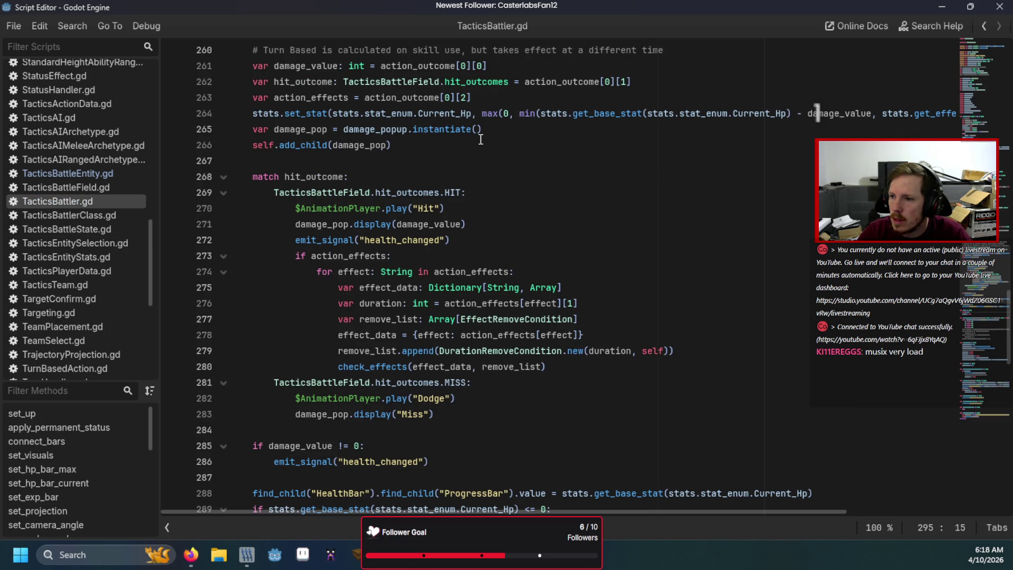
{"action": "left_click_drag", "start_coordinate": [411, 151], "coordinate": [251, 132]}
{"action": "key", "text": "ctrl+x"}
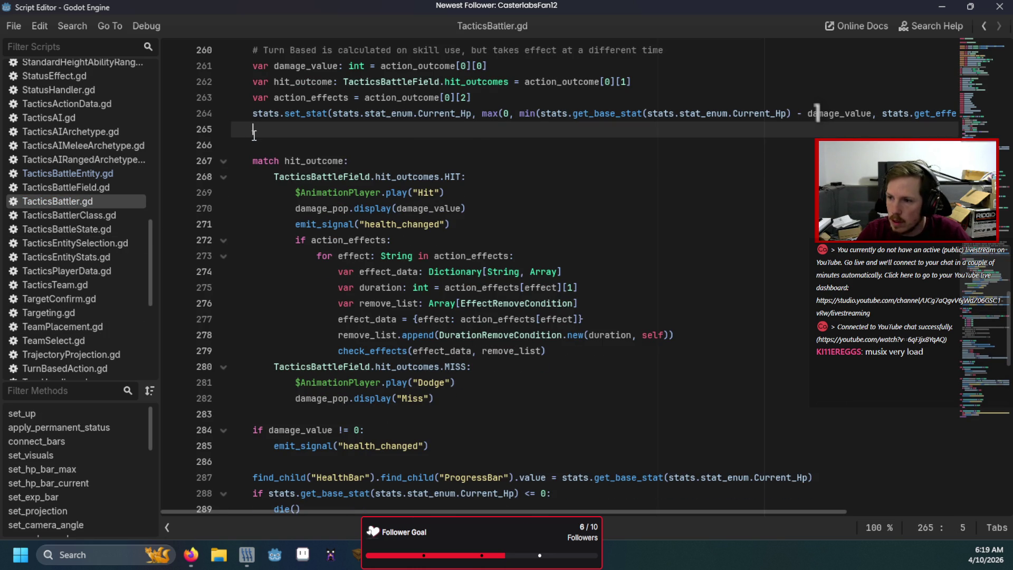
{"action": "key", "text": "ctrl+z"}
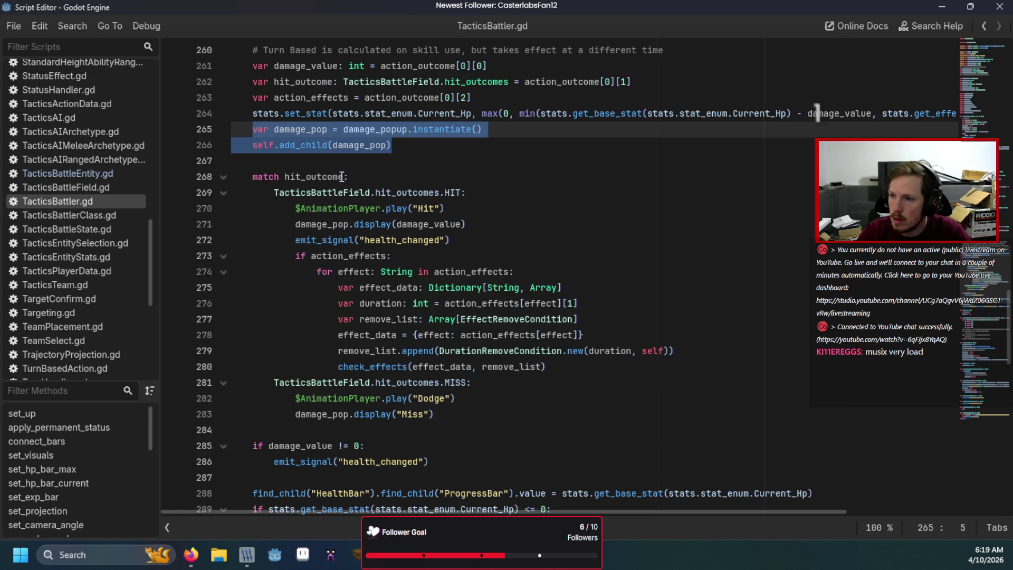
{"action": "scroll", "coordinate": [100, 167], "scroll_direction": "up", "scroll_amount": 3}
{"action": "scroll", "coordinate": [88, 101], "scroll_direction": "up", "scroll_amount": 3}
- Paste the popup lines into TacticsMapEntity's take_damage, add damage_pop.display(str(1)), and save
{"action": "left_click", "coordinate": [82, 156]}
{"action": "left_click", "coordinate": [512, 166]}
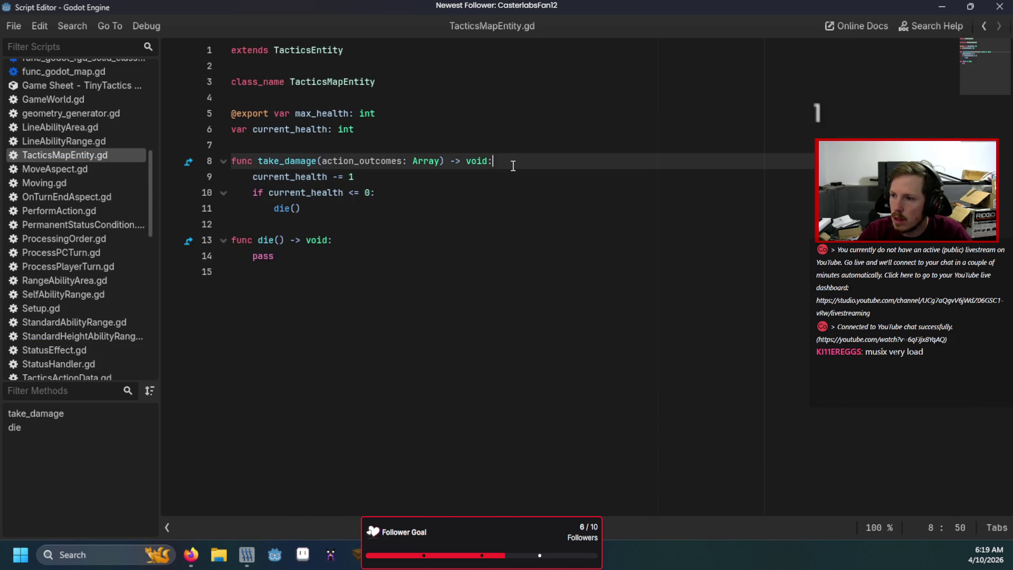
{"action": "key", "text": "Down"}
{"action": "key", "text": "Return"}
{"action": "key", "text": "ctrl+v"}
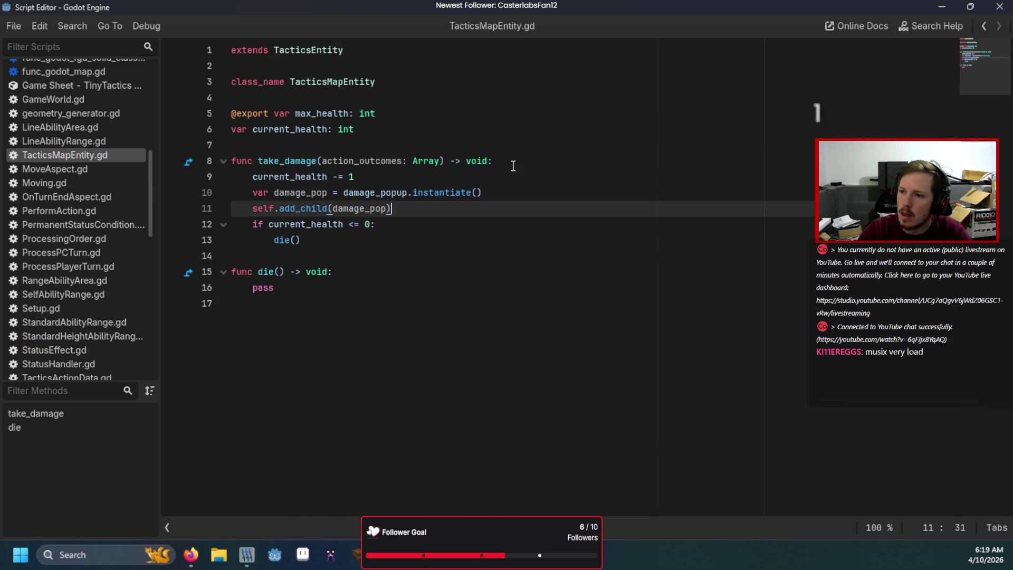
{"action": "key", "text": "Return"}
{"action": "type", "text": "da"}
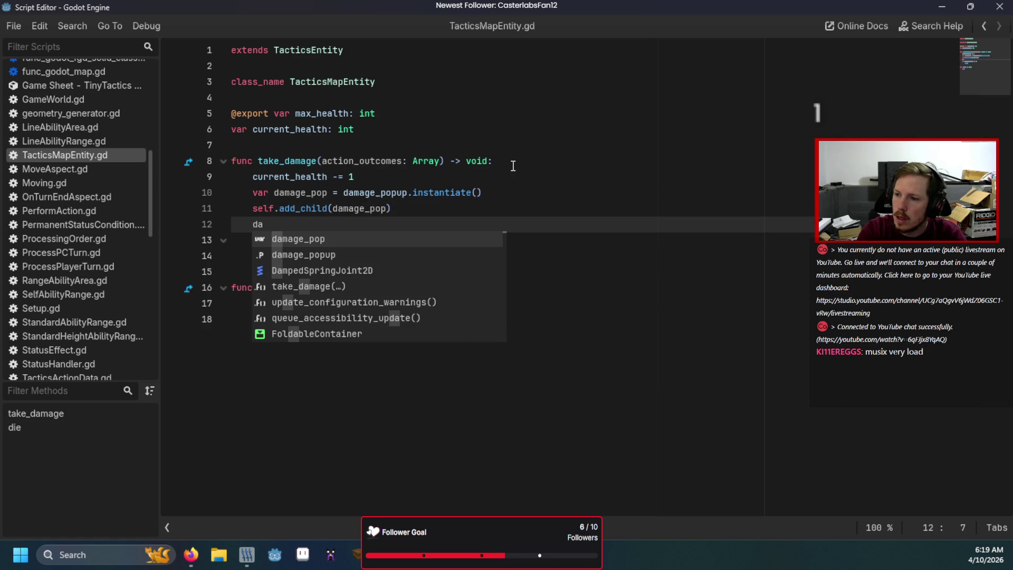
{"action": "key", "text": "Return"}
{"action": "type", "text": ".display("}
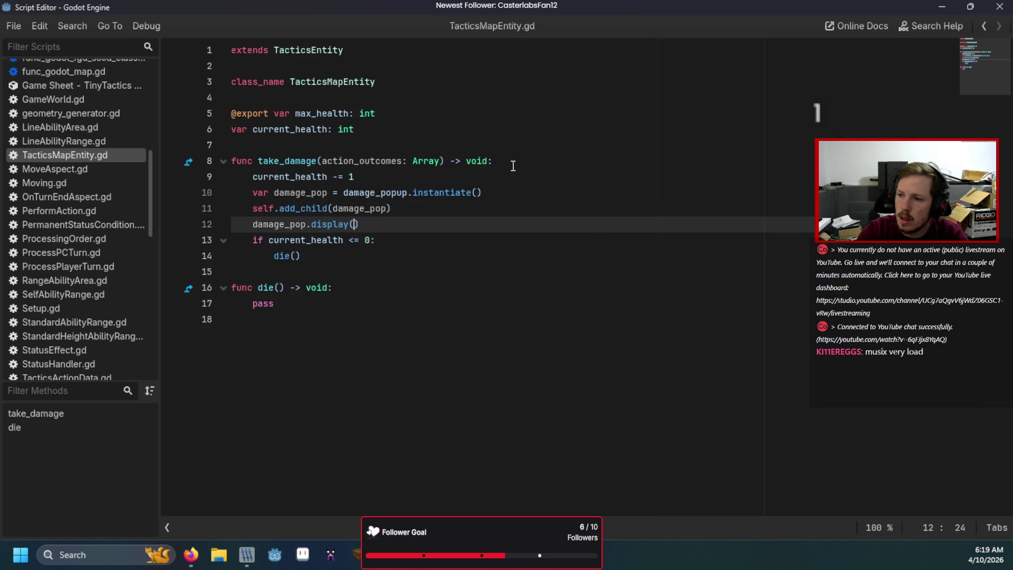
{"action": "type", "text": "str(1"}
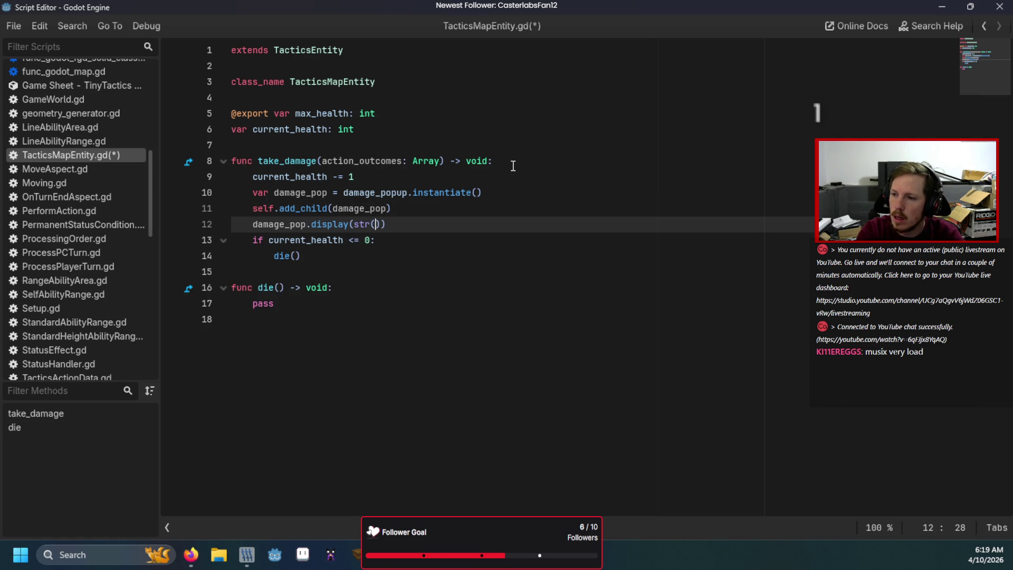
{"action": "key", "text": "ctrl+s"}
{"action": "left_click", "coordinate": [511, 163]}
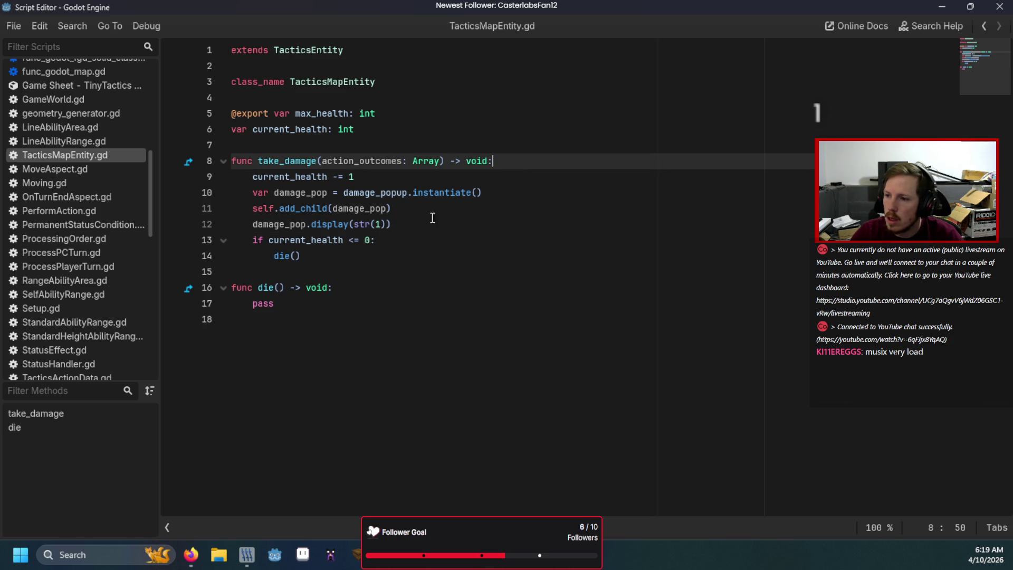
{"action": "left_click", "coordinate": [393, 193], "text": "ctrl"}
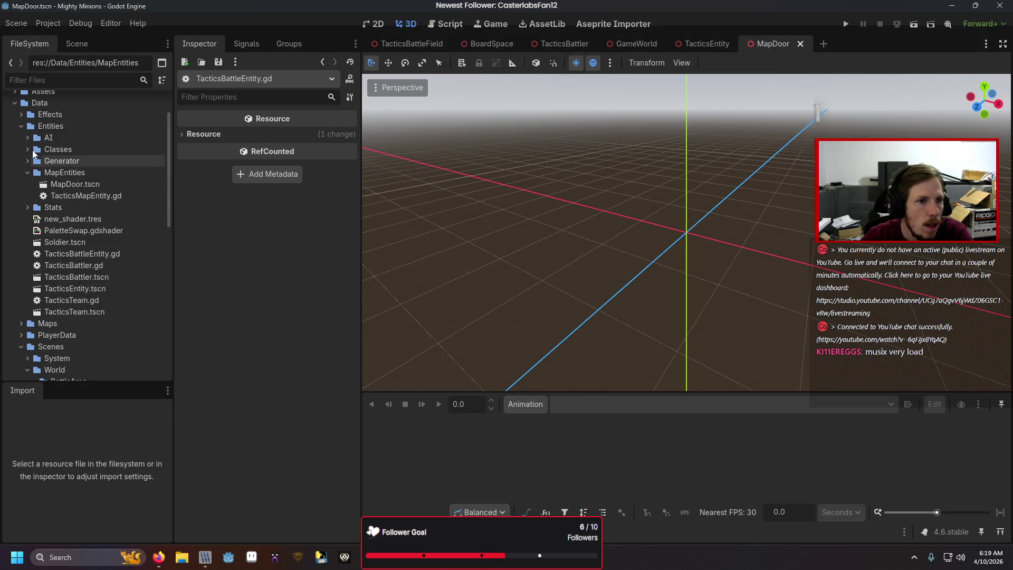
{"action": "scroll", "coordinate": [30, 263], "scroll_direction": "down", "scroll_amount": 3}
{"action": "scroll", "coordinate": [30, 261], "scroll_direction": "down", "scroll_amount": 3}
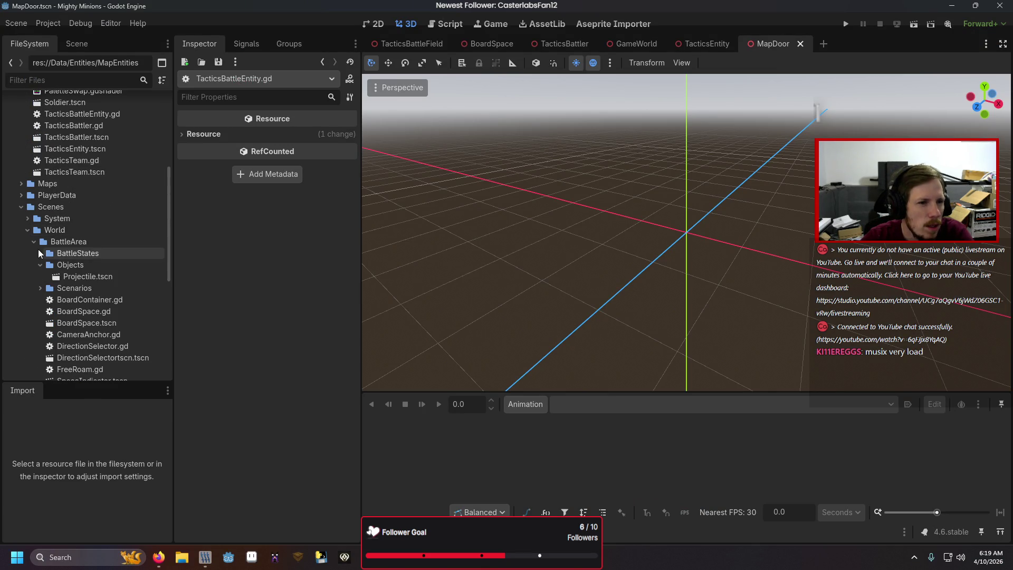
{"action": "left_click", "coordinate": [27, 231]}
{"action": "left_click", "coordinate": [27, 219]}
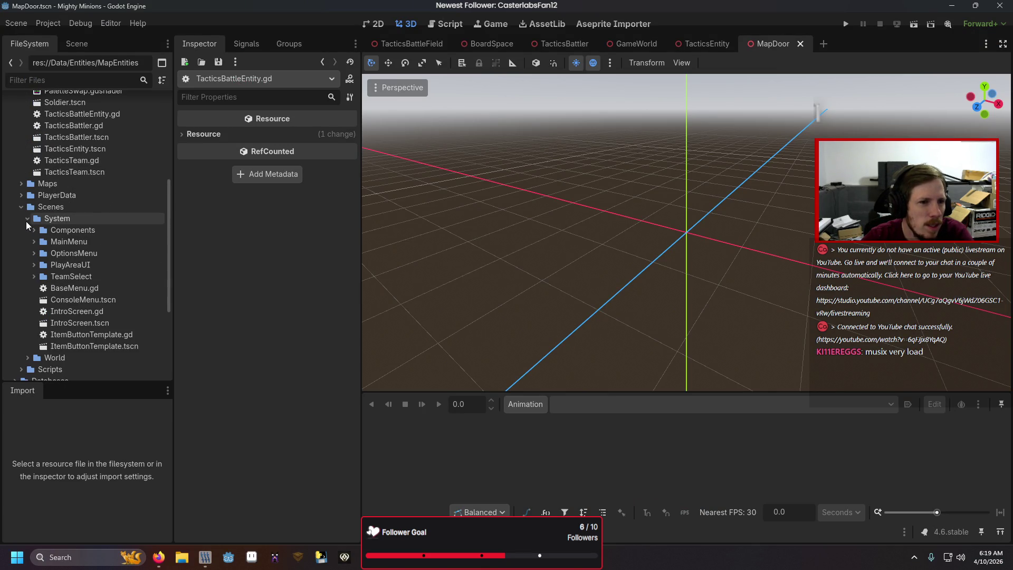
{"action": "left_click", "coordinate": [35, 264]}
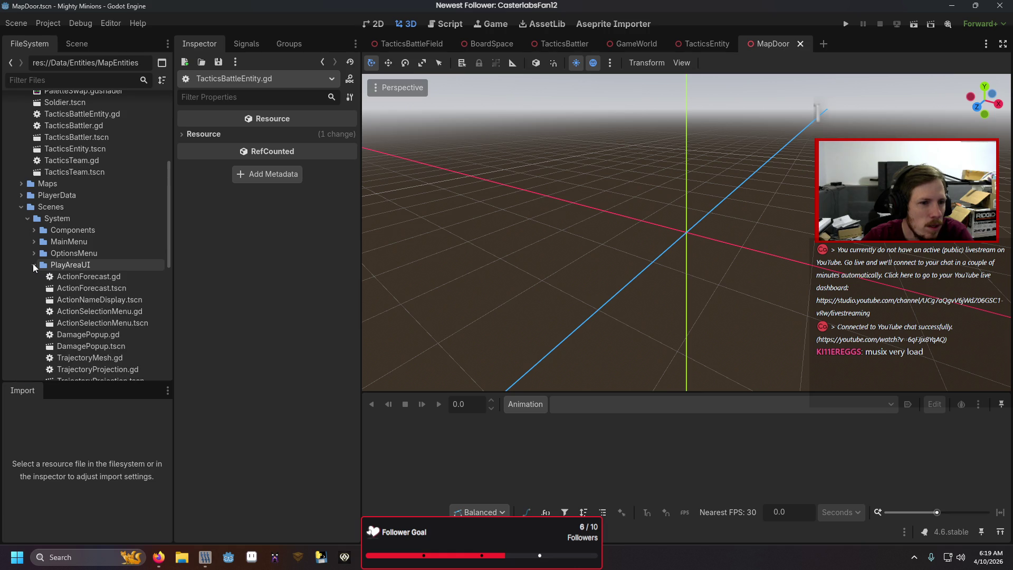
{"action": "scroll", "coordinate": [74, 296], "scroll_direction": "down", "scroll_amount": 2}
{"action": "double_click", "coordinate": [77, 302]}
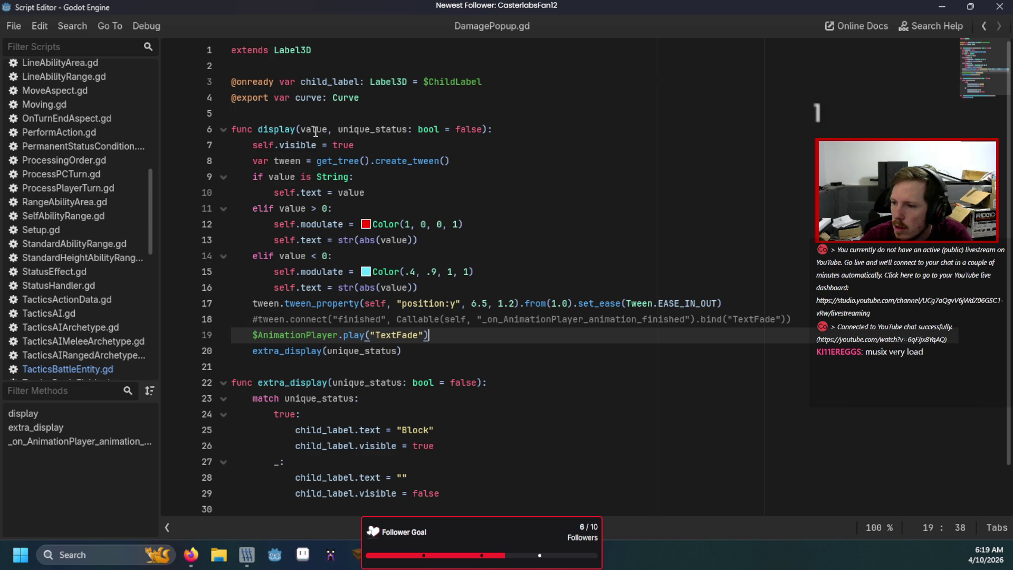
{"action": "scroll", "coordinate": [72, 190], "scroll_direction": "up", "scroll_amount": 2}
{"action": "scroll", "coordinate": [84, 157], "scroll_direction": "up", "scroll_amount": 4}
{"action": "scroll", "coordinate": [80, 239], "scroll_direction": "down", "scroll_amount": 4}
{"action": "scroll", "coordinate": [80, 243], "scroll_direction": "down", "scroll_amount": 4}
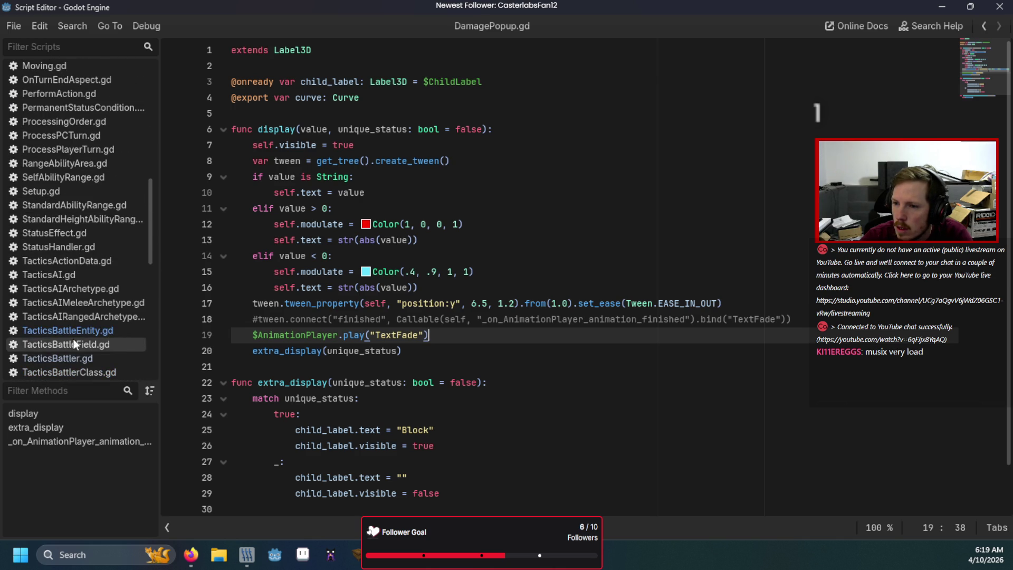
{"action": "scroll", "coordinate": [63, 173], "scroll_direction": "up", "scroll_amount": 2}
{"action": "scroll", "coordinate": [64, 172], "scroll_direction": "up", "scroll_amount": 3}
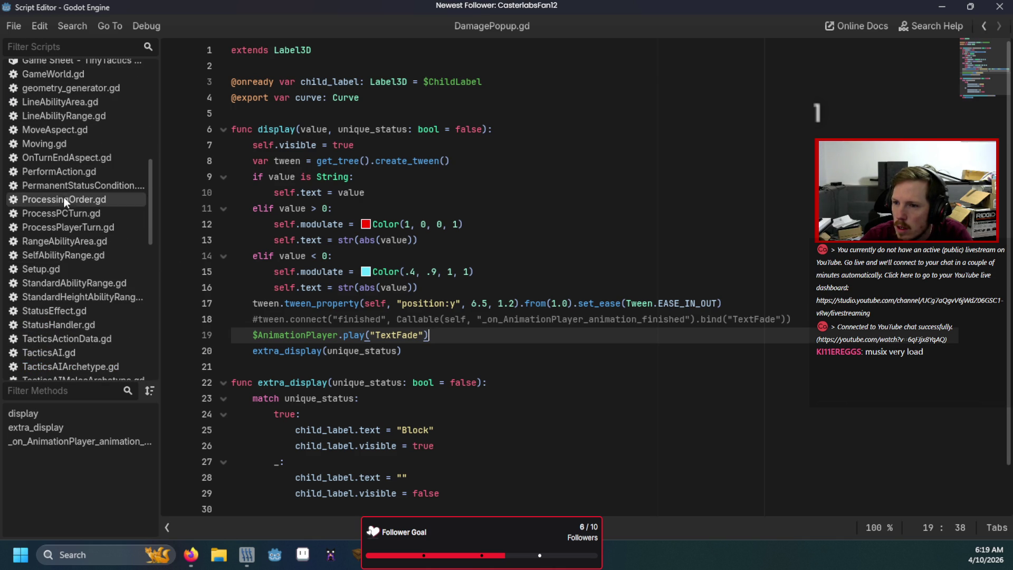
{"action": "scroll", "coordinate": [63, 194], "scroll_direction": "down", "scroll_amount": 10}
{"action": "left_click", "coordinate": [81, 310]}
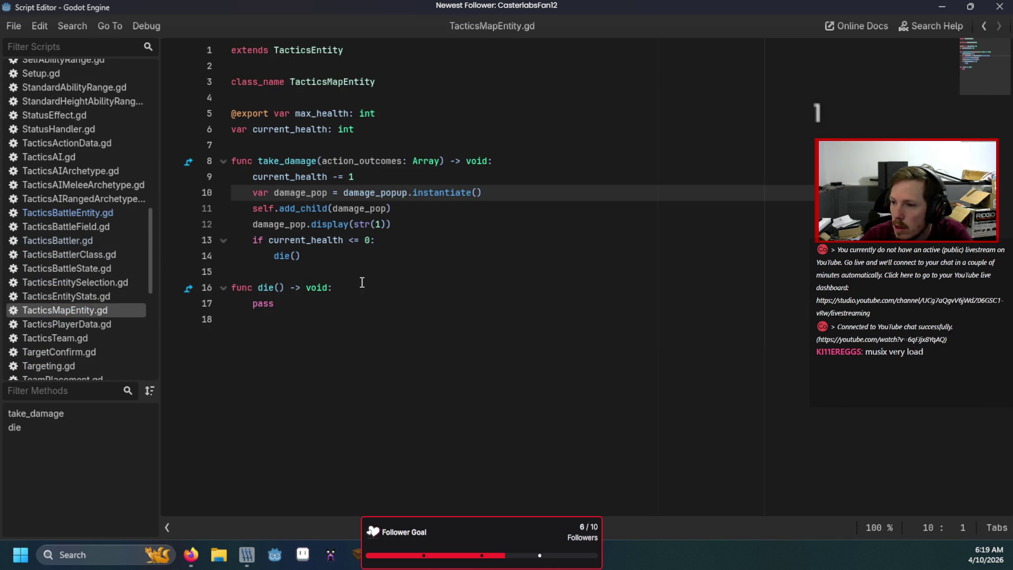
- Finish at the add_child line in take_damage and return to the main editor's project files
{"action": "left_click", "coordinate": [408, 227]}
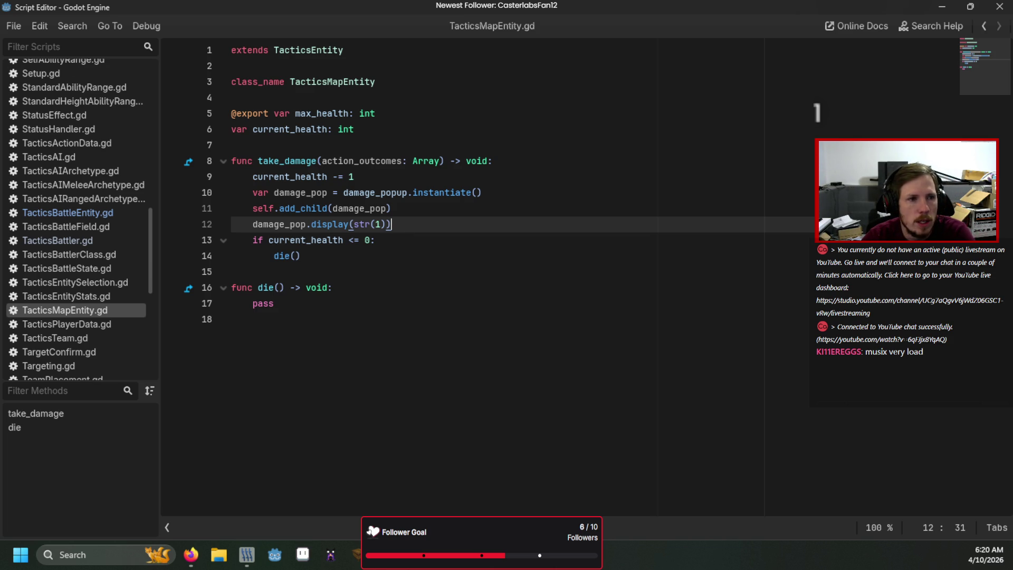
{"action": "key", "text": "alt+Tab"}
{"action": "left_click", "coordinate": [30, 43]}
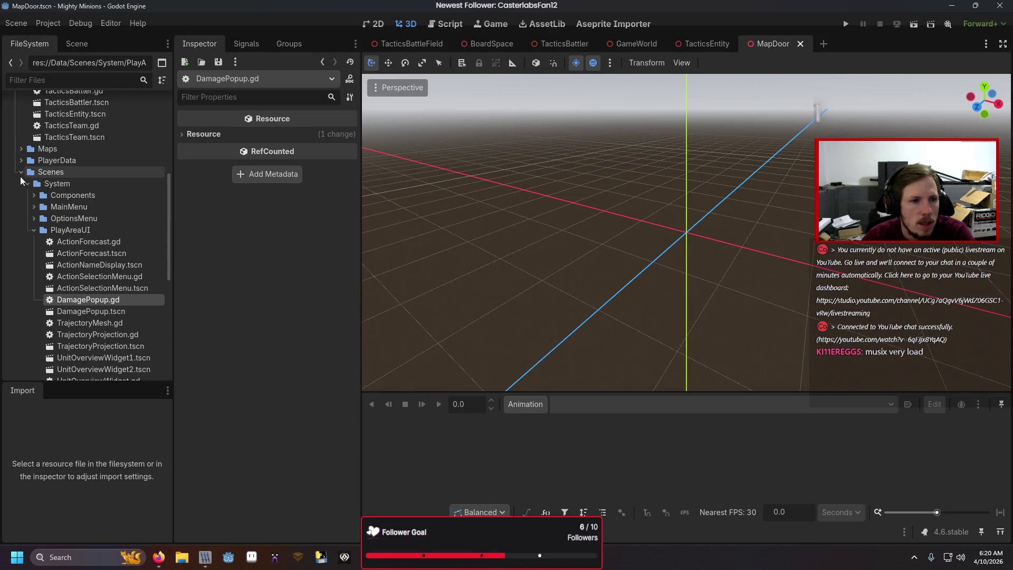
- Look over the TacticsEntity node tree and read its base script's functions
{"action": "left_click", "coordinate": [18, 172]}
{"action": "scroll", "coordinate": [26, 217], "scroll_direction": "up", "scroll_amount": 5}
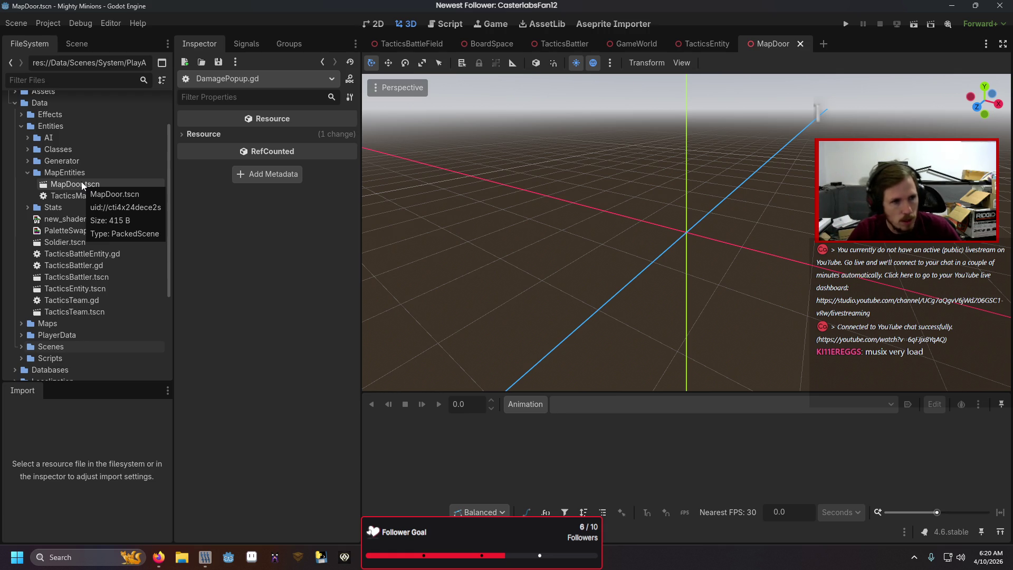
{"action": "left_click", "coordinate": [706, 43]}
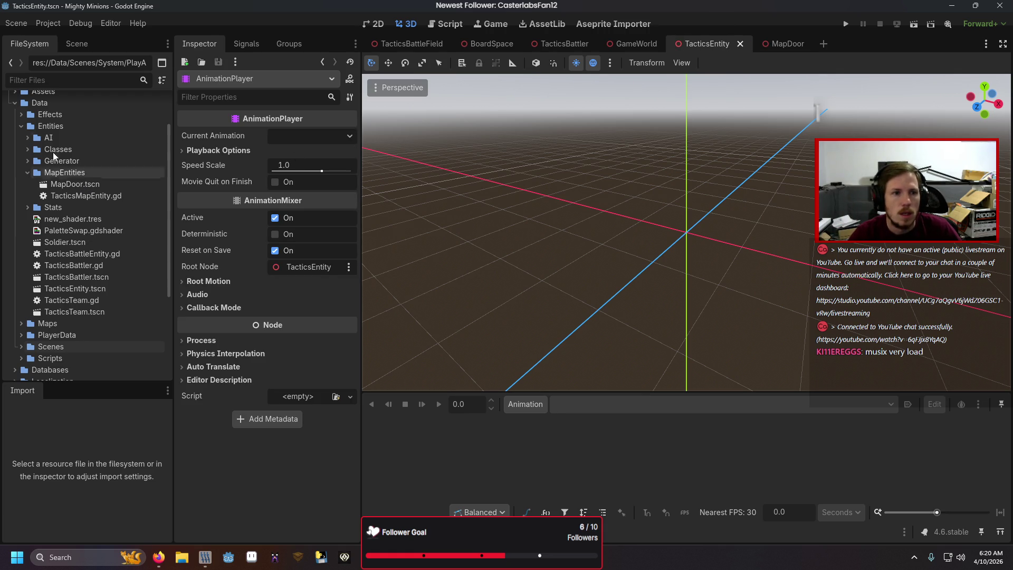
{"action": "left_click", "coordinate": [86, 44]}
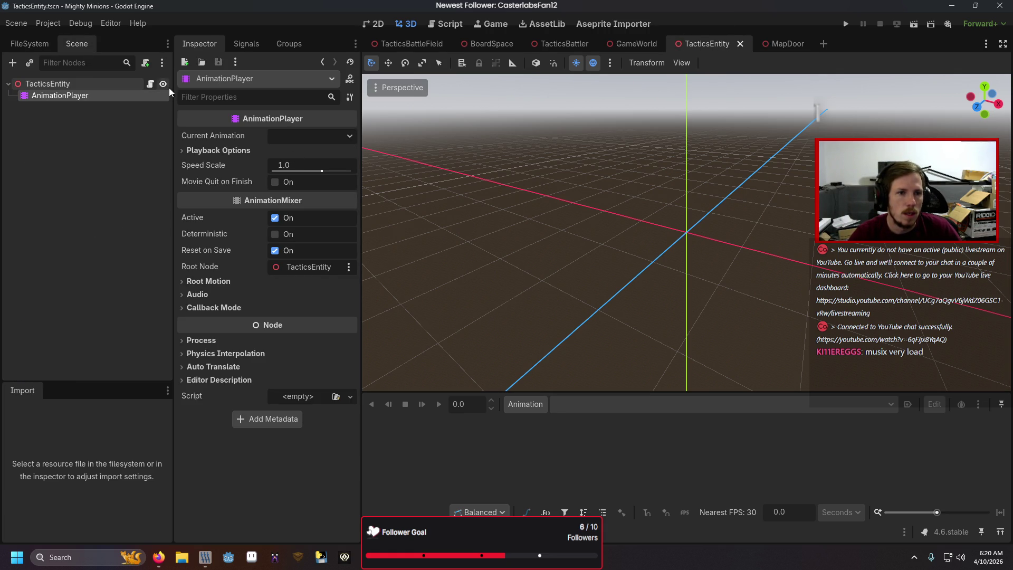
{"action": "left_click", "coordinate": [150, 85]}
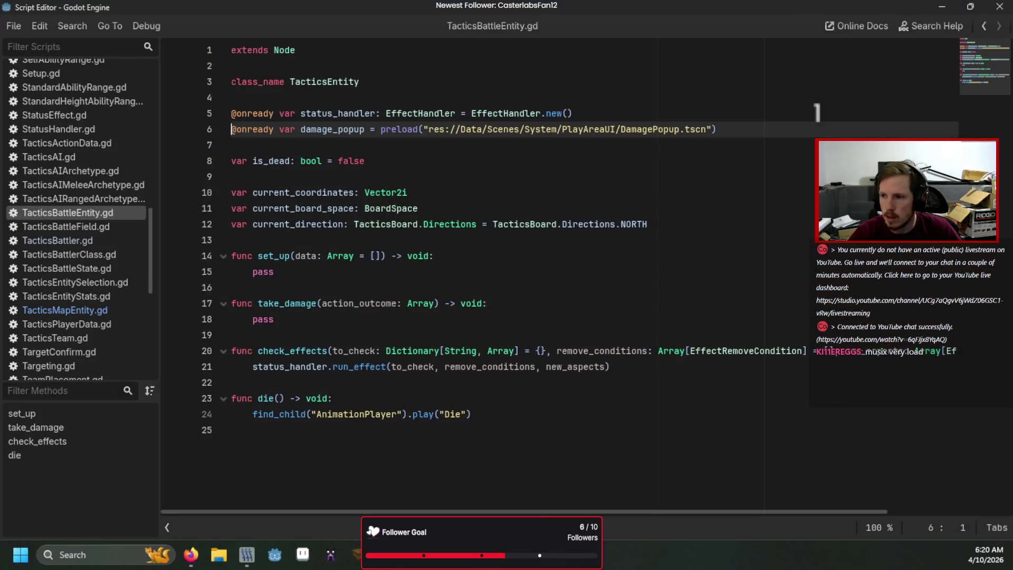
{"action": "left_click", "coordinate": [562, 275]}
- Review the TacticsMapEntity script, then return to the MapDoor scene
{"action": "left_click", "coordinate": [64, 310]}
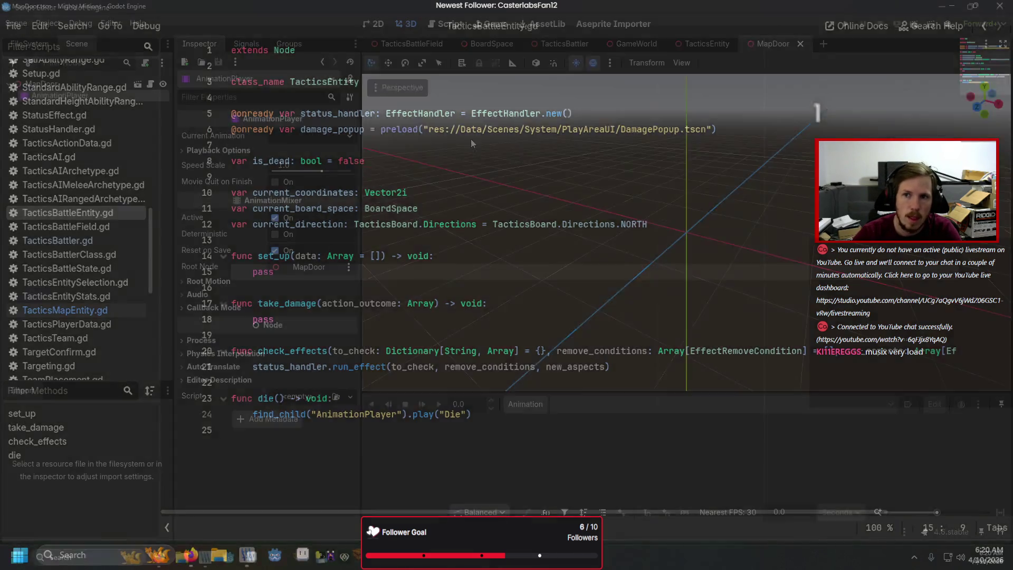
{"action": "key", "text": "alt+Tab"}
{"action": "left_click", "coordinate": [150, 84]}
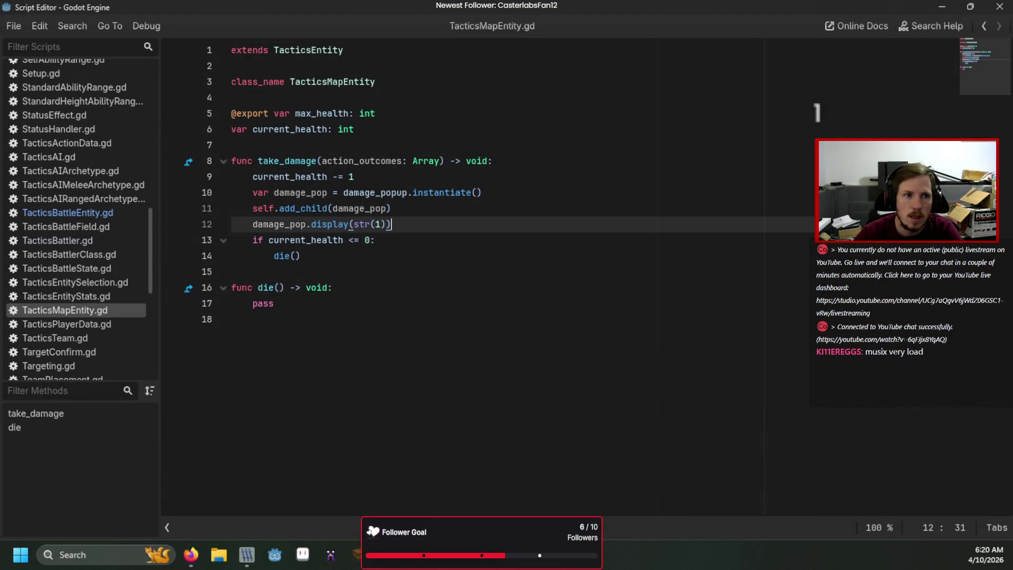
{"action": "key", "text": "alt+Tab"}
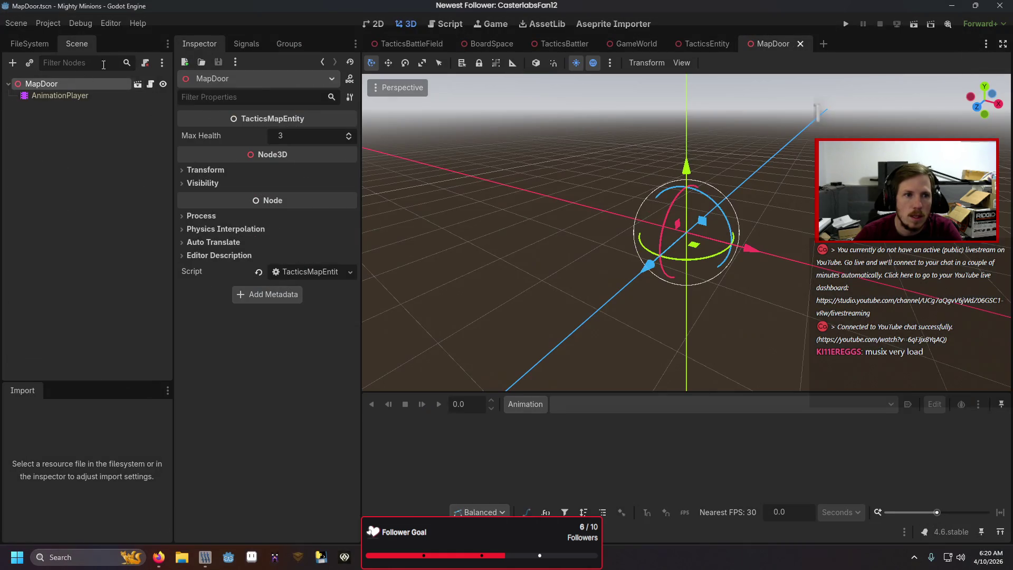
- Add a MeshInstance3D with a new BoxMesh under MapDoor, below AnimationPlayer, and save
{"action": "right_click", "coordinate": [87, 84]}
{"action": "left_click", "coordinate": [116, 109]}
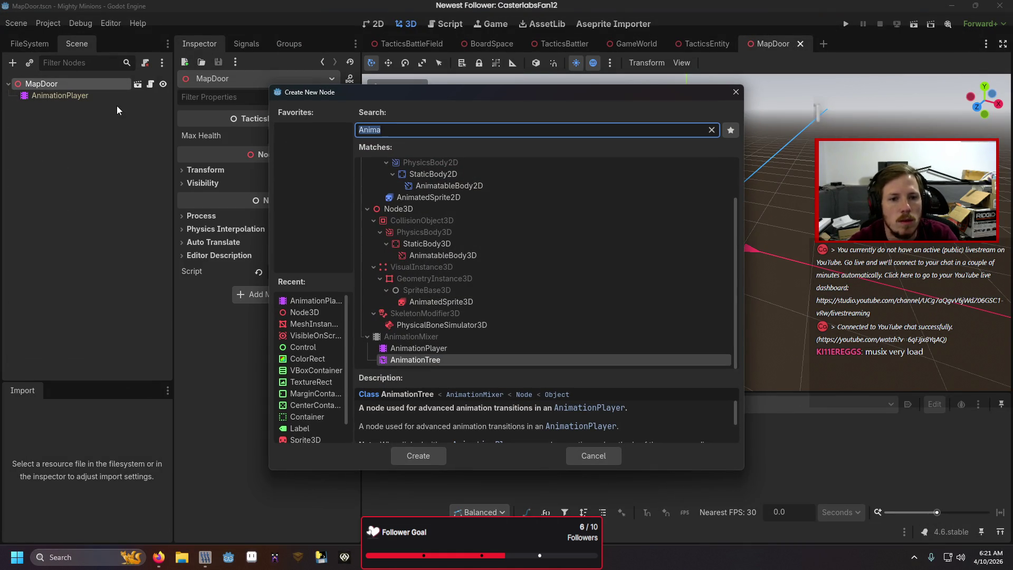
{"action": "type", "text": "mesh"}
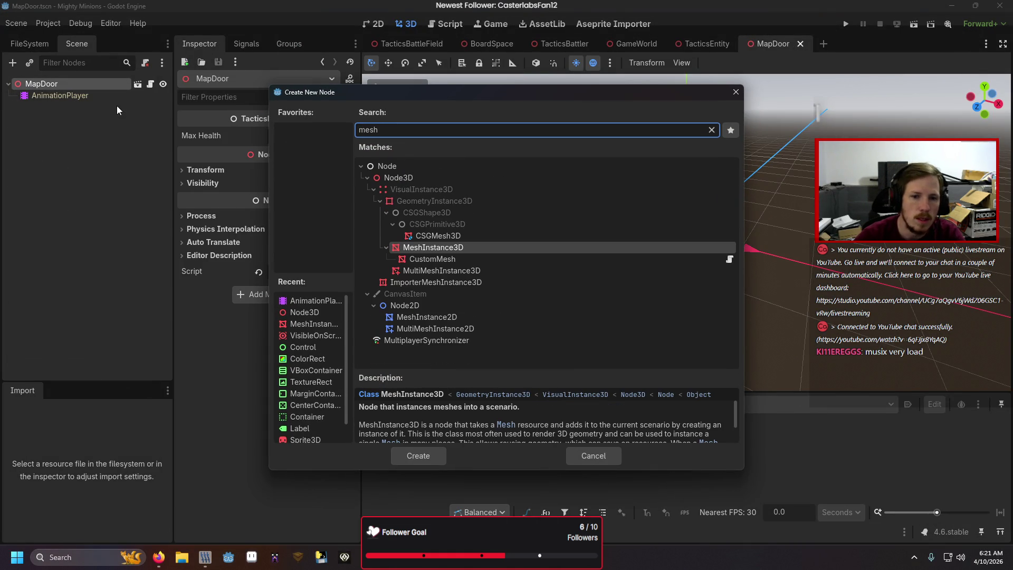
{"action": "key", "text": "Return"}
{"action": "mouse_move", "coordinate": [108, 106]}
{"action": "left_mouse_down"}
{"action": "mouse_move", "coordinate": [97, 91]}
{"action": "mouse_move", "coordinate": [93, 111]}
{"action": "left_mouse_up"}
{"action": "double_click", "coordinate": [93, 112]}
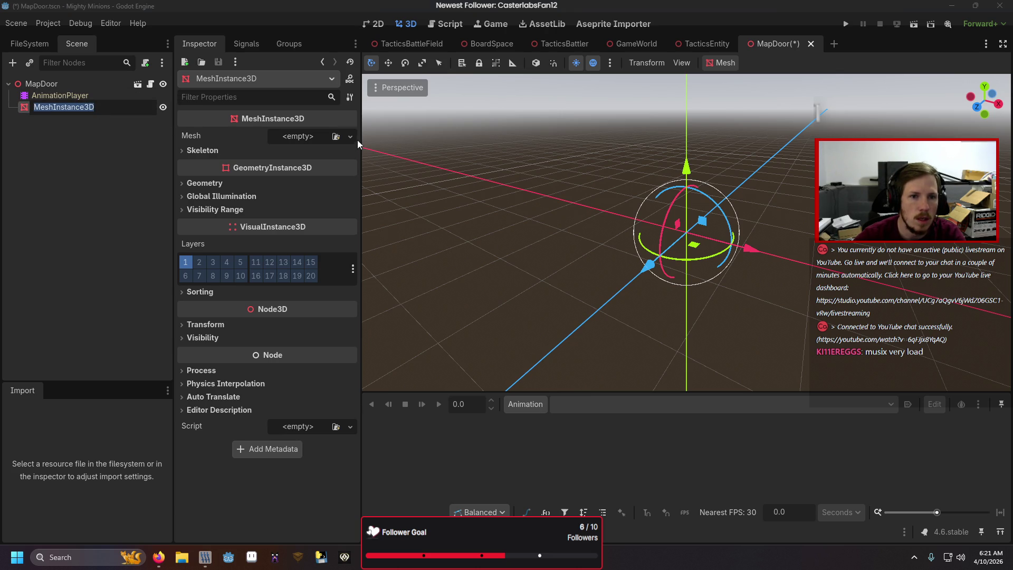
{"action": "key", "text": "Escape"}
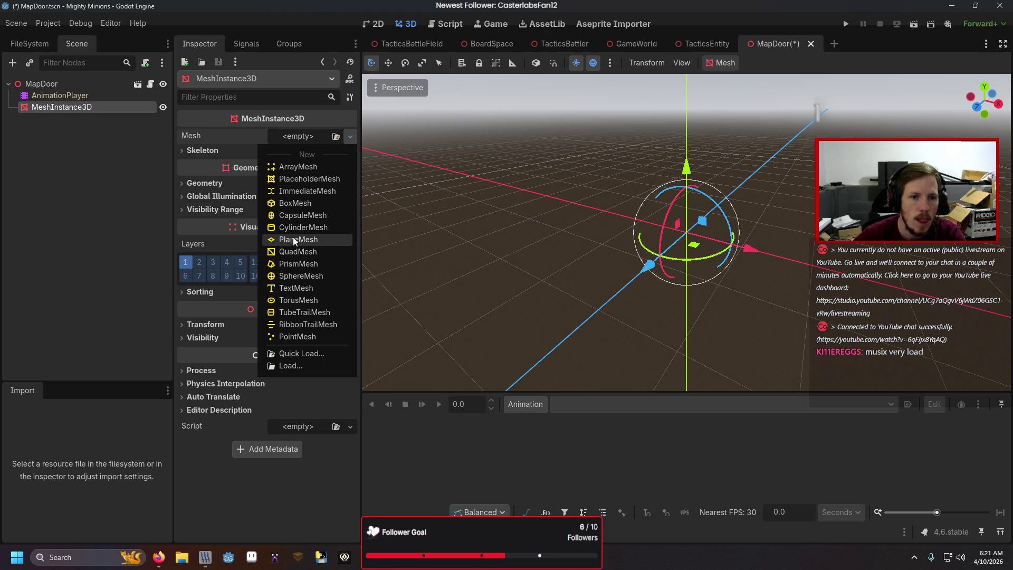
{"action": "left_click", "coordinate": [295, 202]}
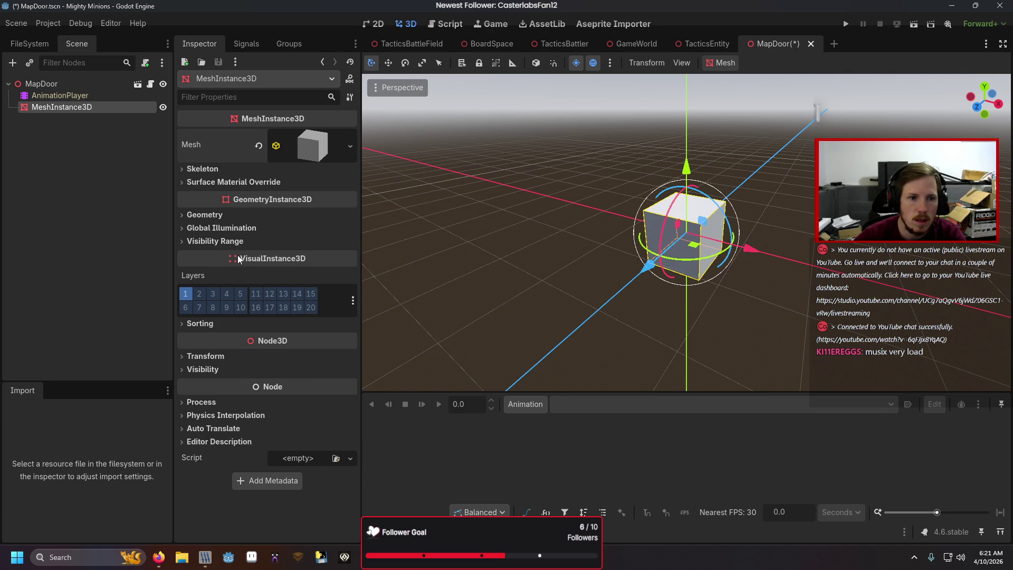
{"action": "key", "text": "ctrl+s"}
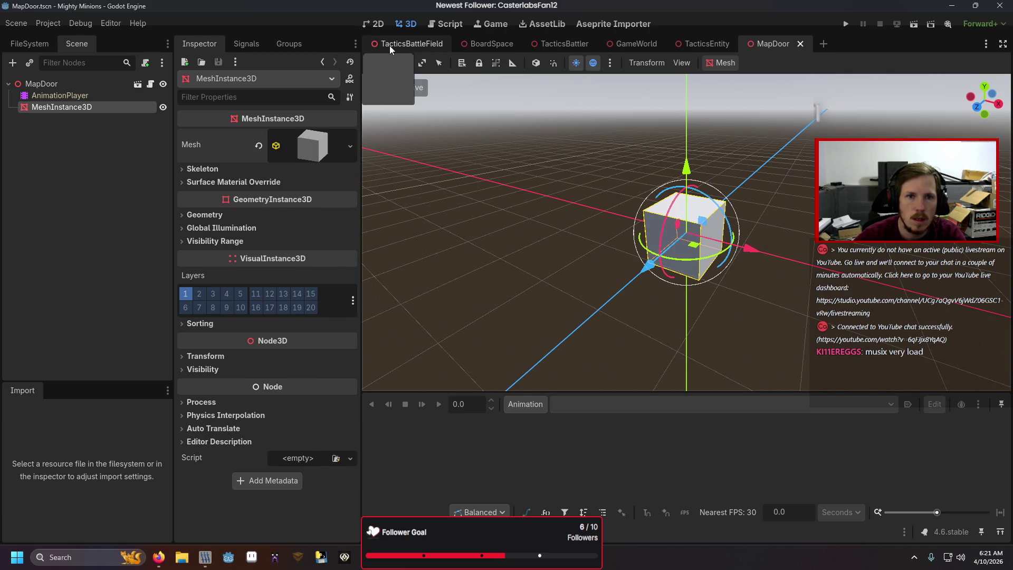
{"action": "left_click", "coordinate": [389, 44]}
- Instance the MapDoor scene as a child of GameViewport in TacticsBattleField
{"action": "scroll", "coordinate": [390, 246], "scroll_direction": "up", "scroll_amount": 3}
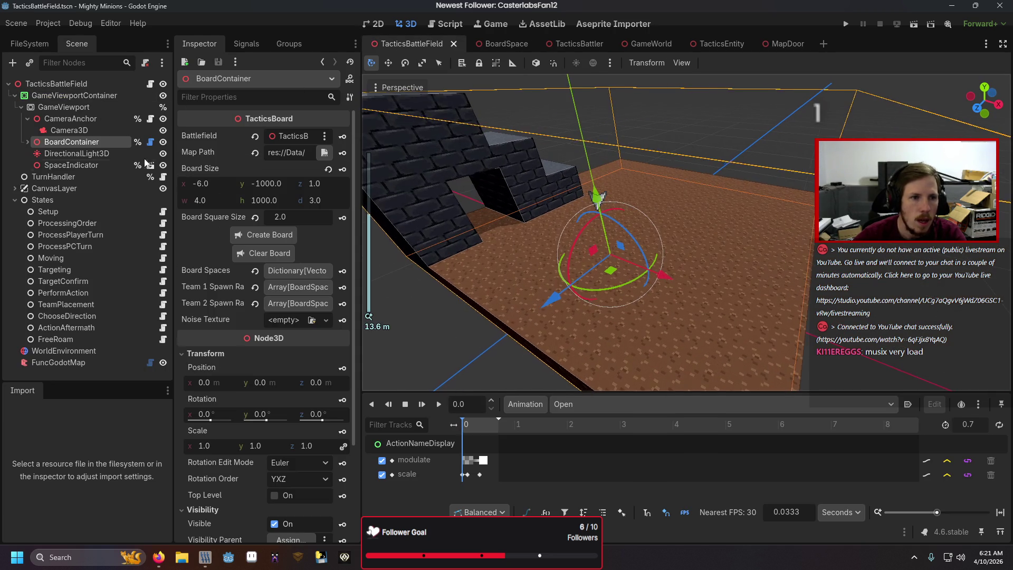
{"action": "right_click", "coordinate": [70, 106]}
{"action": "left_click", "coordinate": [97, 113]}
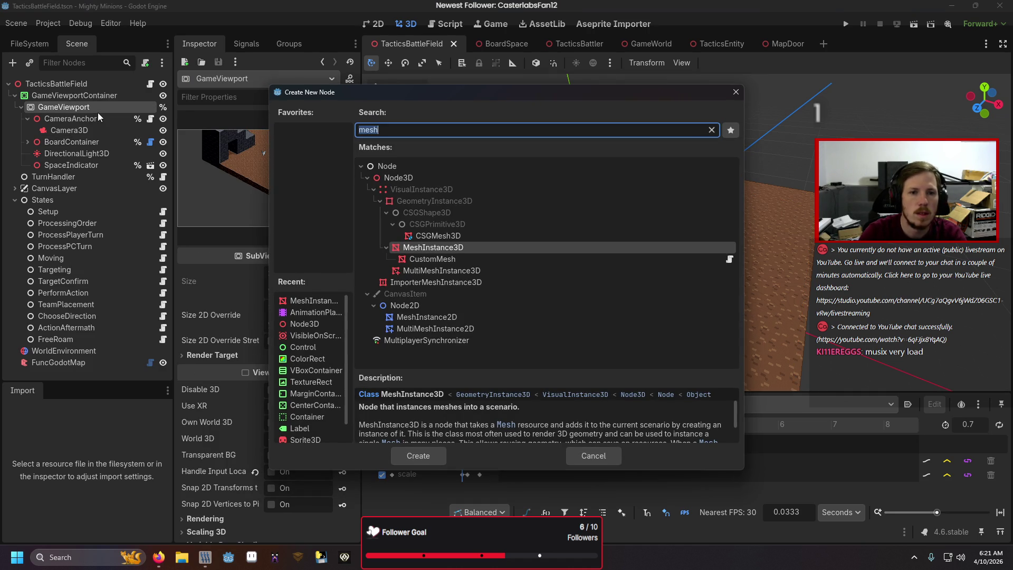
{"action": "type", "text": "map"}
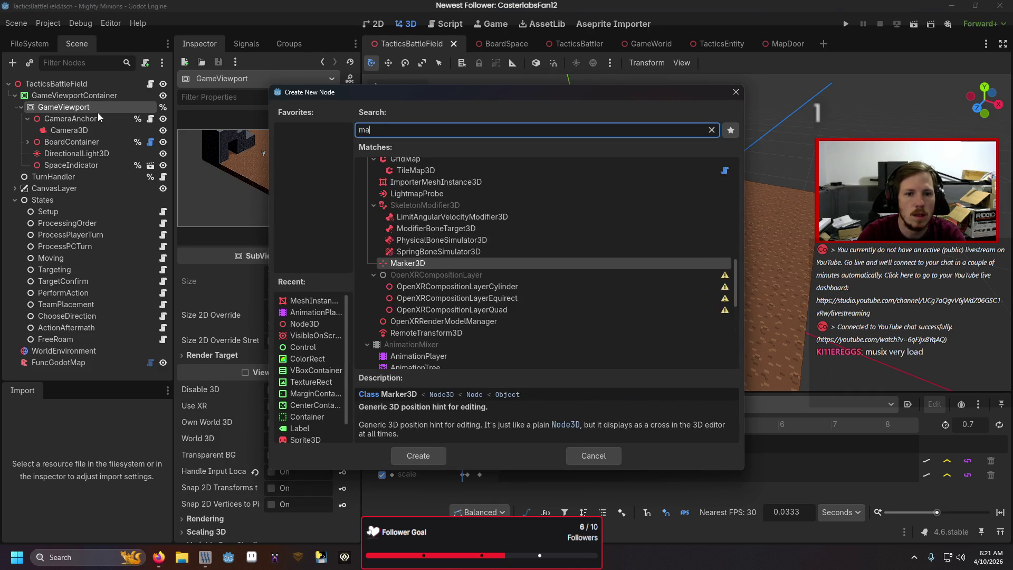
{"action": "type", "text": "d"}
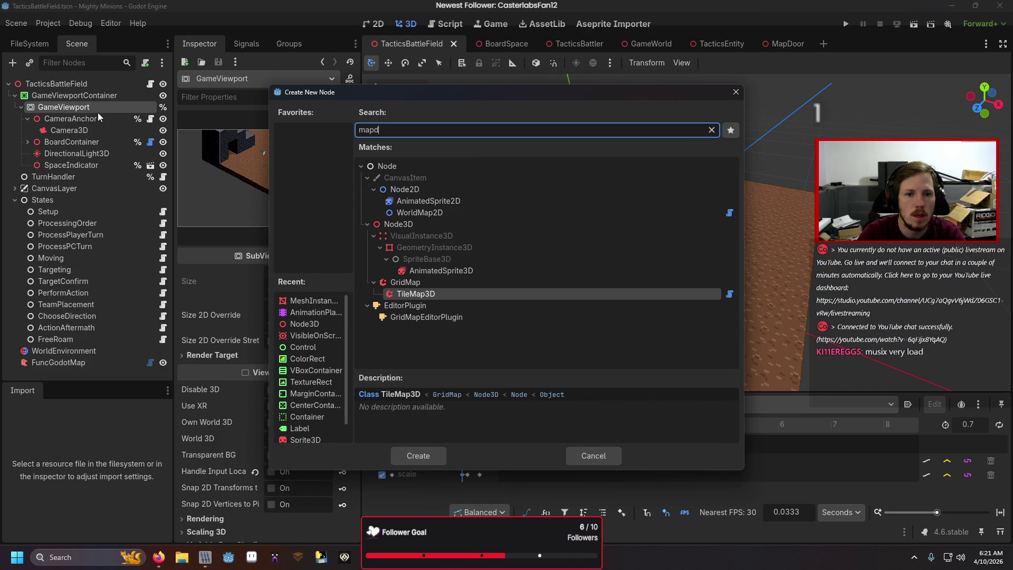
{"action": "key", "text": "Escape"}
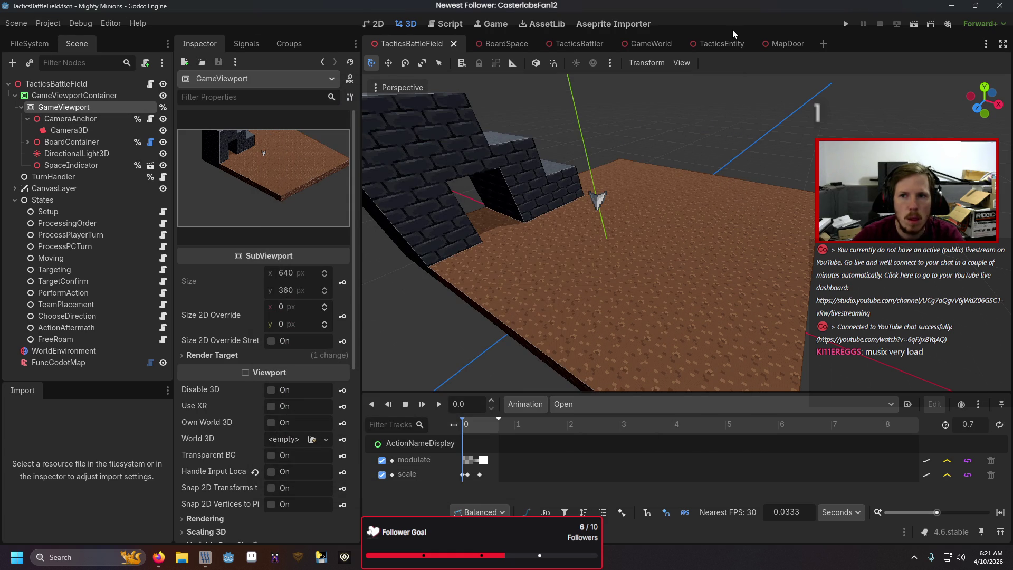
{"action": "mouse_move", "coordinate": [766, 44]}
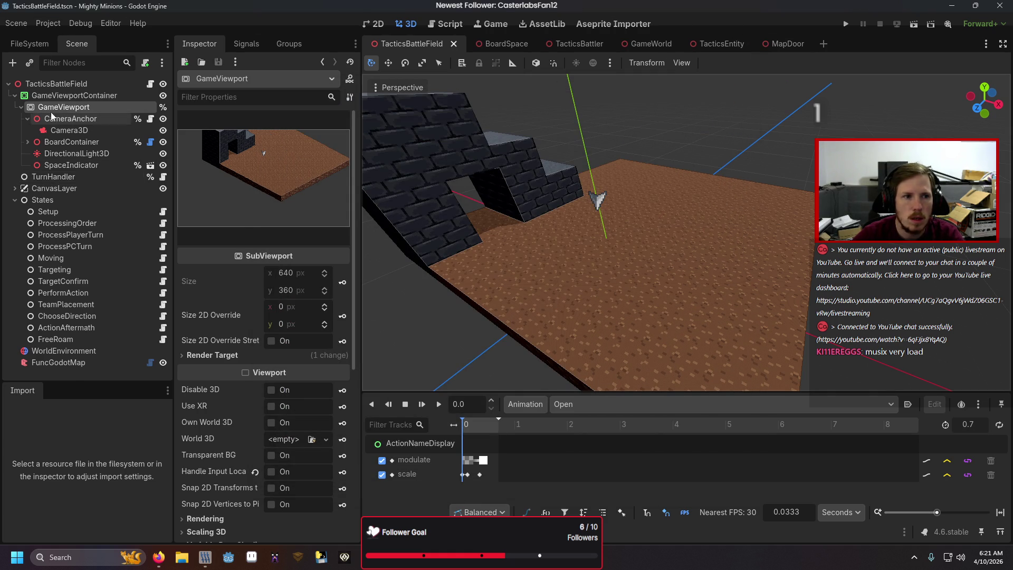
{"action": "right_click", "coordinate": [59, 107]}
{"action": "left_click", "coordinate": [106, 128]}
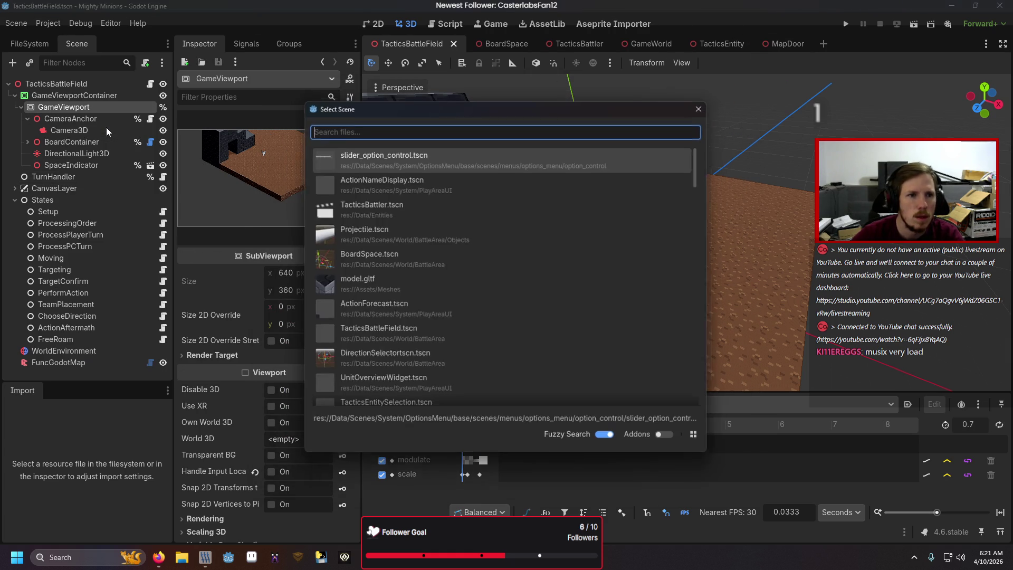
{"action": "type", "text": "door"}
{"action": "key", "text": "Return"}
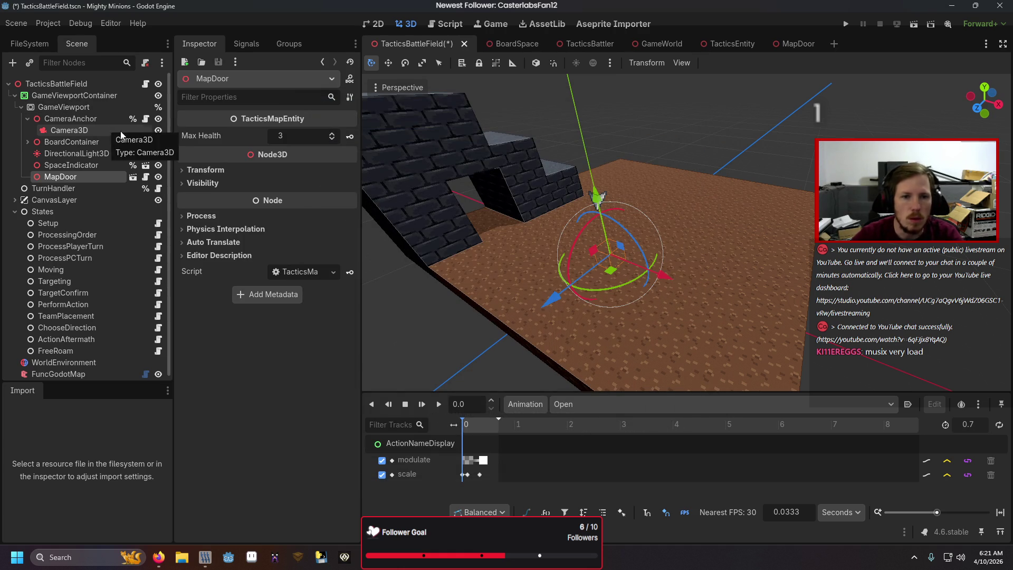
- Move the door instance up and along the X and Z axes onto the board
{"action": "scroll", "coordinate": [605, 229], "scroll_direction": "down", "scroll_amount": 2}
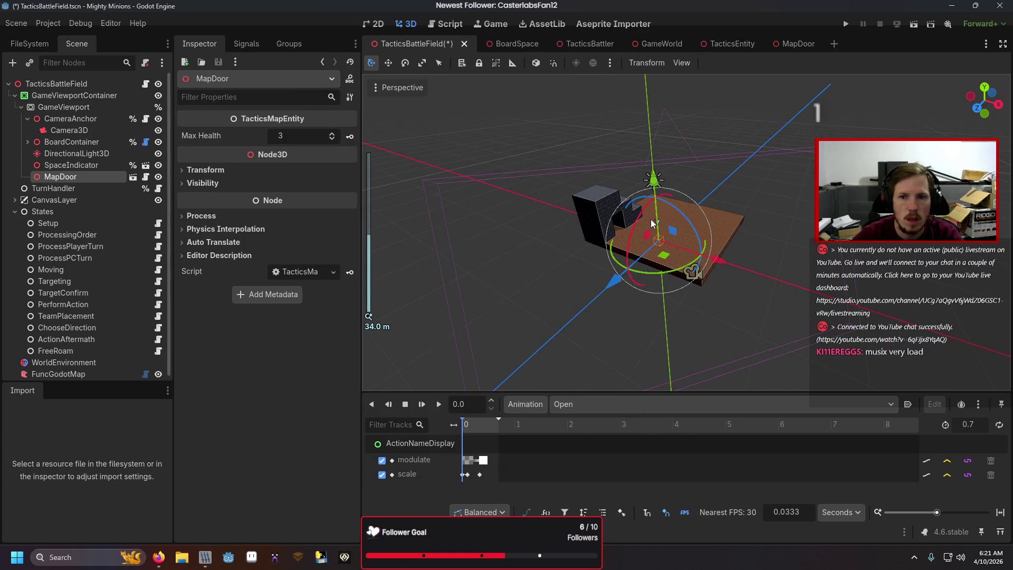
{"action": "scroll", "coordinate": [651, 221], "scroll_direction": "up", "scroll_amount": 5}
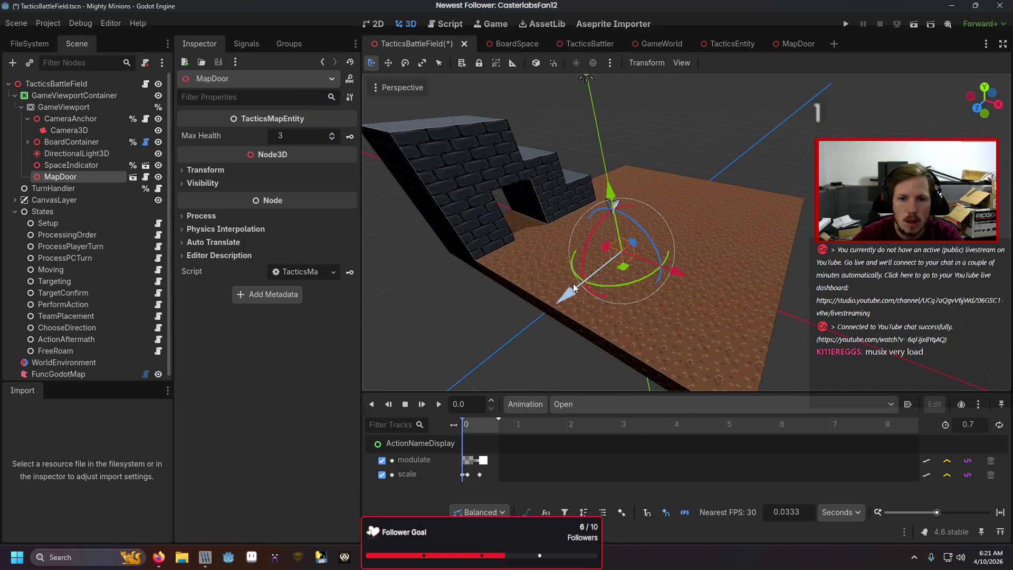
{"action": "left_click_drag", "start_coordinate": [610, 193], "coordinate": [610, 164]}
{"action": "left_click_drag", "start_coordinate": [662, 254], "coordinate": [538, 221]}
{"action": "mouse_move", "coordinate": [440, 248]}
{"action": "left_mouse_down"}
{"action": "mouse_move", "coordinate": [466, 255]}
{"action": "mouse_move", "coordinate": [446, 274]}
{"action": "left_mouse_up"}
{"action": "left_click", "coordinate": [792, 45]}
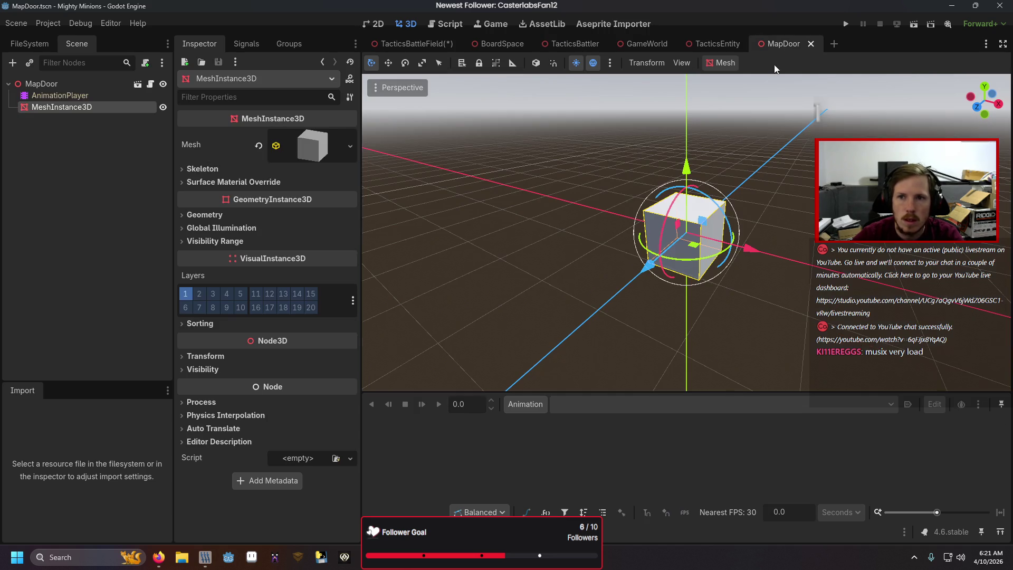
- Scale the MapDoor cube to 2 on all axes, raise it to Y 1, and save
{"action": "left_click", "coordinate": [220, 357]}
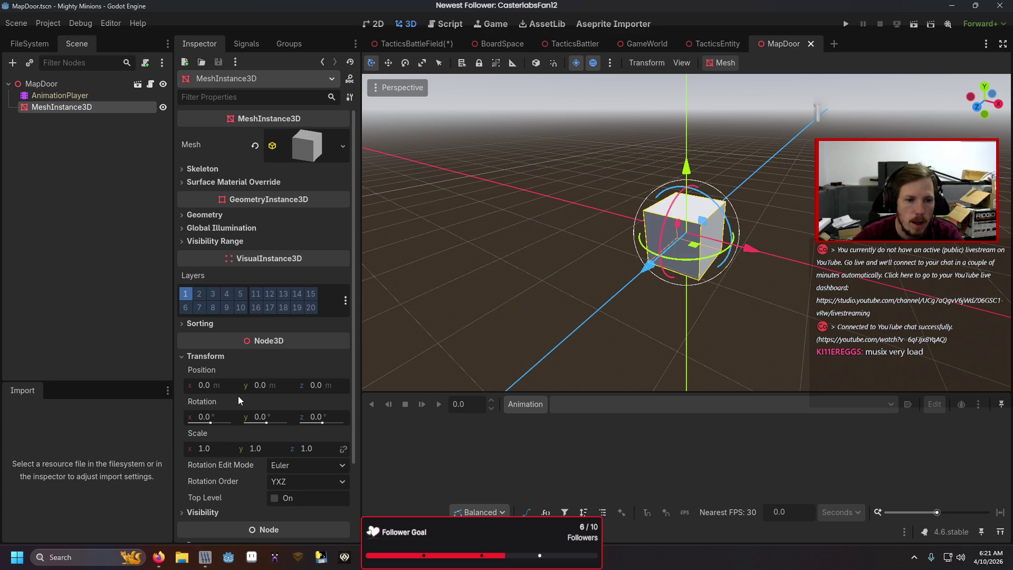
{"action": "type", "text": "2"}
{"action": "key", "text": "Tab"}
{"action": "left_click", "coordinate": [211, 448]}
{"action": "type", "text": "2"}
{"action": "key", "text": "Tab"}
{"action": "key", "text": "Tab"}
{"action": "type", "text": "2"}
{"action": "key", "text": "Return"}
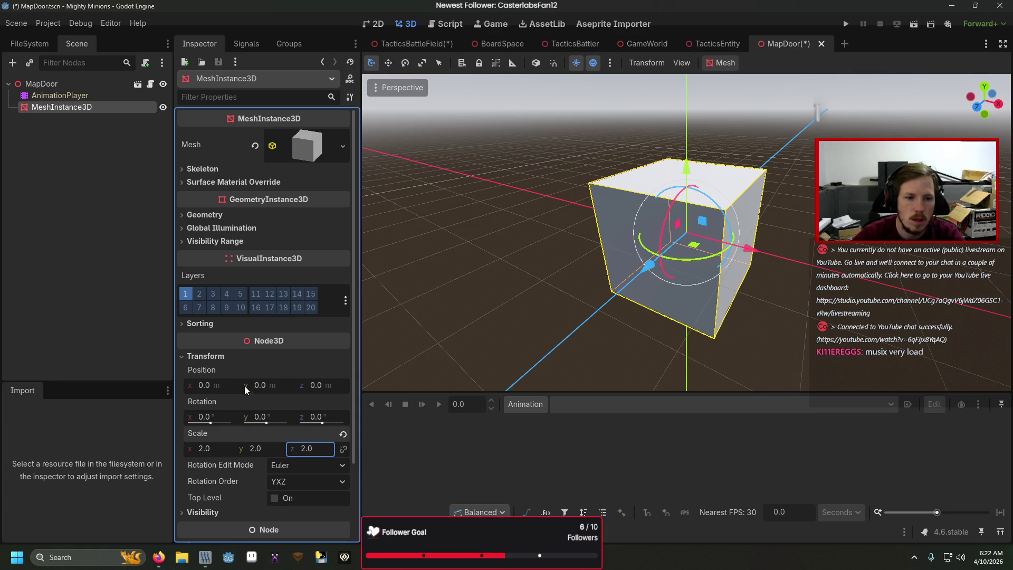
{"action": "left_click", "coordinate": [270, 387]}
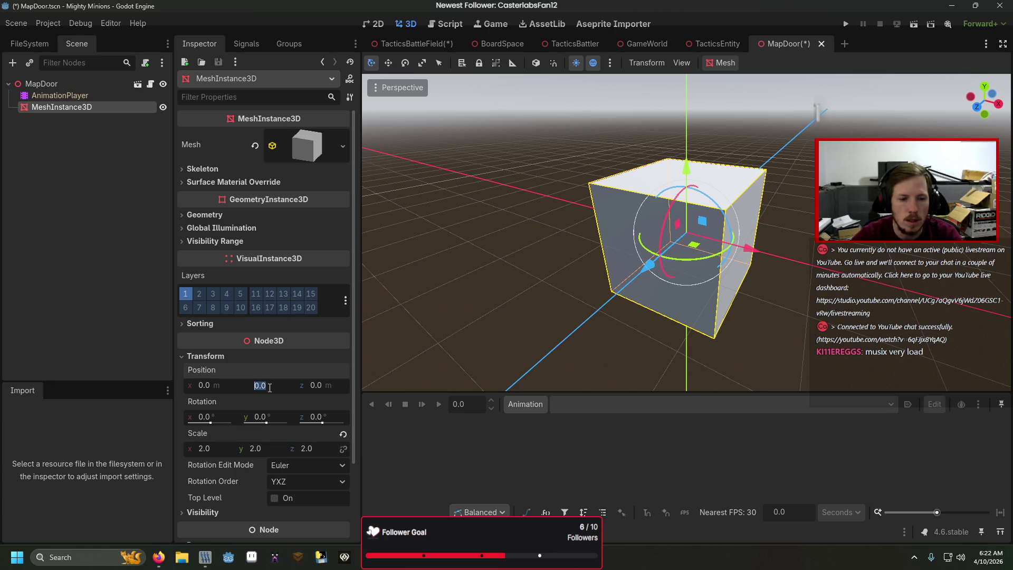
{"action": "type", "text": "1"}
{"action": "key", "text": "Return"}
{"action": "key", "text": "KP_1"}
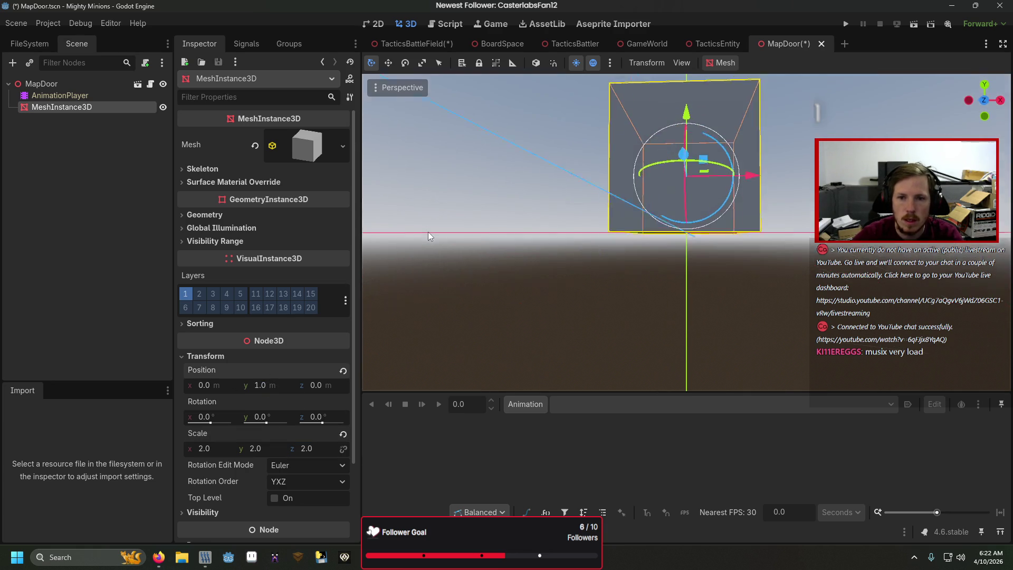
{"action": "key", "text": "ctrl+s"}
- After checking the battlefield, set the mesh's Y scale to 3.0 and Y position to 1.5, then save
{"action": "left_click", "coordinate": [409, 42]}
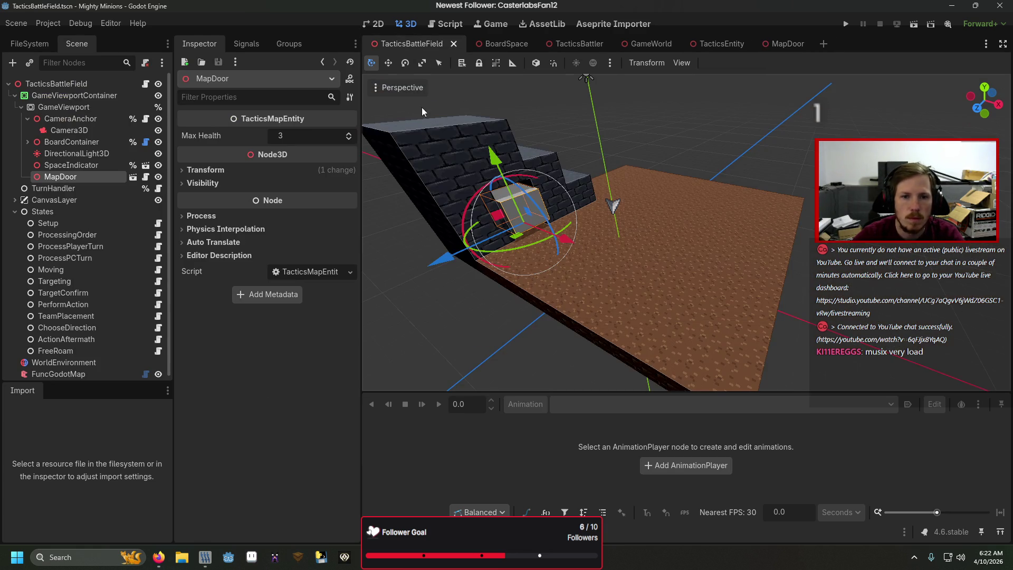
{"action": "scroll", "coordinate": [683, 202], "scroll_direction": "up", "scroll_amount": 3}
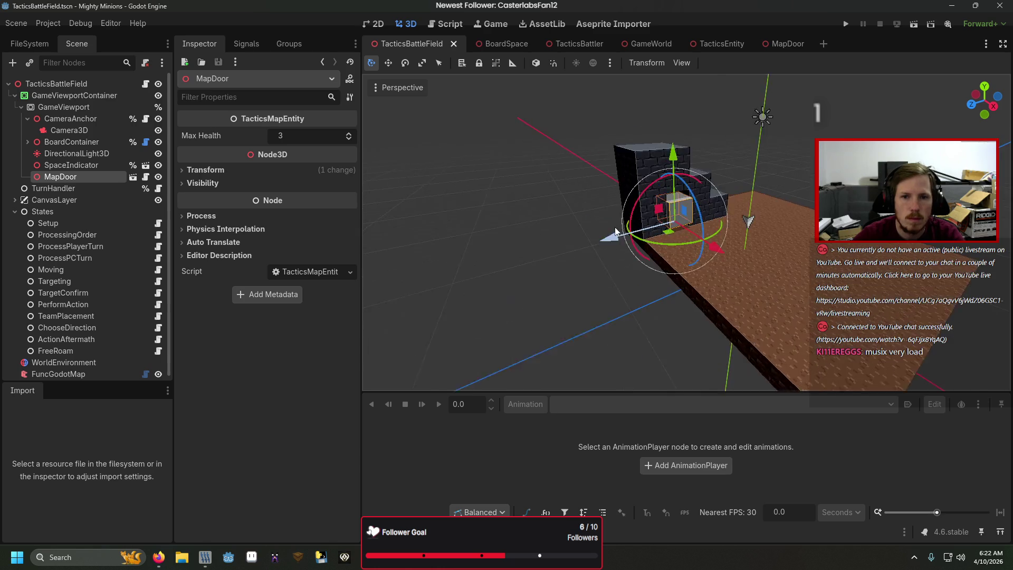
{"action": "left_click", "coordinate": [770, 43]}
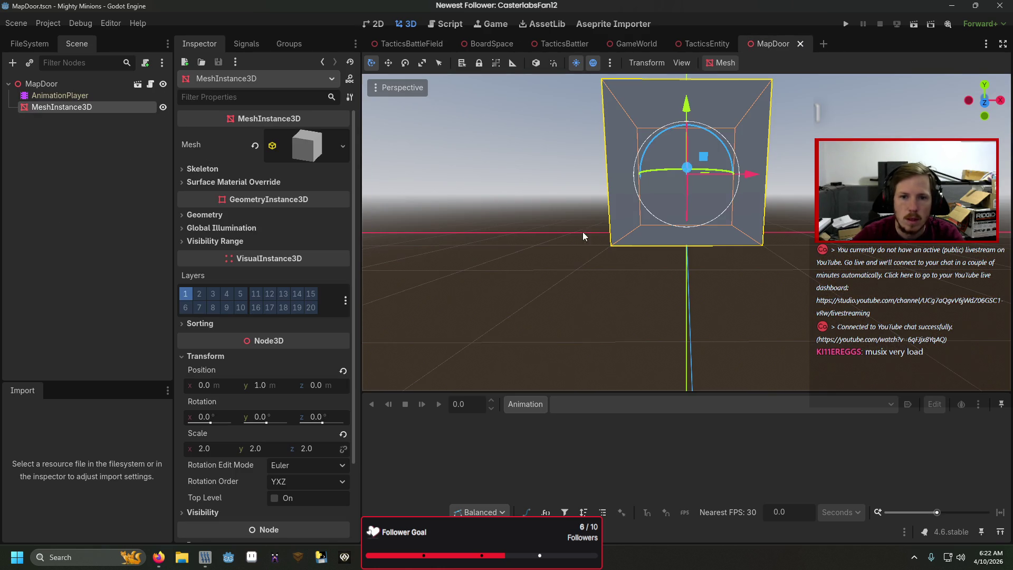
{"action": "left_click", "coordinate": [262, 444]}
{"action": "type", "text": "3"}
{"action": "key", "text": "Return"}
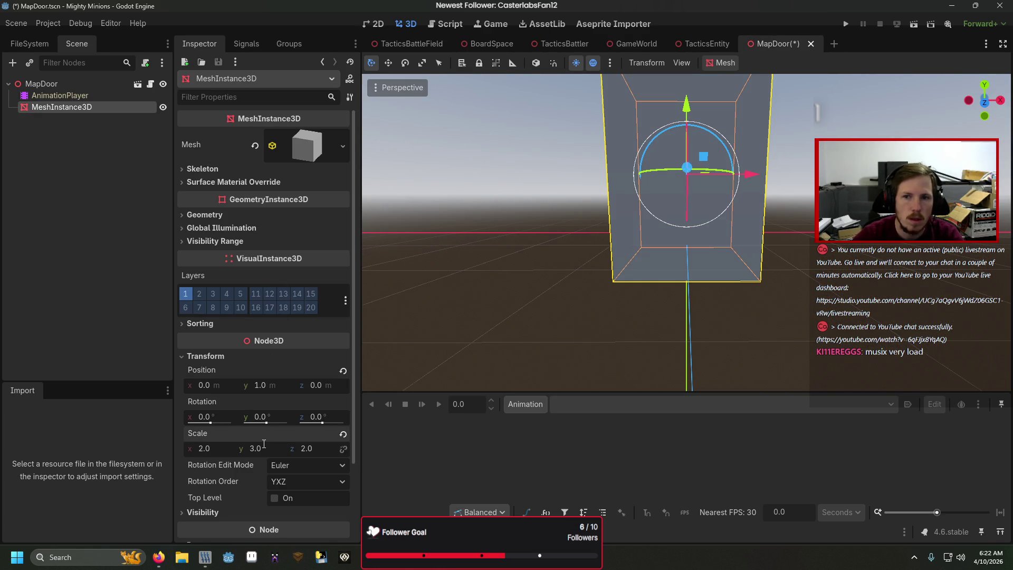
{"action": "left_click", "coordinate": [267, 385]}
{"action": "type", "text": "1.5"}
{"action": "key", "text": "Return"}
{"action": "key", "text": "ctrl+s"}
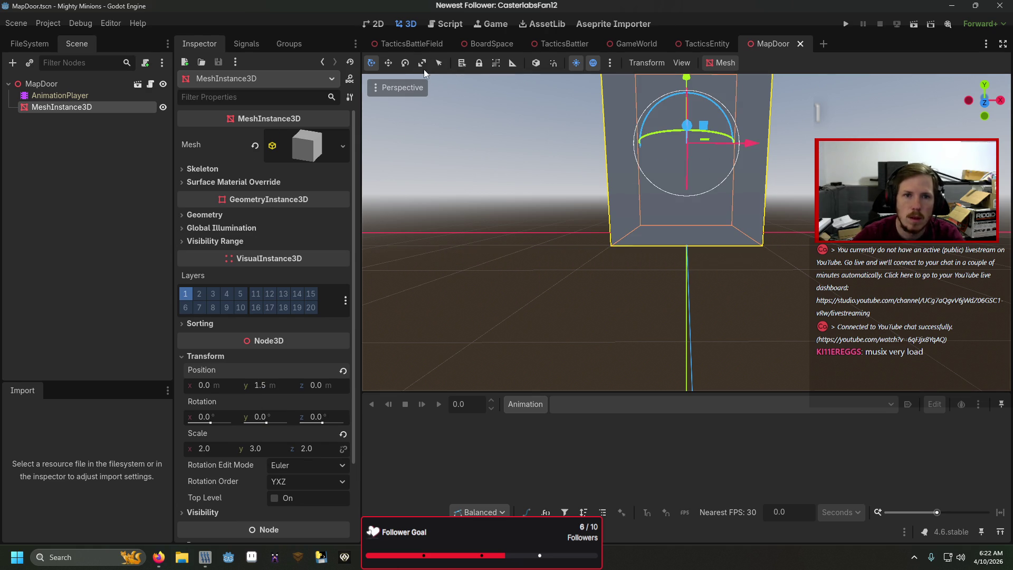
{"action": "left_click", "coordinate": [417, 44]}
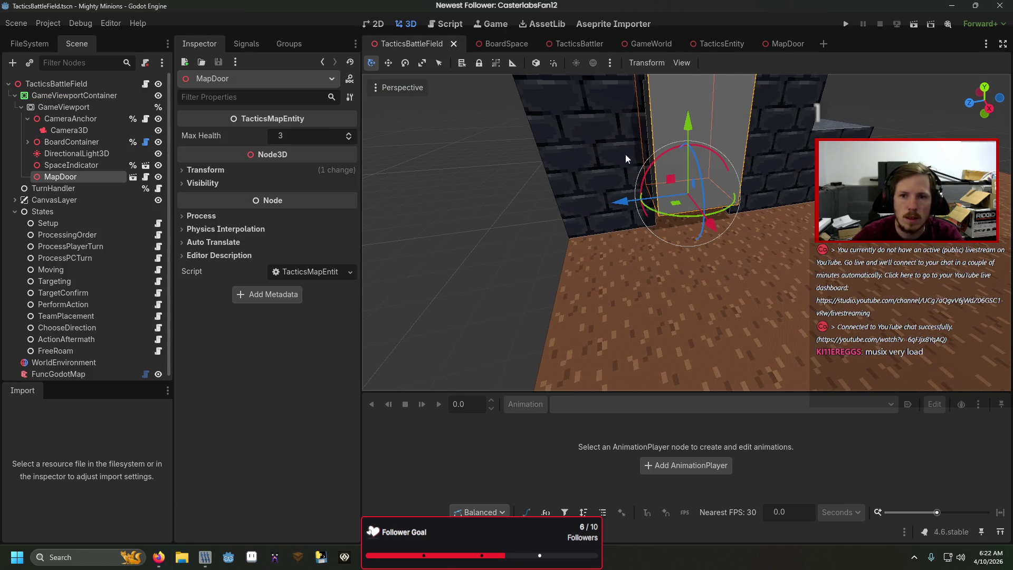
- In Right view, drag the MapDoor toward the doorway with move snapping on
{"action": "key", "text": "KP_3"}
{"action": "left_click_drag", "start_coordinate": [808, 160], "coordinate": [616, 311]}
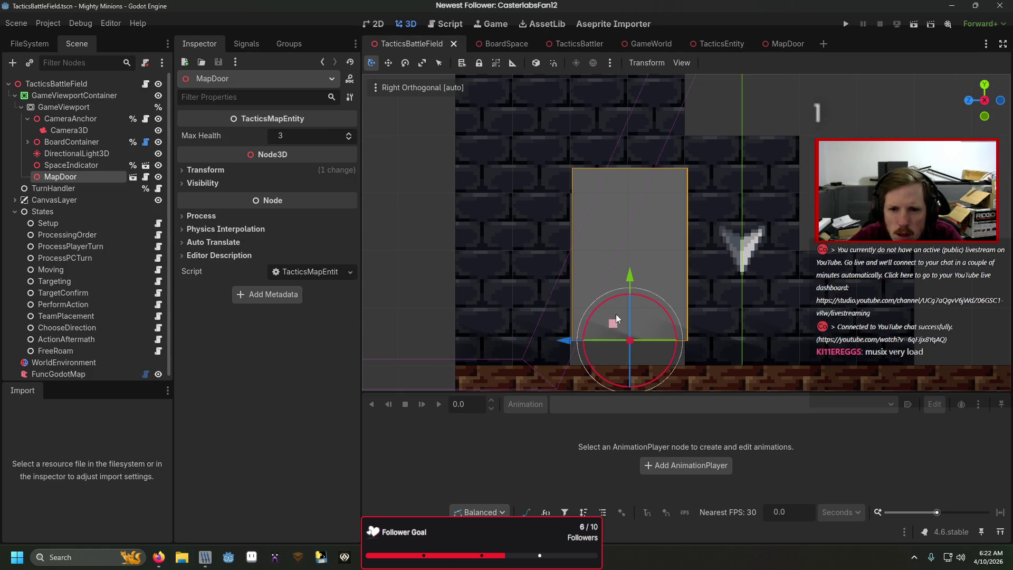
{"action": "left_click_drag", "start_coordinate": [632, 274], "coordinate": [632, 299]}
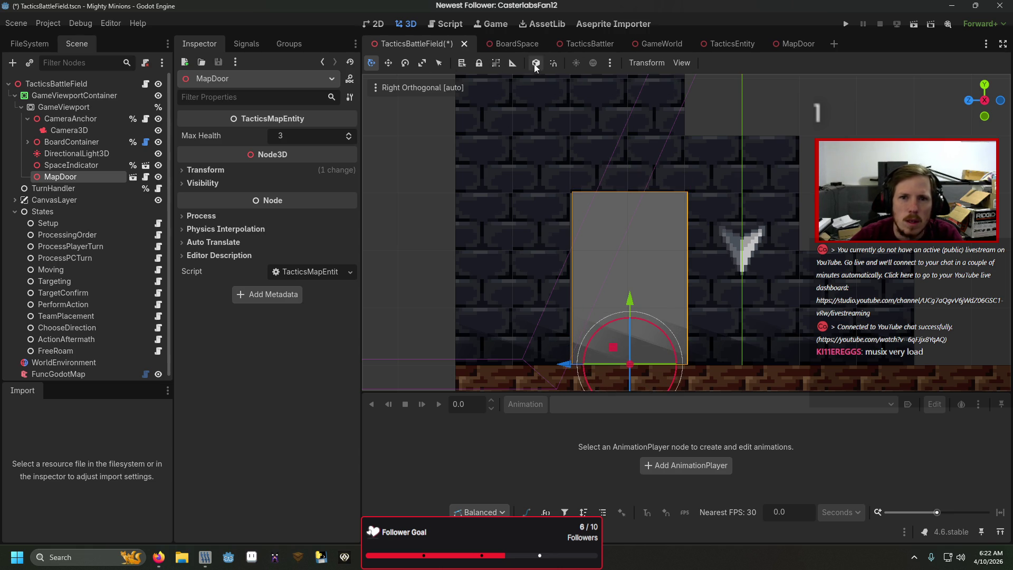
{"action": "left_click", "coordinate": [556, 65]}
{"action": "mouse_move", "coordinate": [631, 297]}
{"action": "left_mouse_down"}
{"action": "mouse_move", "coordinate": [637, 264]}
{"action": "mouse_move", "coordinate": [633, 293]}
{"action": "left_mouse_up"}
{"action": "mouse_move", "coordinate": [553, 368]}
{"action": "left_mouse_down"}
{"action": "mouse_move", "coordinate": [524, 361]}
{"action": "mouse_move", "coordinate": [551, 364]}
{"action": "left_mouse_up"}
{"action": "mouse_move", "coordinate": [633, 327]}
{"action": "left_mouse_down"}
{"action": "mouse_move", "coordinate": [741, 329]}
{"action": "mouse_move", "coordinate": [644, 357]}
{"action": "mouse_move", "coordinate": [634, 338]}
{"action": "left_mouse_up"}
- Set the MapDoor's Y position to 1.0 in the Inspector
{"action": "left_click", "coordinate": [244, 167]}
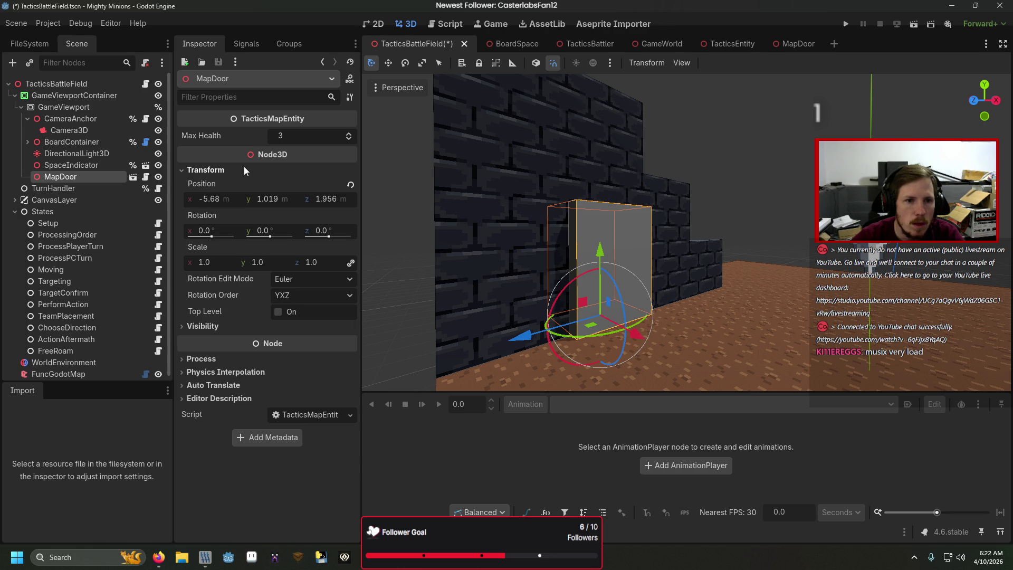
{"action": "left_click", "coordinate": [274, 198]}
{"action": "type", "text": "1"}
{"action": "key", "text": "Return"}
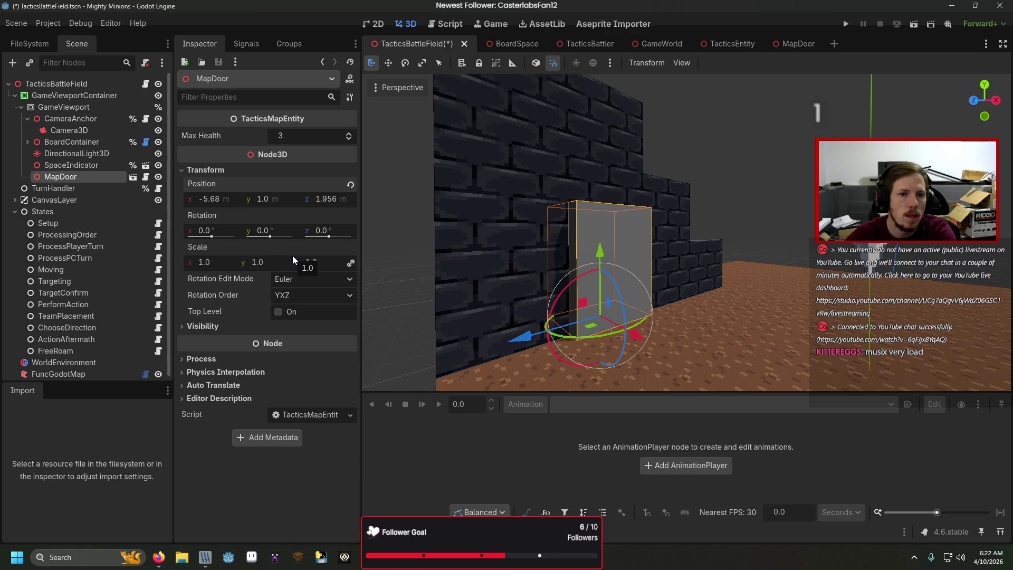
{"action": "mouse_move", "coordinate": [451, 241]}
{"action": "left_mouse_down"}
{"action": "mouse_move", "coordinate": [411, 239]}
{"action": "mouse_move", "coordinate": [394, 266]}
{"action": "mouse_move", "coordinate": [366, 279]}
{"action": "mouse_move", "coordinate": [455, 319]}
{"action": "mouse_move", "coordinate": [506, 324]}
{"action": "left_mouse_up"}
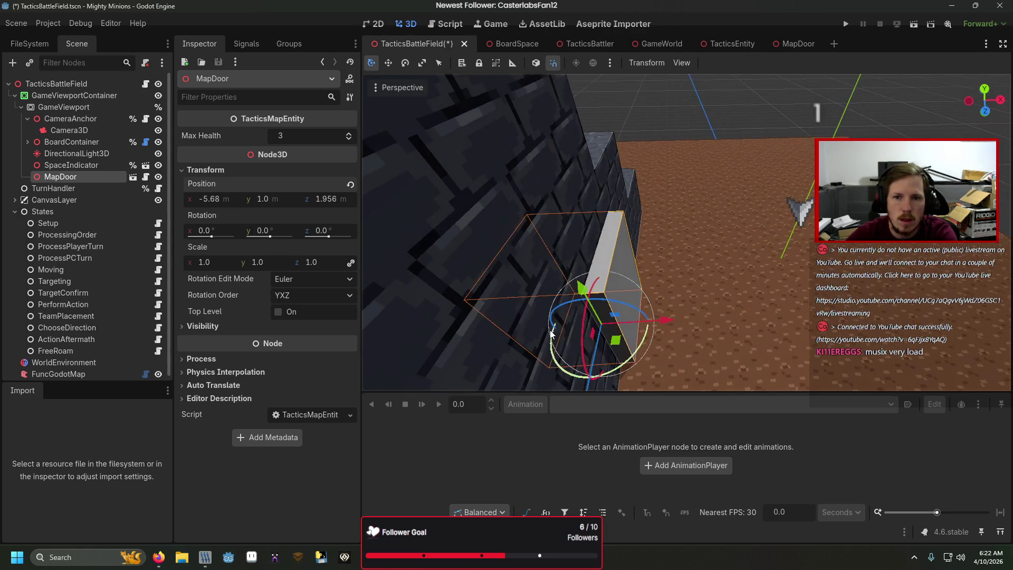
- Adjust the door's X position through 5, -5 and -5.5 to -6.0, and set Z to 2.0
{"action": "left_click", "coordinate": [211, 199]}
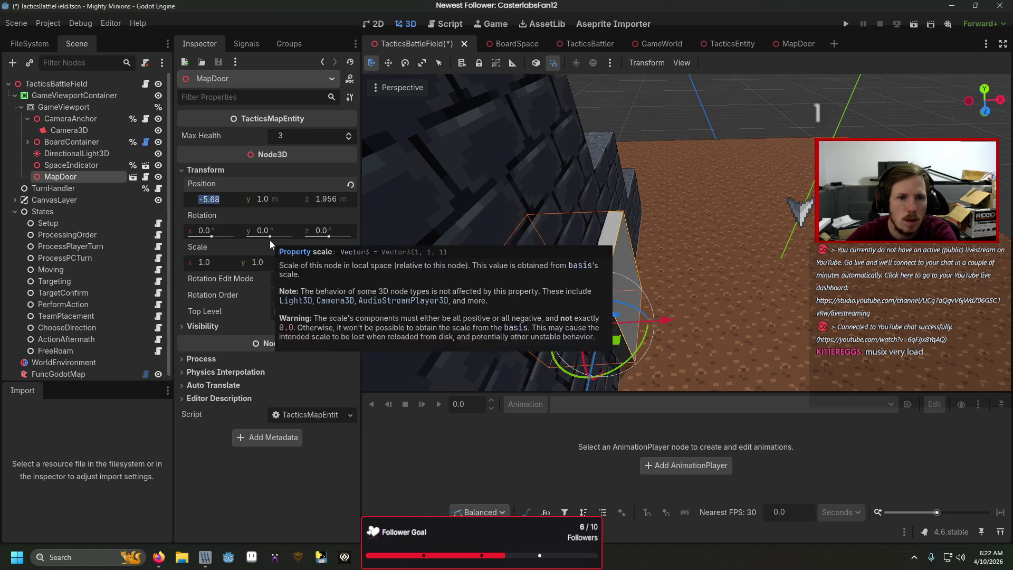
{"action": "type", "text": "5"}
{"action": "key", "text": "Return"}
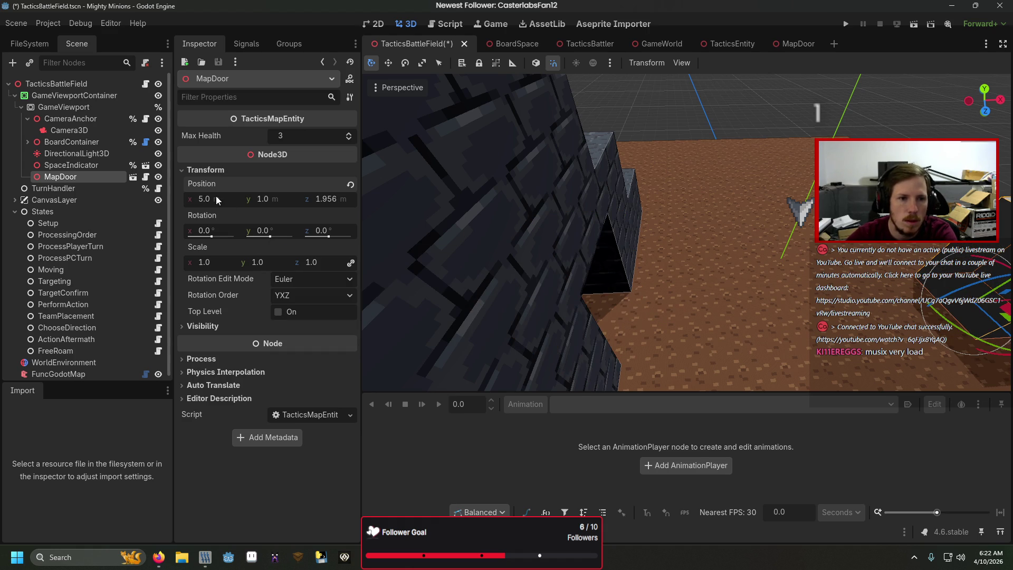
{"action": "left_click", "coordinate": [216, 198]}
{"action": "type", "text": "-5"}
{"action": "key", "text": "Return"}
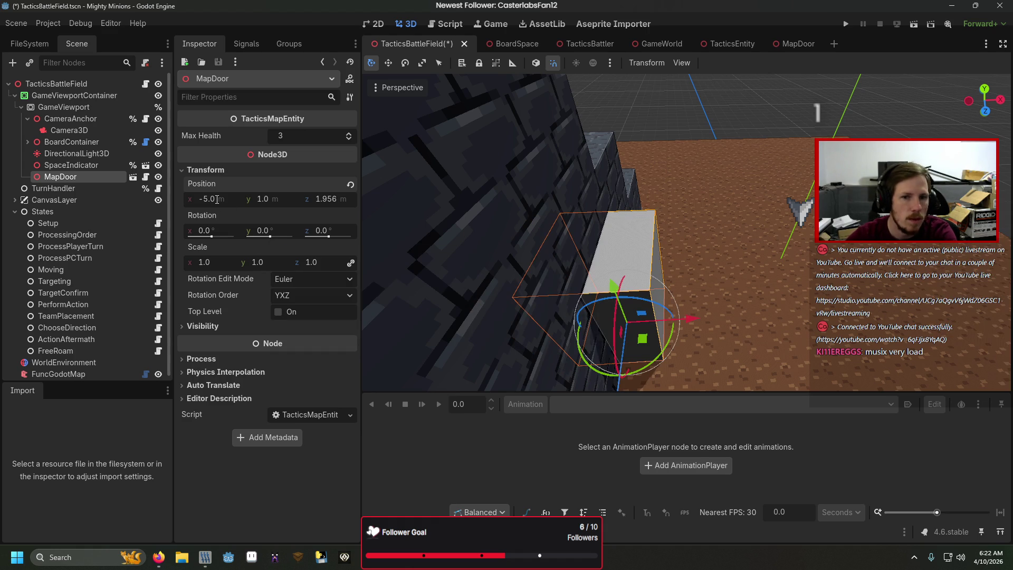
{"action": "left_click", "coordinate": [216, 199]}
{"action": "type", "text": "-5"}
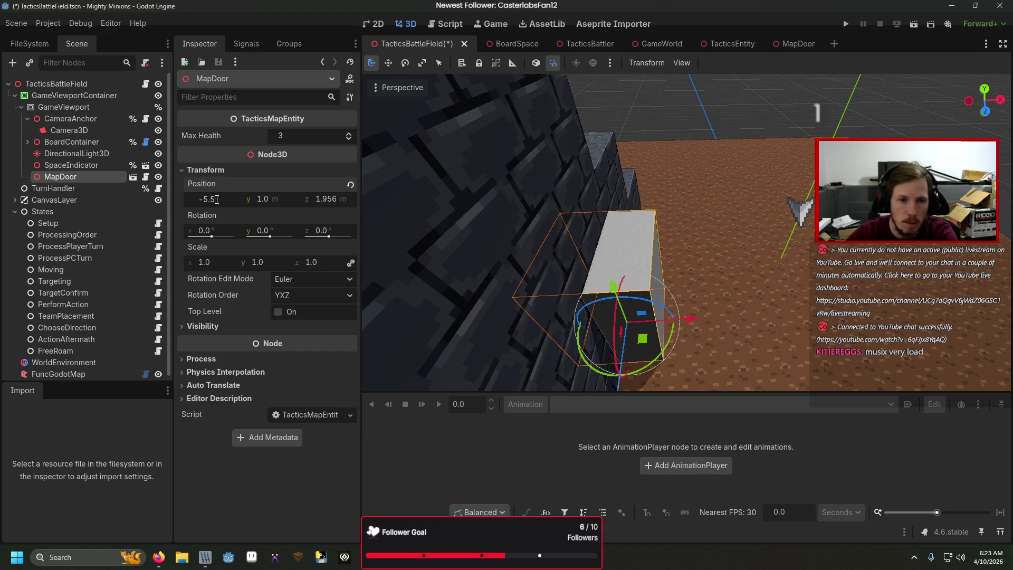
{"action": "type", "text": ".5"}
{"action": "key", "text": "Return"}
{"action": "left_click", "coordinate": [333, 195]}
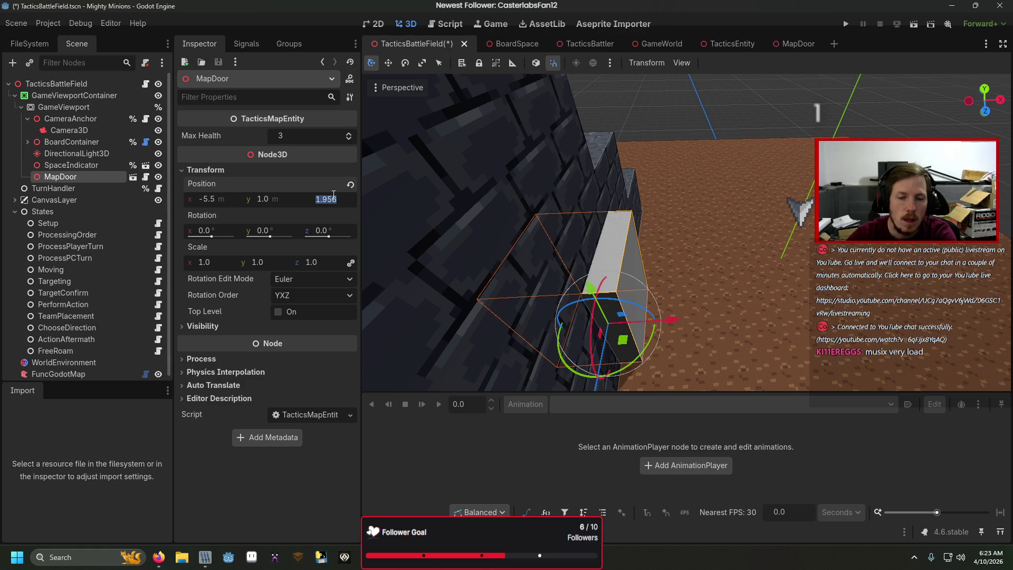
{"action": "left_click", "coordinate": [217, 200]}
{"action": "type", "text": "-6"}
{"action": "key", "text": "Return"}
{"action": "left_click", "coordinate": [338, 198]}
{"action": "type", "text": "2"}
{"action": "key", "text": "Return"}
- Deselect the door to check it in the wall, then save and run the game with F5
{"action": "scroll", "coordinate": [458, 185], "scroll_direction": "down", "scroll_amount": 5}
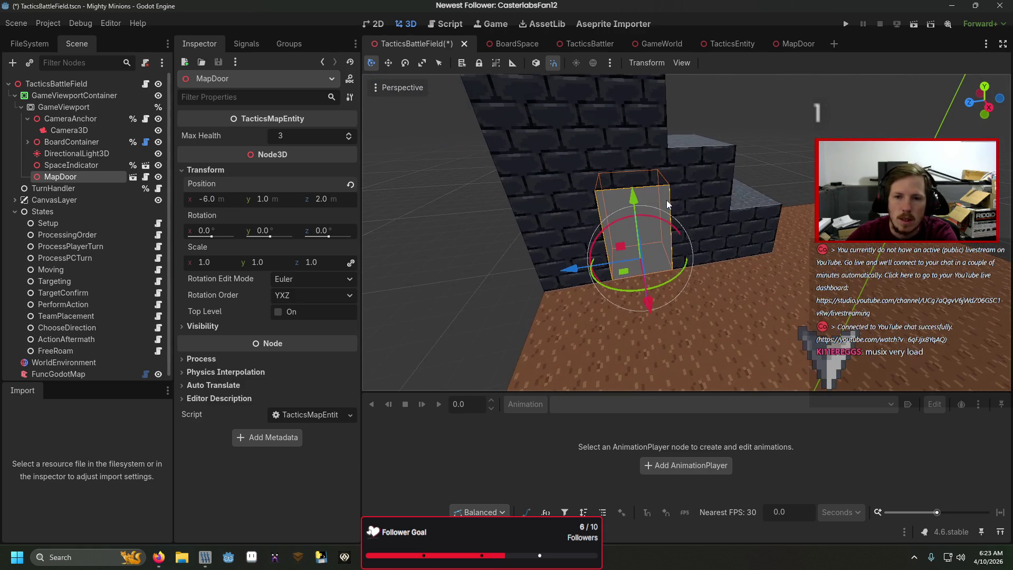
{"action": "left_click", "coordinate": [471, 265]}
{"action": "left_click_drag", "start_coordinate": [470, 265], "coordinate": [513, 227]}
{"action": "key", "text": "F5"}
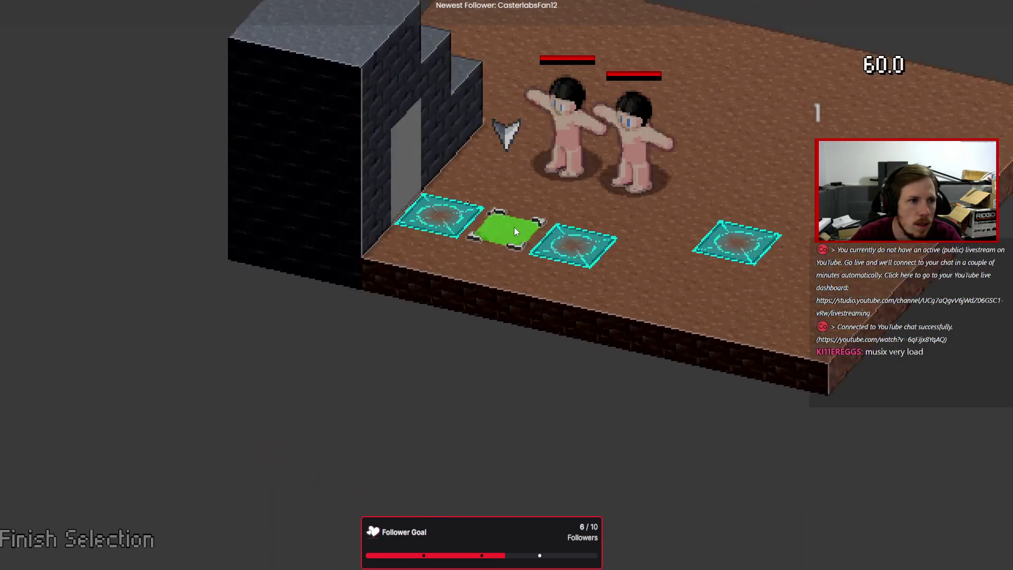
- Stop the Mighty Minions debug run with F8 after checking the door in the brick wall
{"action": "key", "text": "F8"}
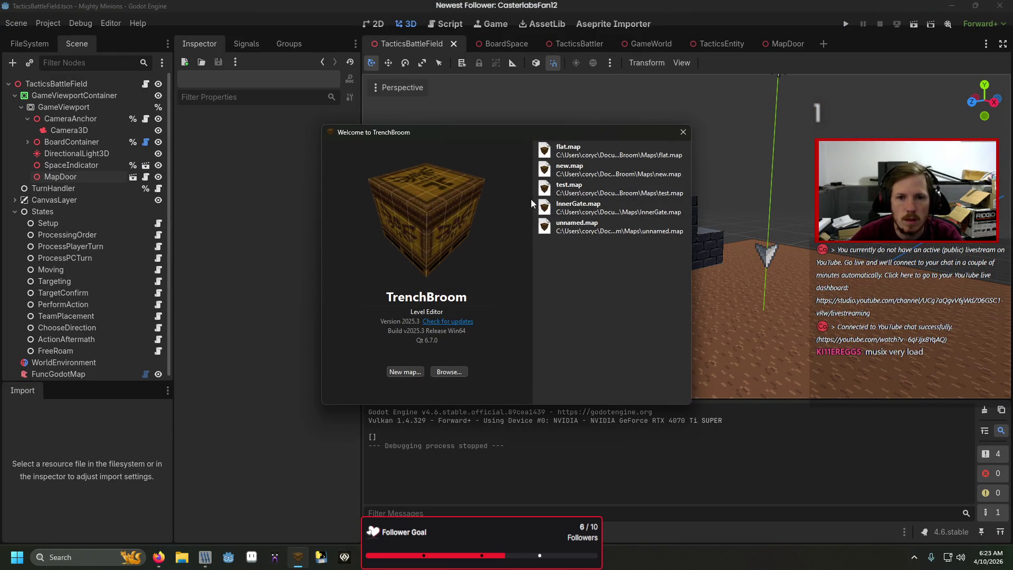
- Open flat.map from TrenchBroom's welcome window, save it with Ctrl+S, then switch back to Godot
{"action": "double_click", "coordinate": [579, 157]}
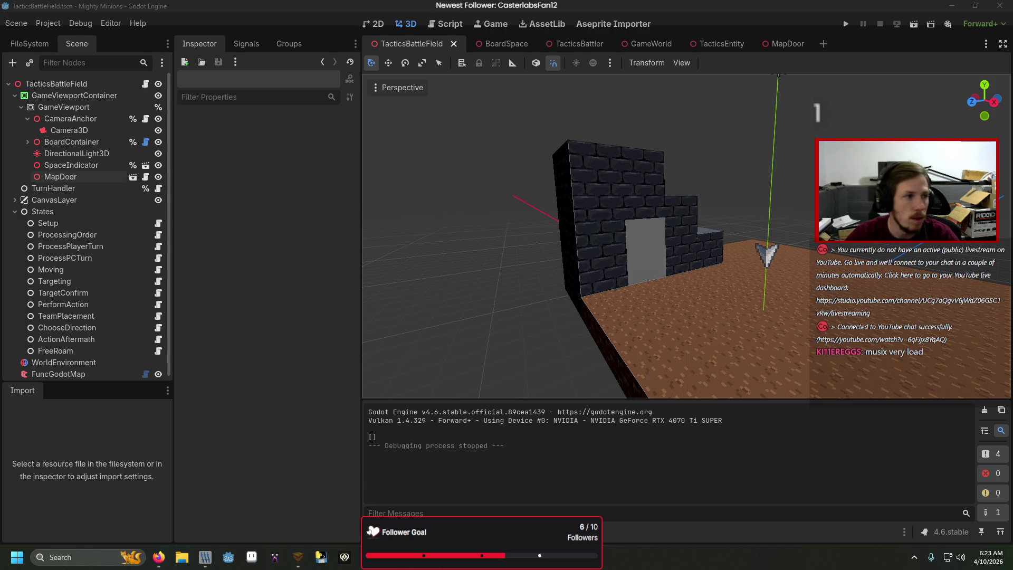
{"action": "key", "text": "alt+Tab"}
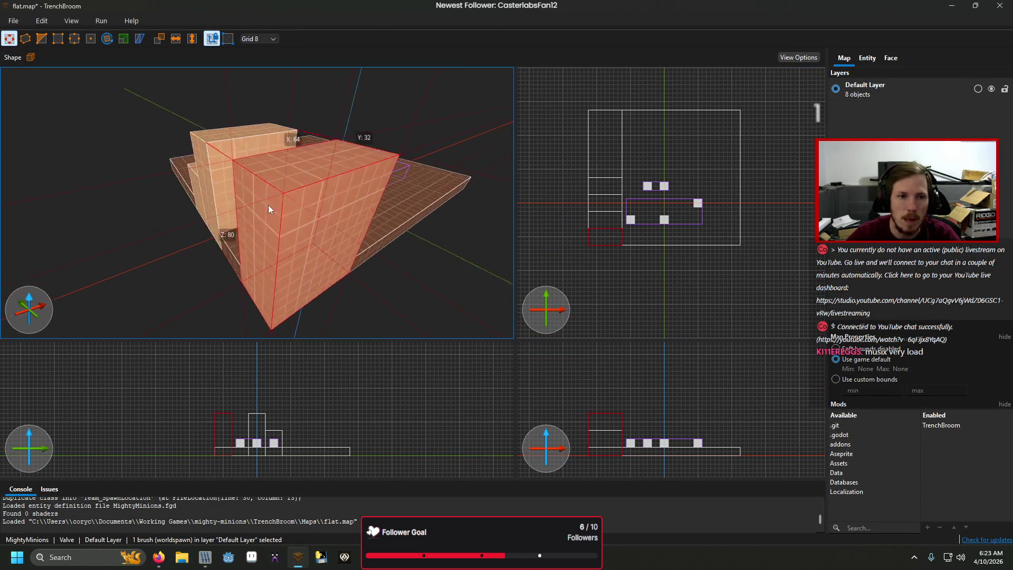
{"action": "key", "text": "ctrl+s"}
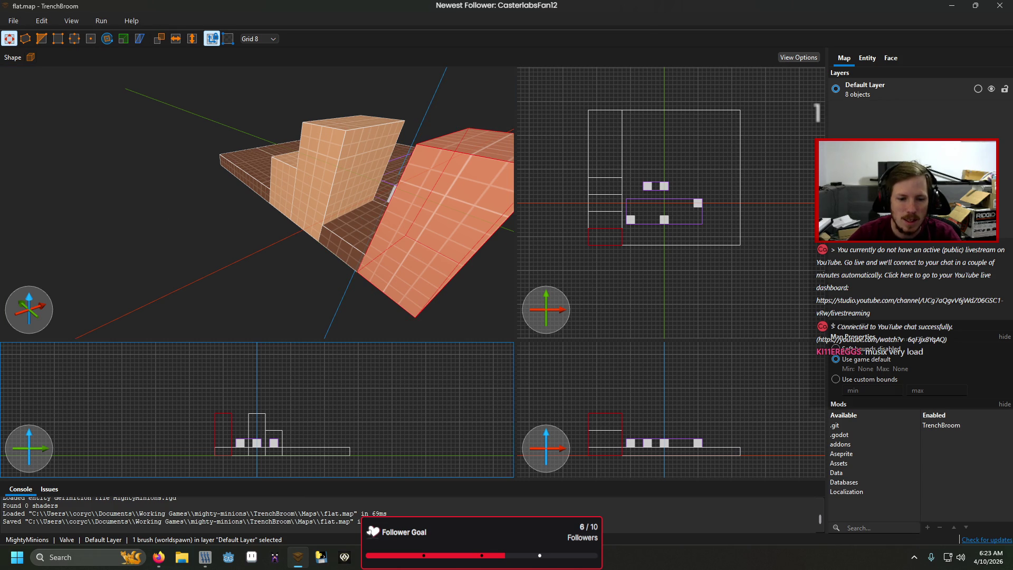
{"action": "mouse_move", "coordinate": [228, 556]}
{"action": "left_click", "coordinate": [324, 506]}
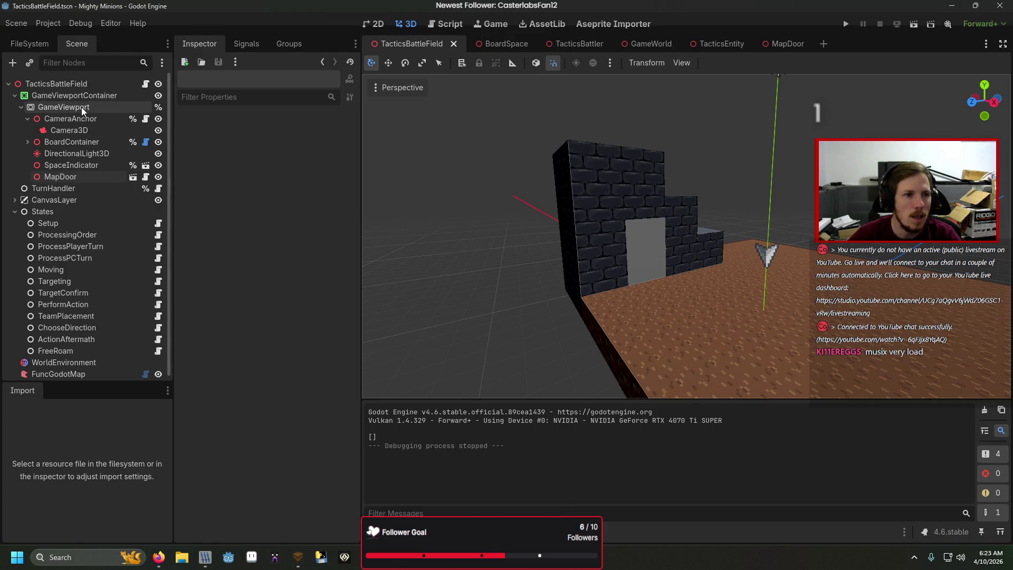
- Select the FuncGodotMap node and rebuild the map geometry to check the wall
{"action": "left_click", "coordinate": [15, 95]}
{"action": "left_click", "coordinate": [15, 130]}
{"action": "left_click", "coordinate": [55, 153]}
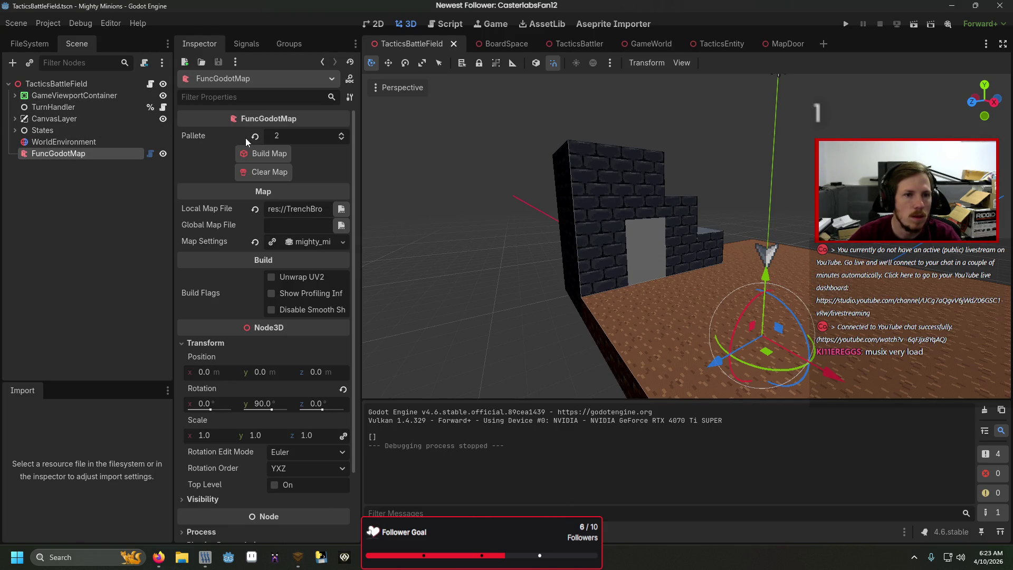
{"action": "left_click", "coordinate": [263, 153]}
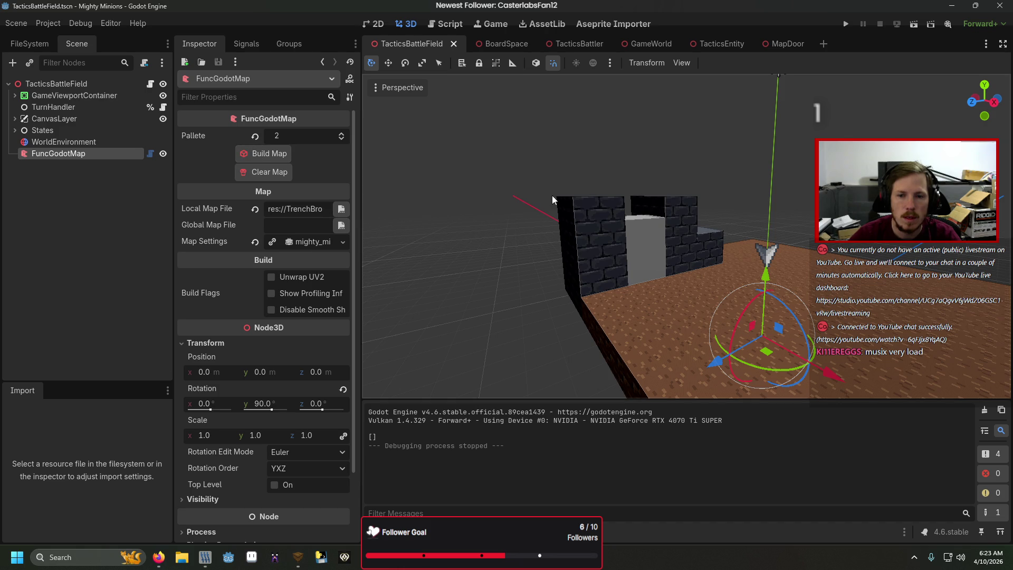
{"action": "left_click_drag", "start_coordinate": [552, 195], "coordinate": [471, 223]}
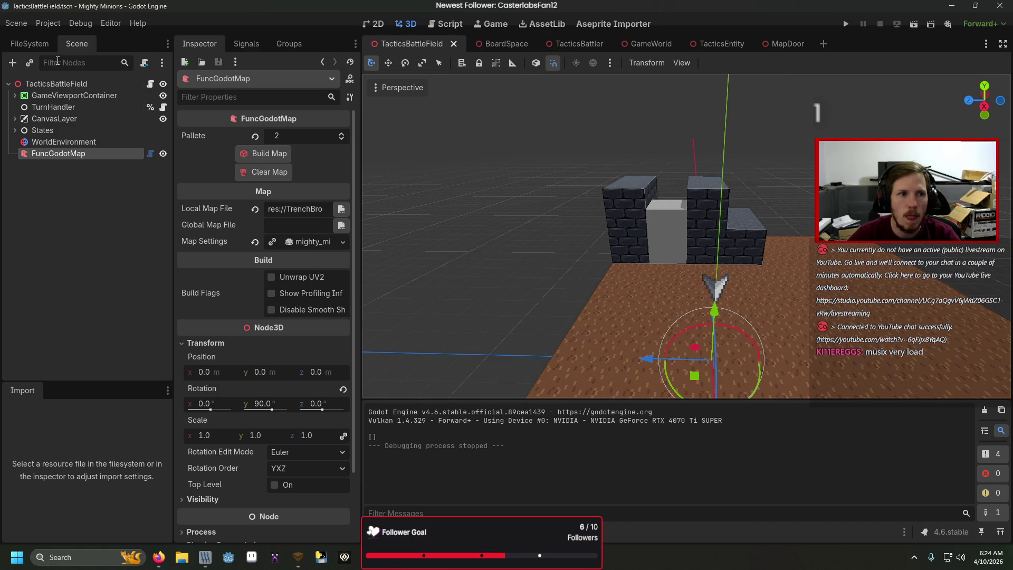
- Open Map_Door.tres from the TrenchBroom folder and review its class properties
{"action": "left_click", "coordinate": [27, 46]}
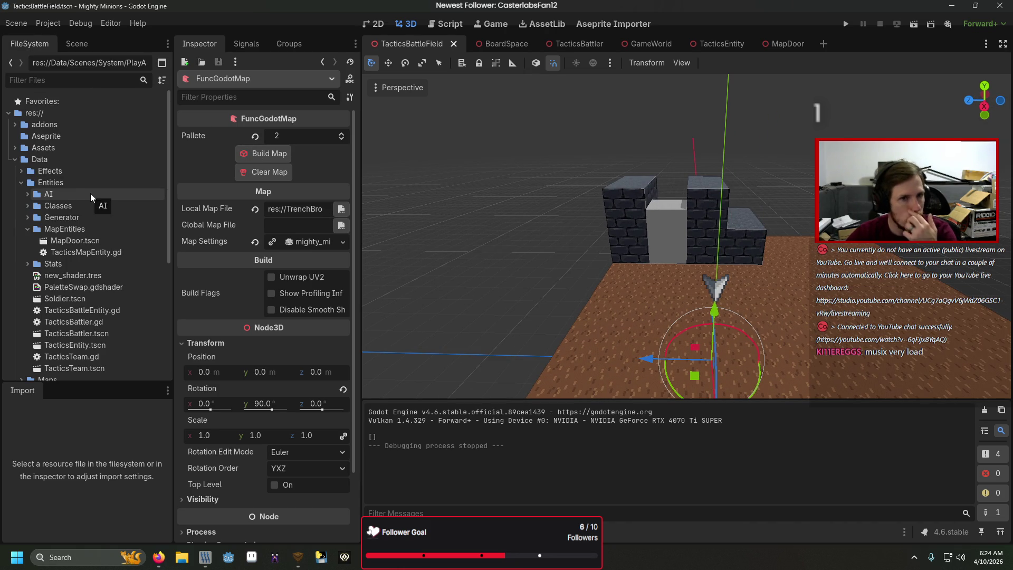
{"action": "scroll", "coordinate": [108, 207], "scroll_direction": "down", "scroll_amount": 5}
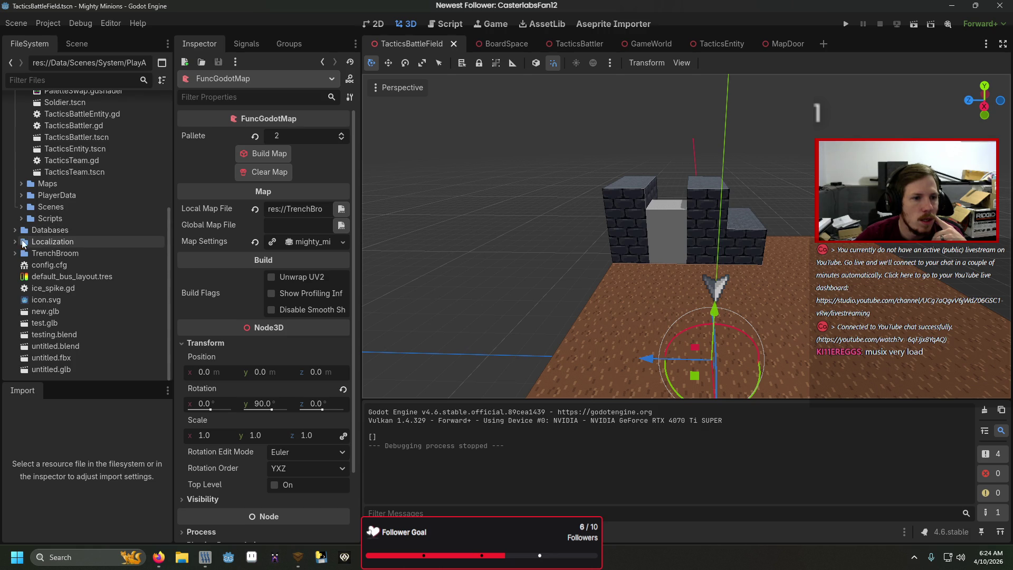
{"action": "left_click", "coordinate": [14, 253]}
{"action": "left_click", "coordinate": [53, 276]}
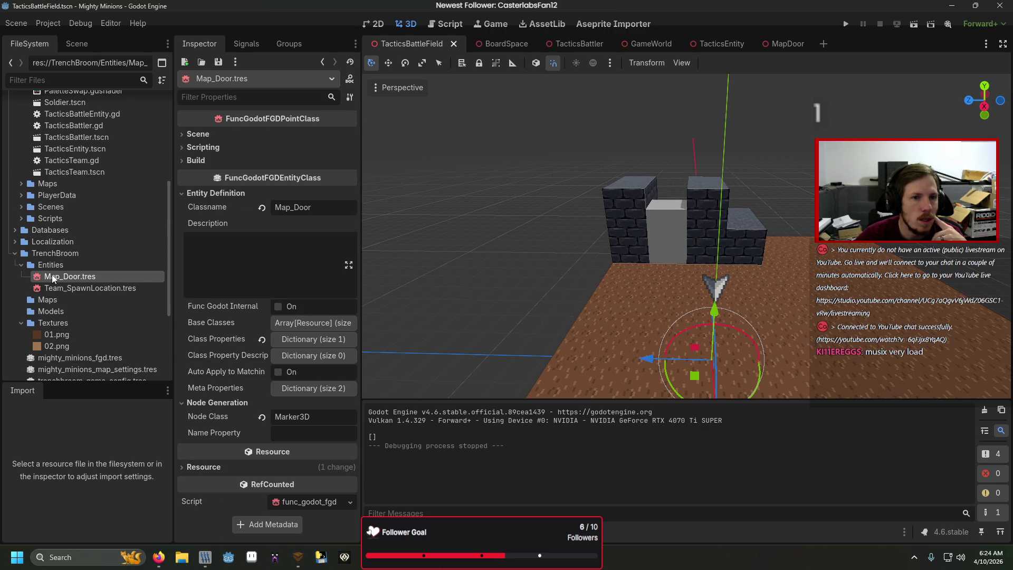
{"action": "left_click", "coordinate": [295, 339]}
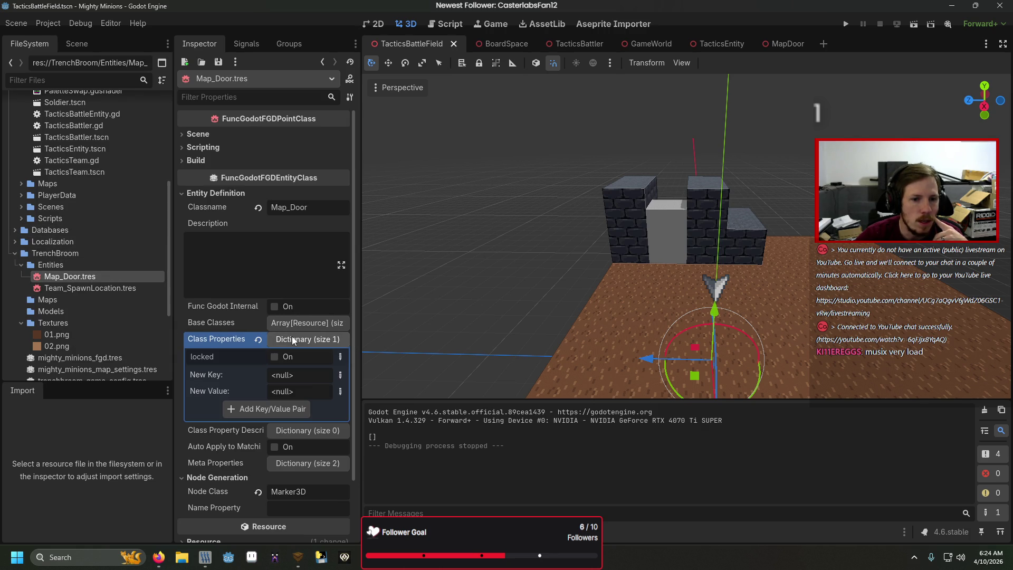
{"action": "scroll", "coordinate": [298, 340], "scroll_direction": "down", "scroll_amount": 2}
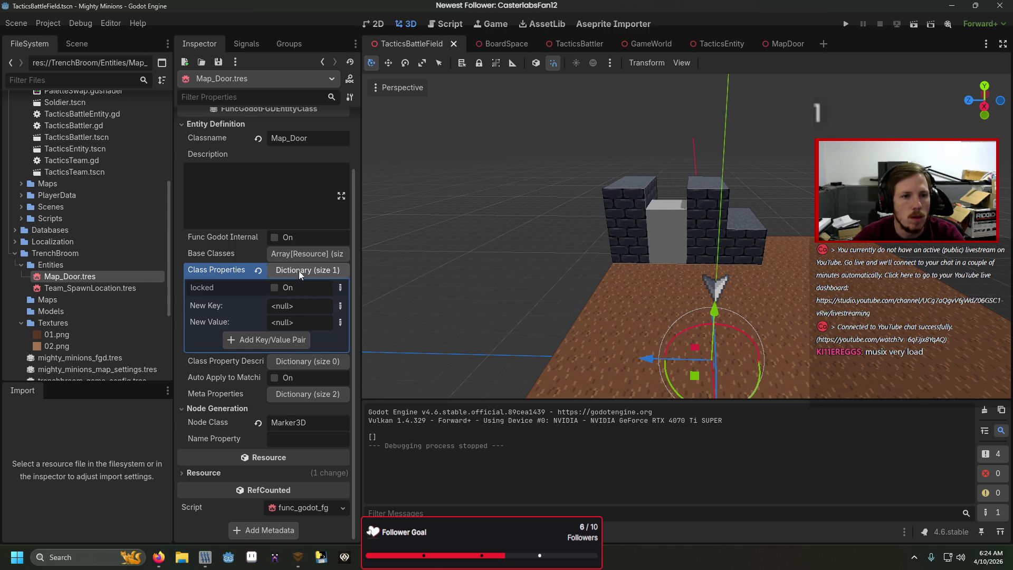
{"action": "left_click", "coordinate": [299, 271]}
- Set Map_Door's Scene File to MapDoor.tscn and save
{"action": "left_click", "coordinate": [220, 137]}
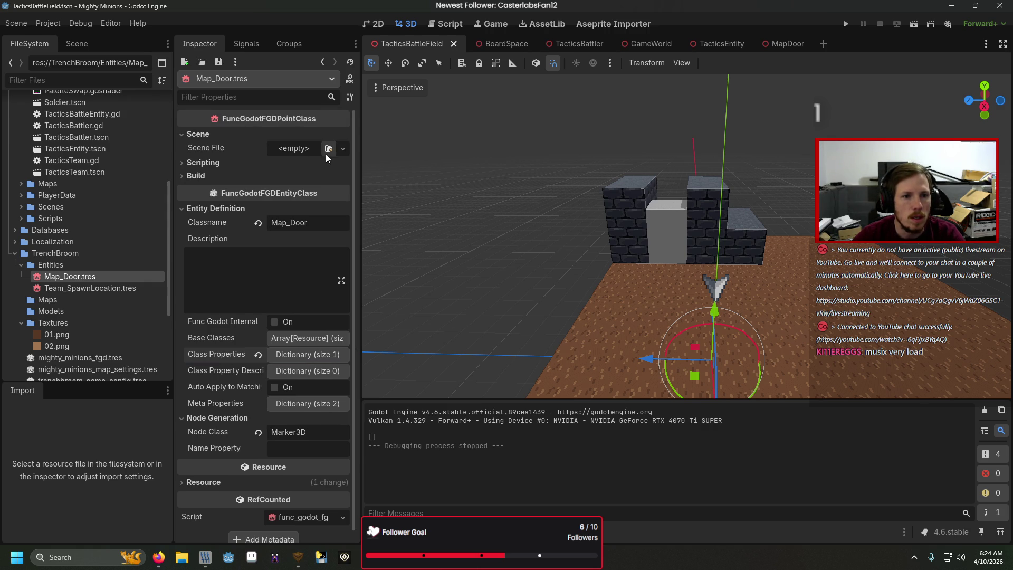
{"action": "left_click", "coordinate": [342, 149]}
{"action": "left_click", "coordinate": [314, 196]}
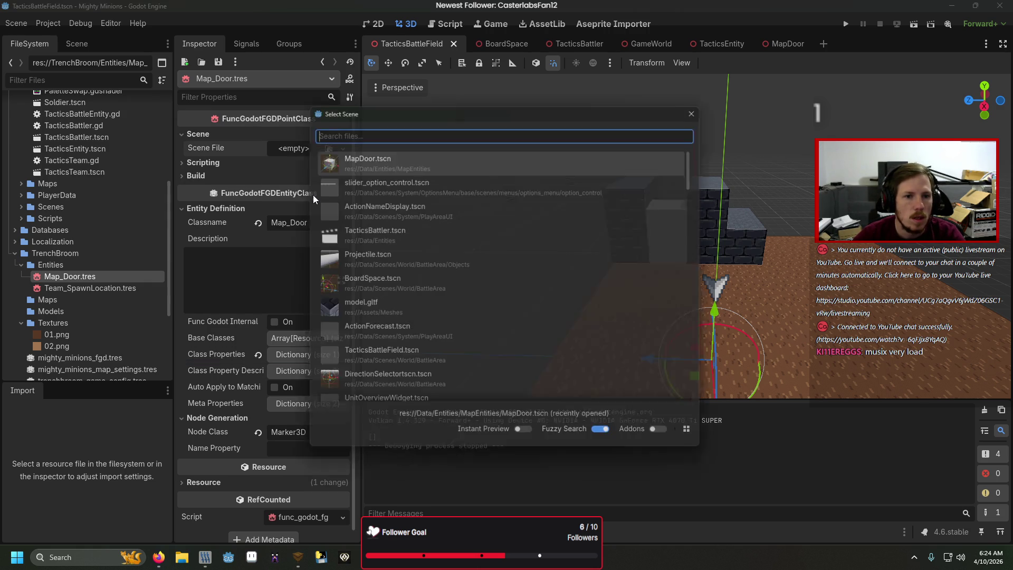
{"action": "key", "text": "Return"}
{"action": "key", "text": "ctrl+s"}
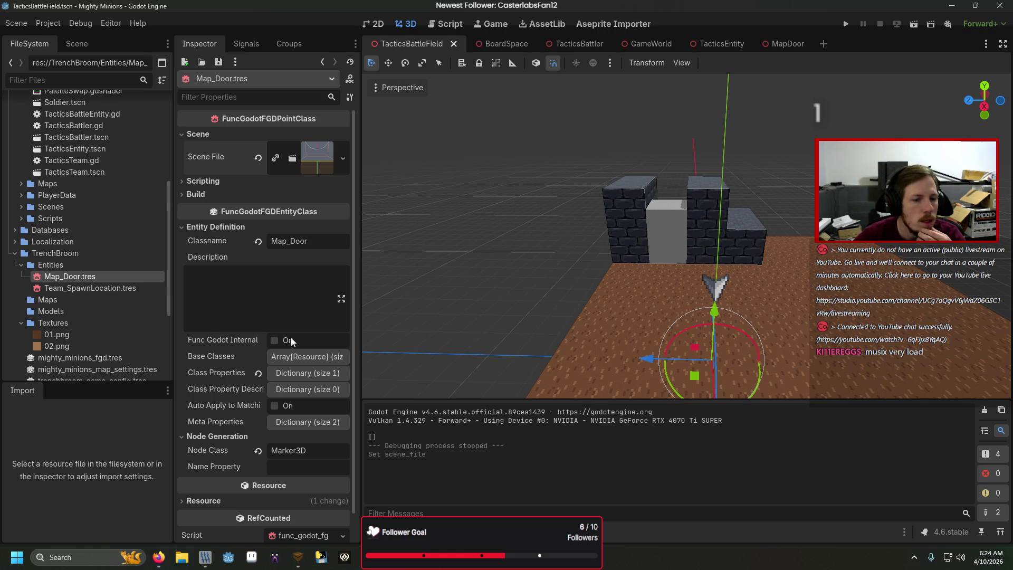
{"action": "left_click", "coordinate": [300, 372]}
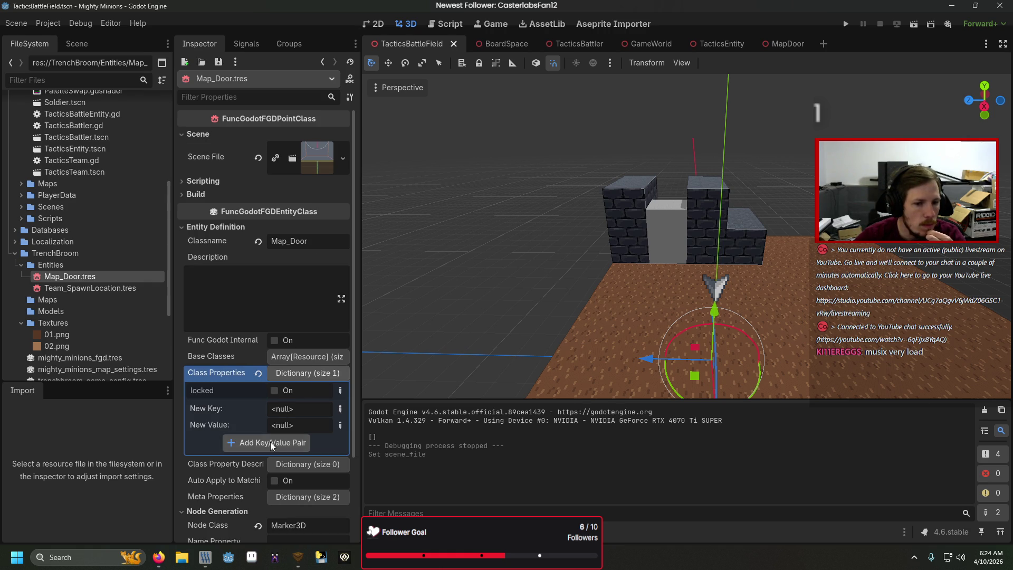
- Start a new Locked class property key with a bool value type
{"action": "left_click", "coordinate": [340, 408]}
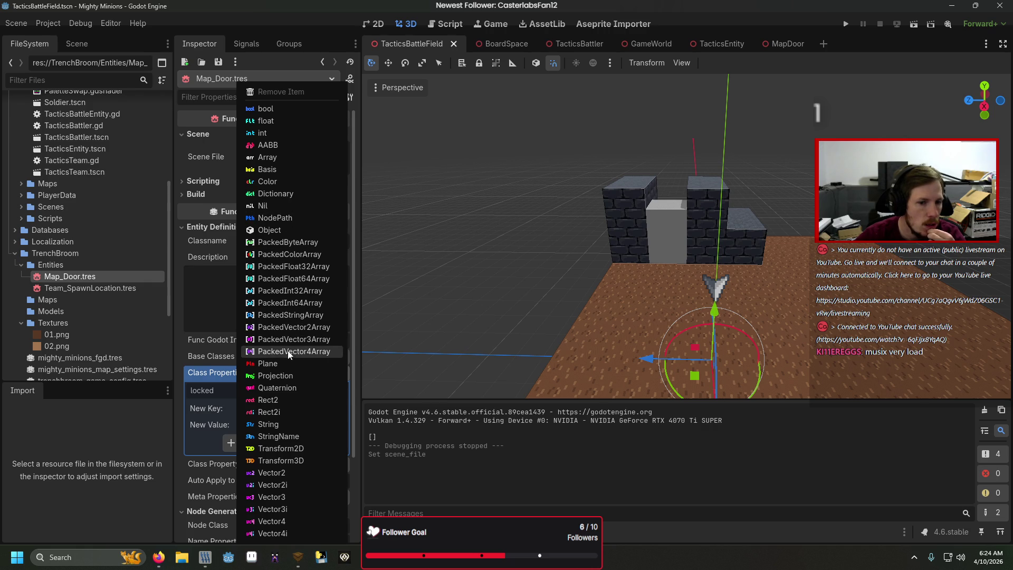
{"action": "key", "text": "Escape"}
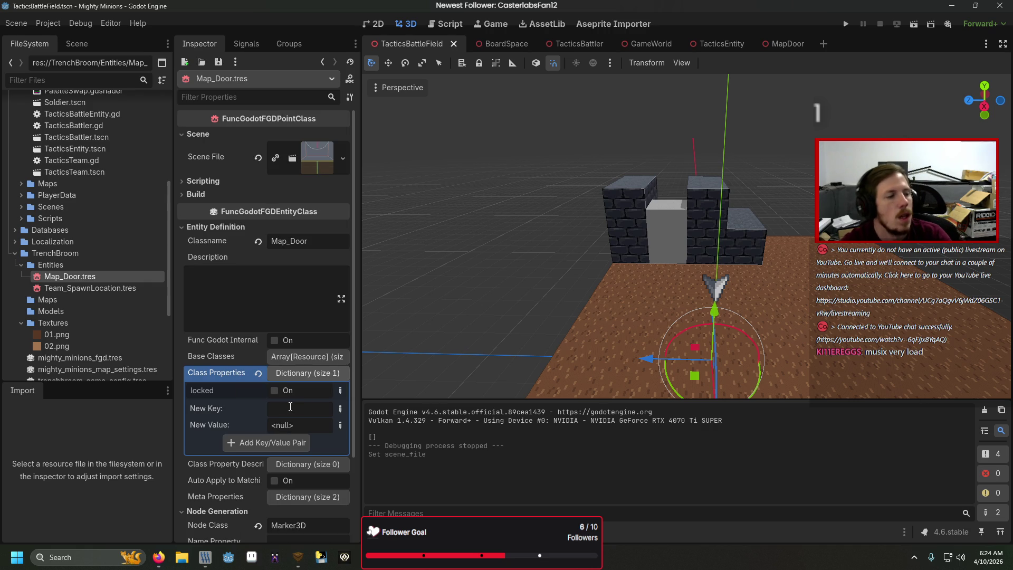
{"action": "left_click", "coordinate": [290, 408]}
{"action": "type", "text": "Locked"}
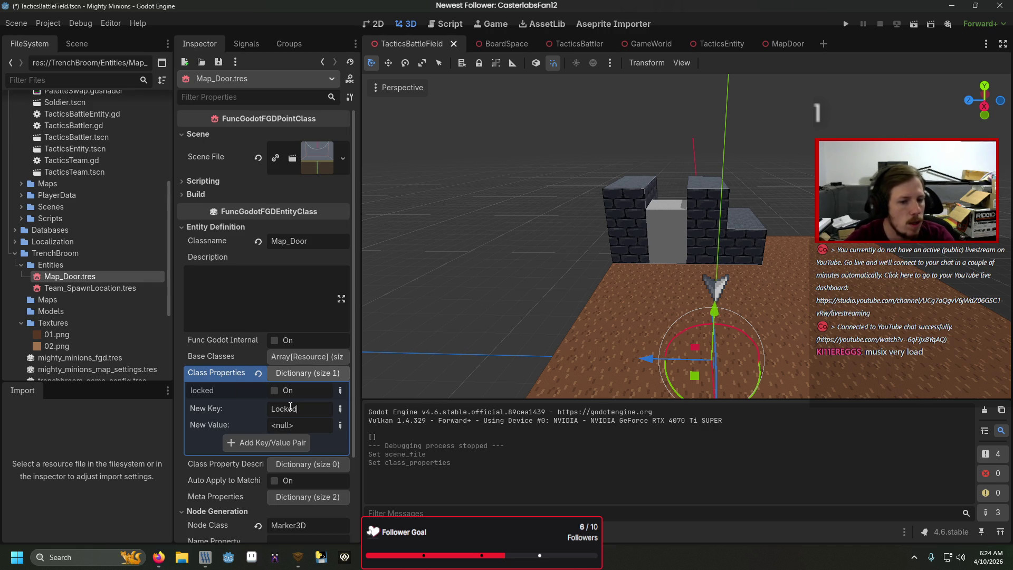
{"action": "left_click", "coordinate": [338, 426]}
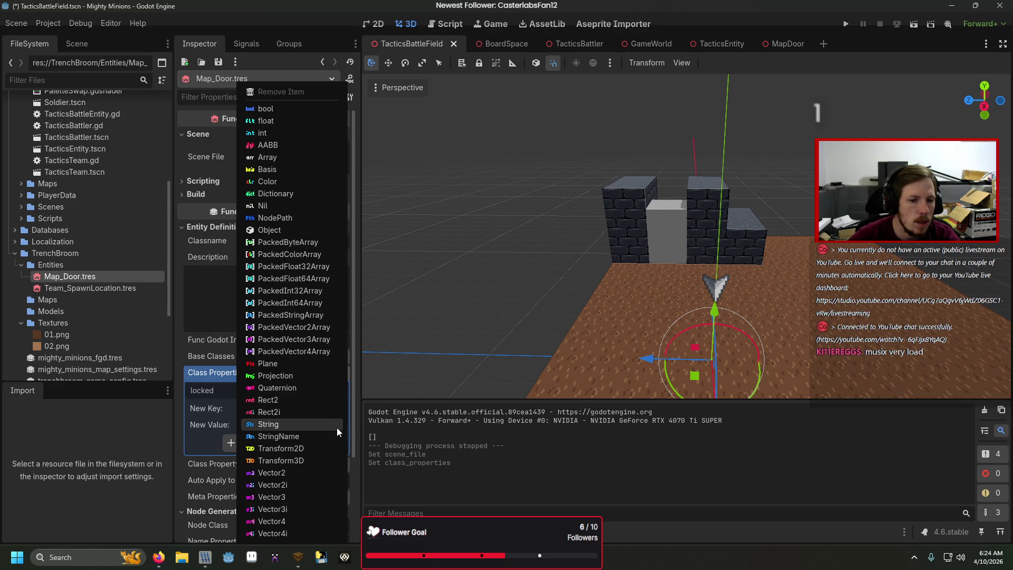
{"action": "left_click", "coordinate": [274, 109]}
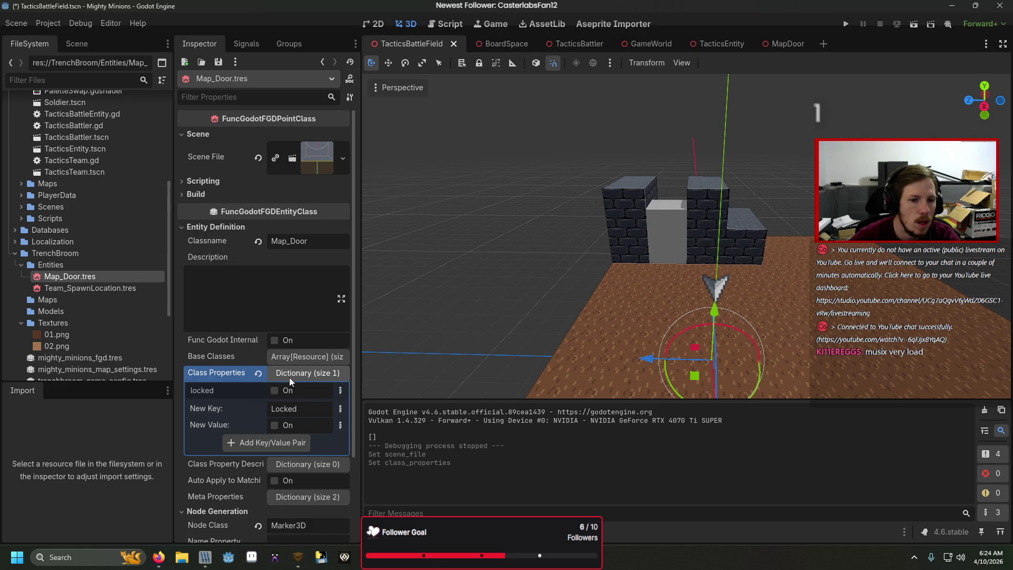
- Set the description to 'Instantiates a door into the scene at specified location.' and save
{"action": "left_click", "coordinate": [295, 311]}
{"action": "type", "text": "Instantiates a door into the scene"}
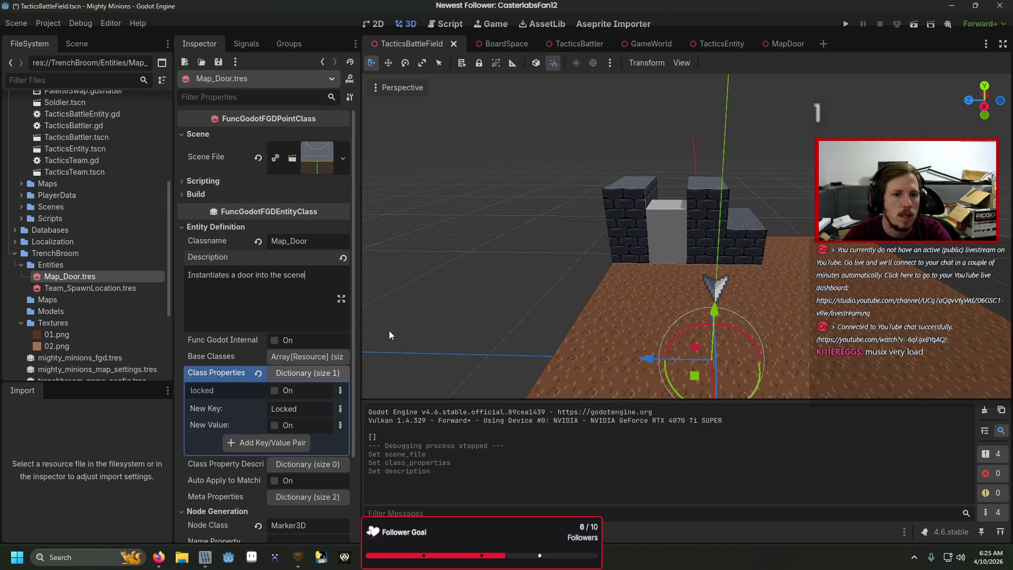
{"action": "type", "text": " at specified"}
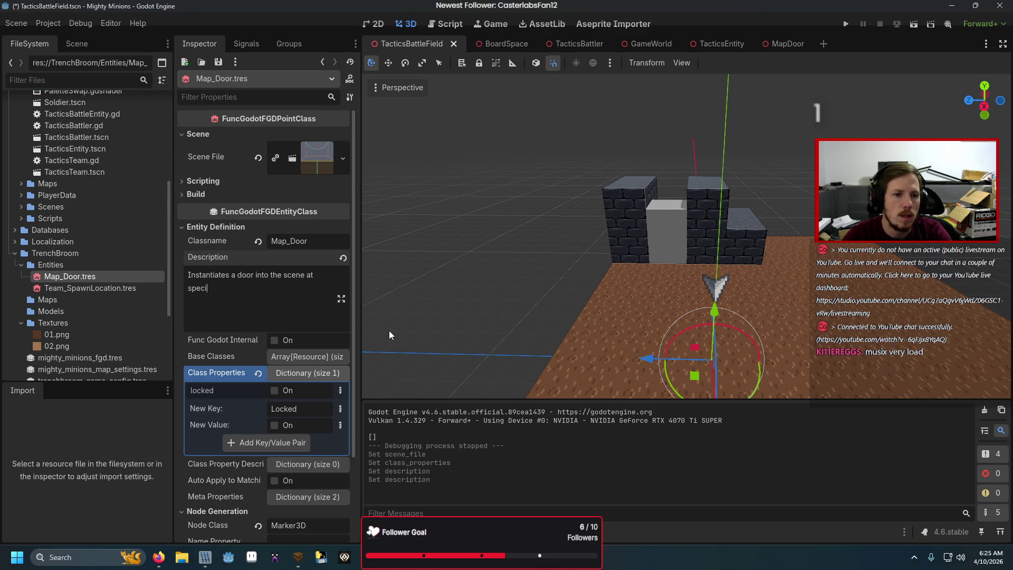
{"action": "type", "text": " location."}
{"action": "key", "text": "ctrl+s"}
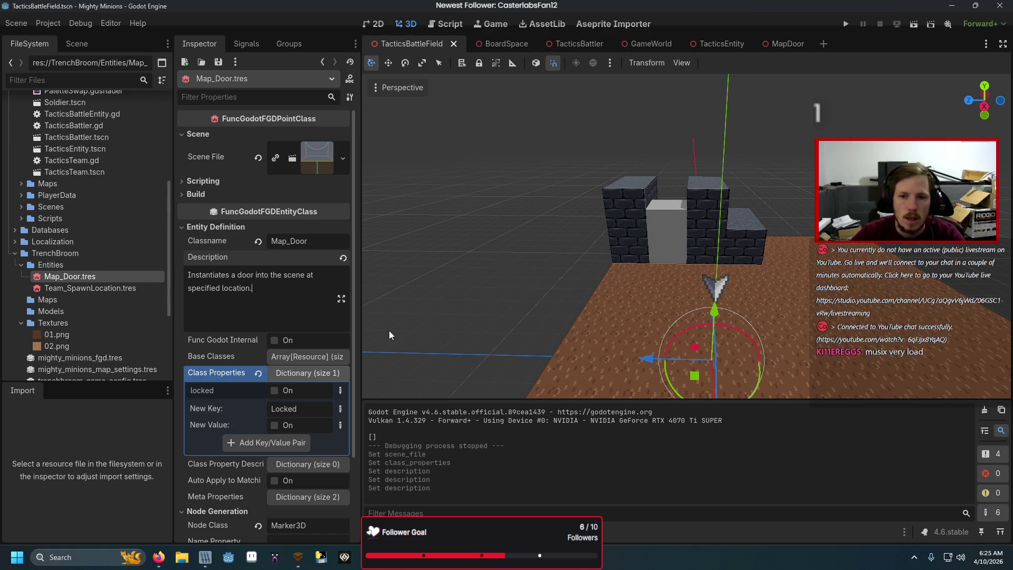
{"action": "scroll", "coordinate": [103, 248], "scroll_direction": "up", "scroll_amount": 5}
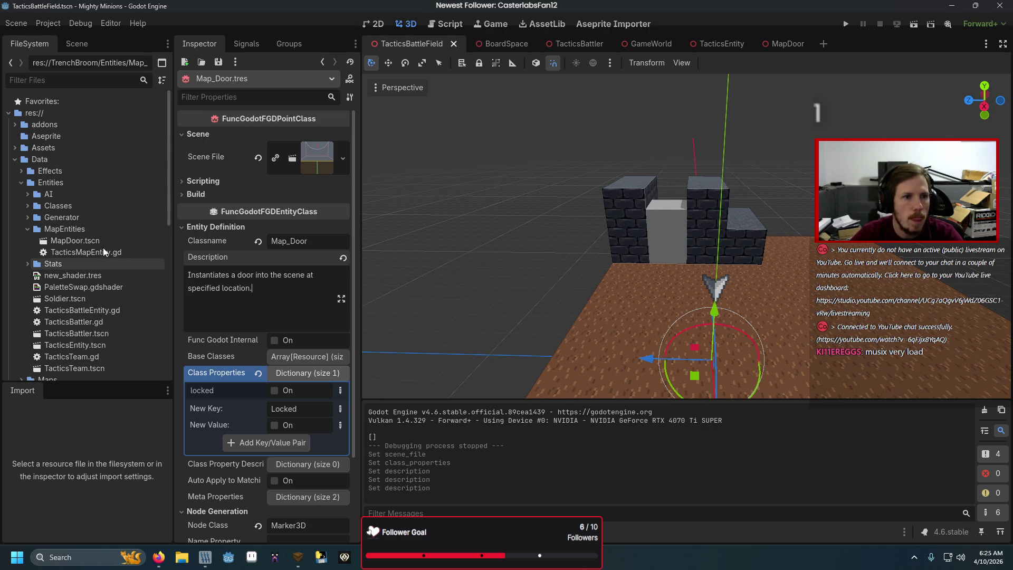
- Open addons/func_godot/fgd/func_godot_fgd.tres in FileSystem, then switch to TrenchBroom
{"action": "double_click", "coordinate": [17, 125]}
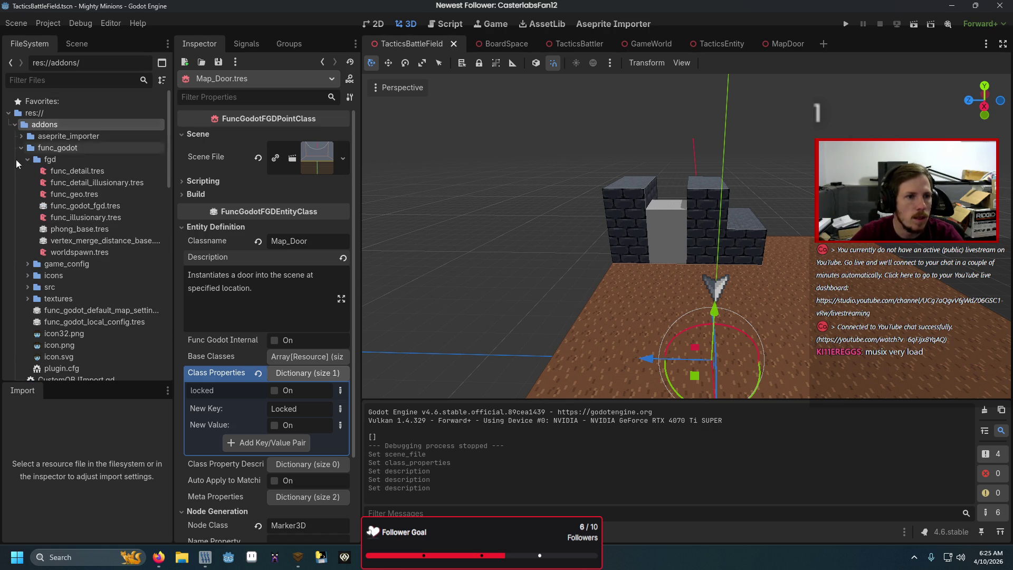
{"action": "left_click", "coordinate": [84, 207]}
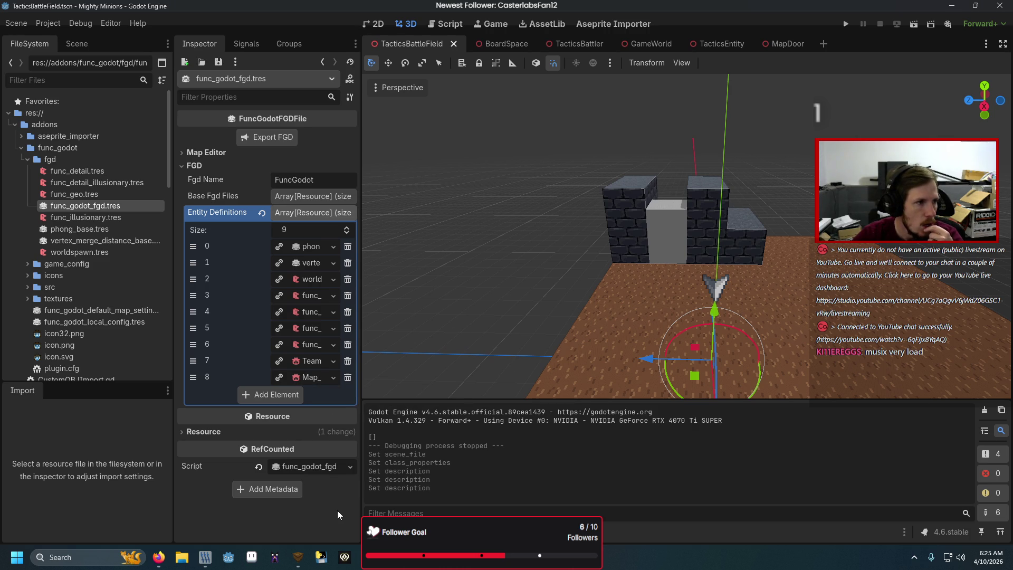
{"action": "left_click", "coordinate": [298, 557]}
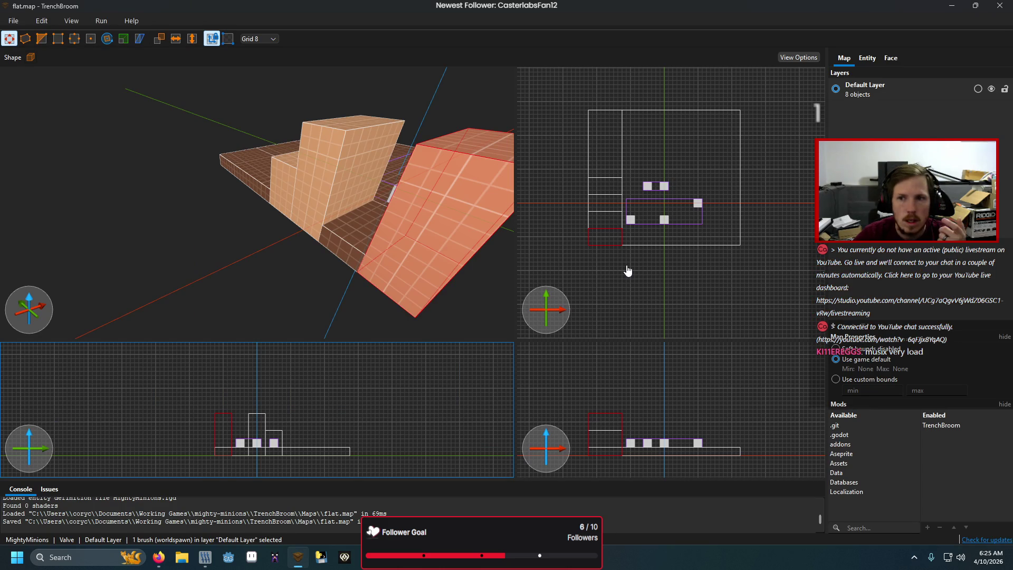
- Show TrenchBroom's Entity tab and run File > Reload Entity Definitions
{"action": "left_click", "coordinate": [867, 58]}
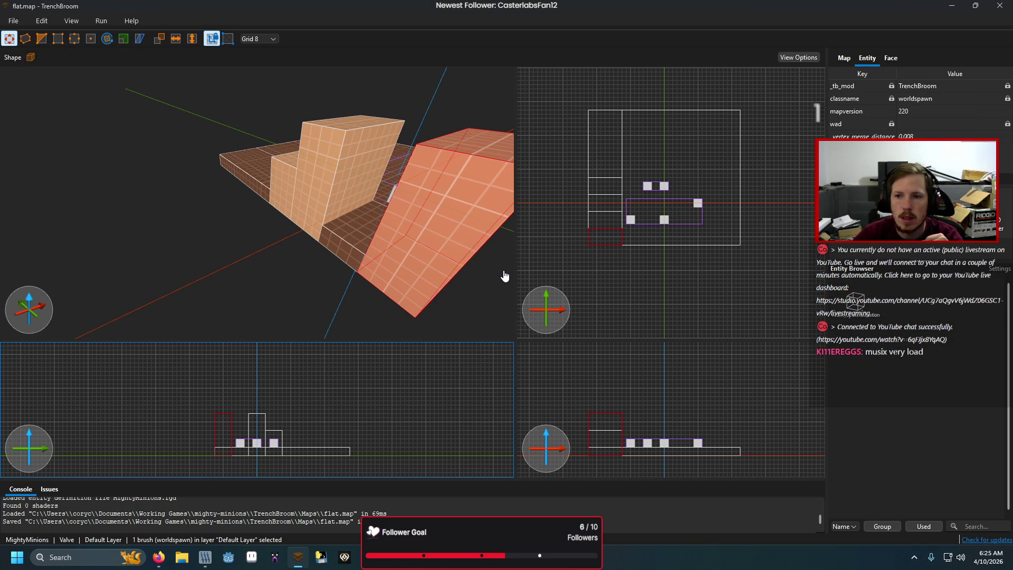
{"action": "left_click", "coordinate": [43, 21]}
{"action": "mouse_move", "coordinate": [16, 26]}
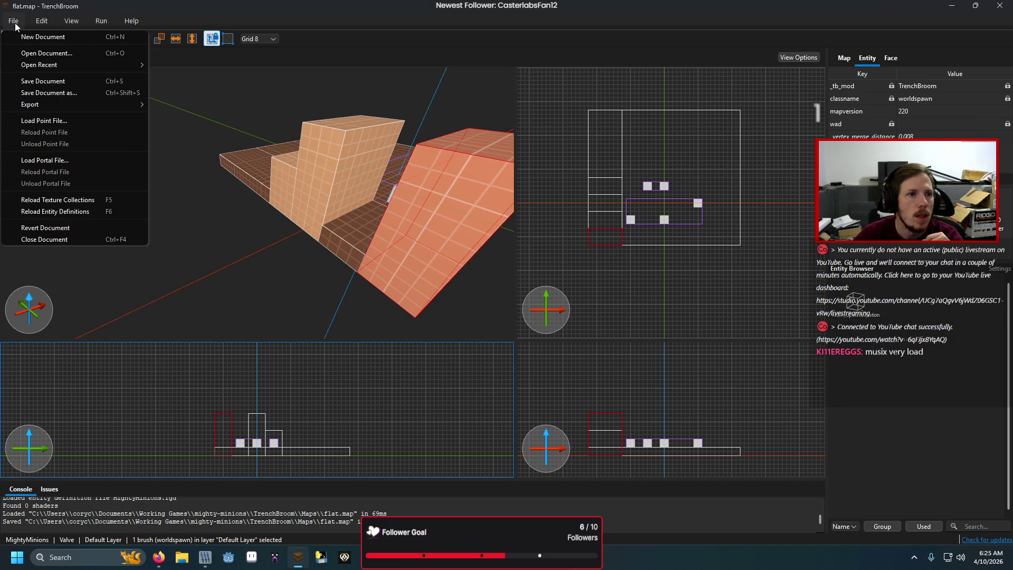
{"action": "left_click", "coordinate": [66, 213]}
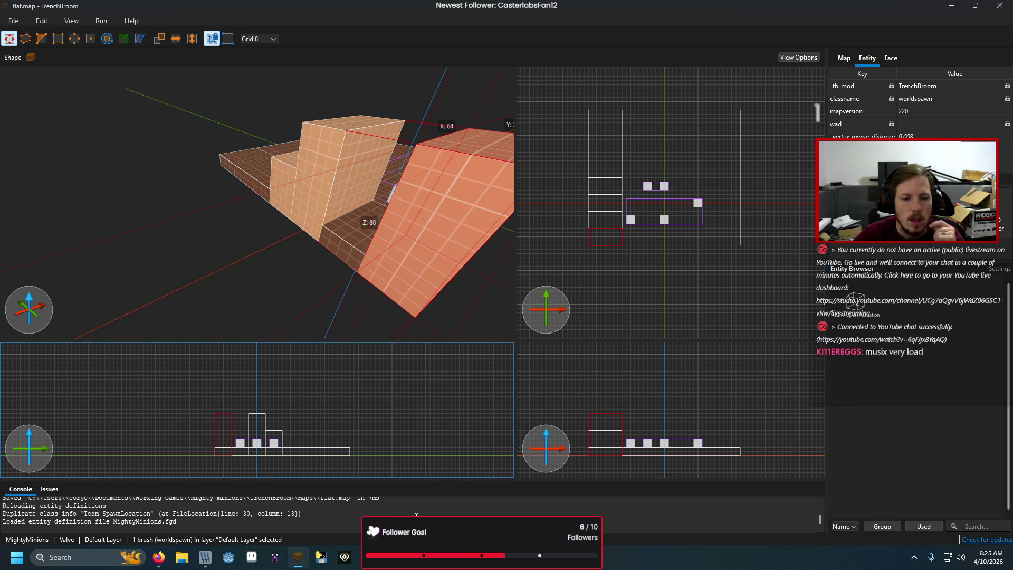
- Export the FGD from Godot, then return to TrenchBroom's flat.map
{"action": "mouse_move", "coordinate": [228, 557]}
{"action": "left_click", "coordinate": [327, 515]}
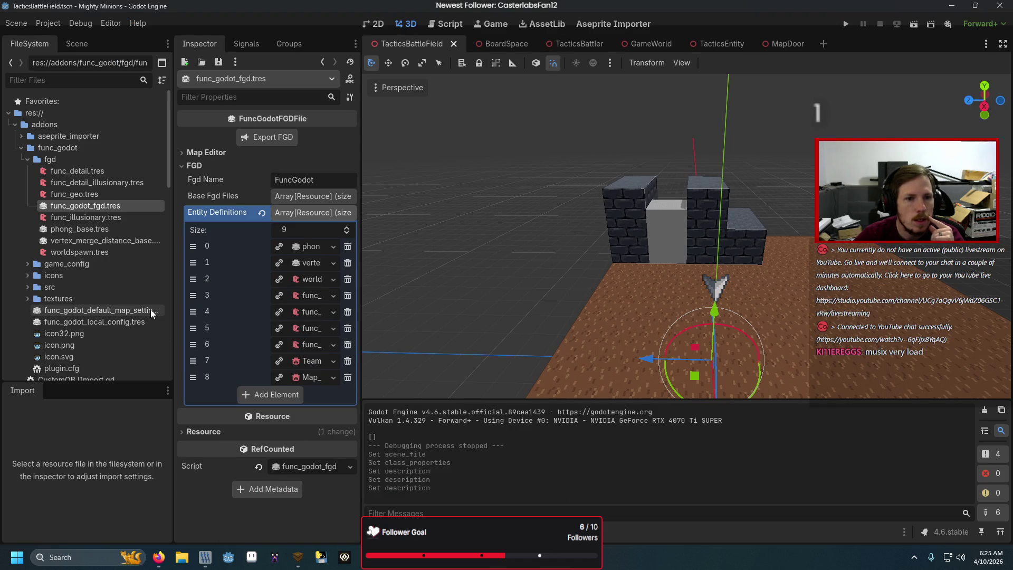
{"action": "left_click", "coordinate": [273, 131]}
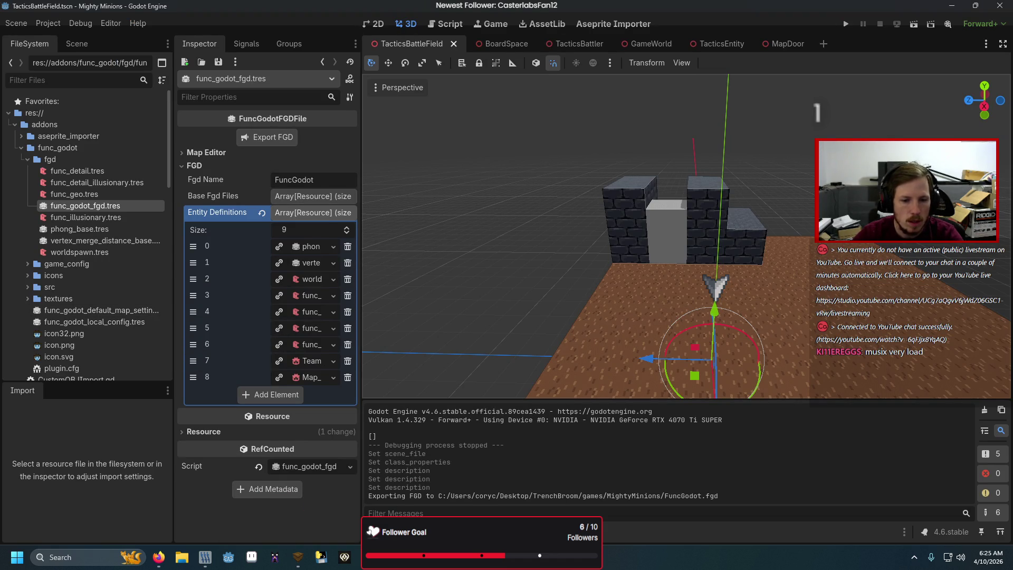
{"action": "left_click", "coordinate": [298, 556]}
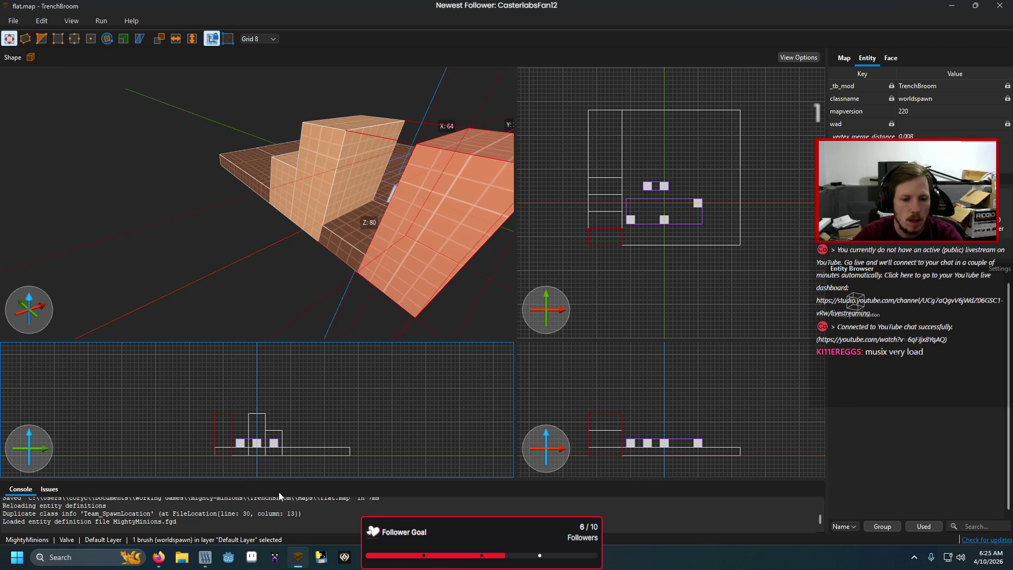
- Reload entity definitions from the new FGD and orbit the 3D view around the brush
{"action": "left_click", "coordinate": [13, 22]}
{"action": "left_click", "coordinate": [58, 211]}
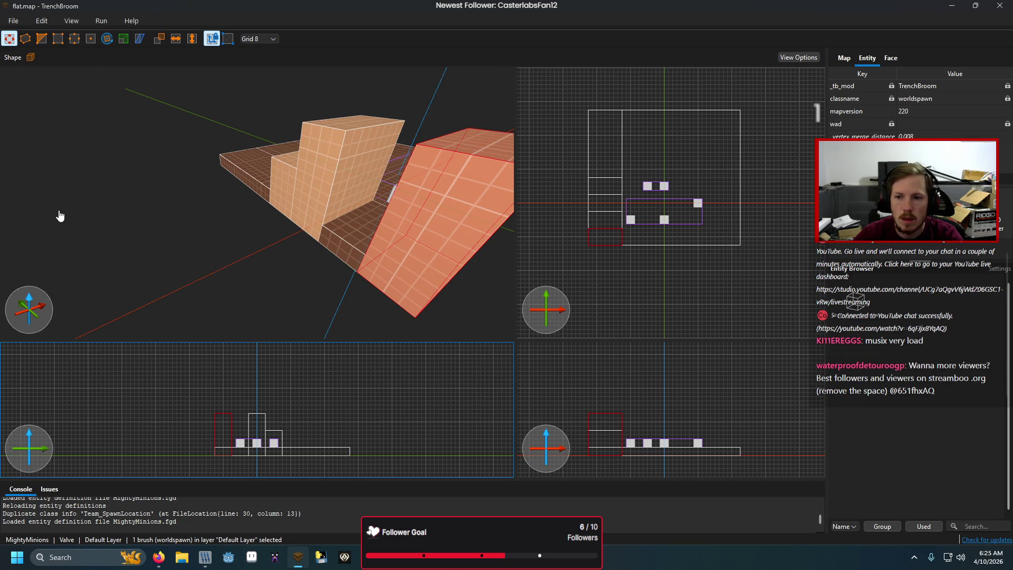
{"action": "left_click_drag", "start_coordinate": [479, 285], "coordinate": [267, 259]}
{"action": "mouse_move", "coordinate": [214, 233]}
{"action": "left_mouse_down"}
{"action": "mouse_move", "coordinate": [387, 254]}
{"action": "mouse_move", "coordinate": [264, 241]}
{"action": "mouse_move", "coordinate": [258, 261]}
{"action": "left_mouse_up"}
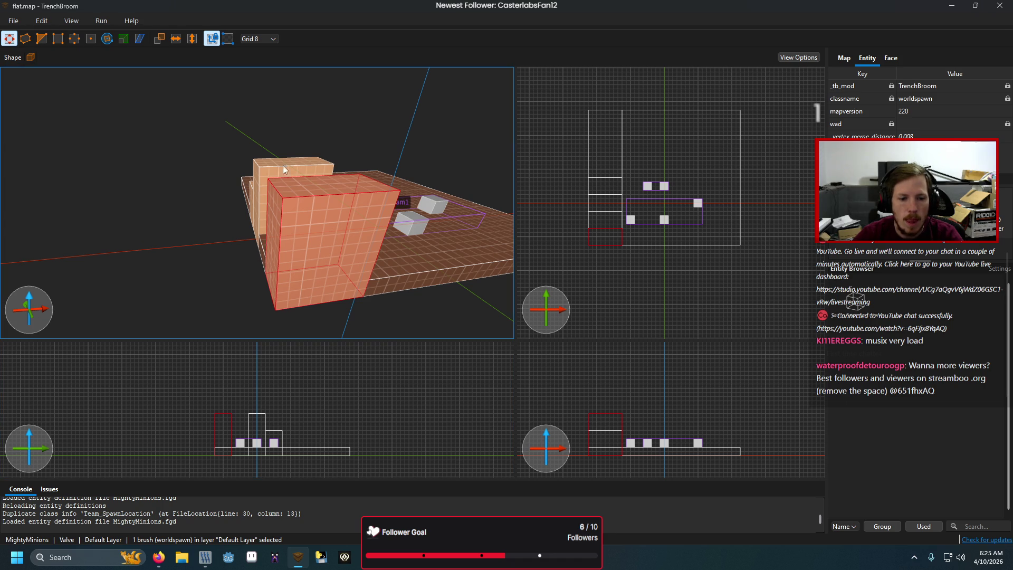
- Reopen flat.map from the welcome window, show the Entity tab, then return to Godot
{"action": "key", "text": "alt+Tab"}
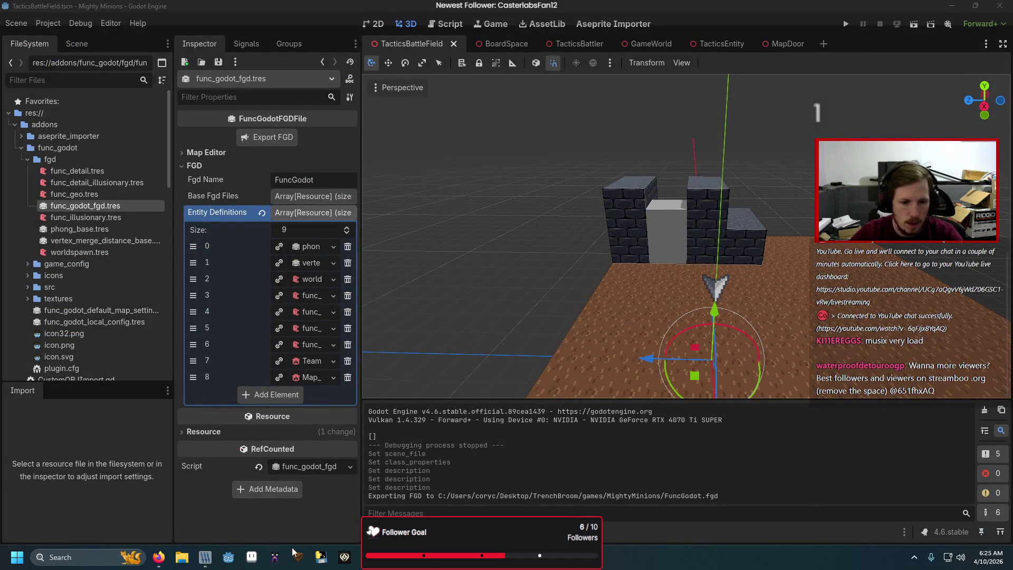
{"action": "left_click", "coordinate": [297, 557]}
{"action": "double_click", "coordinate": [579, 154]}
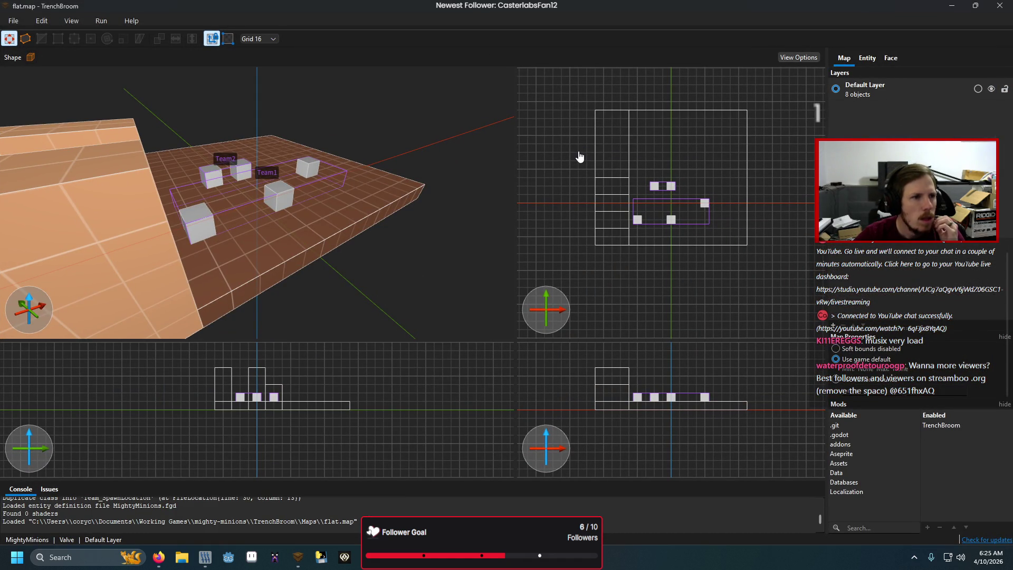
{"action": "left_click", "coordinate": [865, 59]}
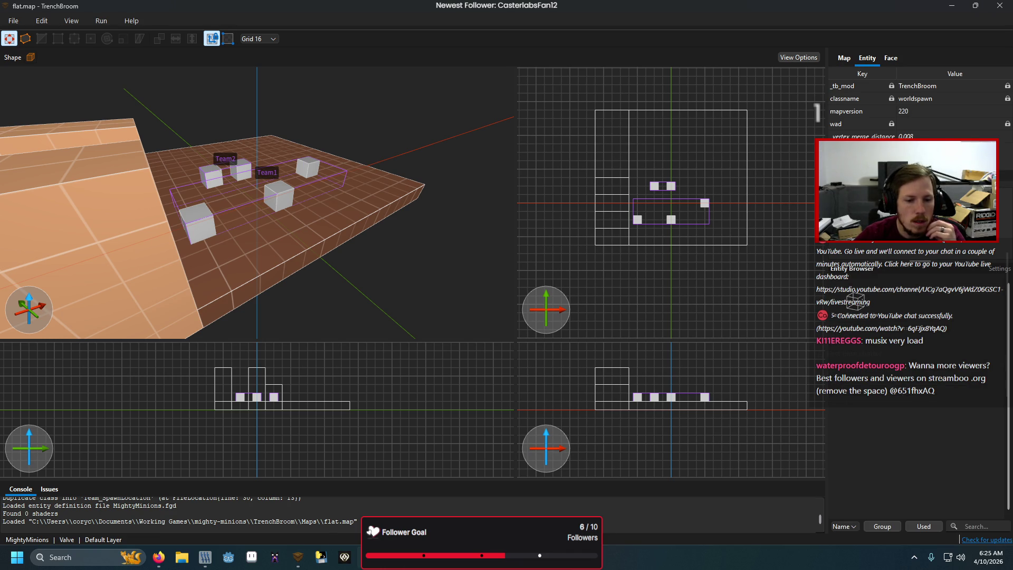
{"action": "left_click", "coordinate": [324, 509]}
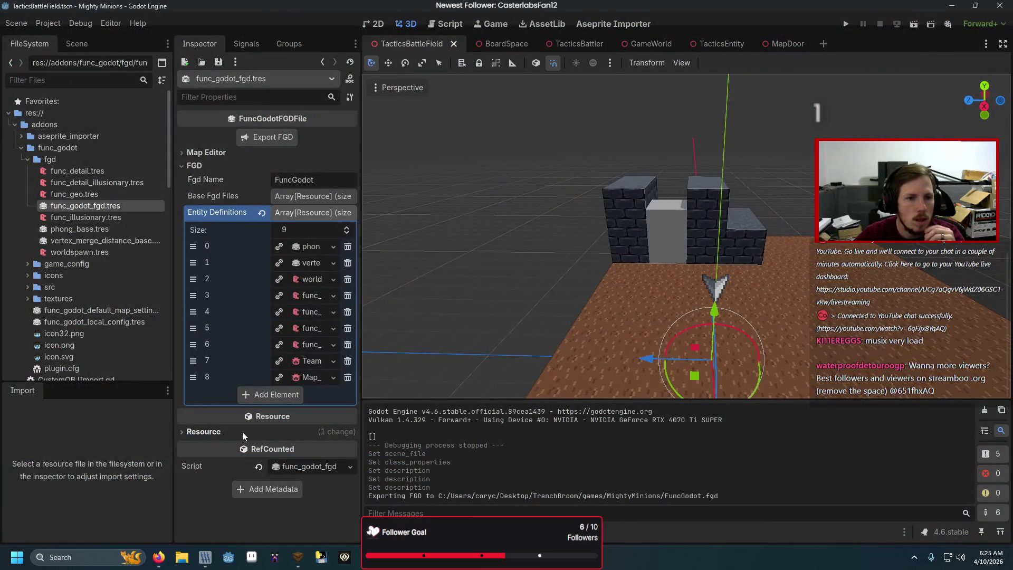
- Select FuncGodotMap and expand Map Settings > Entity Fgd > Base Fgd Files element 0 to view its nine definitions
{"action": "left_click", "coordinate": [84, 251]}
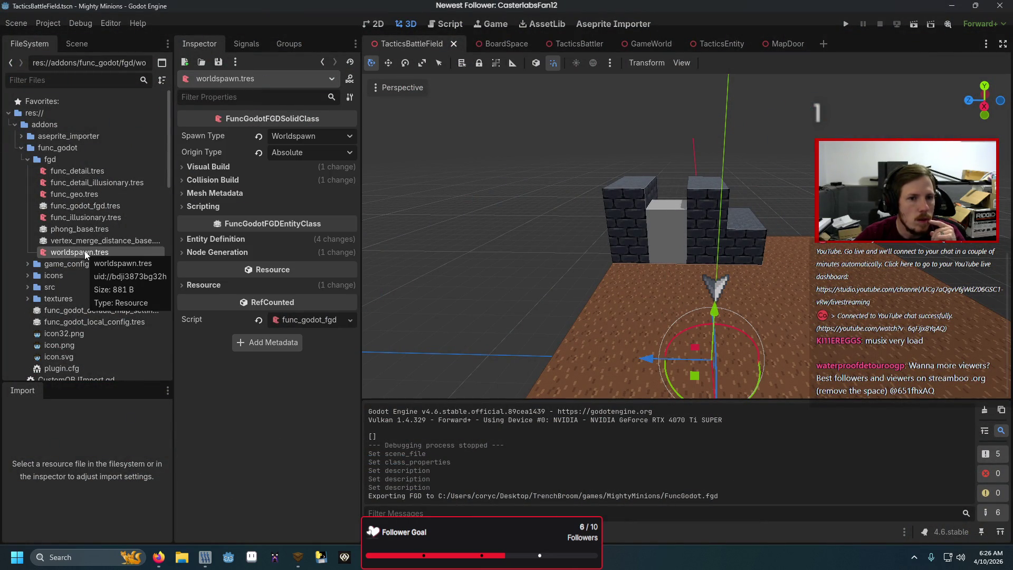
{"action": "left_click", "coordinate": [76, 43]}
{"action": "left_click", "coordinate": [39, 151]}
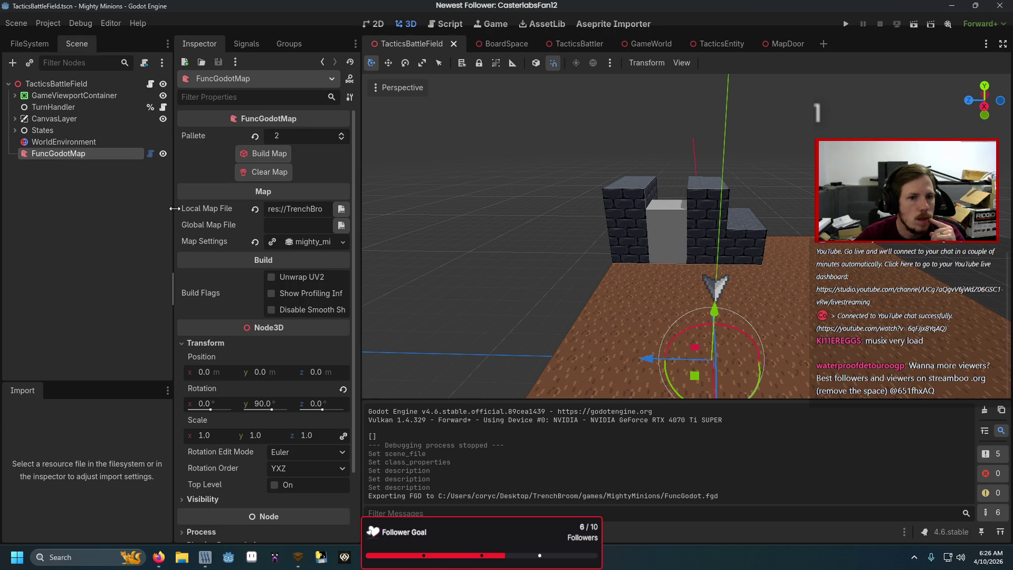
{"action": "left_click", "coordinate": [319, 246]}
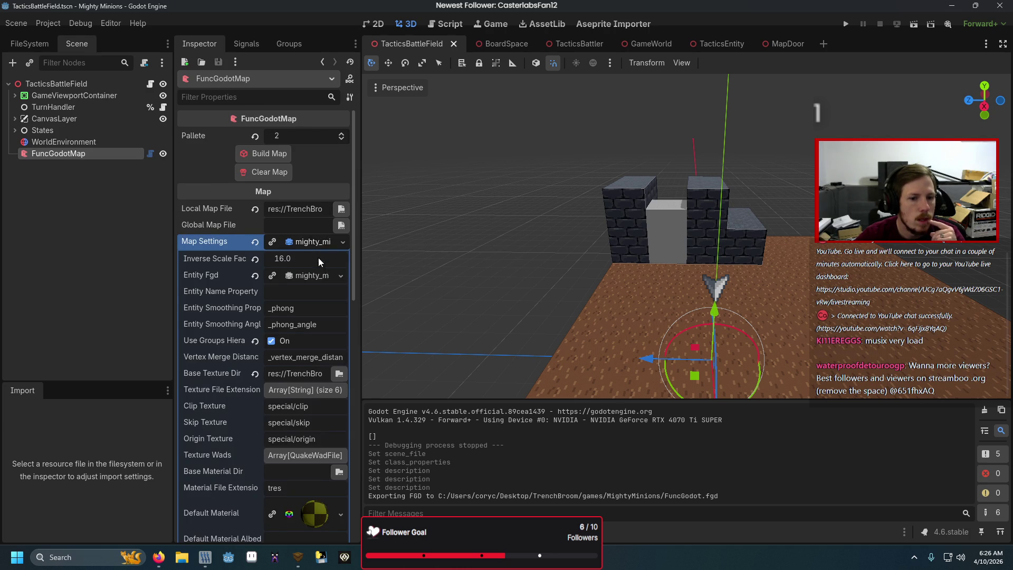
{"action": "scroll", "coordinate": [317, 253], "scroll_direction": "down", "scroll_amount": 4}
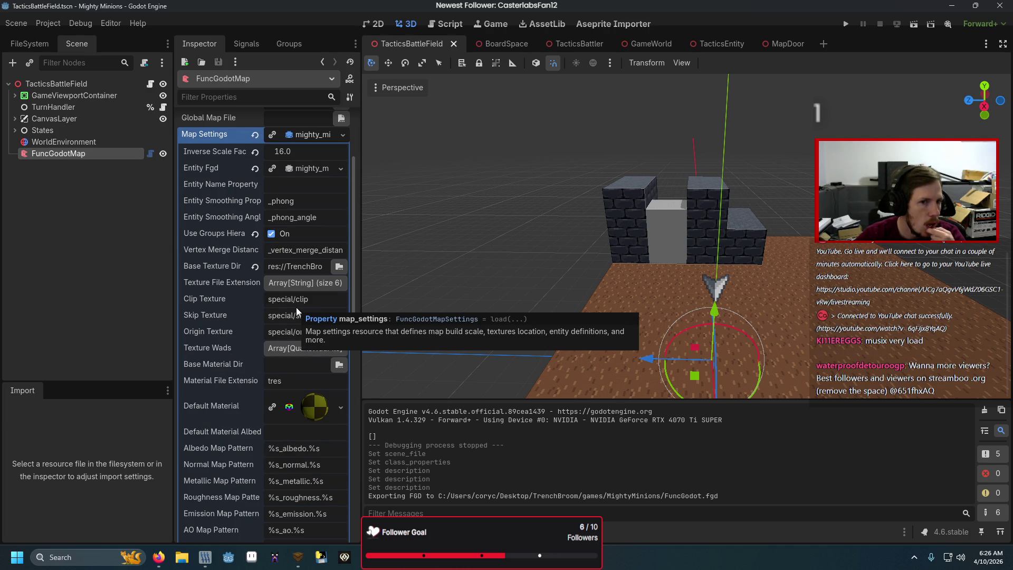
{"action": "left_click", "coordinate": [309, 168]}
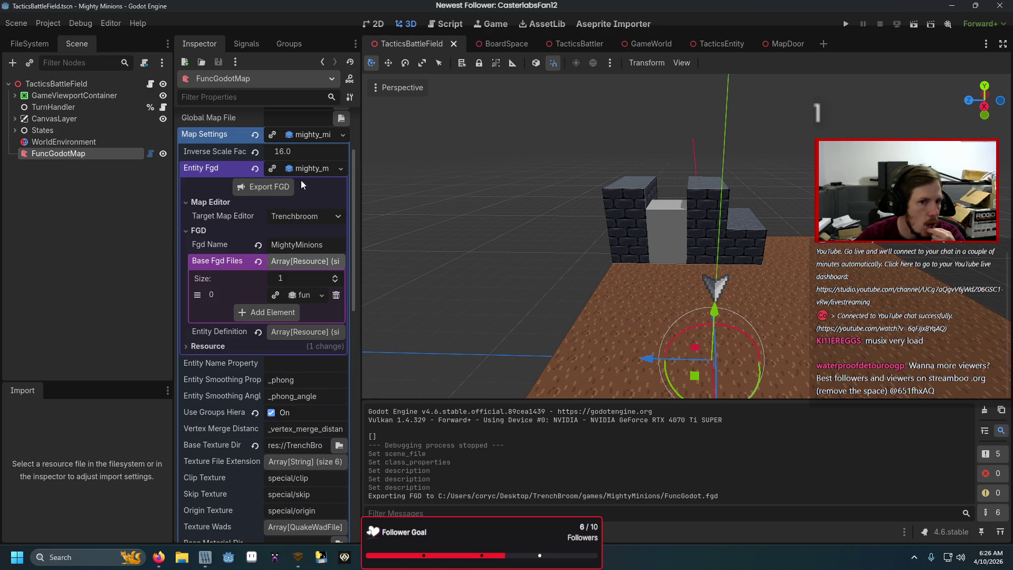
{"action": "left_click", "coordinate": [290, 293]}
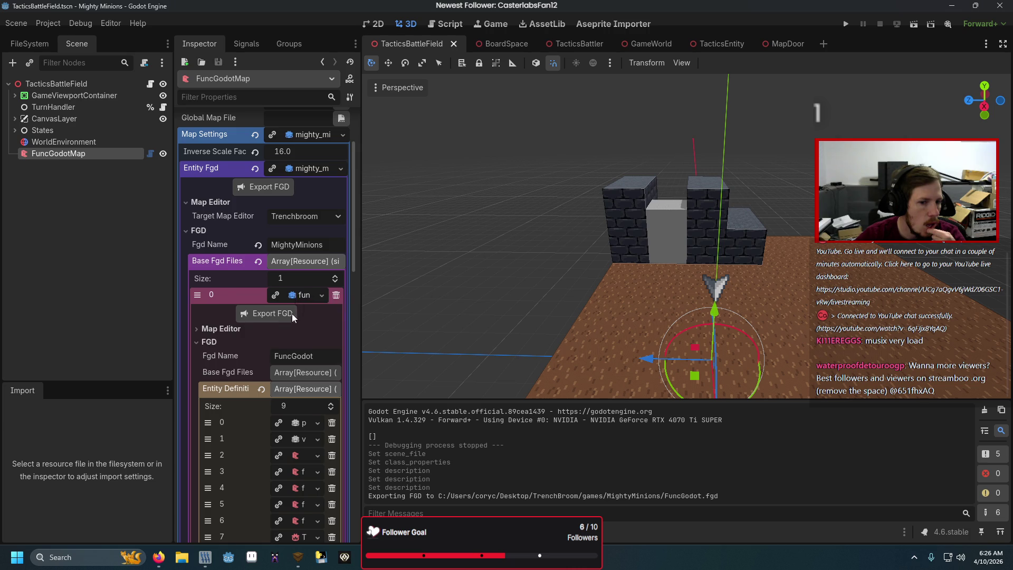
{"action": "scroll", "coordinate": [297, 415], "scroll_direction": "down", "scroll_amount": 3}
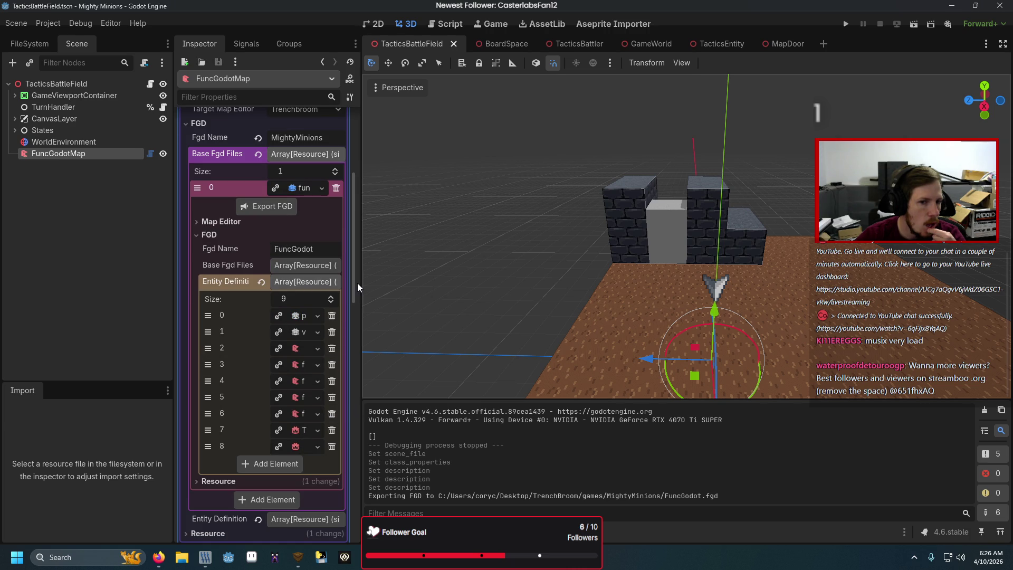
{"action": "mouse_move", "coordinate": [354, 280]}
{"action": "left_mouse_down"}
{"action": "mouse_move", "coordinate": [365, 292]}
{"action": "mouse_move", "coordinate": [350, 294]}
{"action": "mouse_move", "coordinate": [376, 294]}
{"action": "left_mouse_up"}
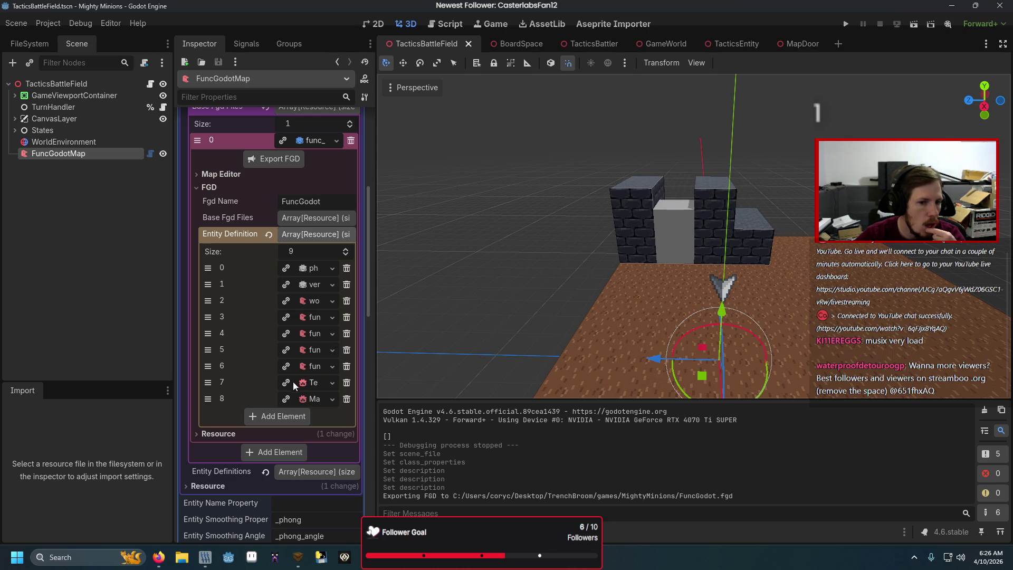
{"action": "scroll", "coordinate": [247, 337], "scroll_direction": "up", "scroll_amount": 5}
{"action": "left_click", "coordinate": [30, 44]}
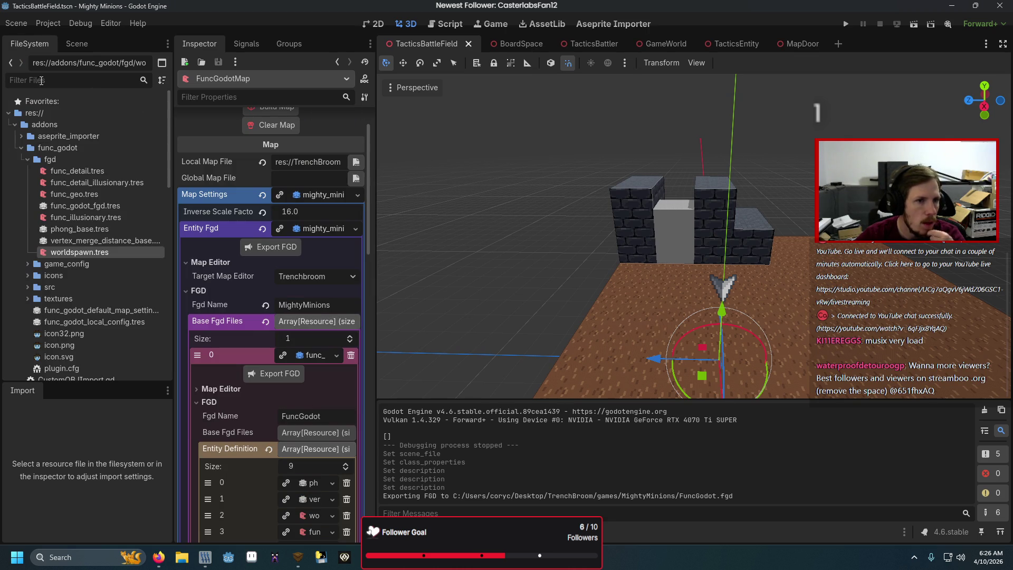
- Open func_godot_fgd.tres and expand the Map_Door entity definition (element 8)
{"action": "left_click", "coordinate": [92, 206]}
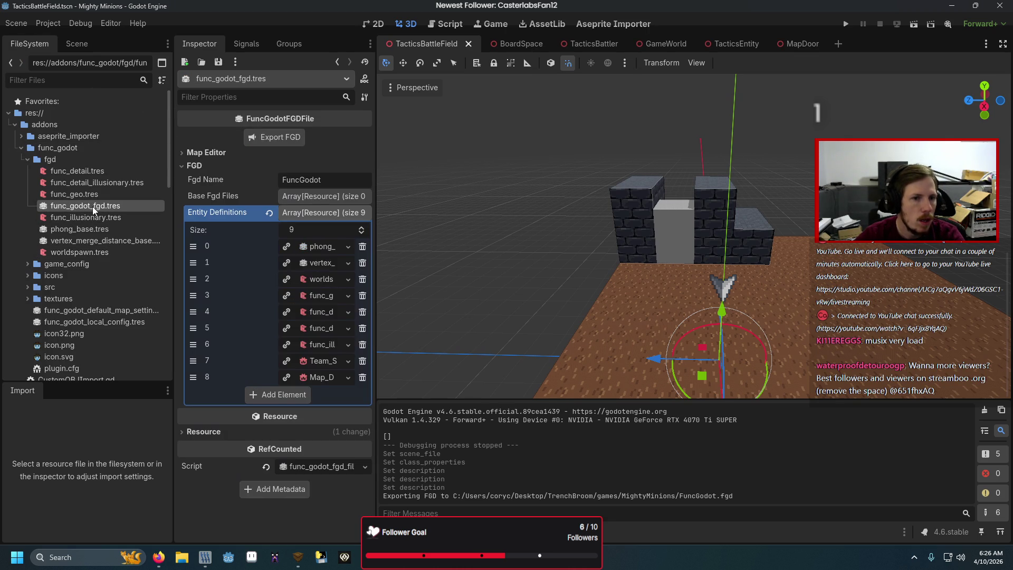
{"action": "left_click", "coordinate": [317, 376]}
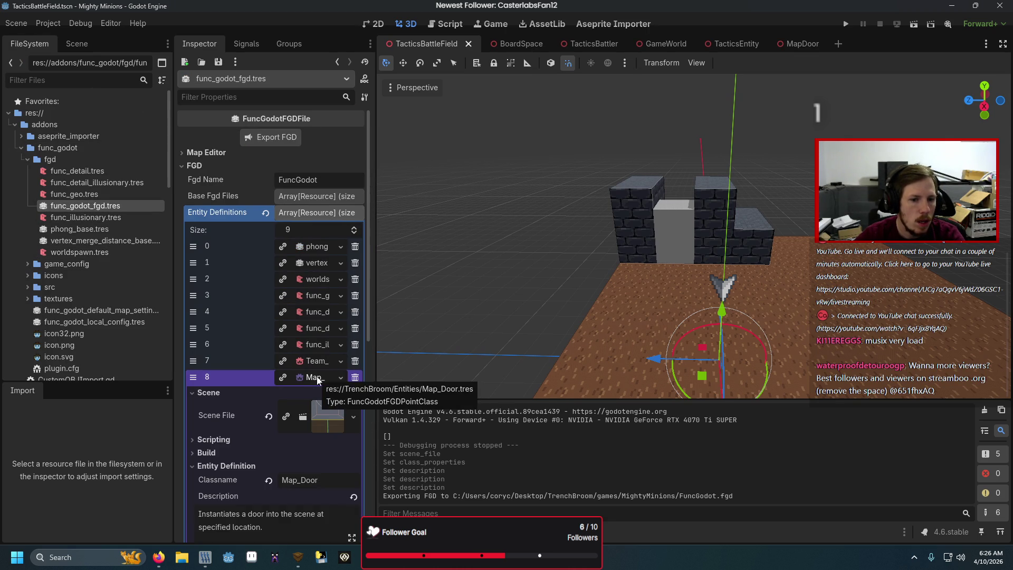
{"action": "scroll", "coordinate": [316, 377], "scroll_direction": "down", "scroll_amount": 2}
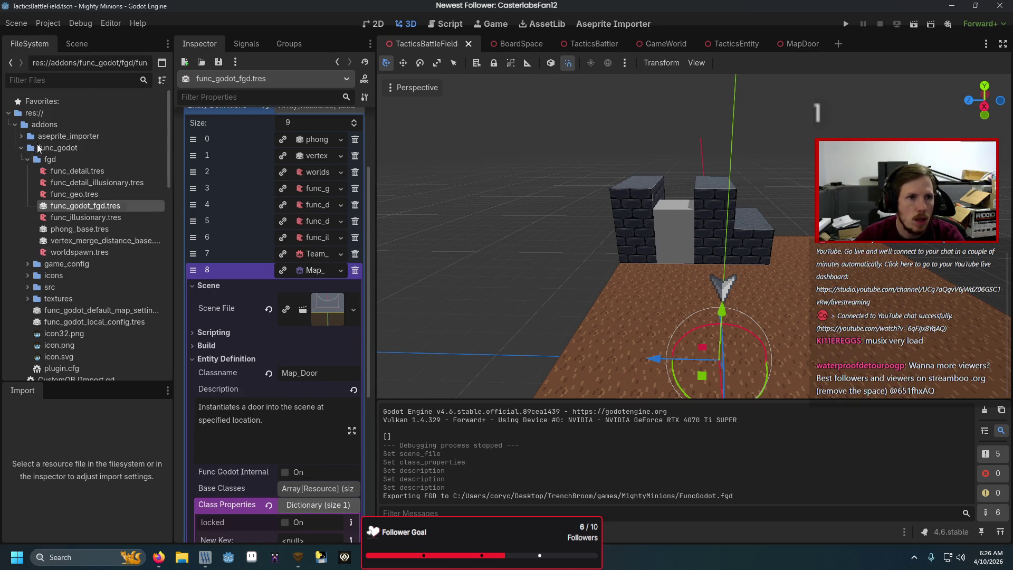
- Run Project > Reload Current Project, then bring TrenchBroom's flat.map forward
{"action": "left_click", "coordinate": [48, 23]}
{"action": "left_click", "coordinate": [94, 156]}
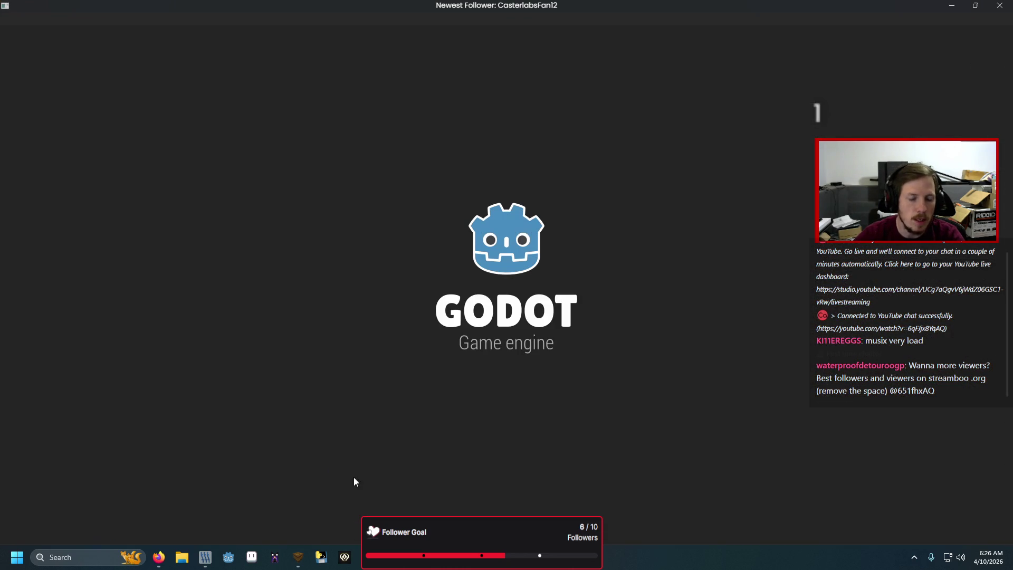
{"action": "left_click", "coordinate": [297, 557]}
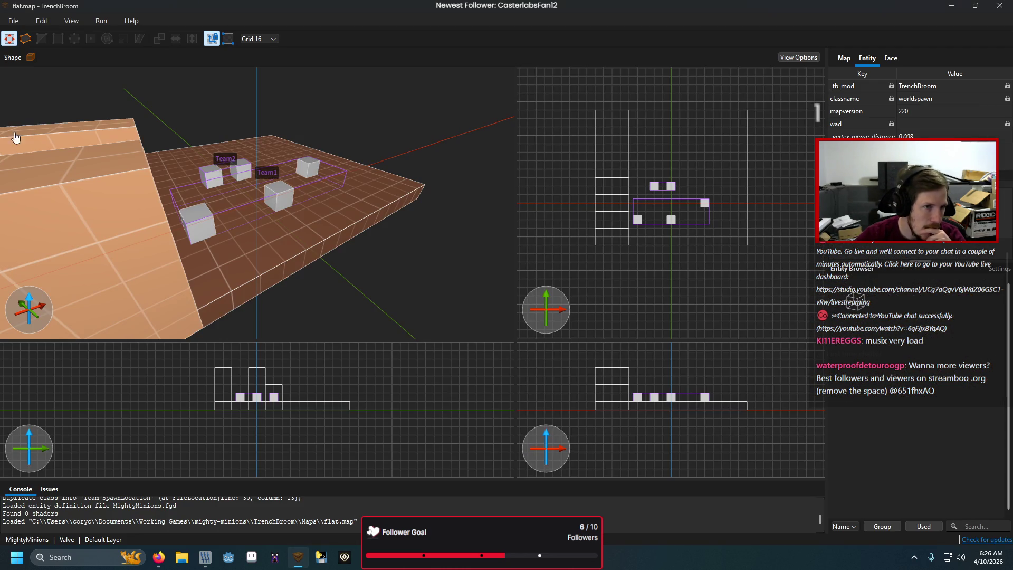
- Reload the entity definitions from the File menu in TrenchBroom
{"action": "left_click", "coordinate": [43, 21]}
{"action": "mouse_move", "coordinate": [13, 21]}
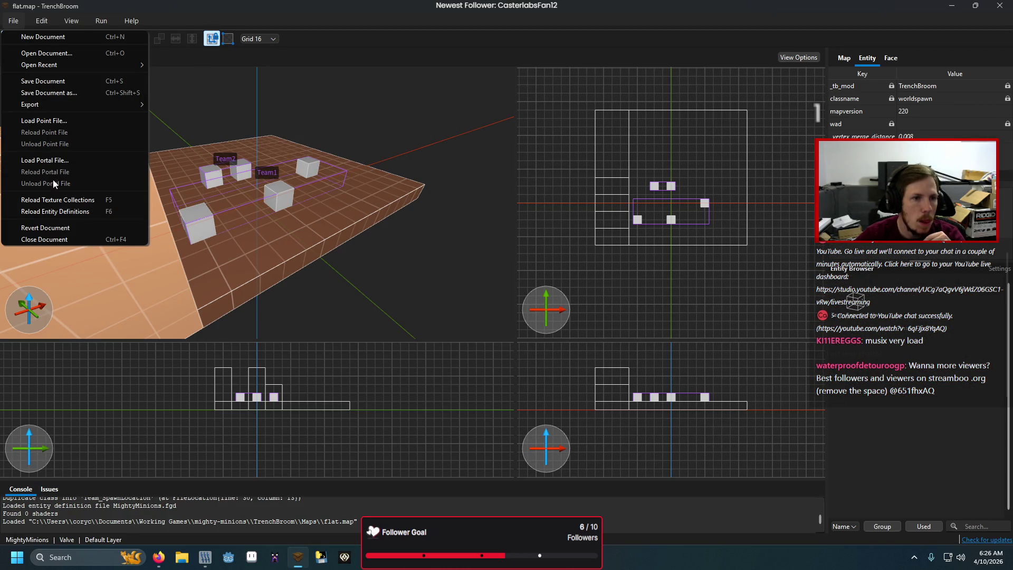
{"action": "left_click", "coordinate": [69, 212]}
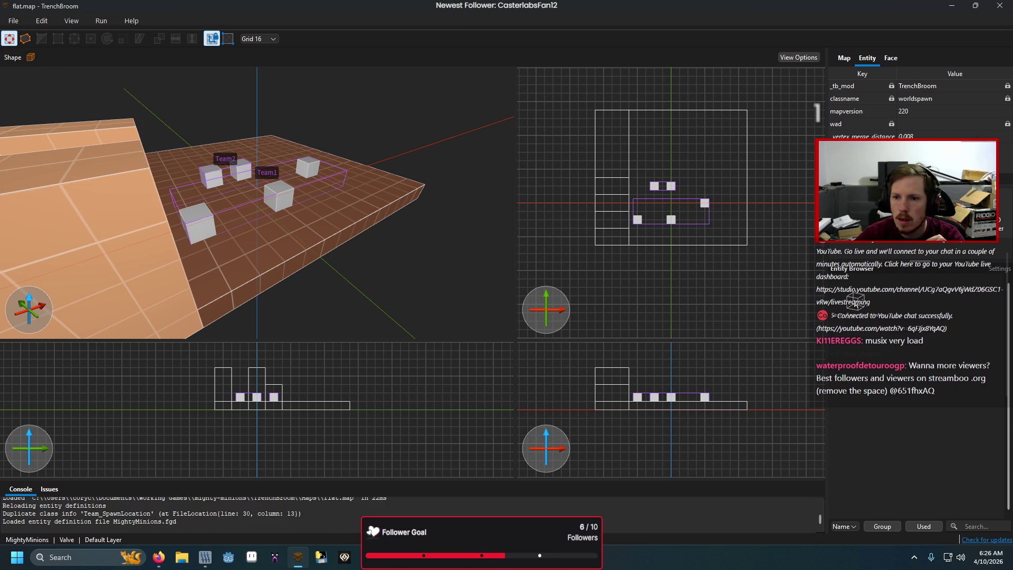
- Check the Map and Entity inspector tabs, then return to the Godot editor
{"action": "left_click", "coordinate": [844, 59]}
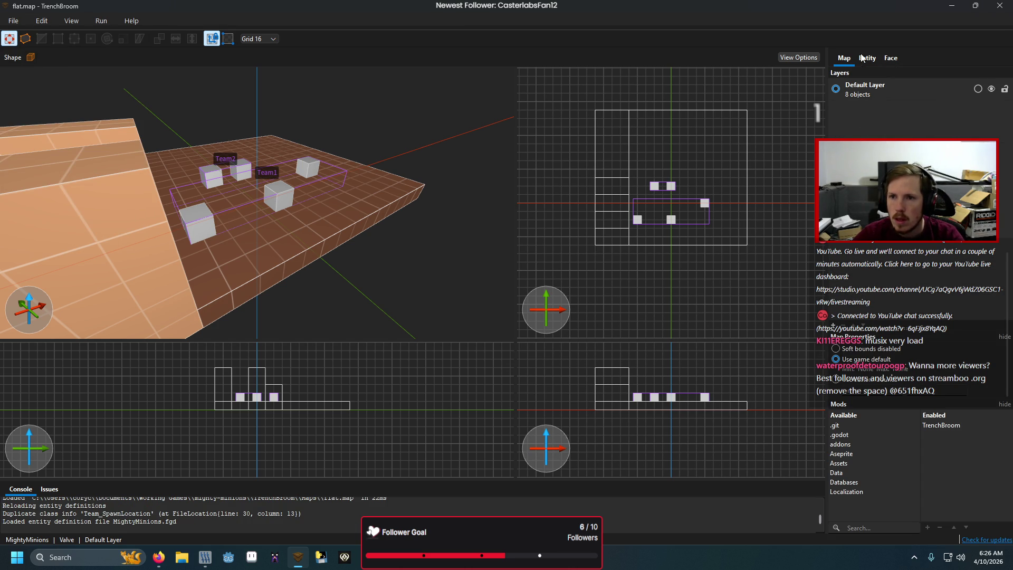
{"action": "left_click", "coordinate": [867, 58]}
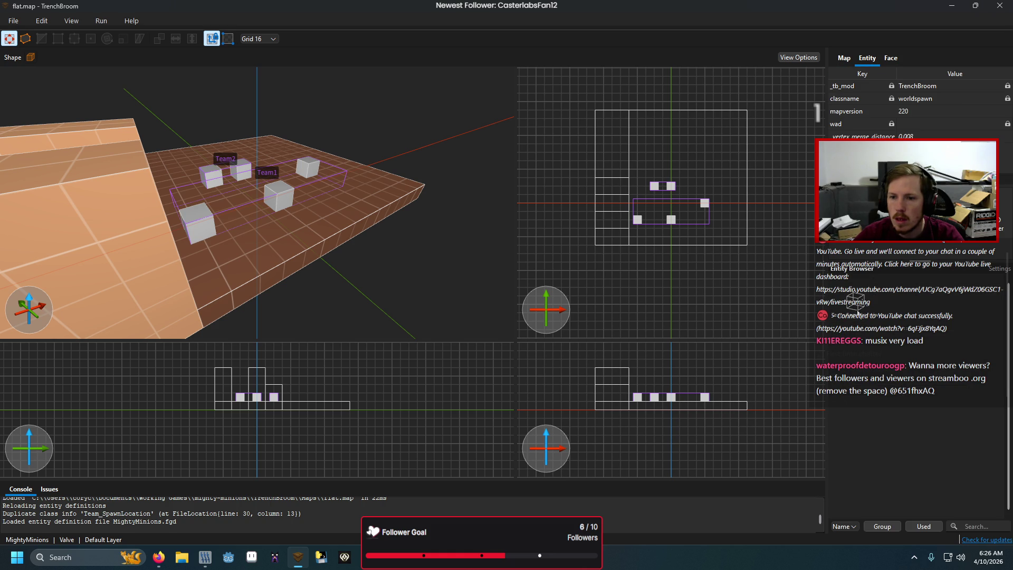
{"action": "mouse_move", "coordinate": [229, 557]}
{"action": "left_click", "coordinate": [331, 510]}
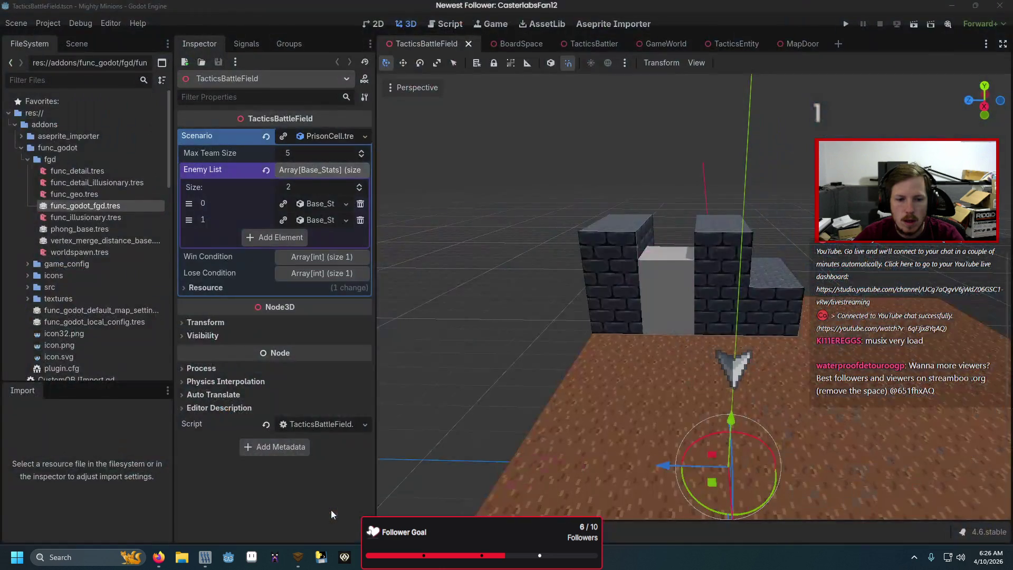
- Open Map_Door.tres and revert its Class Properties to empty, removing the locked property
{"action": "scroll", "coordinate": [53, 276], "scroll_direction": "down", "scroll_amount": 10}
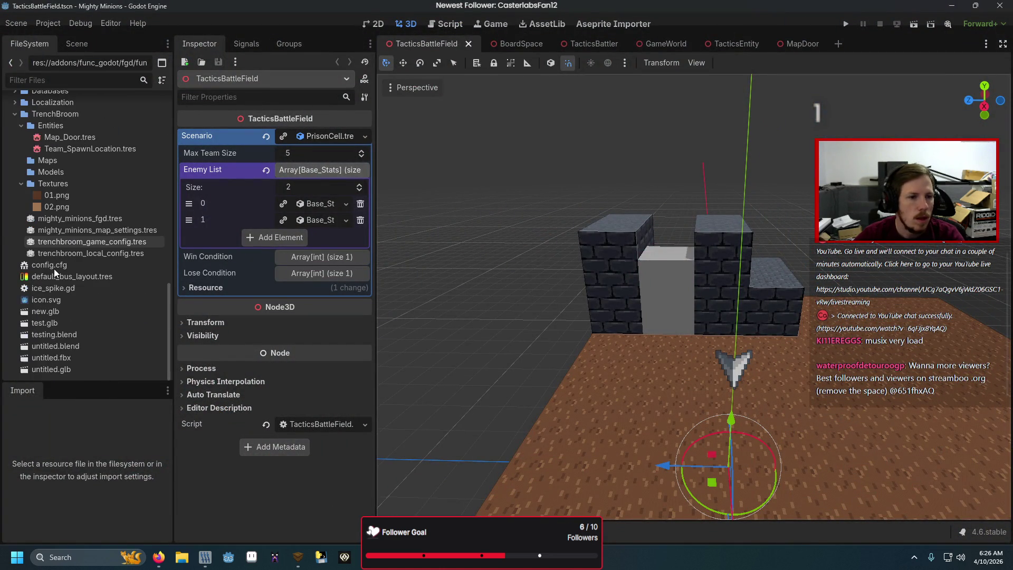
{"action": "left_click", "coordinate": [78, 137]}
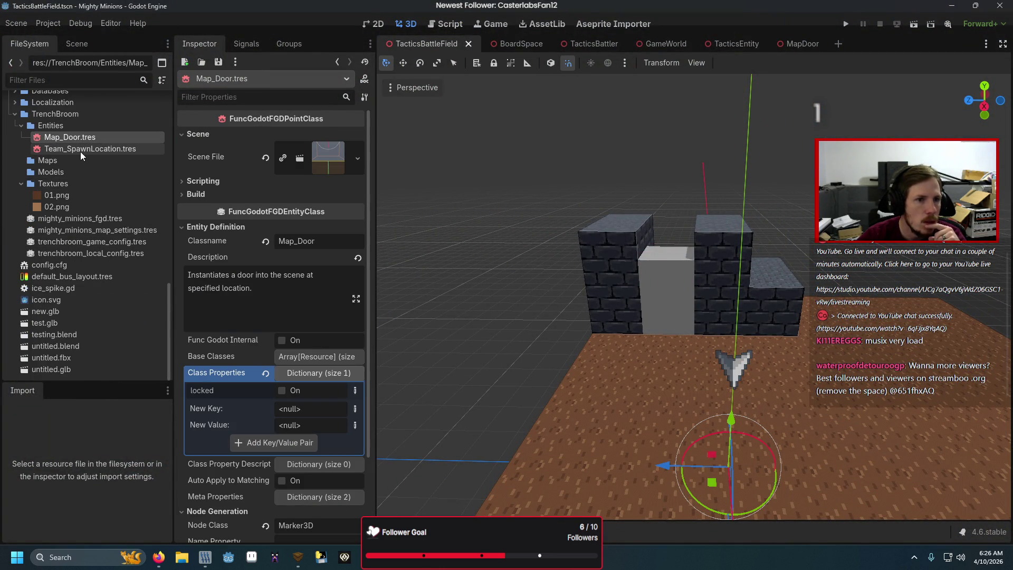
{"action": "left_click", "coordinate": [80, 151]}
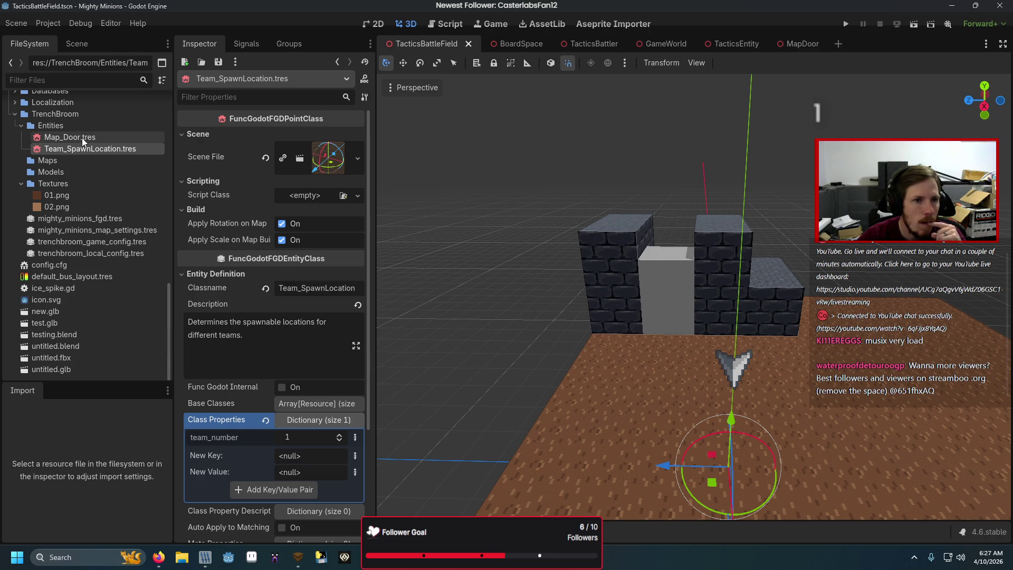
{"action": "left_click", "coordinate": [82, 138]}
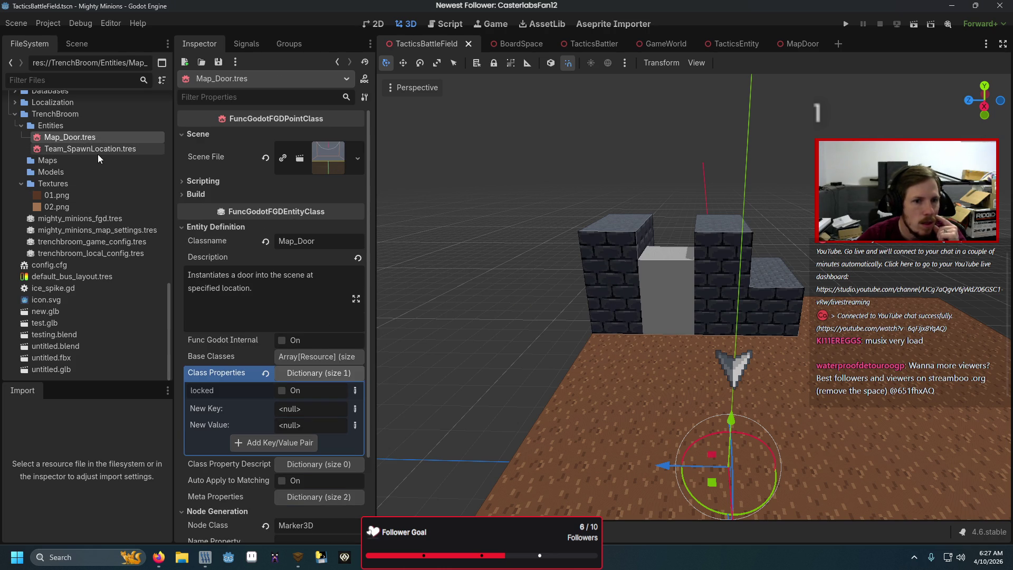
{"action": "left_click", "coordinate": [317, 375]}
{"action": "left_click", "coordinate": [265, 373]}
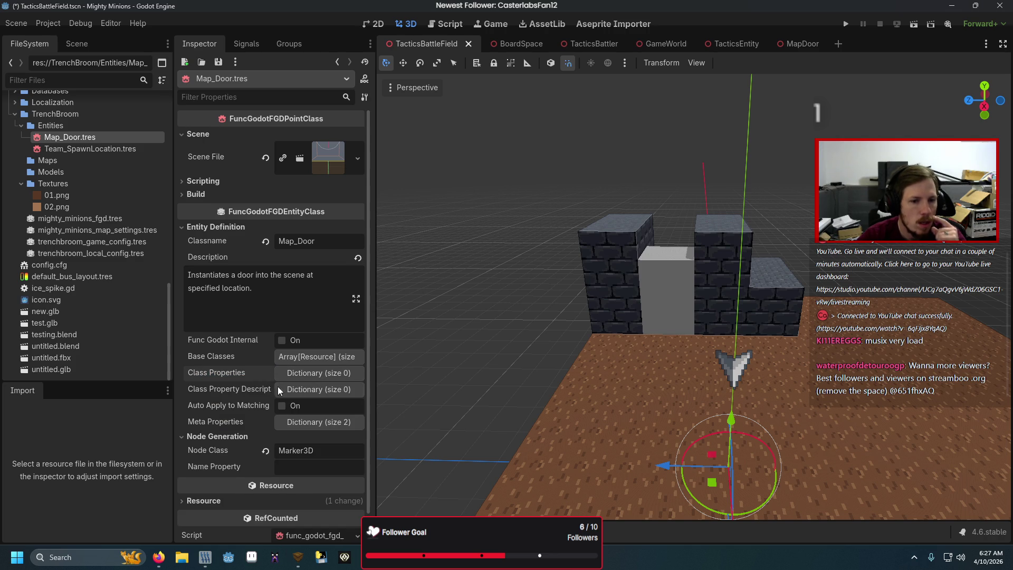
- Compare against Team_SpawnLocation.tres's class properties, then go back to Map_Door
{"action": "scroll", "coordinate": [289, 395], "scroll_direction": "down", "scroll_amount": 1}
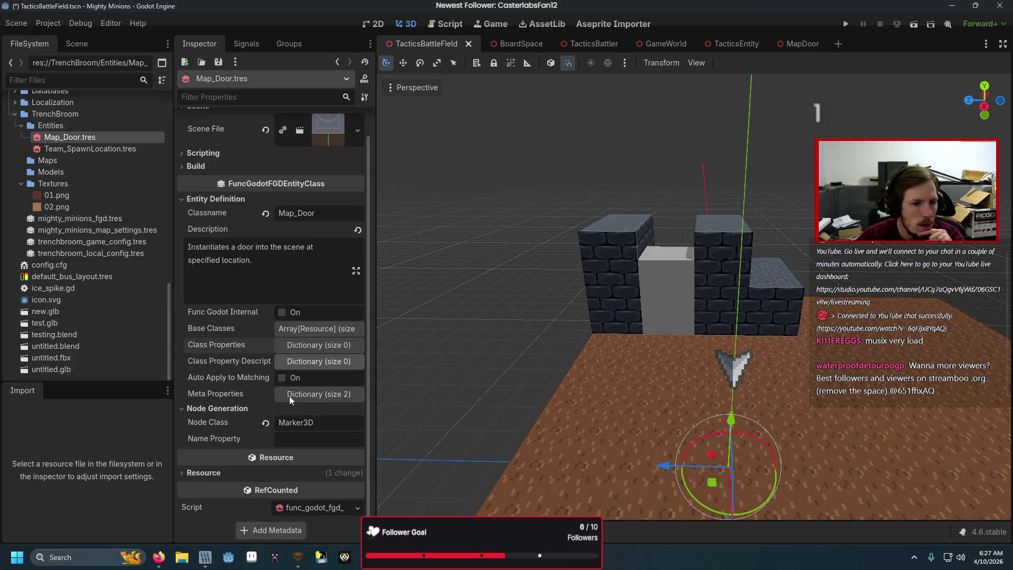
{"action": "left_click", "coordinate": [90, 148]}
{"action": "scroll", "coordinate": [255, 350], "scroll_direction": "down", "scroll_amount": 3}
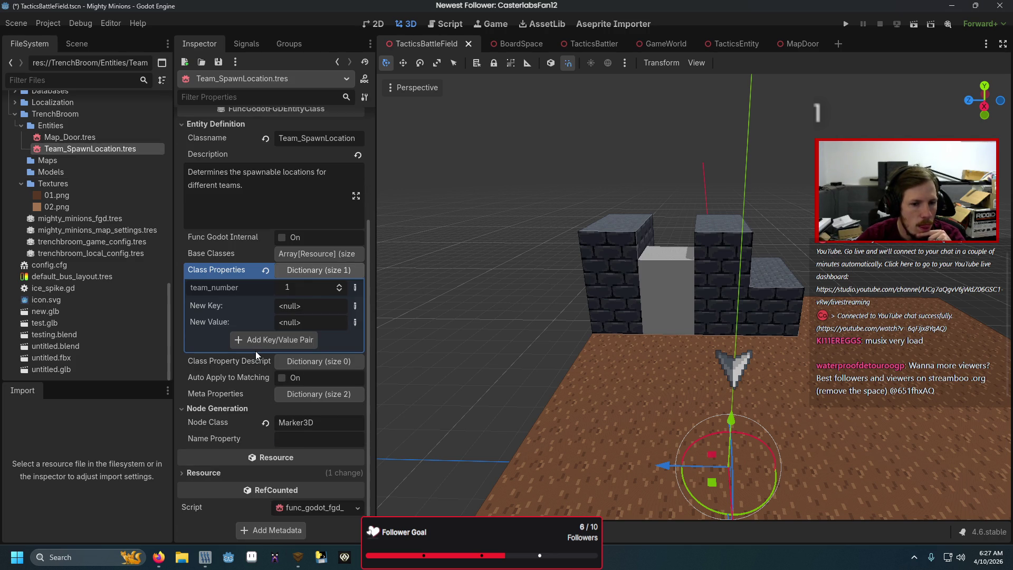
{"action": "left_click", "coordinate": [310, 271]}
{"action": "scroll", "coordinate": [308, 303], "scroll_direction": "up", "scroll_amount": 3}
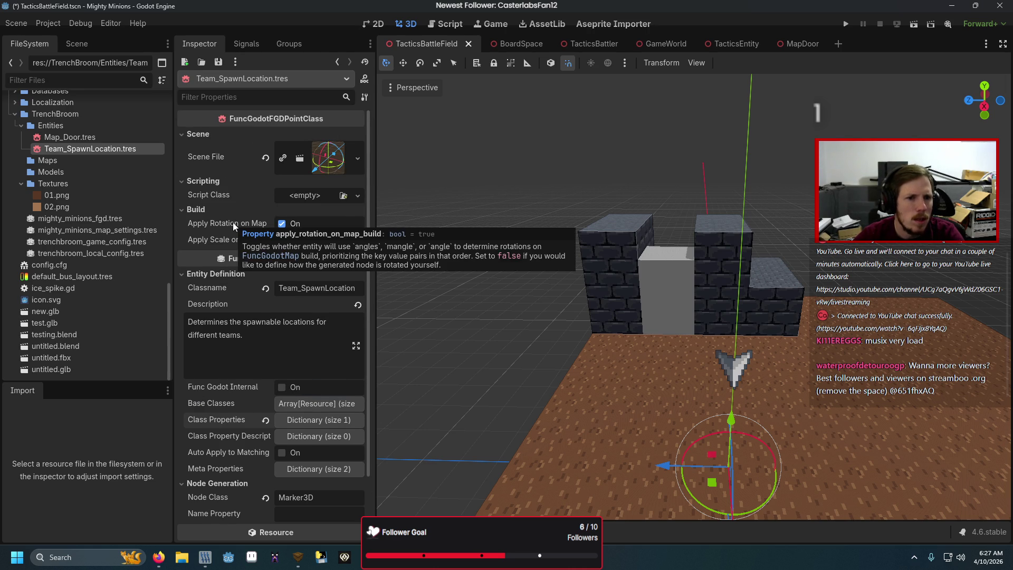
{"action": "left_click", "coordinate": [51, 139]}
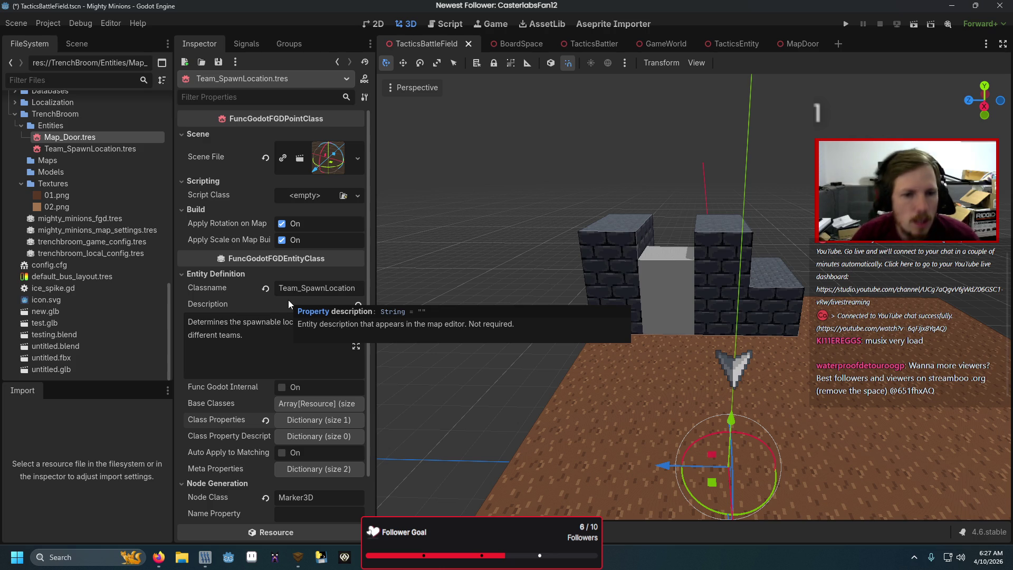
- Save the changes with Ctrl+S and reopen func_godot_fgd.tres
{"action": "key", "text": "ctrl+s"}
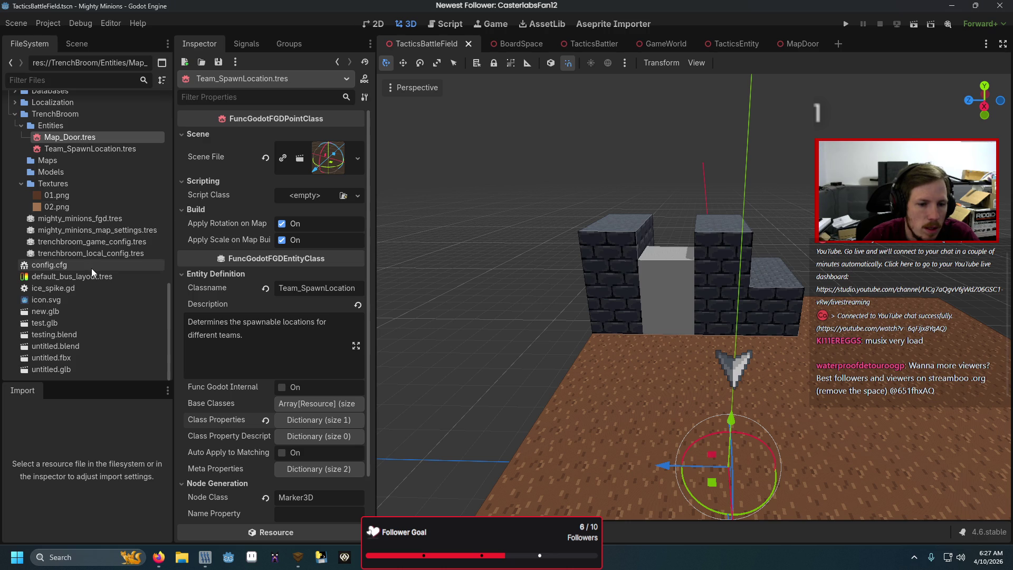
{"action": "scroll", "coordinate": [90, 268], "scroll_direction": "up", "scroll_amount": 6}
{"action": "scroll", "coordinate": [72, 158], "scroll_direction": "up", "scroll_amount": 3}
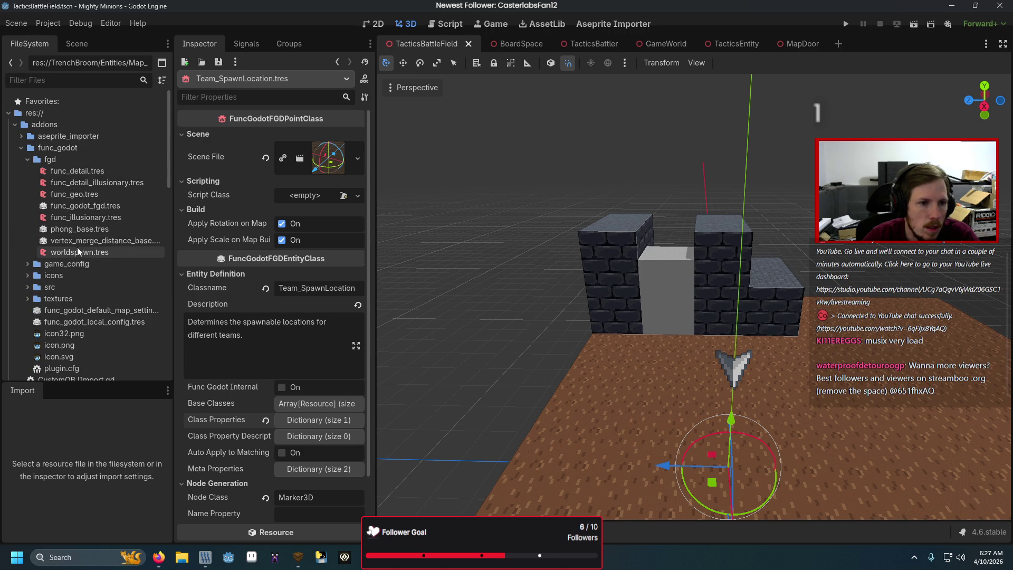
{"action": "left_click", "coordinate": [108, 206]}
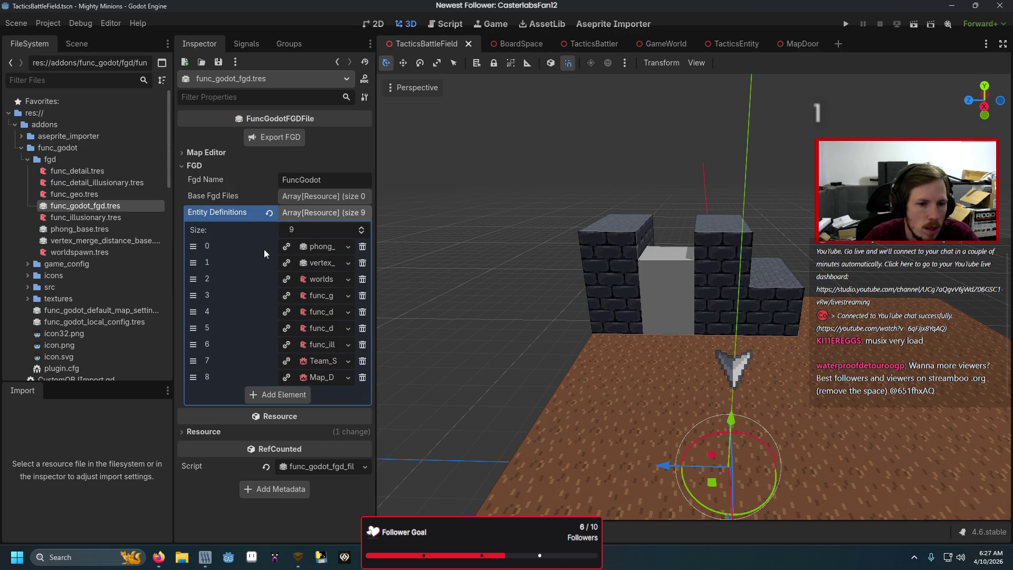
- Export the FGD and confirm FuncGodot.fgd's path in the MightyMinions games folder in the Output log
{"action": "left_click", "coordinate": [312, 214]}
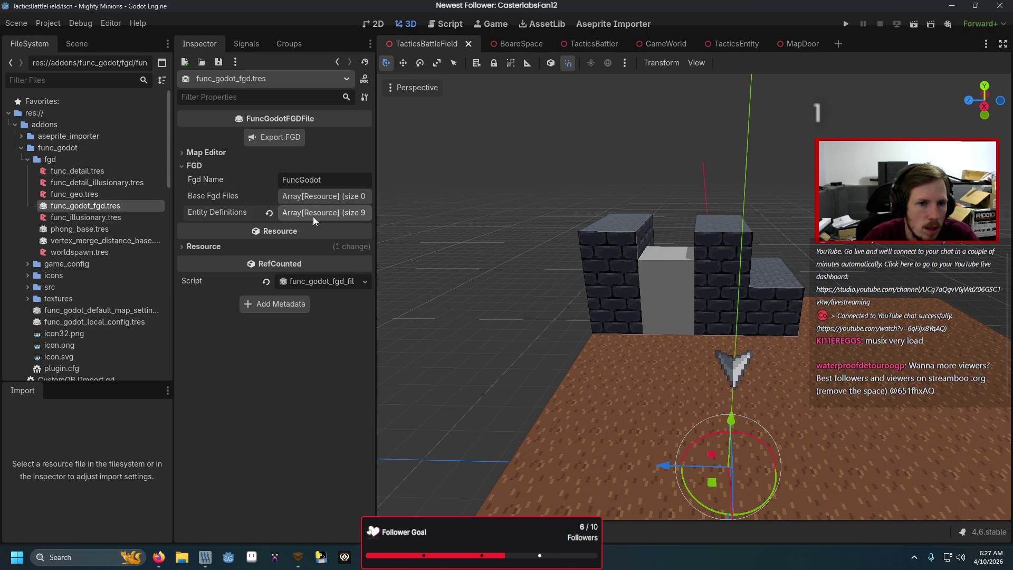
{"action": "left_click", "coordinate": [278, 138]}
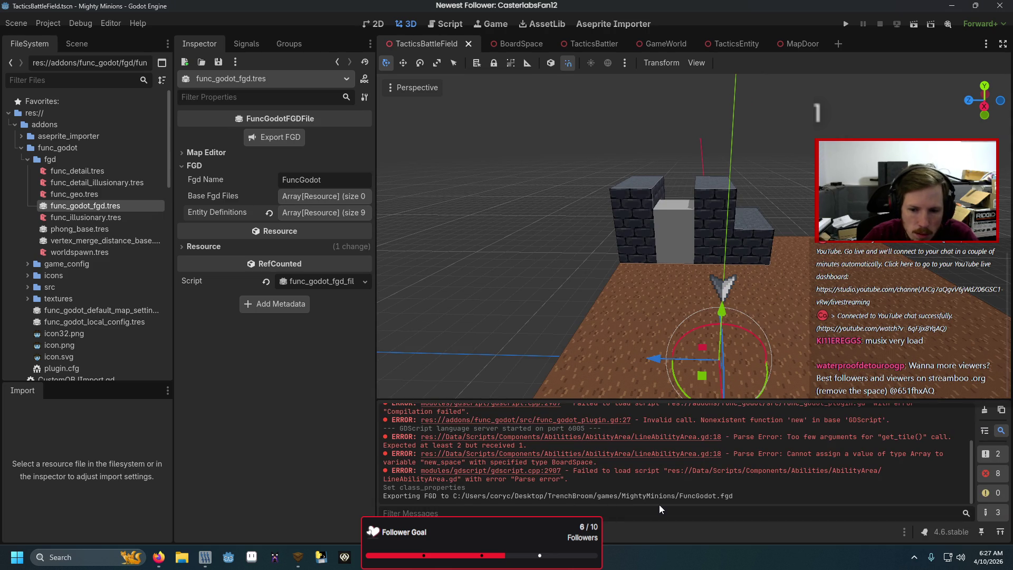
{"action": "left_click_drag", "start_coordinate": [733, 496], "coordinate": [490, 495]}
{"action": "left_click", "coordinate": [628, 482]}
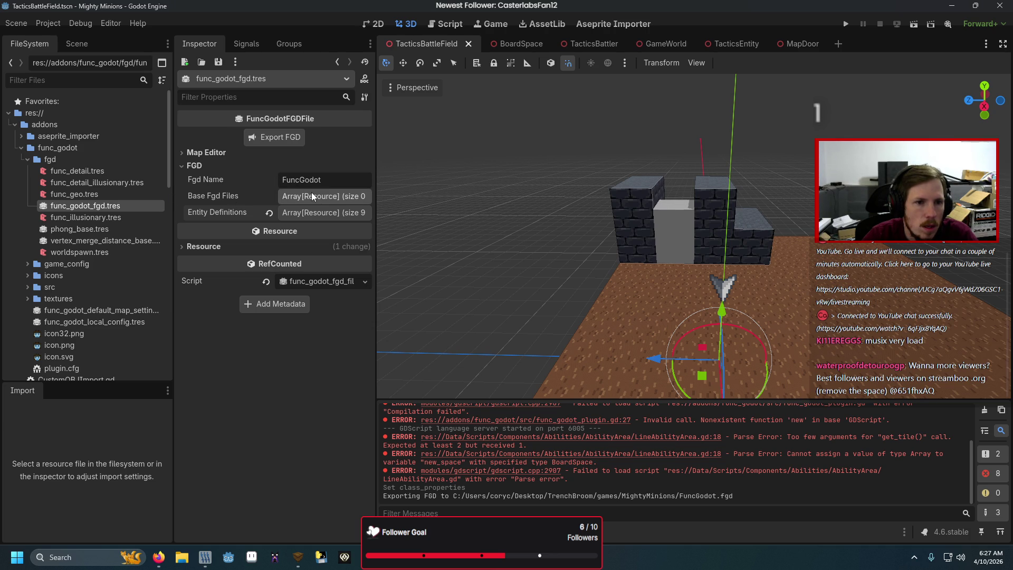
- Check the Map Editor settings the FGD targets, then switch to TrenchBroom
{"action": "left_click", "coordinate": [184, 153]}
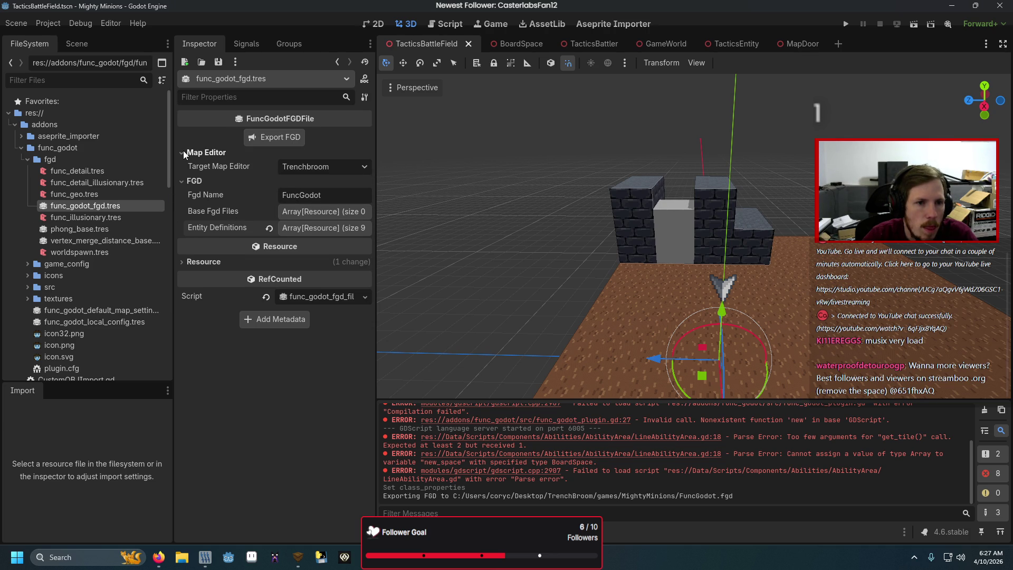
{"action": "left_click", "coordinate": [182, 153]}
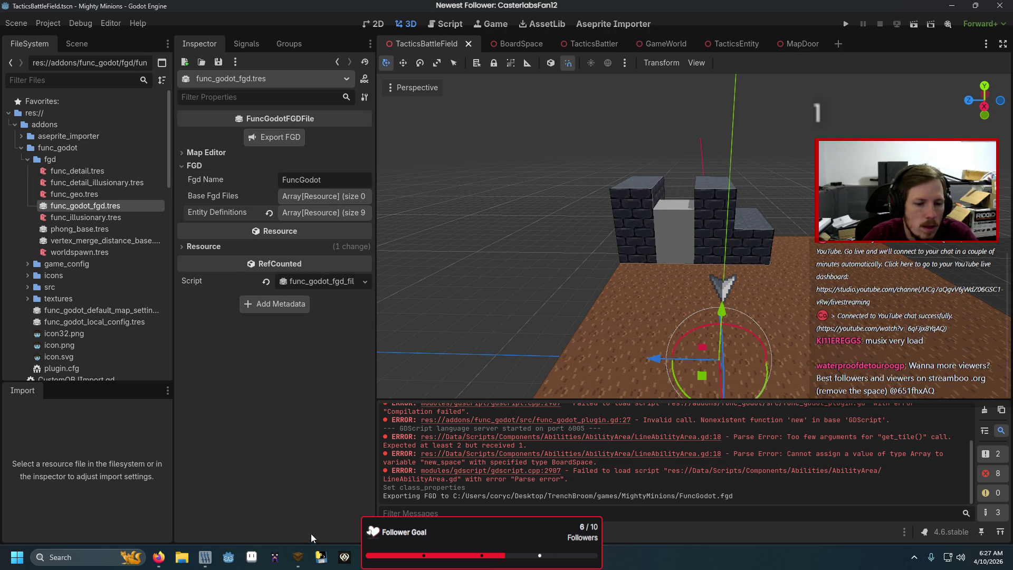
{"action": "left_click", "coordinate": [299, 553]}
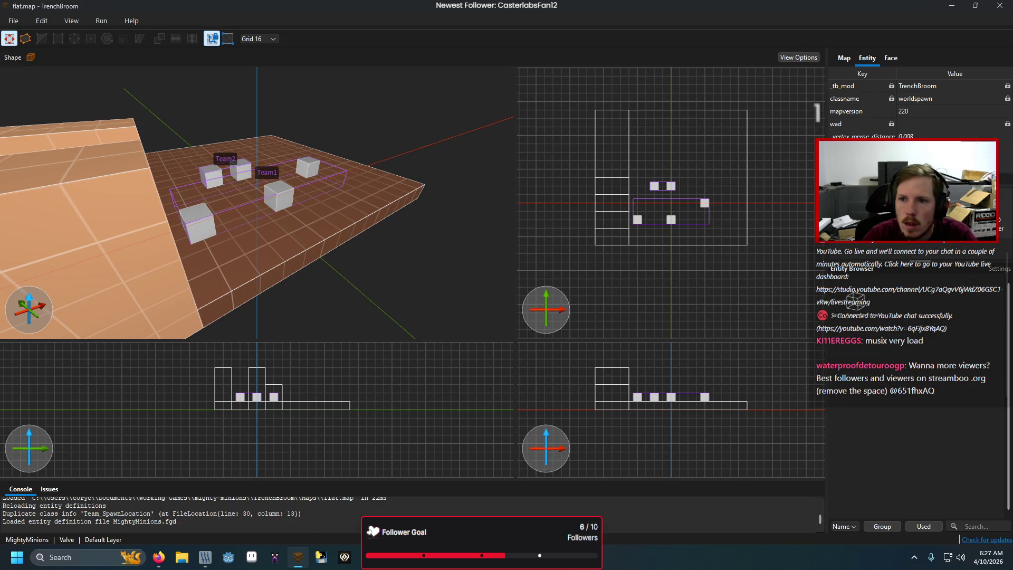
- Look over the Map, Entity and Face tabs, then reload entity definitions from the new FGD
{"action": "left_click", "coordinate": [848, 59]}
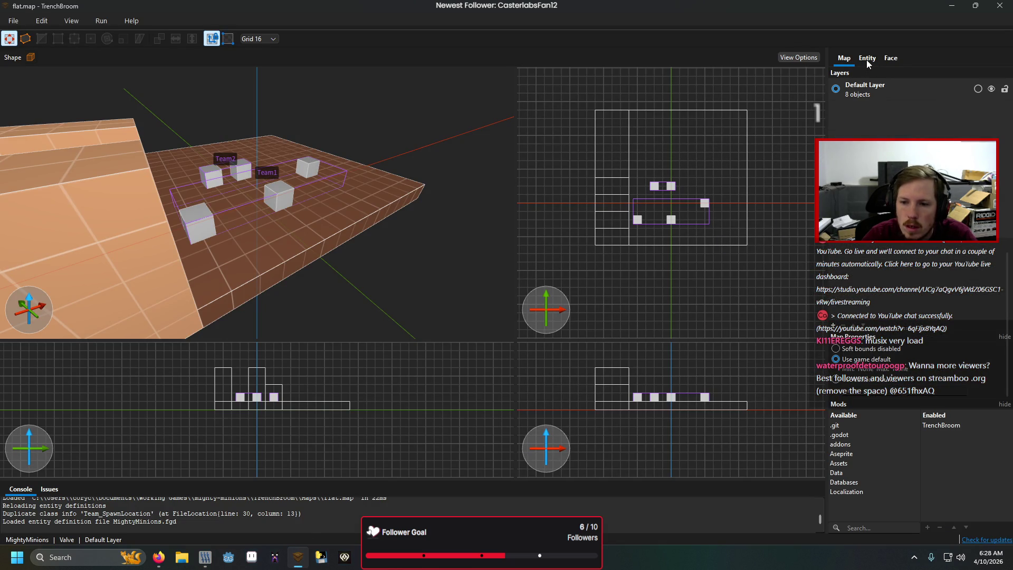
{"action": "left_click", "coordinate": [867, 60]}
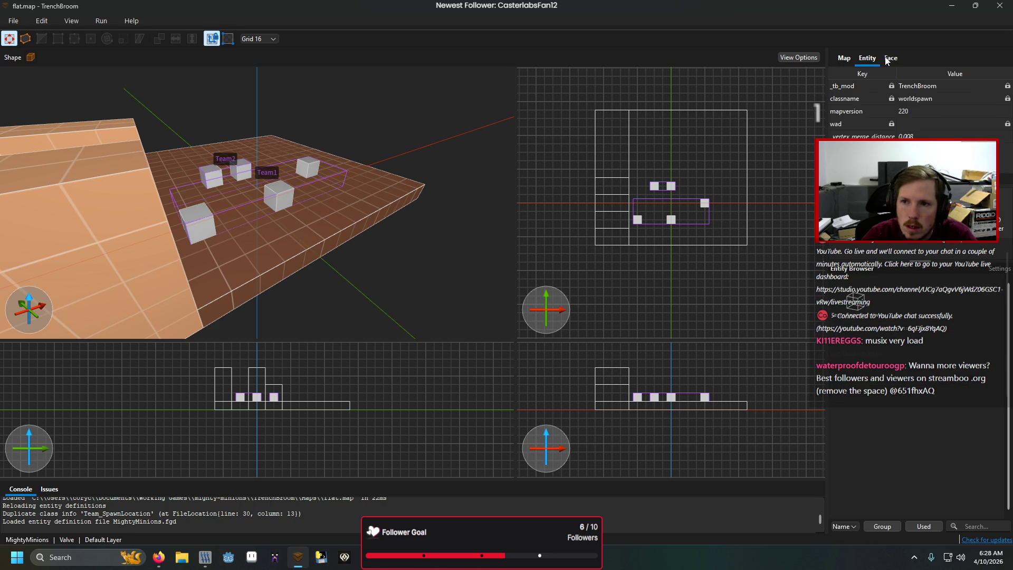
{"action": "left_click", "coordinate": [888, 59]}
{"action": "left_click", "coordinate": [867, 67]}
{"action": "left_click", "coordinate": [14, 20]}
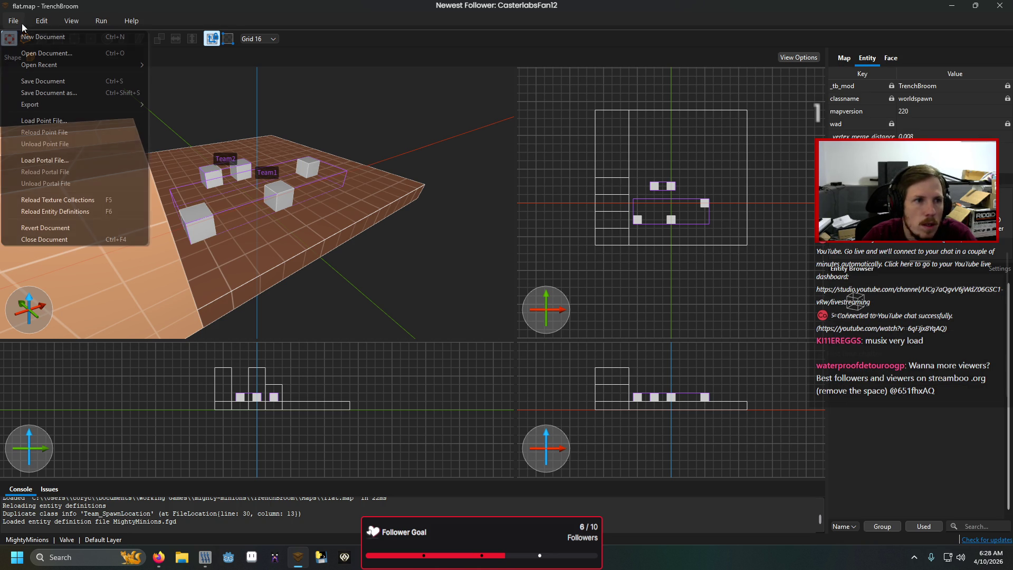
{"action": "left_click", "coordinate": [55, 212]}
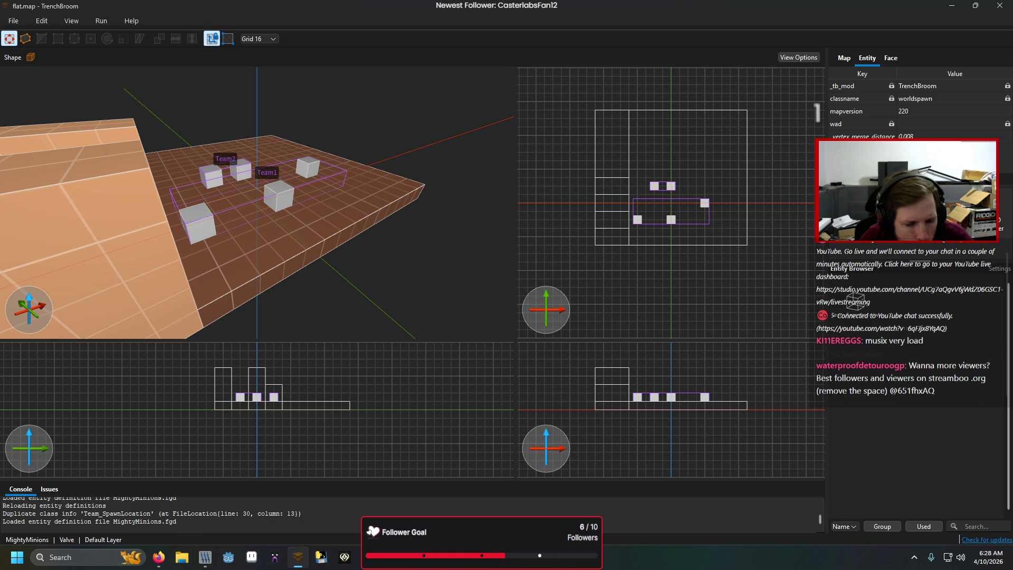
- Switch briefly to the Godot editor and then back to TrenchBroom
{"action": "mouse_move", "coordinate": [228, 557]}
{"action": "left_click", "coordinate": [333, 507]}
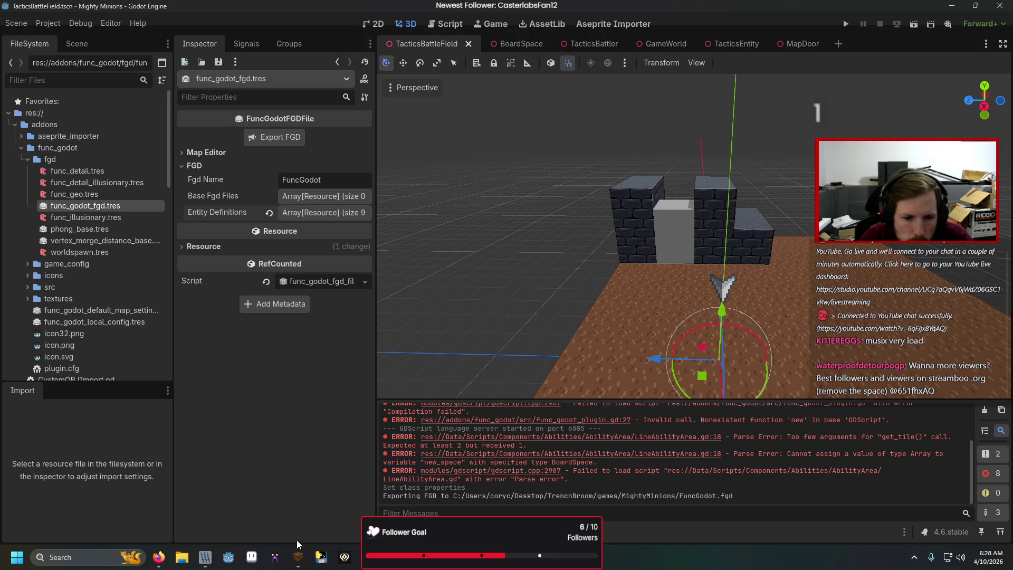
{"action": "left_click", "coordinate": [298, 556]}
- Browse TrenchBroom's File, Edit, View and Run menus without changing anything
{"action": "left_click", "coordinate": [13, 21]}
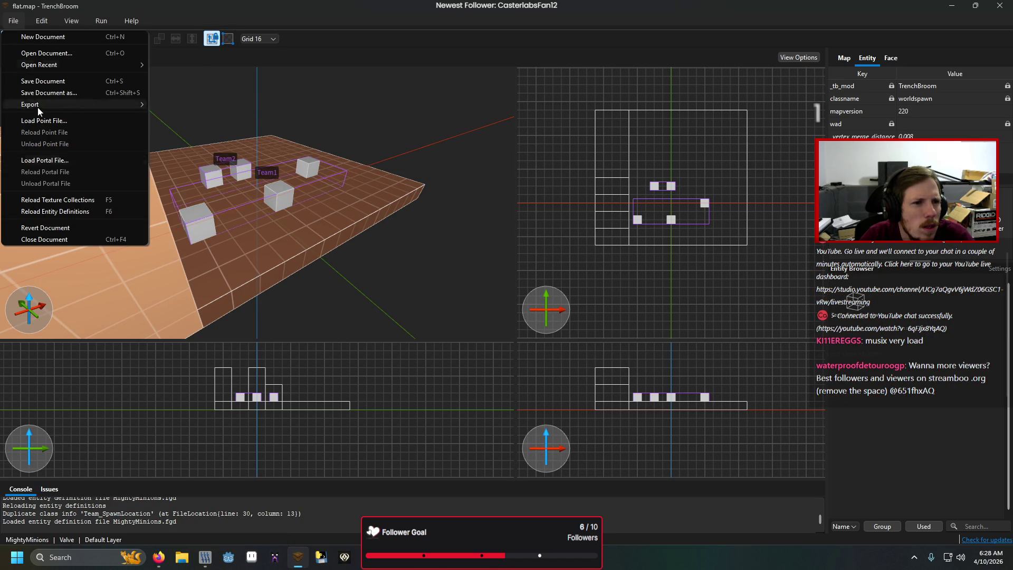
{"action": "mouse_move", "coordinate": [42, 21]}
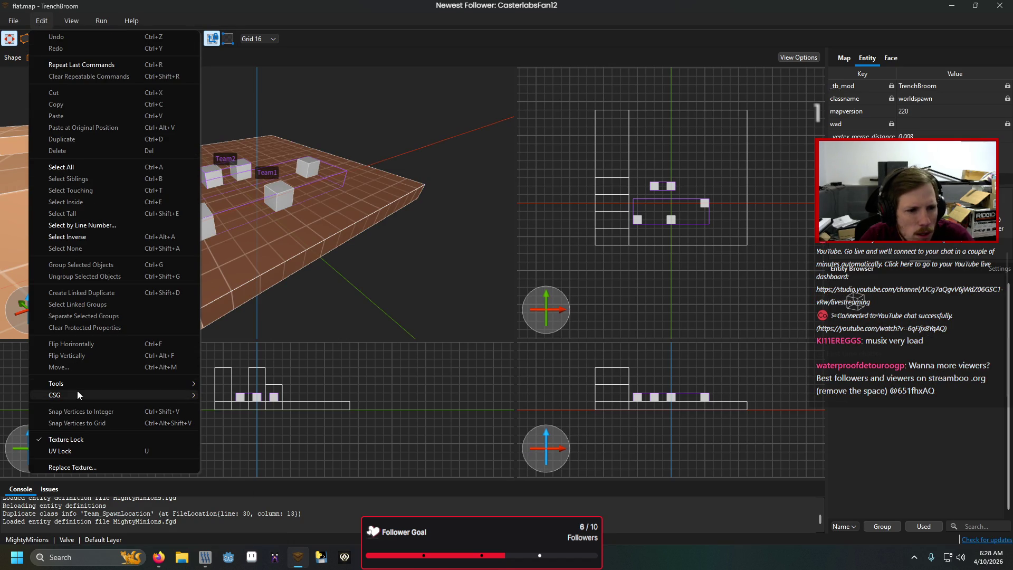
{"action": "mouse_move", "coordinate": [79, 394]}
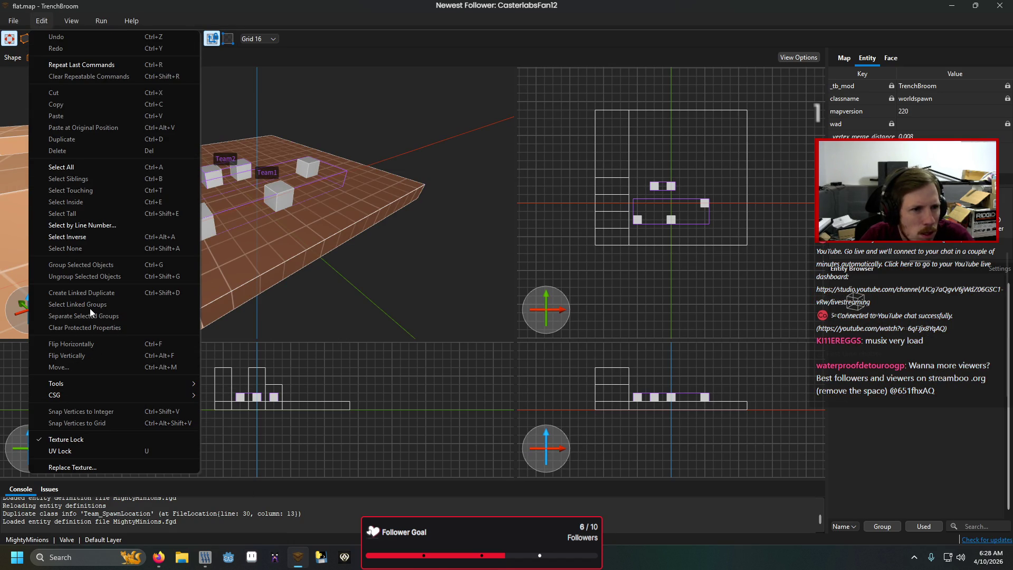
{"action": "mouse_move", "coordinate": [75, 24]}
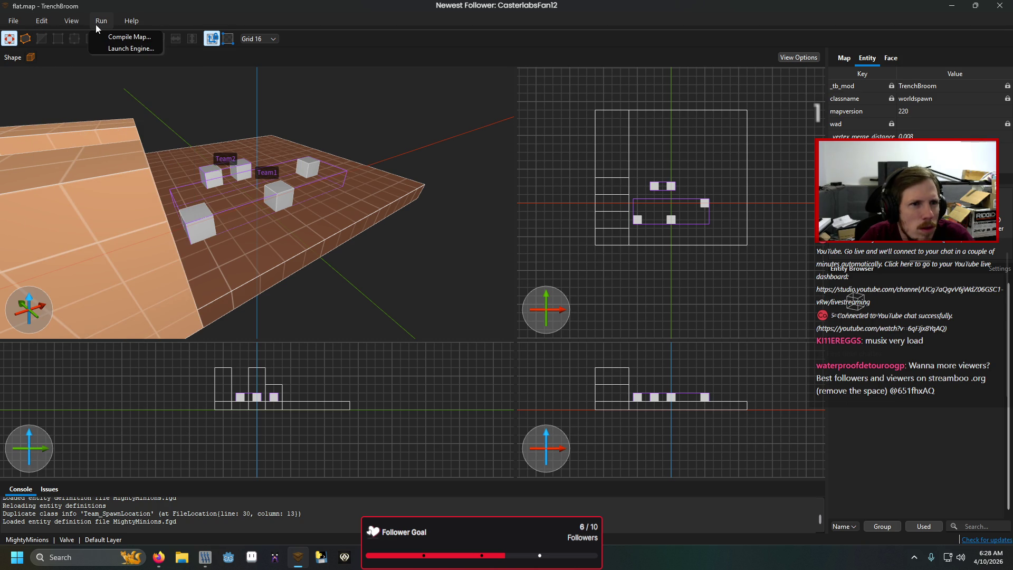
{"action": "left_click", "coordinate": [132, 21]}
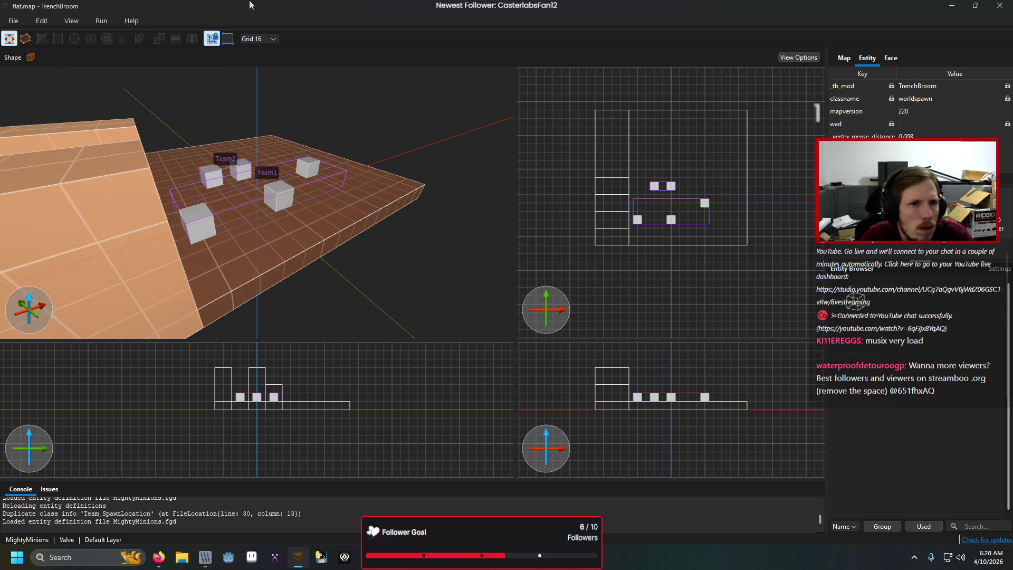
- Open File Explorer, move the Documents window aside, and bring Godot back to the front
{"action": "left_click", "coordinate": [180, 560]}
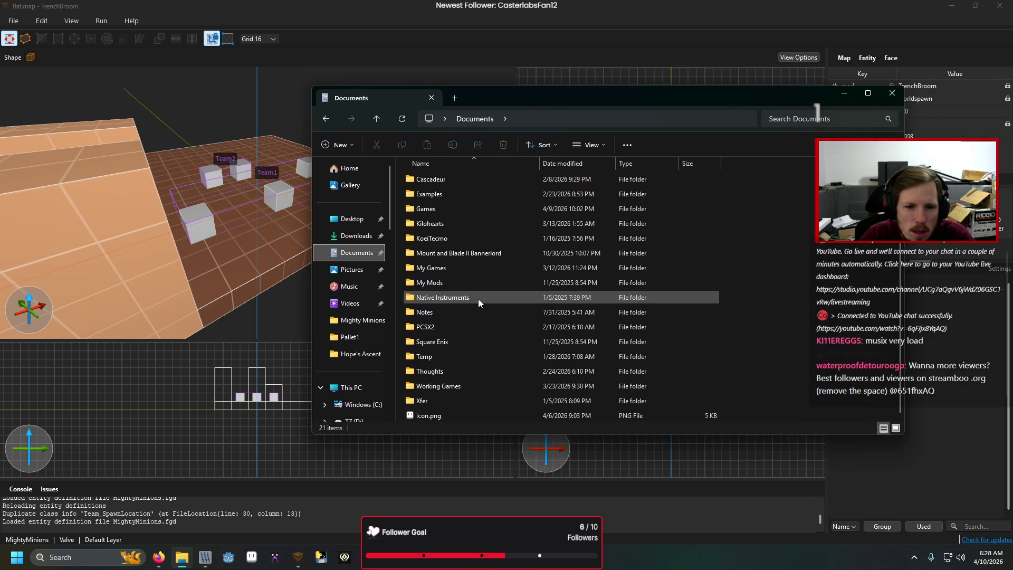
{"action": "left_click_drag", "start_coordinate": [533, 95], "coordinate": [543, 0]}
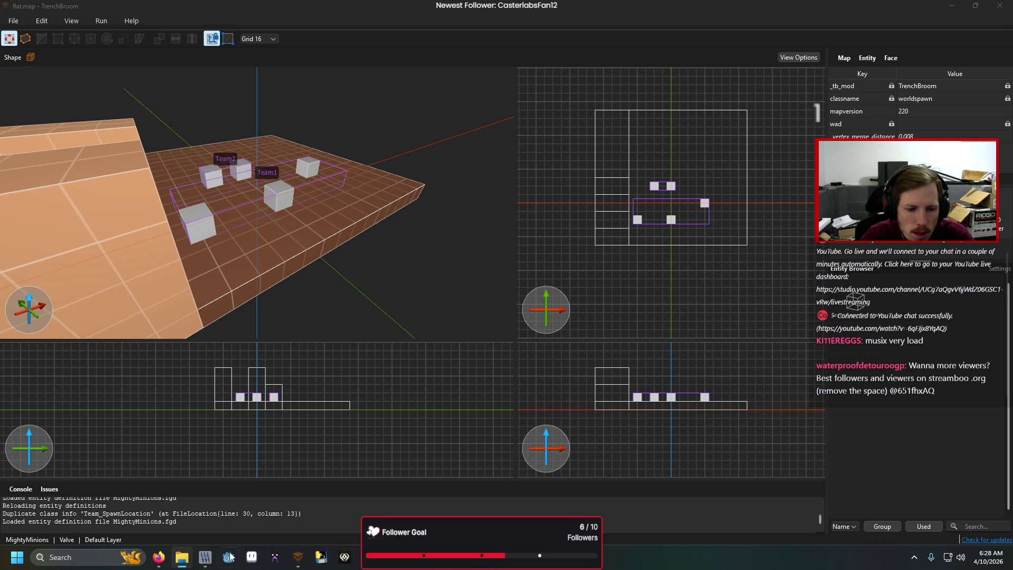
{"action": "mouse_move", "coordinate": [253, 555]}
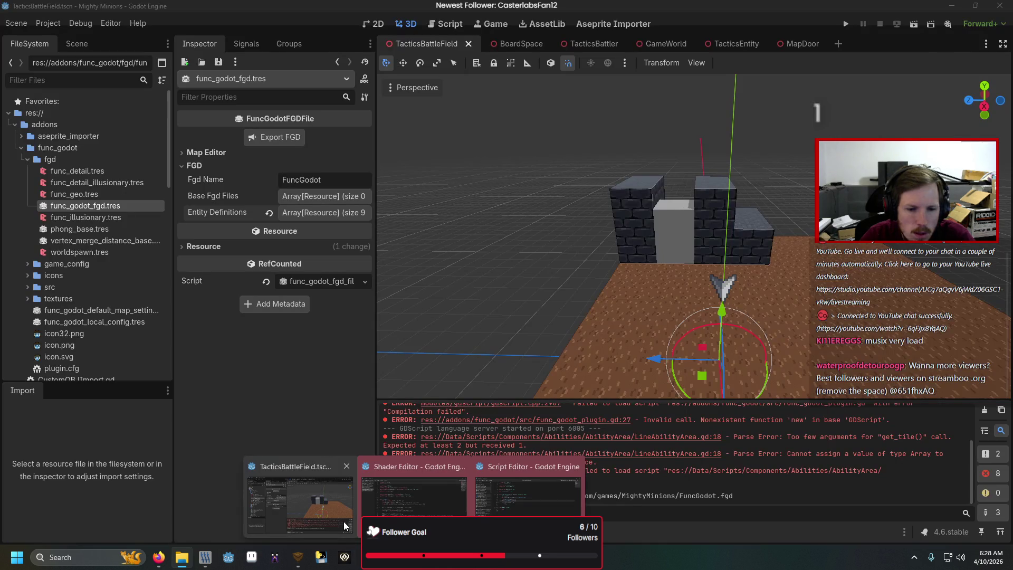
{"action": "left_click", "coordinate": [346, 526]}
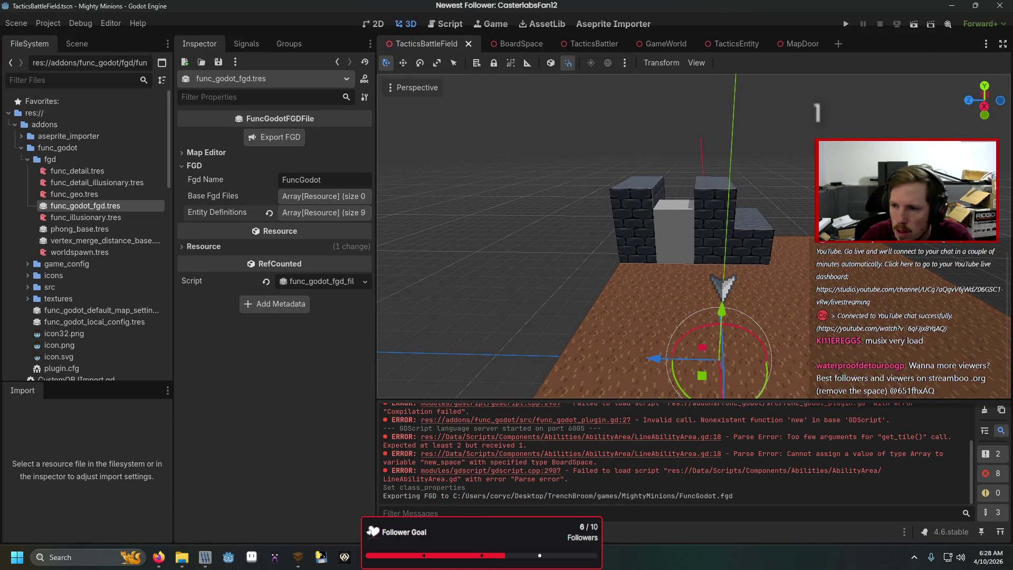
{"action": "key", "text": "alt+Tab"}
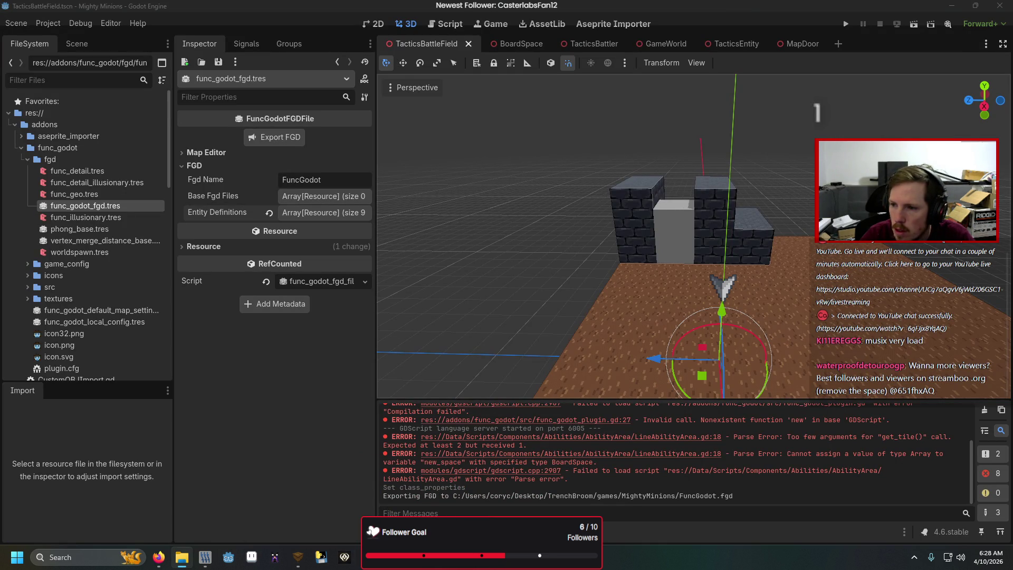
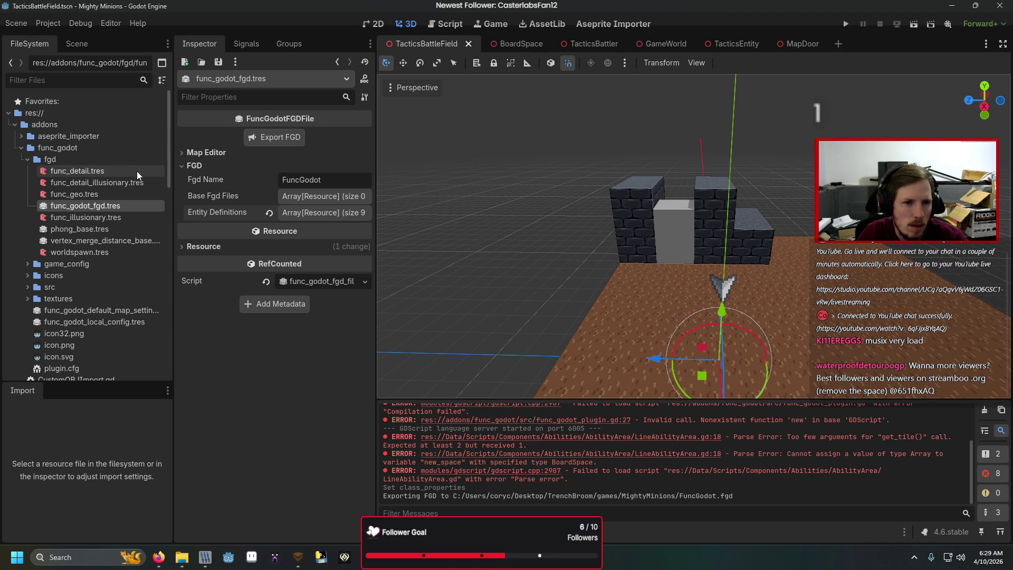
- Export the FuncGodotMap's entity definitions to MightyMinions.fgd
{"action": "scroll", "coordinate": [86, 280], "scroll_direction": "down", "scroll_amount": 10}
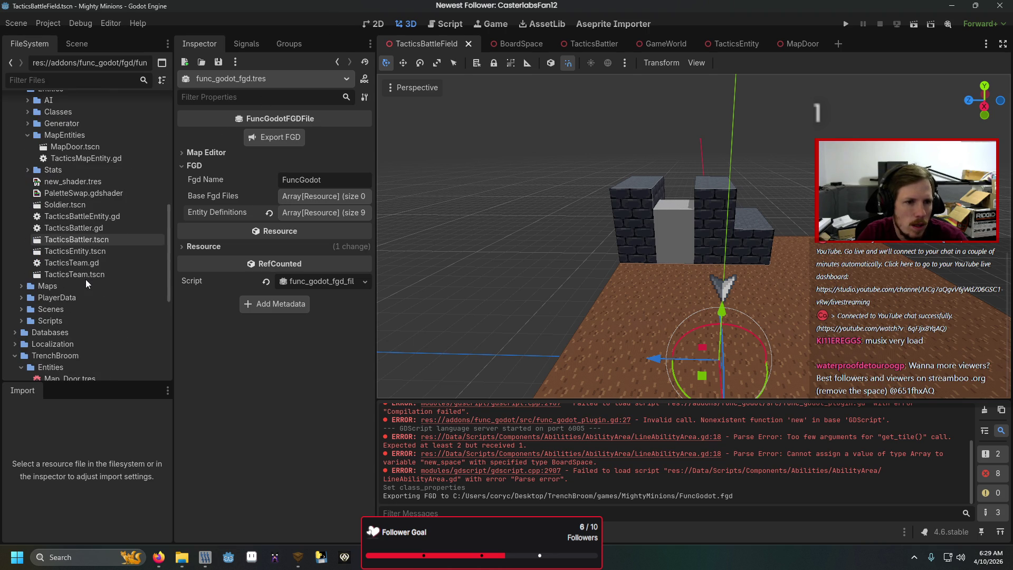
{"action": "left_click", "coordinate": [78, 44]}
{"action": "left_click", "coordinate": [73, 154]}
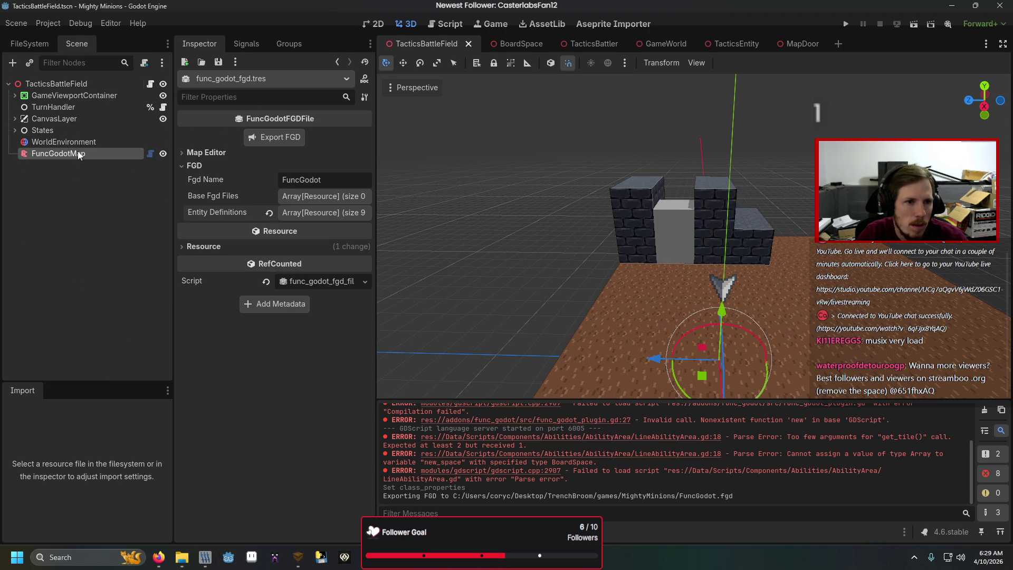
{"action": "left_click", "coordinate": [282, 295]}
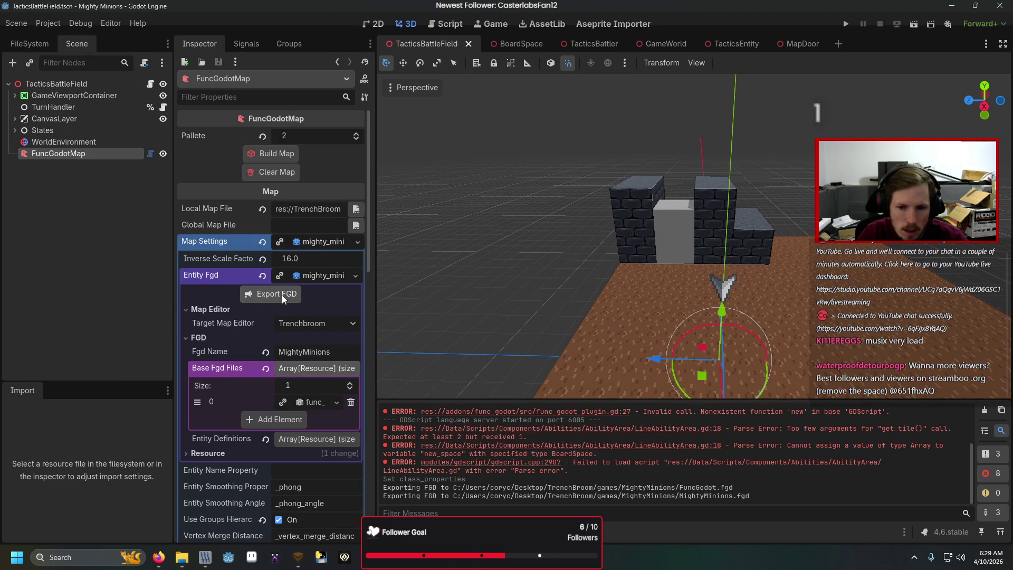
- Collapse the Entity Fgd properties, save the scene, and bring up the TrenchBroom map
{"action": "left_click", "coordinate": [321, 276]}
{"action": "key", "text": "ctrl+s"}
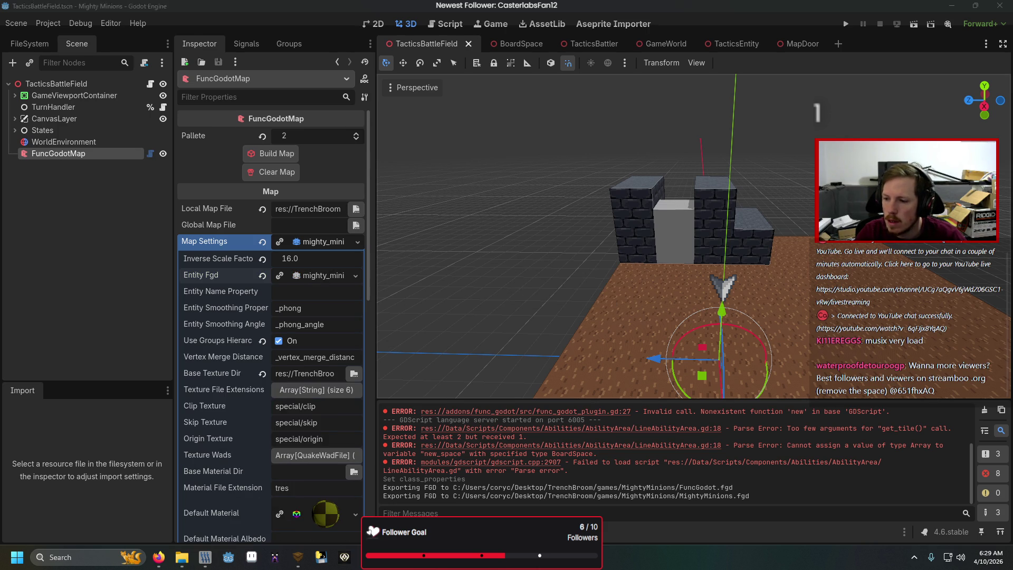
{"action": "key", "text": "alt+Tab"}
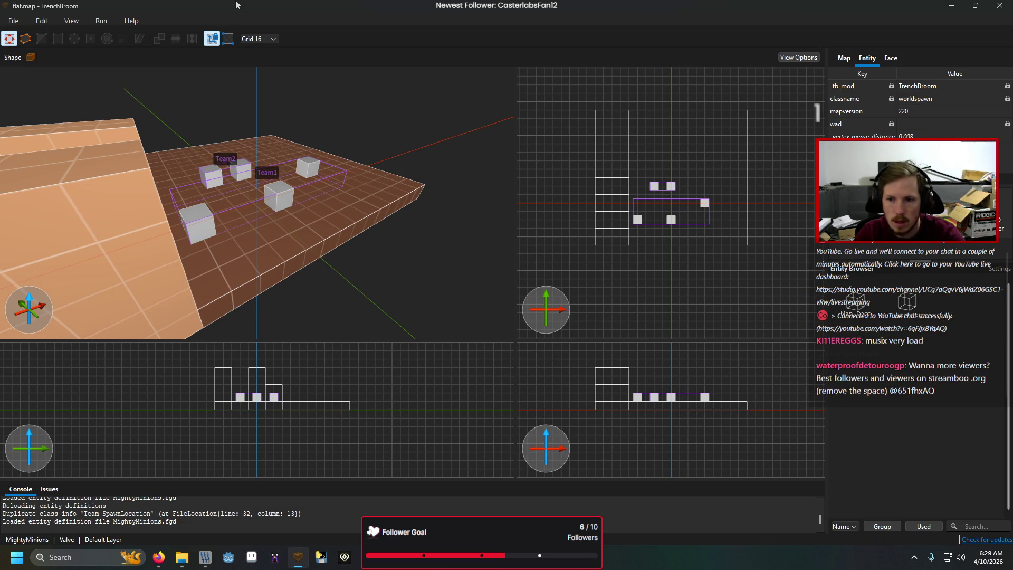
- Turn toward the orange blocks and drop a Map_Door entity beside them at -88 -24 24
{"action": "scroll", "coordinate": [302, 242], "scroll_direction": "down", "scroll_amount": 2}
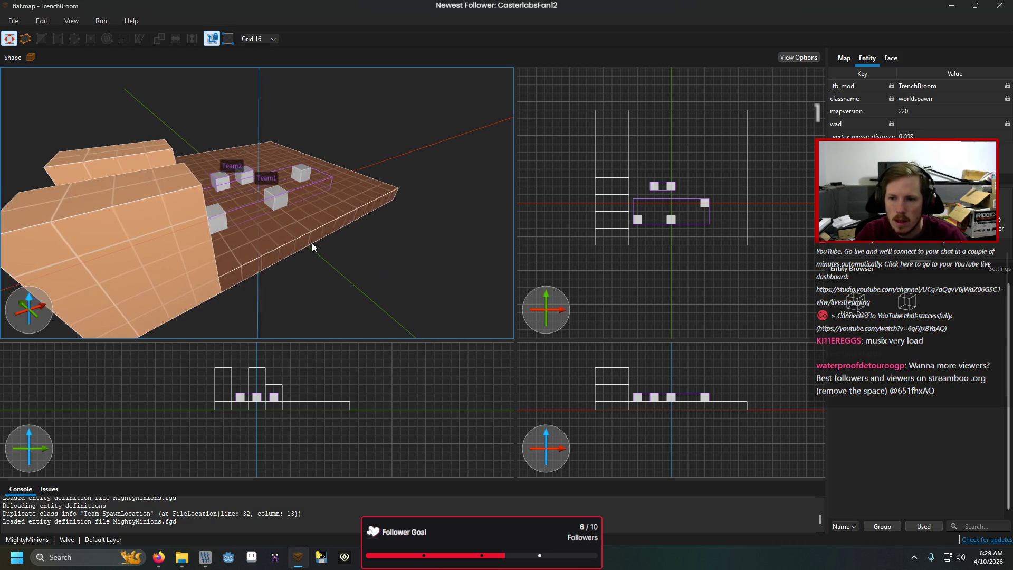
{"action": "left_click_drag", "start_coordinate": [388, 246], "coordinate": [150, 179]}
{"action": "scroll", "coordinate": [150, 184], "scroll_direction": "down", "scroll_amount": 3}
{"action": "left_click_drag", "start_coordinate": [855, 302], "coordinate": [254, 239]}
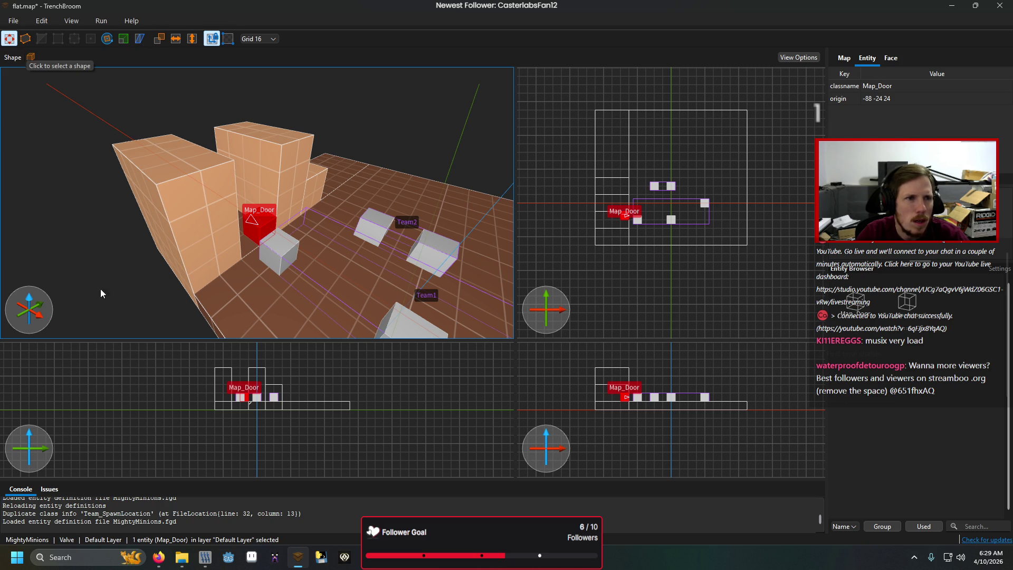
- Back in Godot, inspect the Map_Door entity definition in the FileSystem
{"action": "mouse_move", "coordinate": [344, 557]}
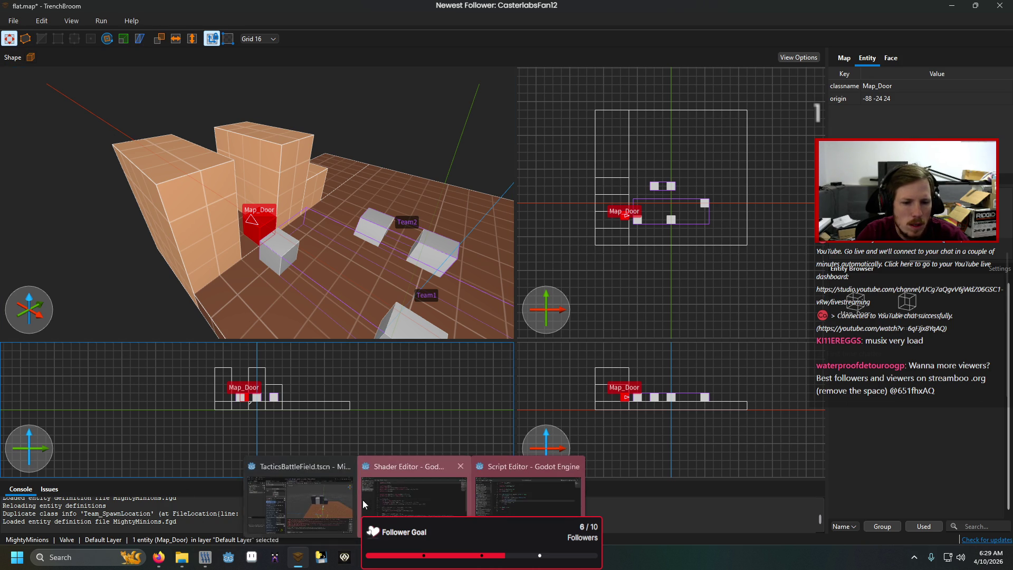
{"action": "left_click", "coordinate": [325, 503]}
{"action": "scroll", "coordinate": [299, 315], "scroll_direction": "down", "scroll_amount": 5}
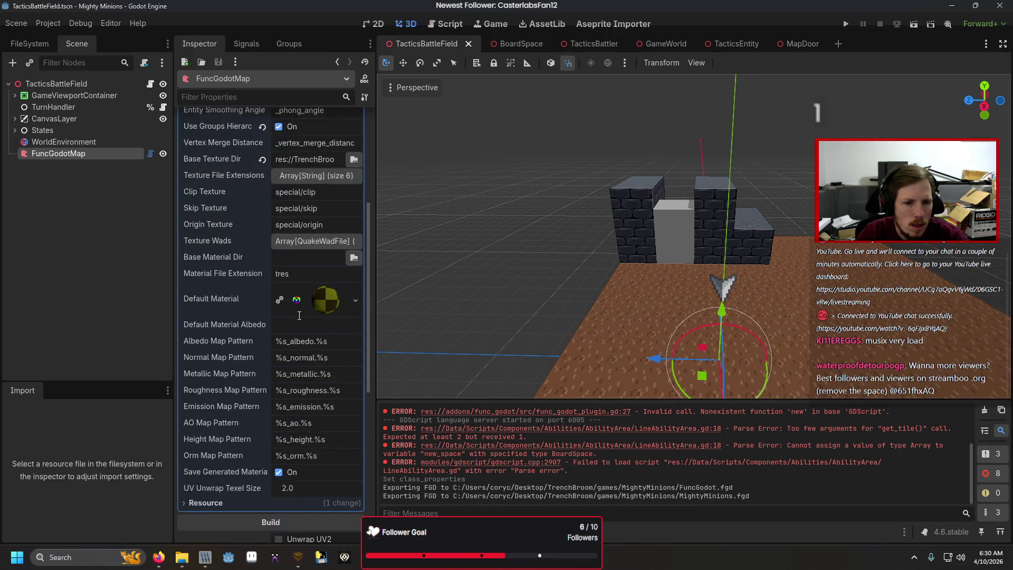
{"action": "left_click", "coordinate": [38, 45]}
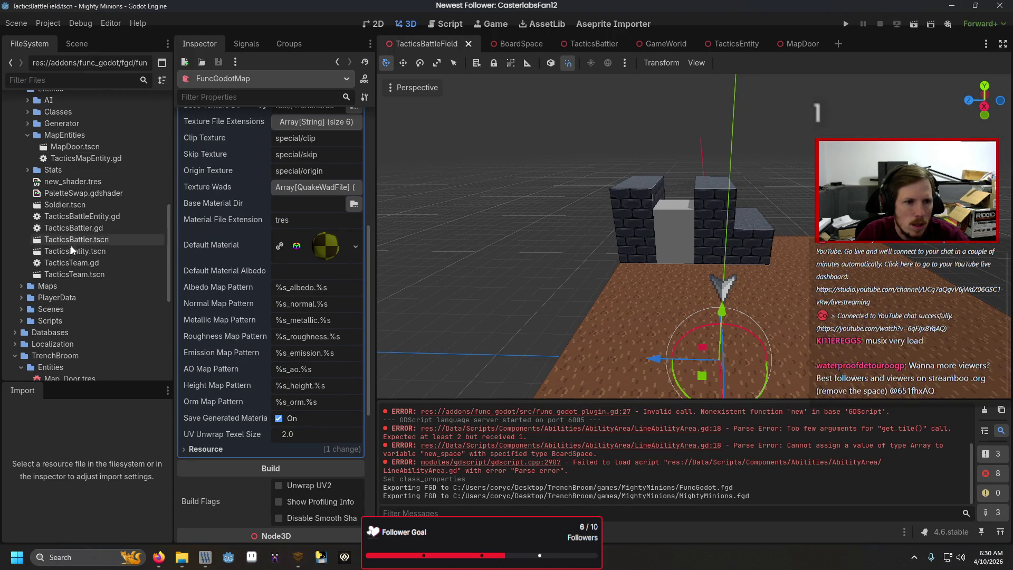
{"action": "left_click", "coordinate": [75, 240]}
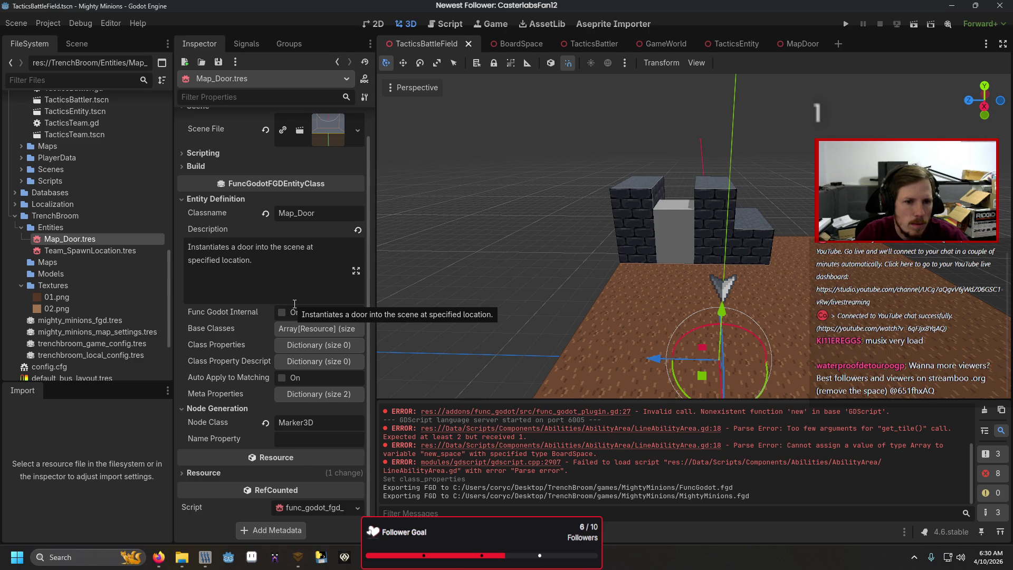
{"action": "scroll", "coordinate": [294, 303], "scroll_direction": "up", "scroll_amount": 2}
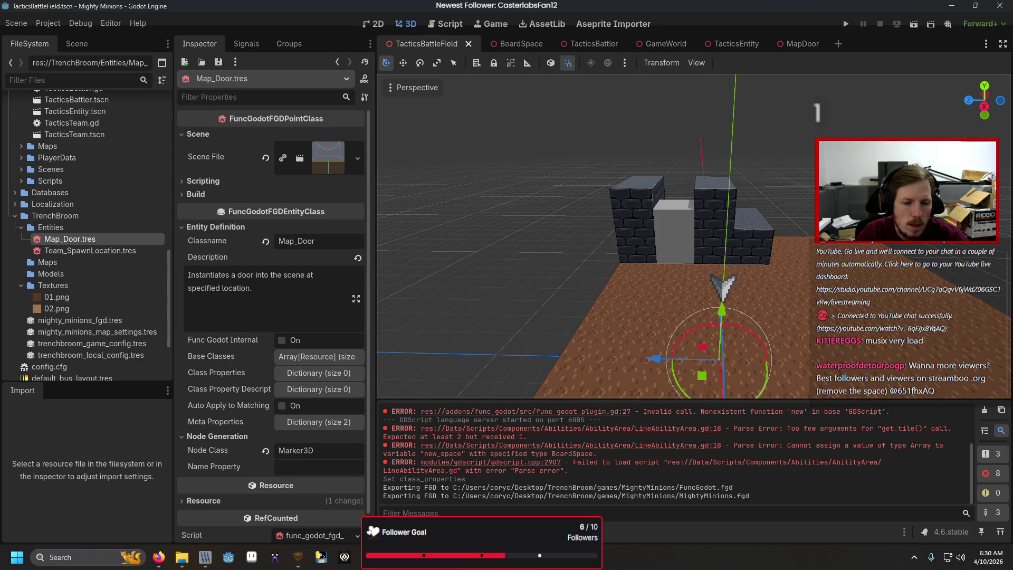
- Delete the old MapDoor node from the scene and open func_godot_map.gd
{"action": "mouse_move", "coordinate": [414, 556]}
{"action": "left_click", "coordinate": [75, 44]}
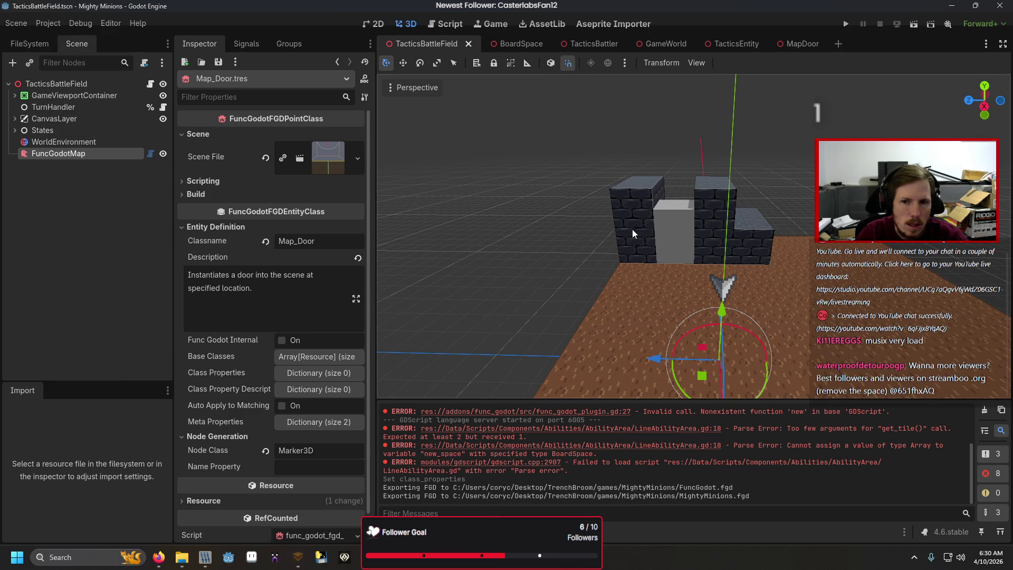
{"action": "left_click", "coordinate": [666, 229]}
{"action": "key", "text": "Delete"}
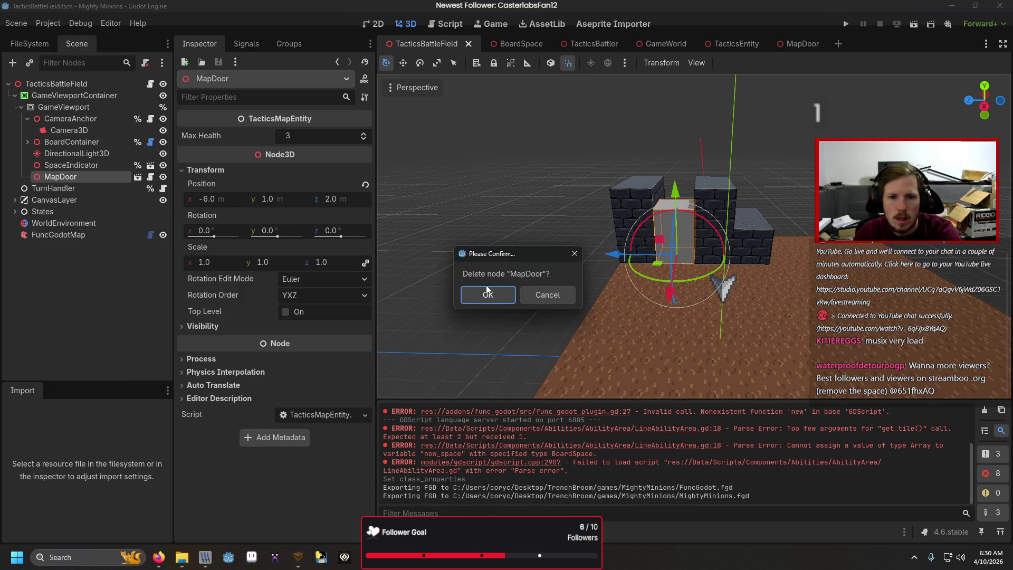
{"action": "left_click", "coordinate": [483, 291]}
{"action": "left_click", "coordinate": [150, 224]}
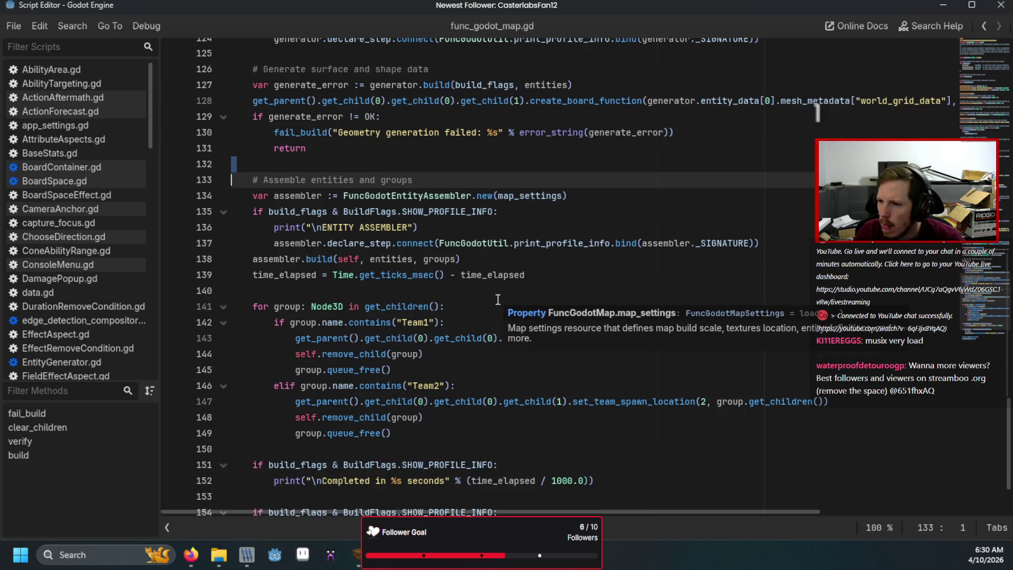
- After line 149, add 'for entity: Marker3D in get_children():' printing entity.name
{"action": "left_click", "coordinate": [473, 280]}
{"action": "left_click", "coordinate": [392, 288]}
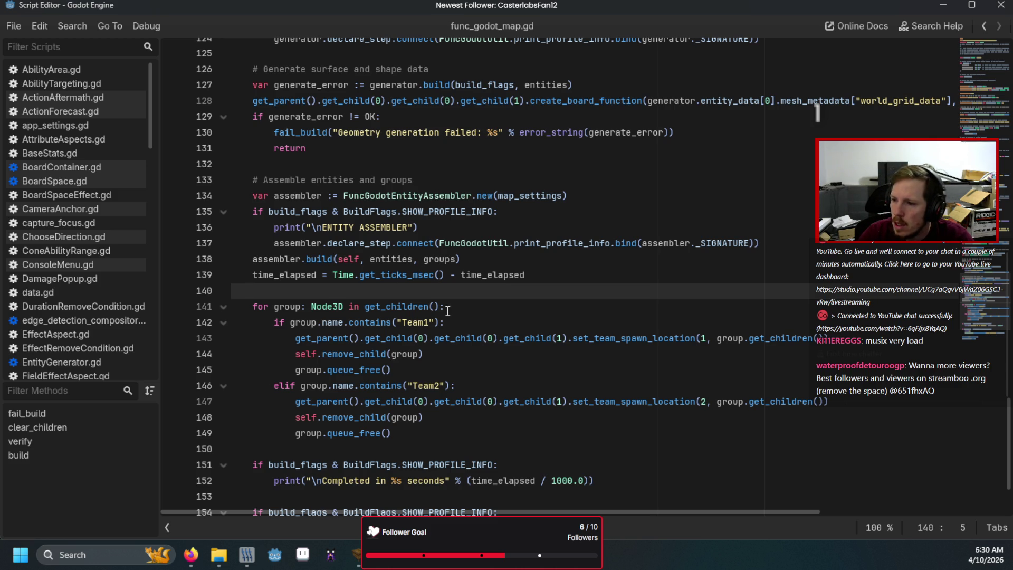
{"action": "left_click", "coordinate": [438, 433]}
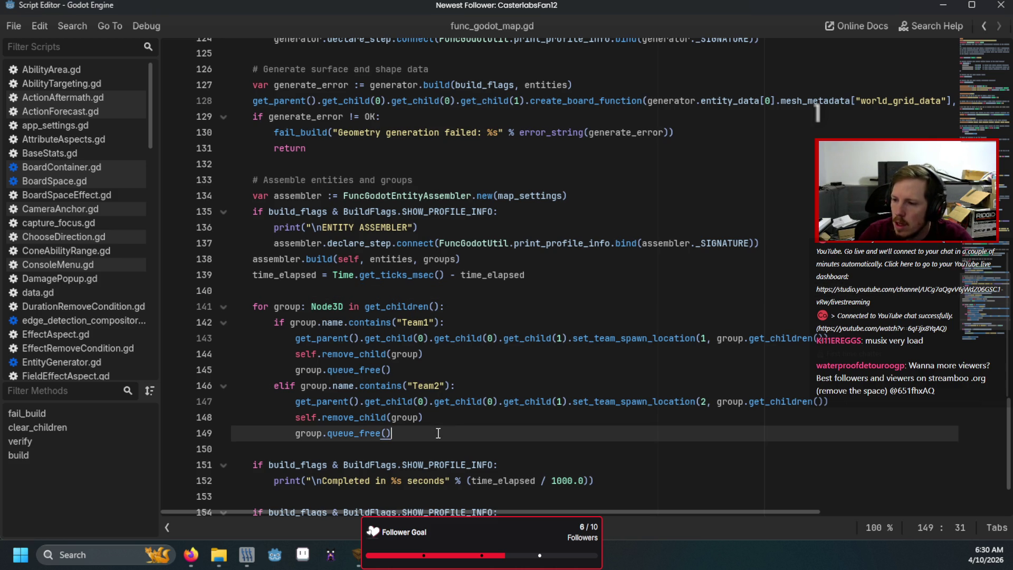
{"action": "key", "text": "Return"}
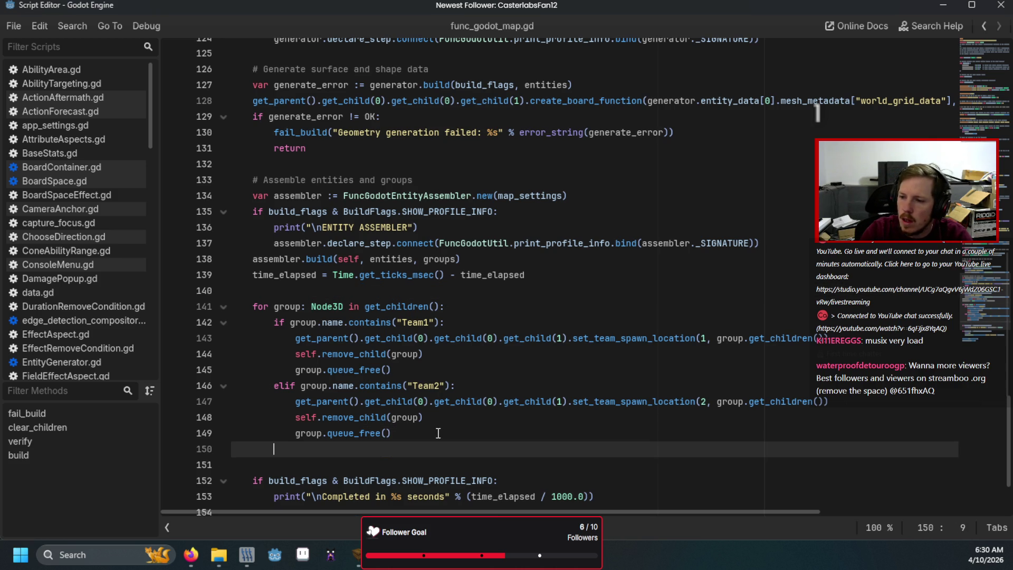
{"action": "key", "text": "BackSpace"}
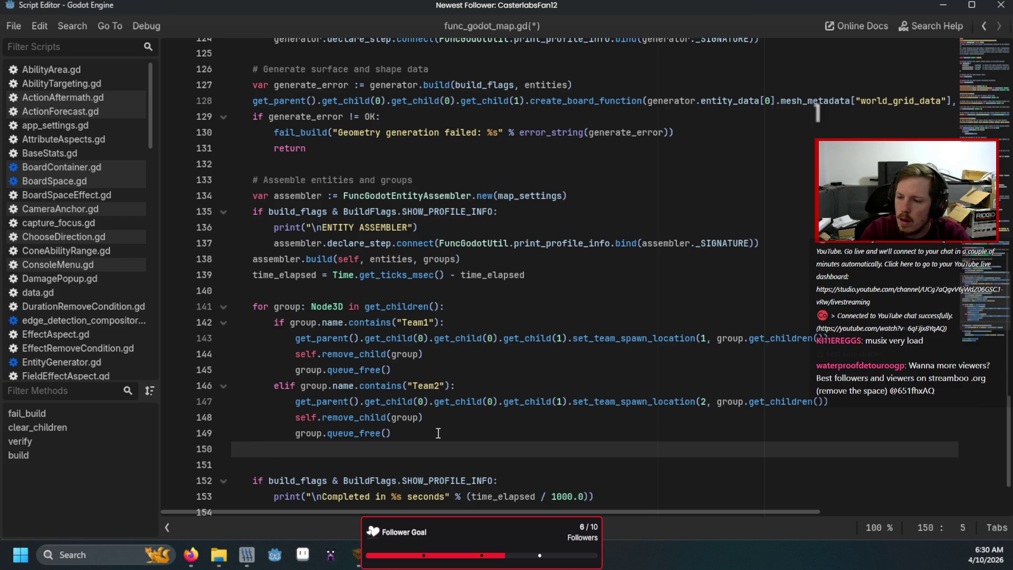
{"action": "type", "text": "for"}
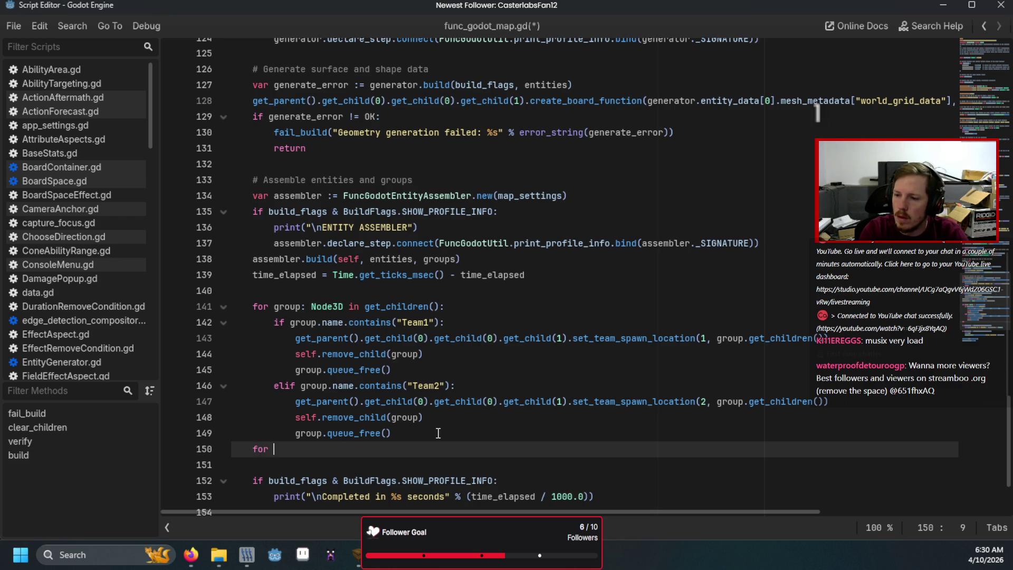
{"action": "key", "text": "BackSpace"}
{"action": "key", "text": "BackSpace"}
{"action": "key", "text": "BackSpace"}
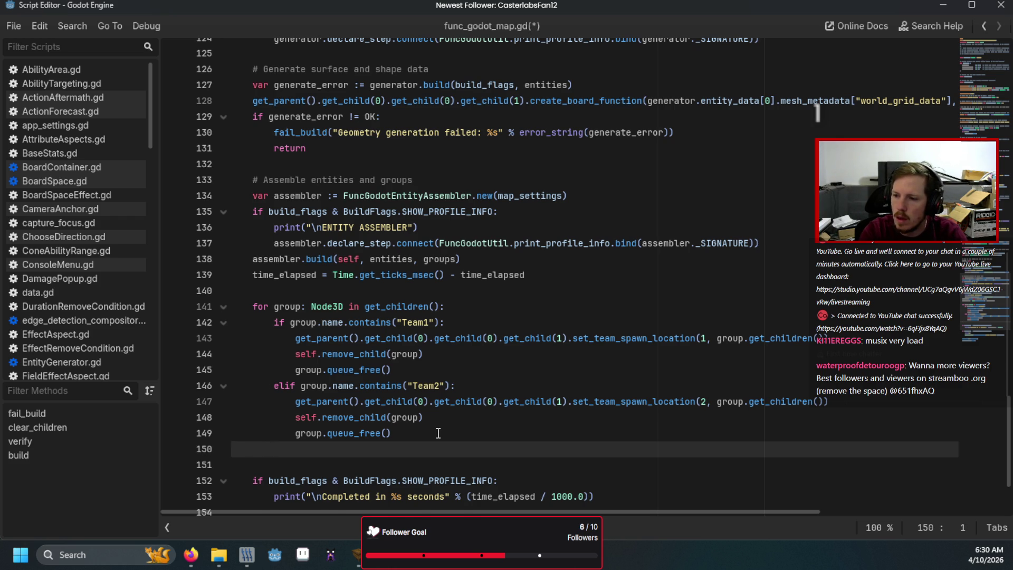
{"action": "key", "text": "Return"}
{"action": "key", "text": "BackSpace"}
{"action": "key", "text": "BackSpace"}
{"action": "type", "text": "for "}
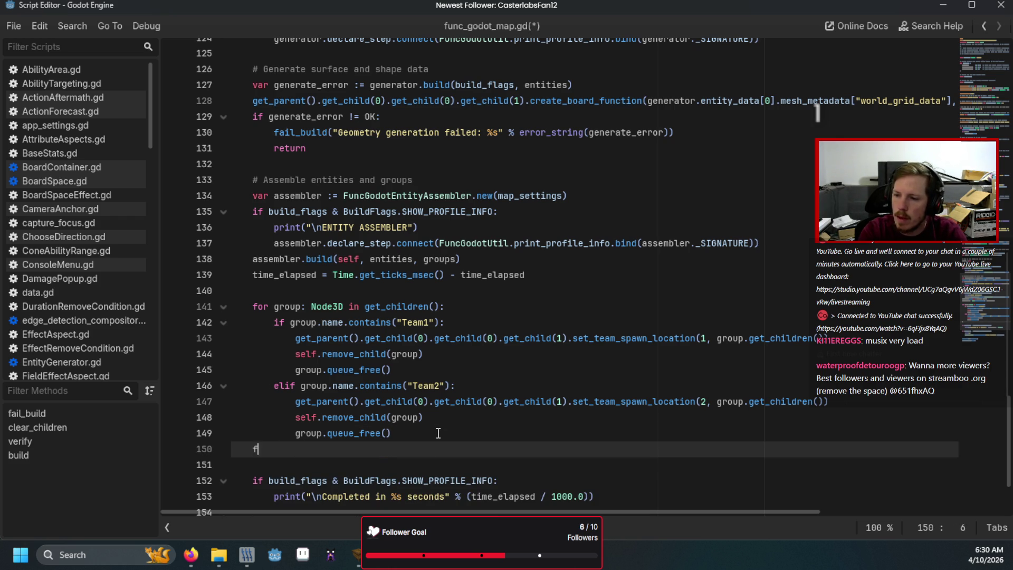
{"action": "type", "text": "entity: Ma"}
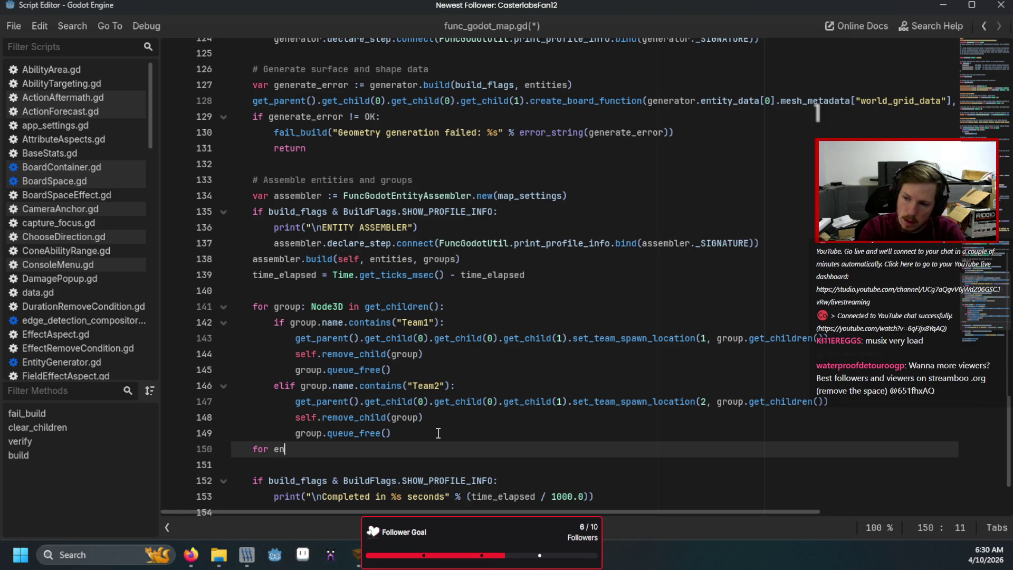
{"action": "type", "text": "rker"}
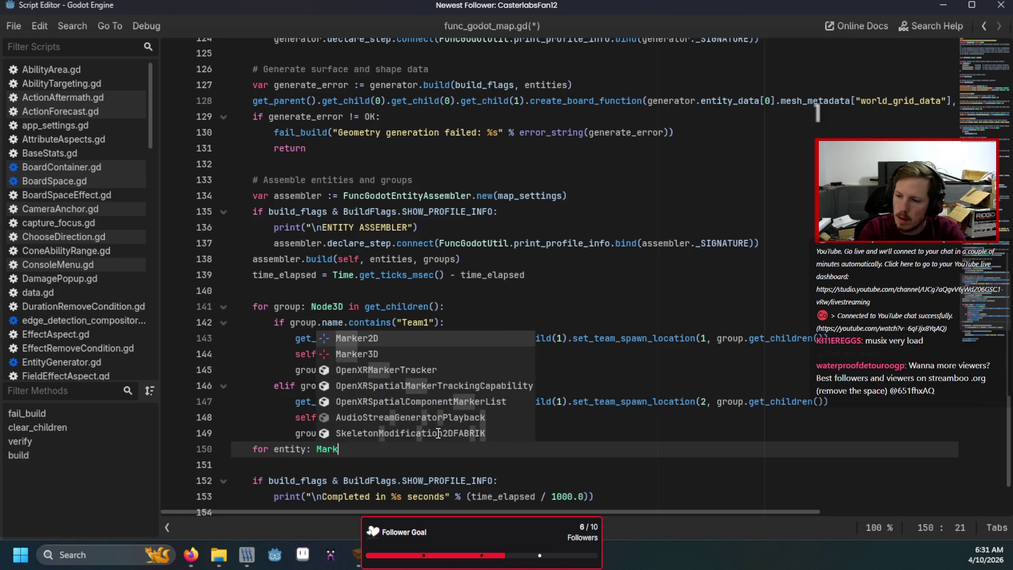
{"action": "type", "text": "3D"}
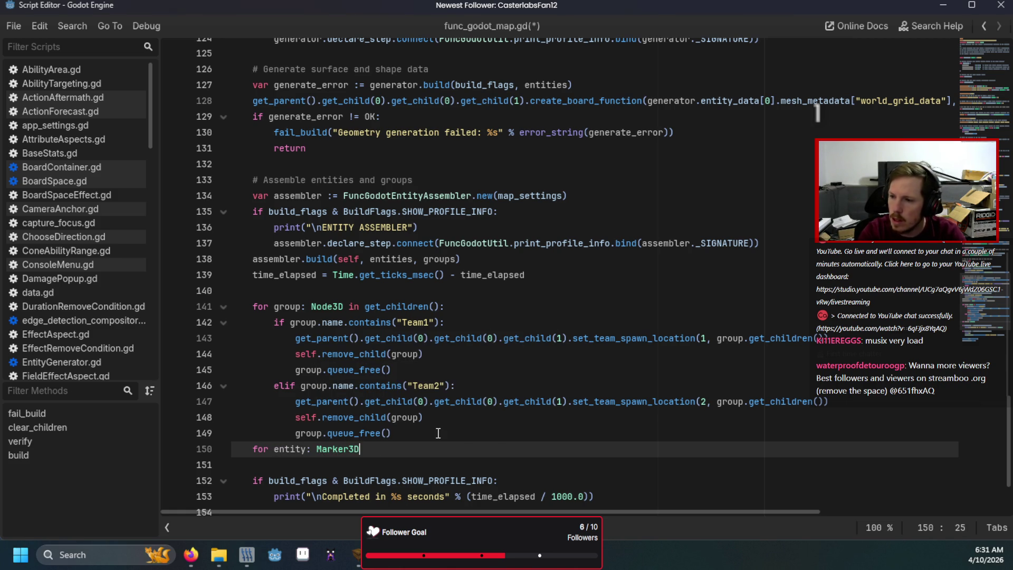
{"action": "type", "text": " i"}
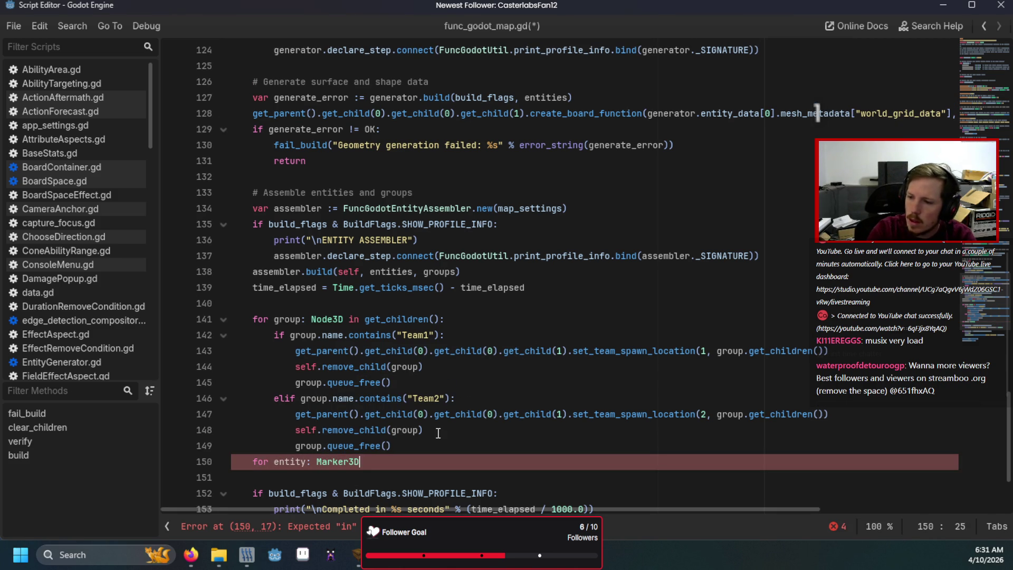
{"action": "type", "text": "n get_childr"}
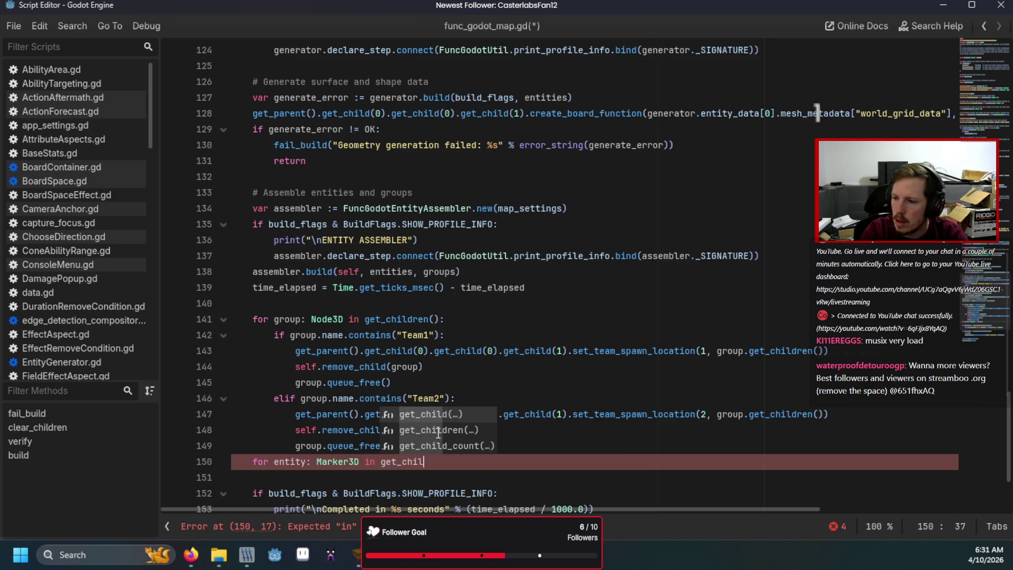
{"action": "type", "text": "en():"}
{"action": "key", "text": "Return"}
{"action": "type", "text": "print"}
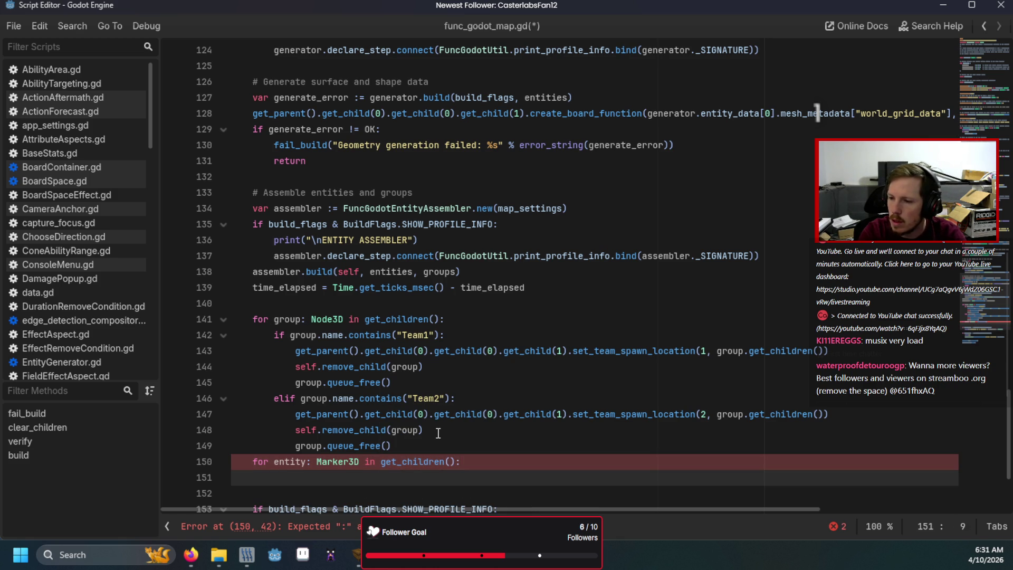
{"action": "type", "text": "(en"}
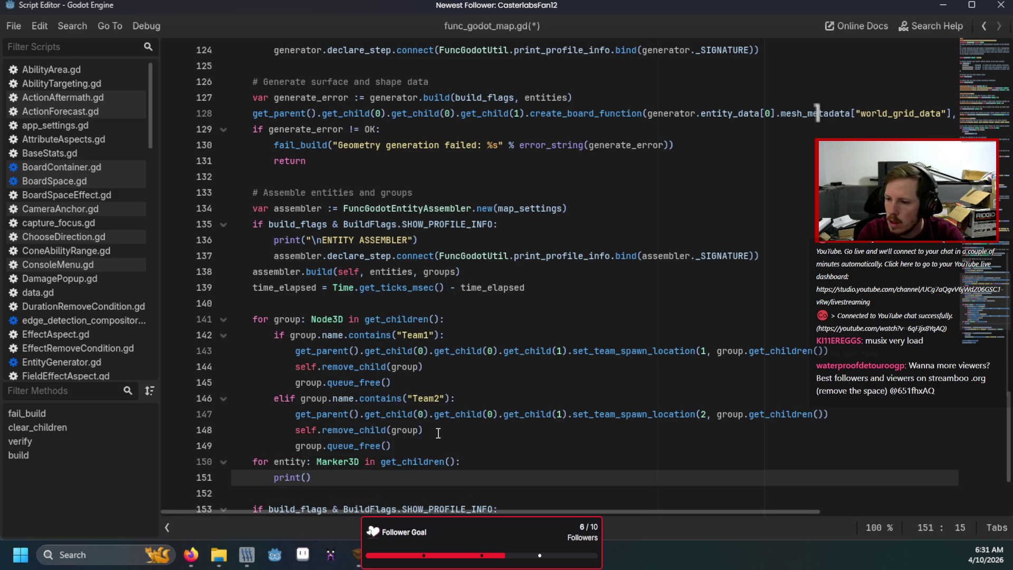
{"action": "type", "text": "tity.name"}
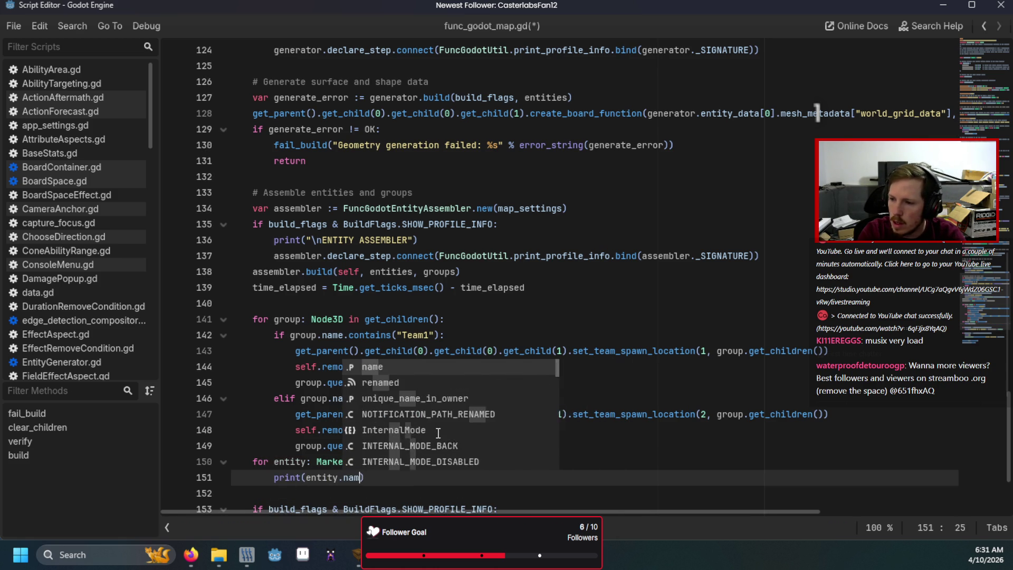
- Save func_godot_map.gd and bring TrenchBroom's flat.map forward
{"action": "key", "text": "ctrl+s"}
{"action": "left_click", "coordinate": [404, 203]}
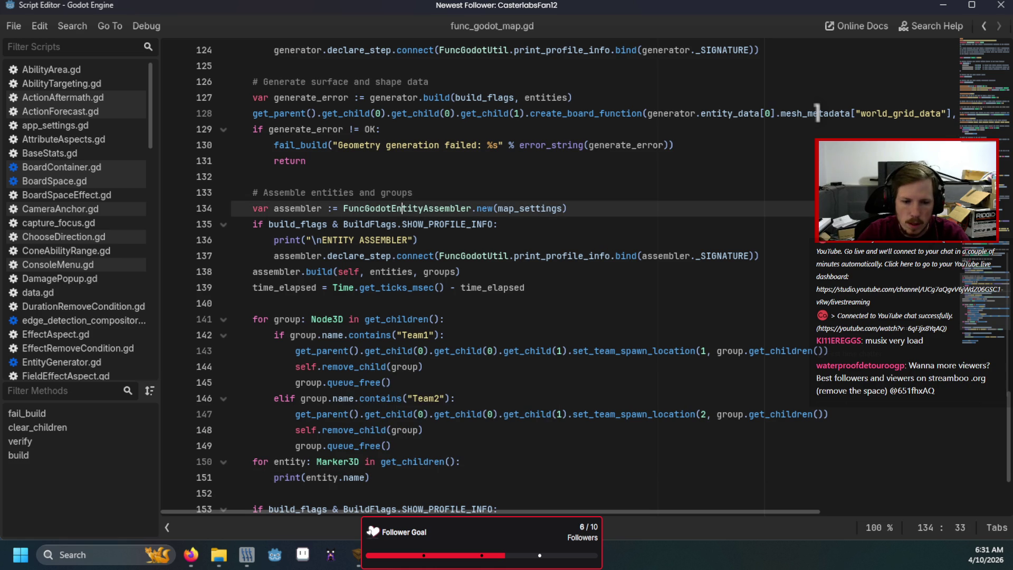
{"action": "key", "text": "alt+Tab"}
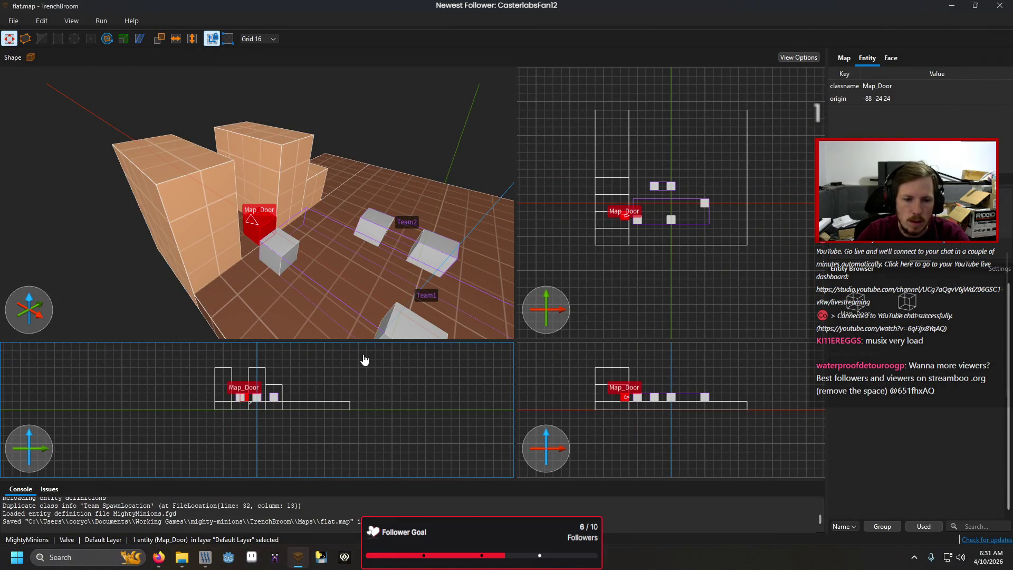
- Back in Godot, select FuncGodotMap and collapse its Map Settings resource
{"action": "mouse_move", "coordinate": [298, 557]}
{"action": "left_click", "coordinate": [333, 512]}
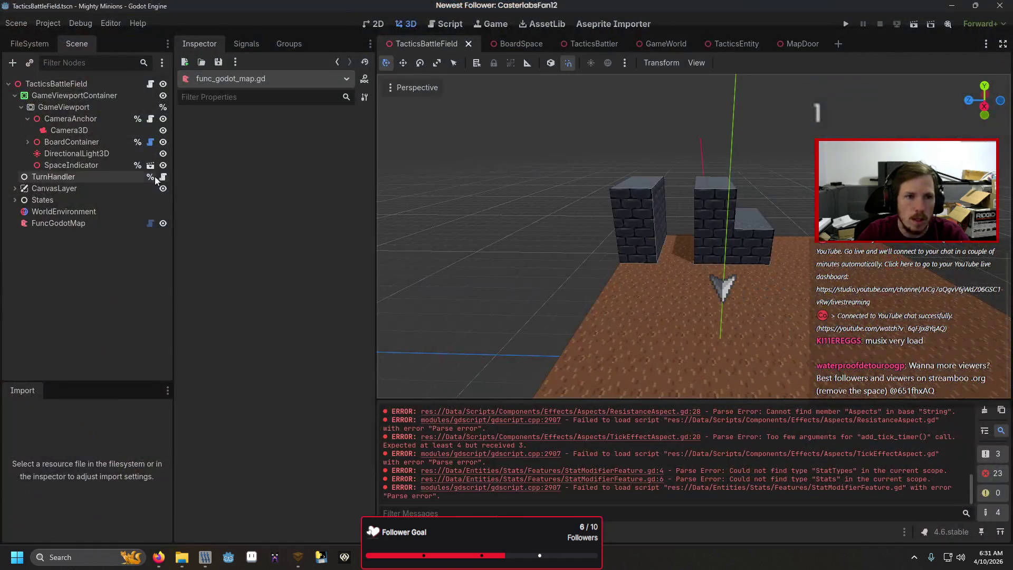
{"action": "left_click", "coordinate": [58, 222]}
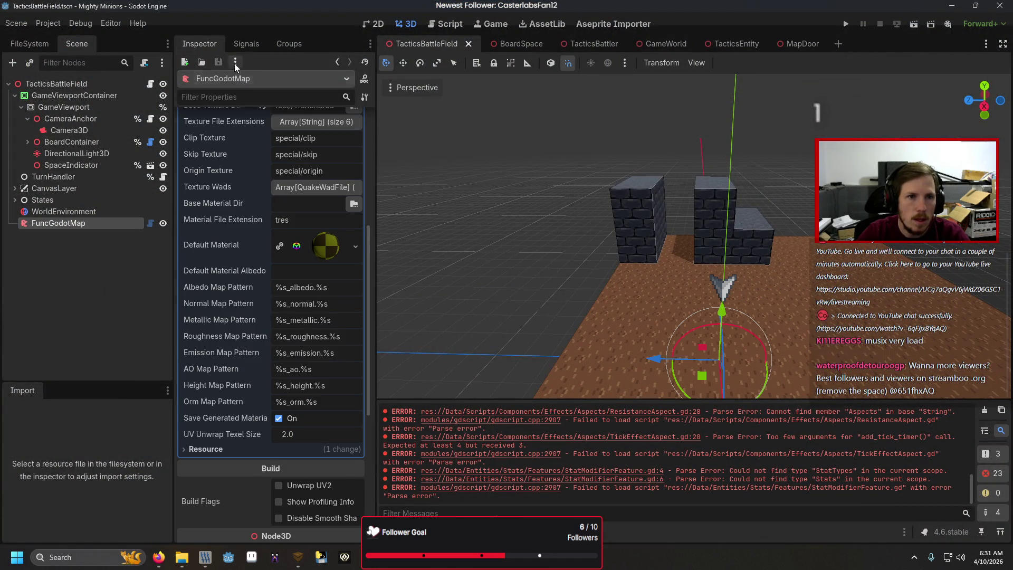
{"action": "scroll", "coordinate": [254, 179], "scroll_direction": "up", "scroll_amount": 10}
{"action": "left_click", "coordinate": [309, 248]}
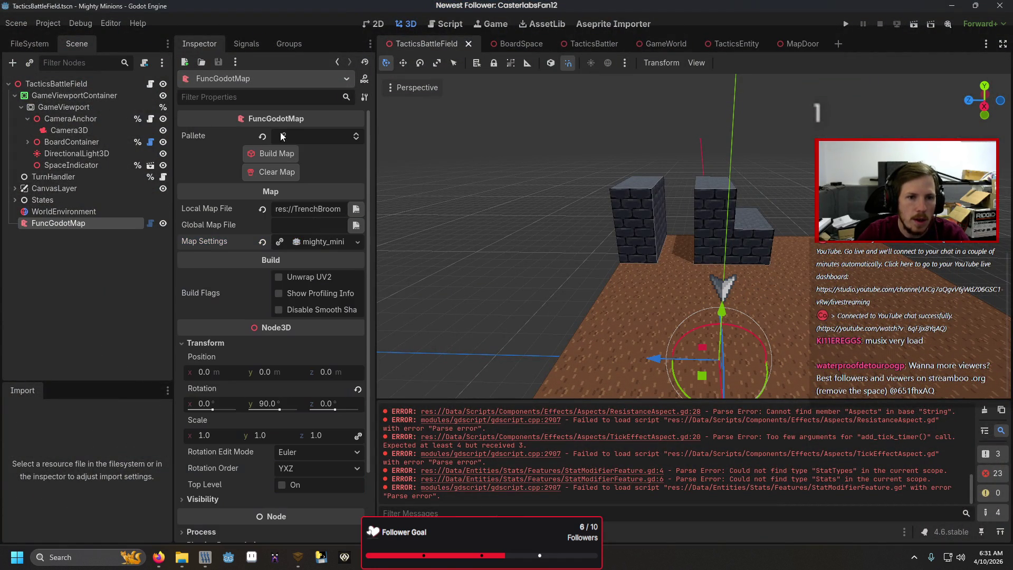
- Run Build Map several times, hitting a StaticBody3D-to-Marker3D type error at line 150
{"action": "left_click", "coordinate": [262, 157]}
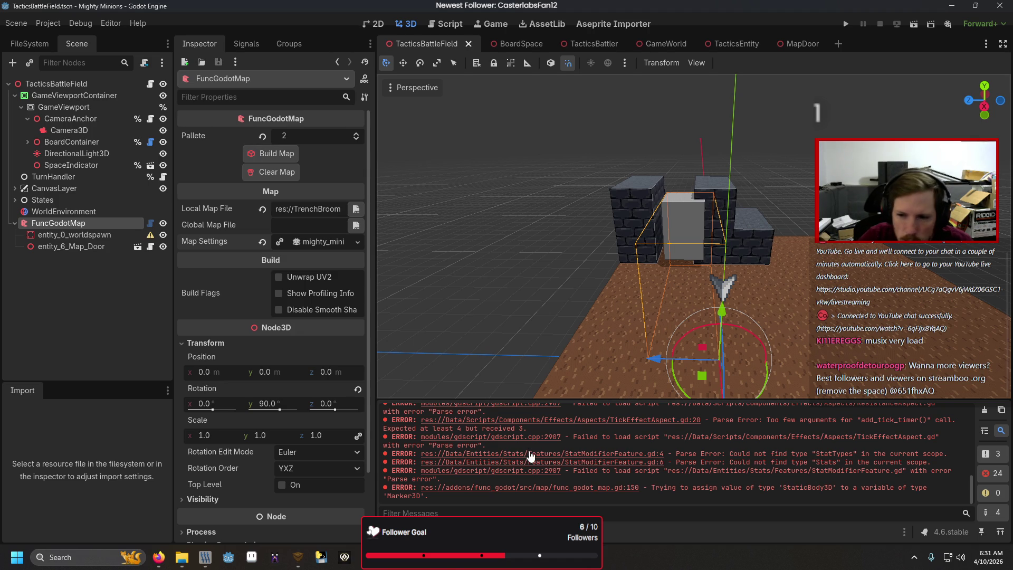
{"action": "left_click", "coordinate": [267, 157]}
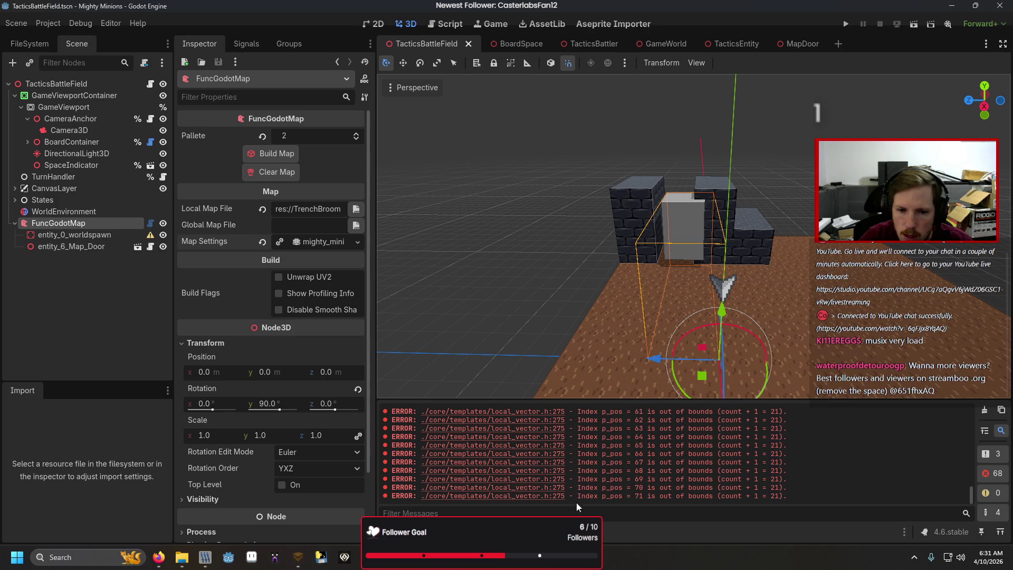
{"action": "scroll", "coordinate": [577, 490], "scroll_direction": "up", "scroll_amount": 3}
{"action": "left_click", "coordinate": [286, 161]}
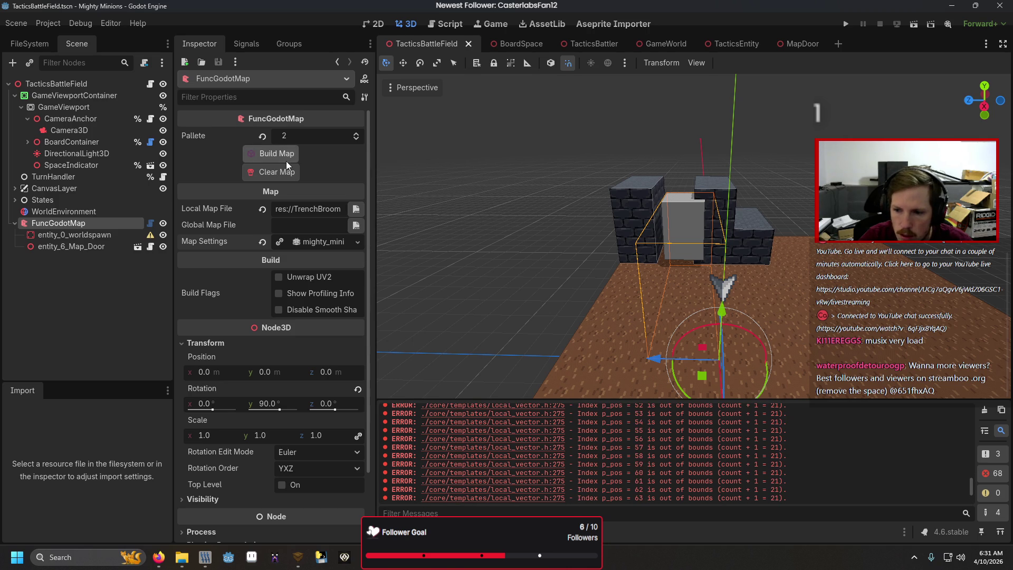
{"action": "scroll", "coordinate": [477, 440], "scroll_direction": "down", "scroll_amount": 3}
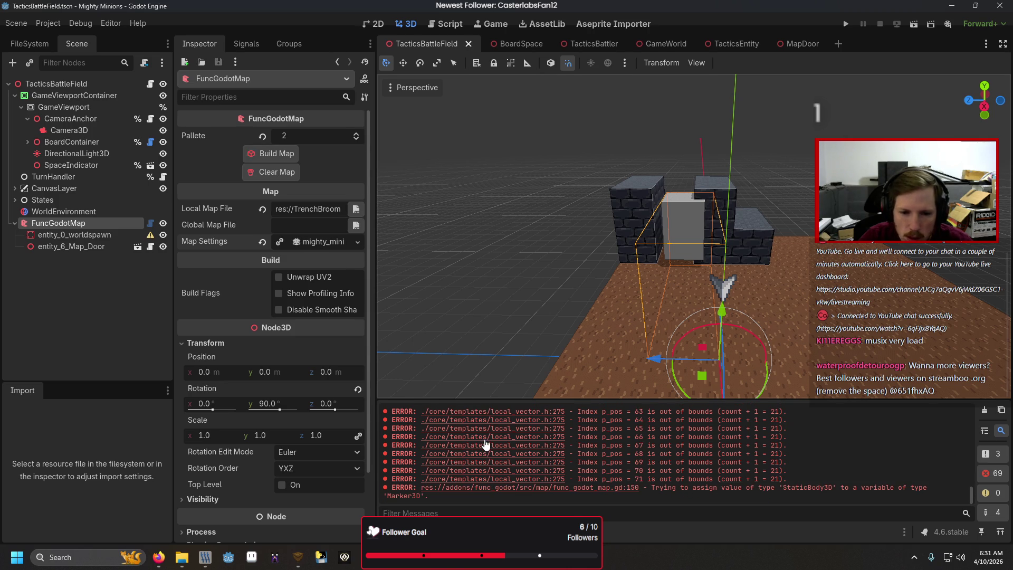
{"action": "left_click", "coordinate": [529, 487]}
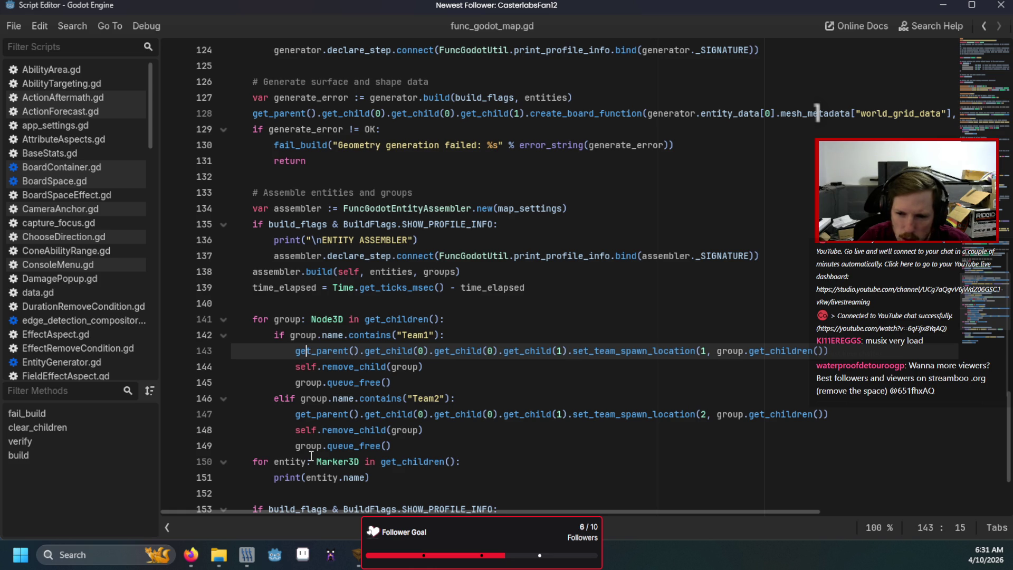
- Change the loop's Marker3D type to Node3D on line 150 and save
{"action": "double_click", "coordinate": [337, 461]}
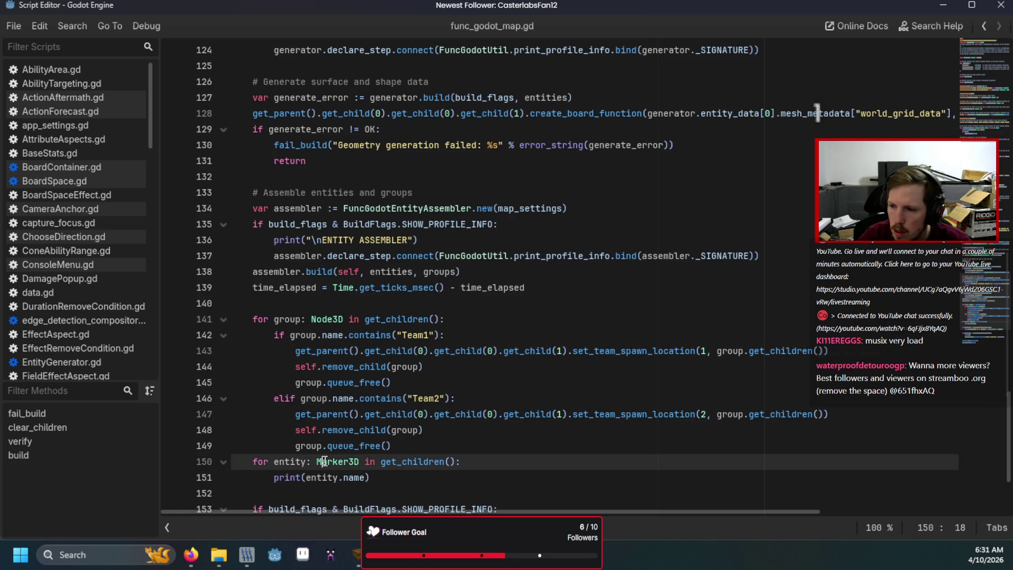
{"action": "mouse_move", "coordinate": [352, 563]}
{"action": "type", "text": "Nod"}
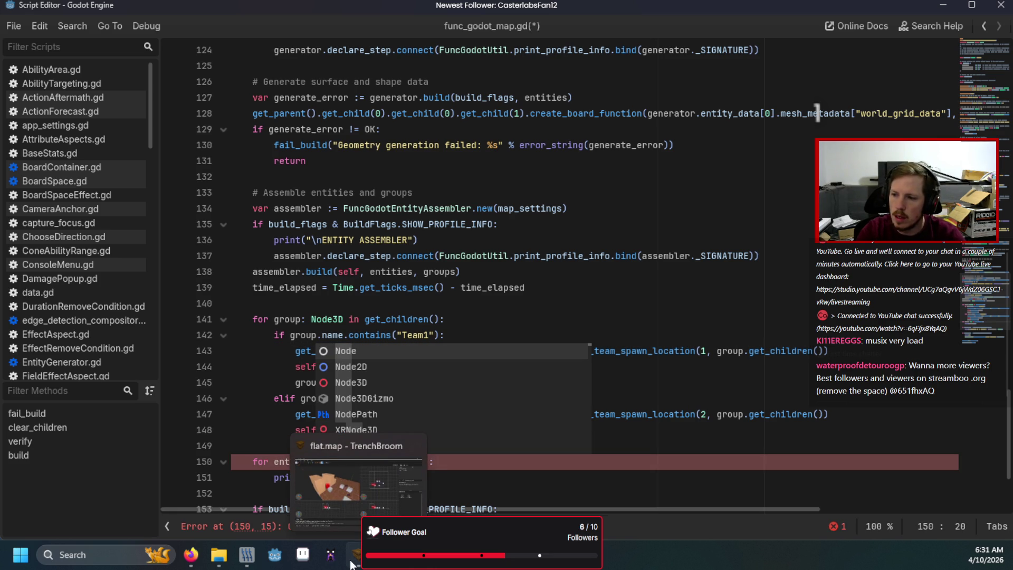
{"action": "key", "text": "Down"}
{"action": "key", "text": "Down"}
{"action": "key", "text": "Return"}
{"action": "left_click", "coordinate": [489, 269]}
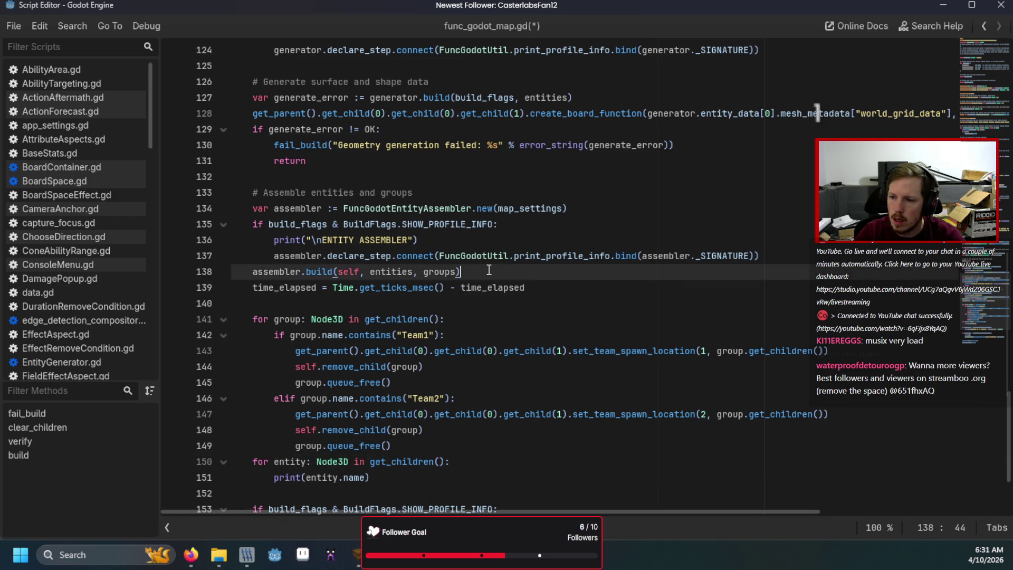
{"action": "key", "text": "ctrl+s"}
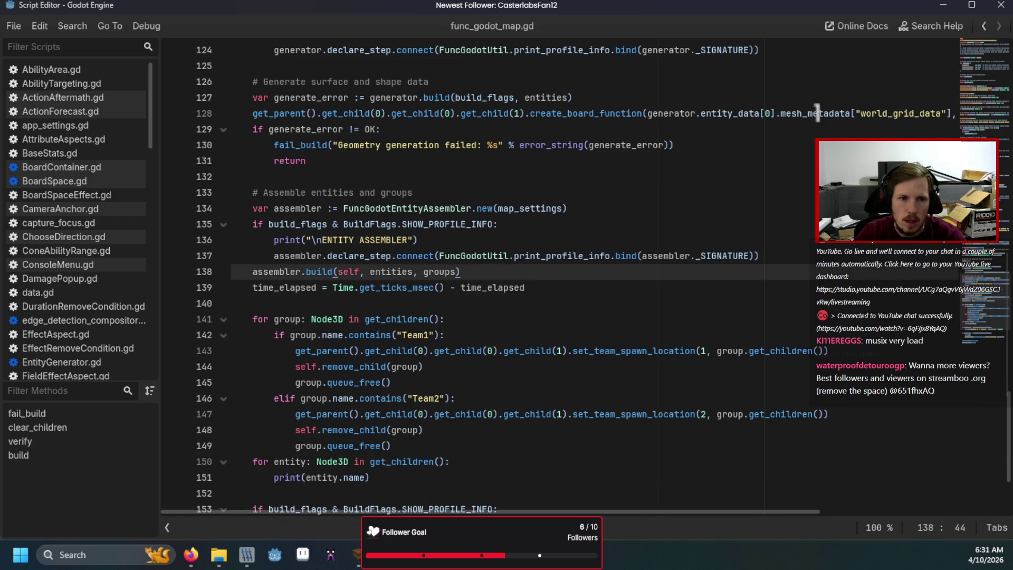
- Rebuild the map so entity_0_worldspawn and entity_6_Map_Door print, then return to the script
{"action": "key", "text": "alt+Tab"}
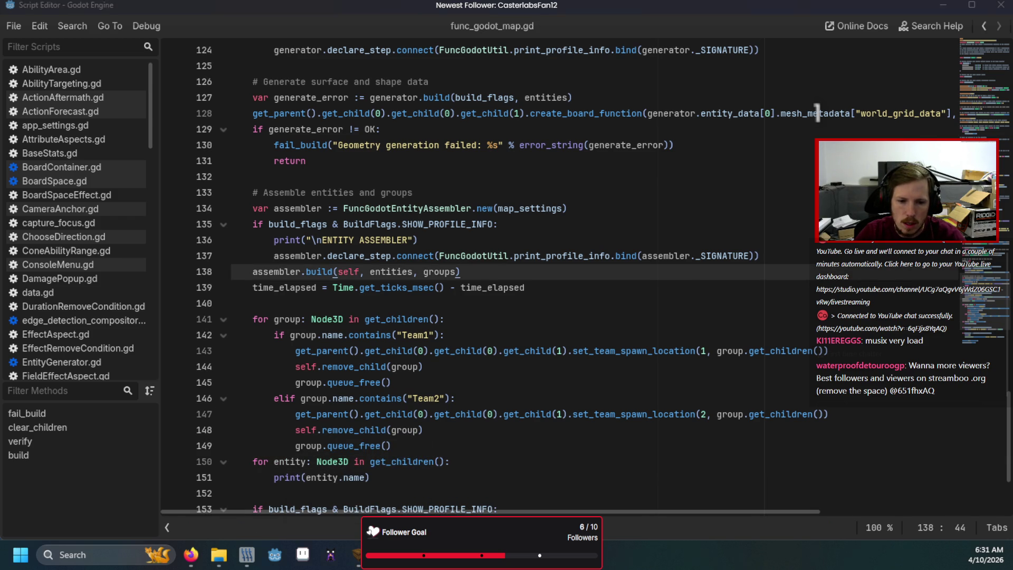
{"action": "left_click", "coordinate": [283, 154]}
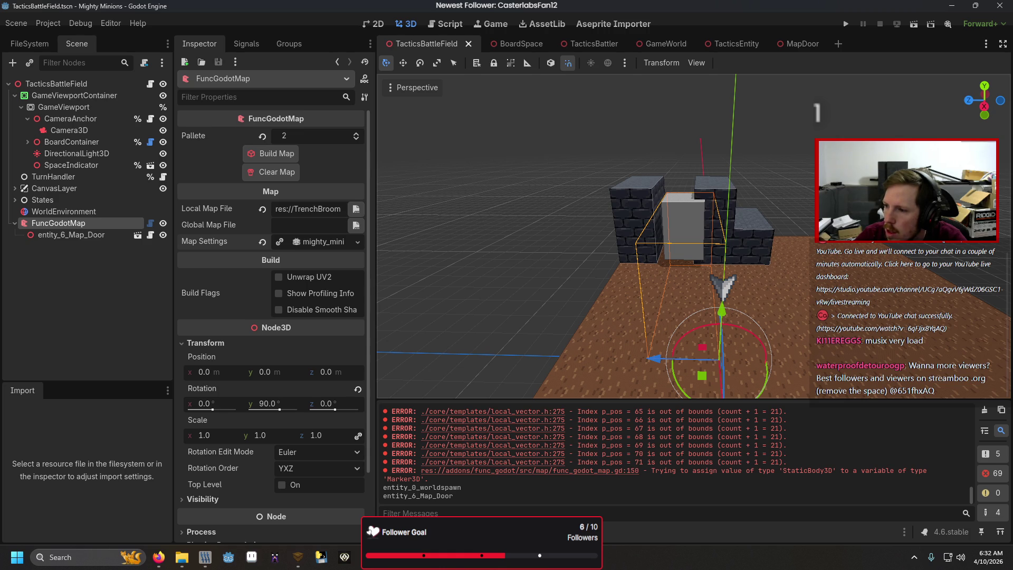
{"action": "key", "text": "alt+Tab"}
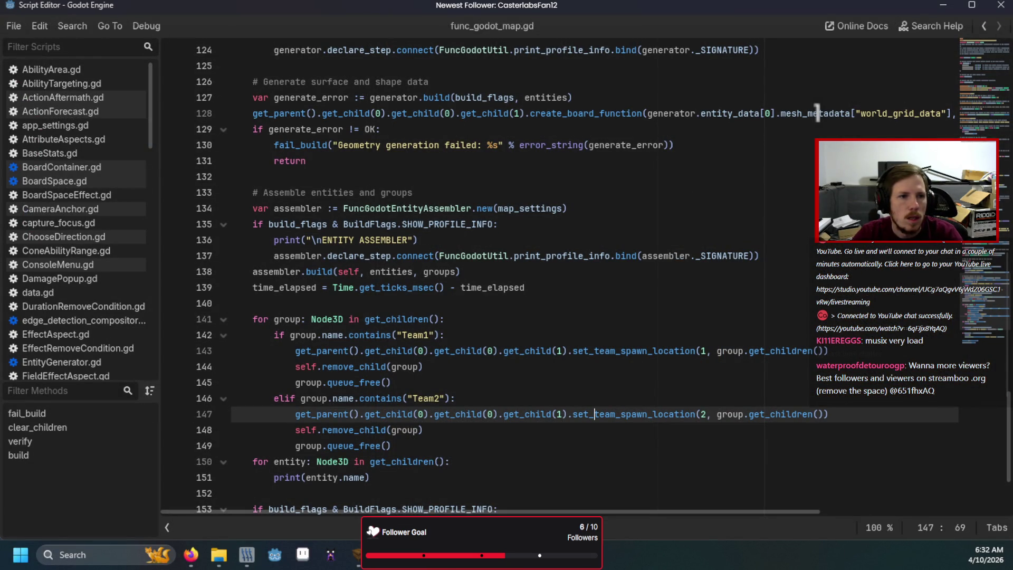
- Copy the Vector3i grid-position line 73 from BoardContainer.gd's set_team_spawn_location, then reopen func_godot_map.gd
{"action": "left_click", "coordinate": [62, 167]}
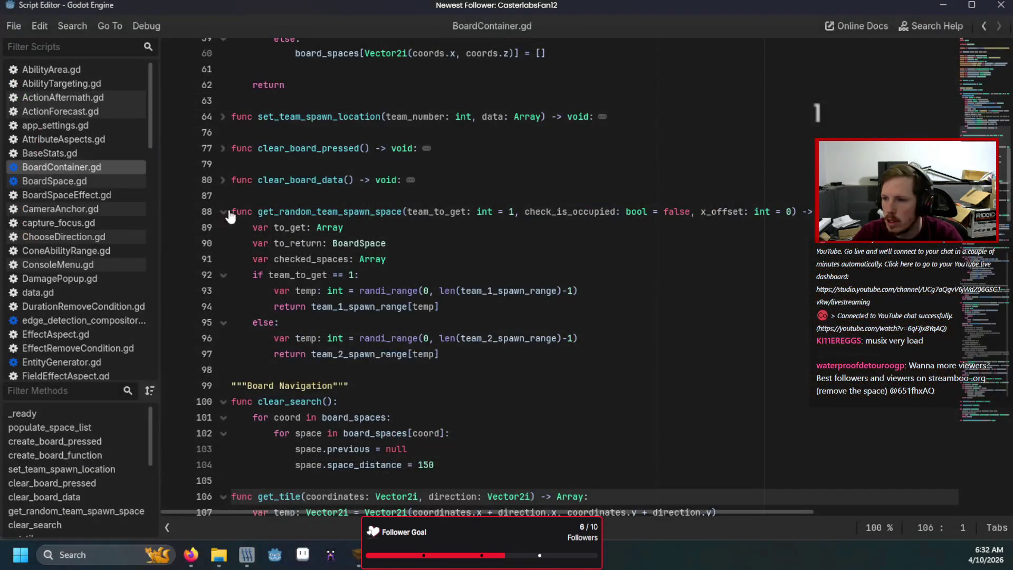
{"action": "scroll", "coordinate": [287, 322], "scroll_direction": "up", "scroll_amount": 9}
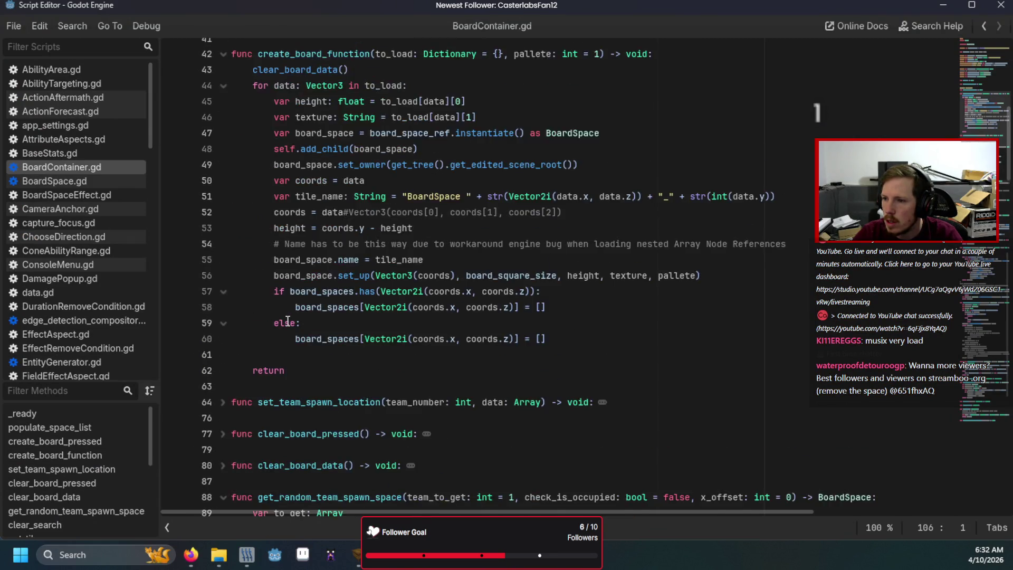
{"action": "scroll", "coordinate": [288, 321], "scroll_direction": "down", "scroll_amount": 3}
{"action": "left_click", "coordinate": [221, 402]}
{"action": "scroll", "coordinate": [346, 386], "scroll_direction": "down", "scroll_amount": 5}
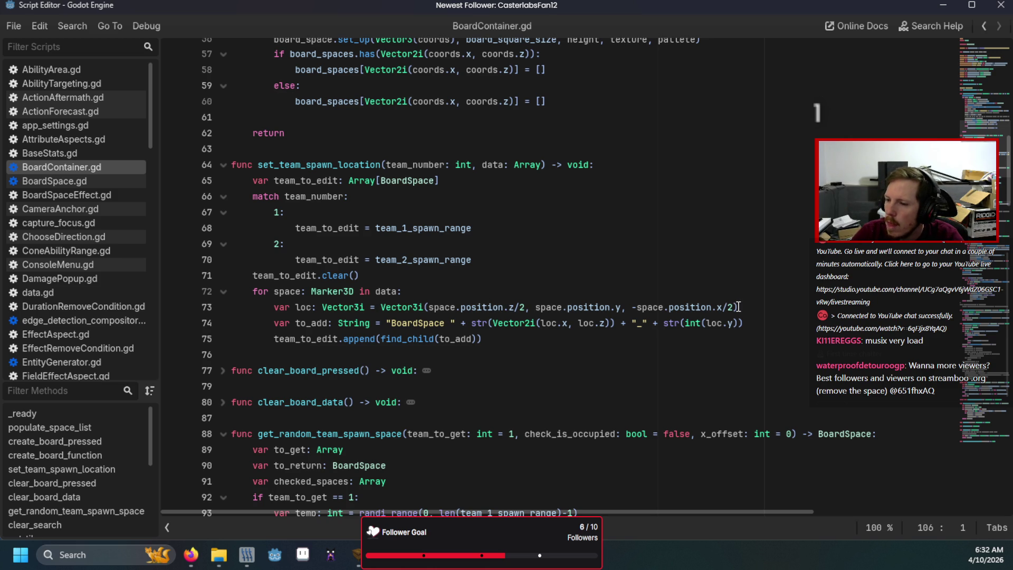
{"action": "mouse_move", "coordinate": [738, 307]}
{"action": "left_mouse_down"}
{"action": "mouse_move", "coordinate": [274, 308]}
{"action": "mouse_move", "coordinate": [239, 287]}
{"action": "mouse_move", "coordinate": [271, 304]}
{"action": "left_mouse_up"}
{"action": "key", "text": "ctrl+c"}
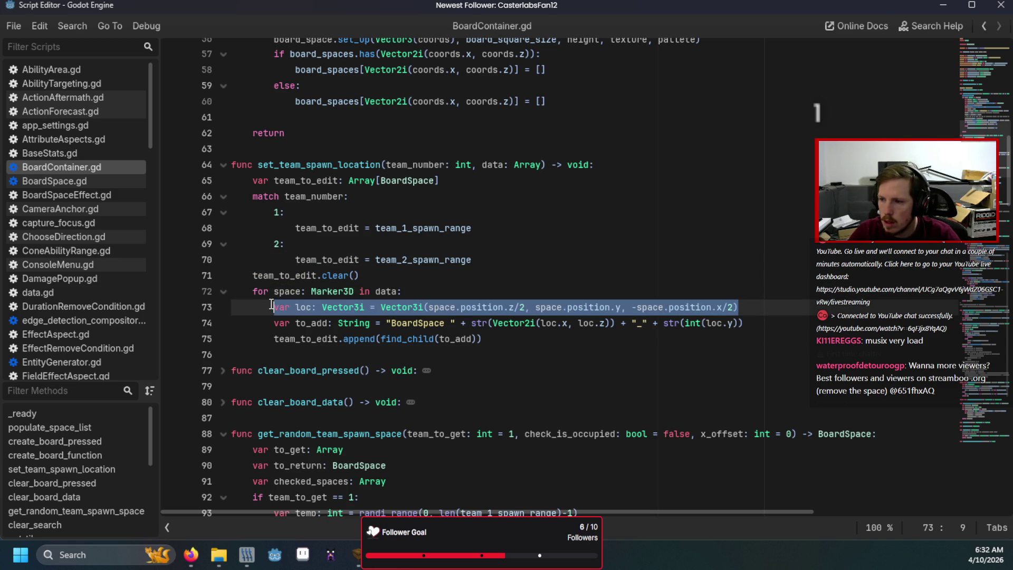
{"action": "scroll", "coordinate": [132, 327], "scroll_direction": "down", "scroll_amount": 3}
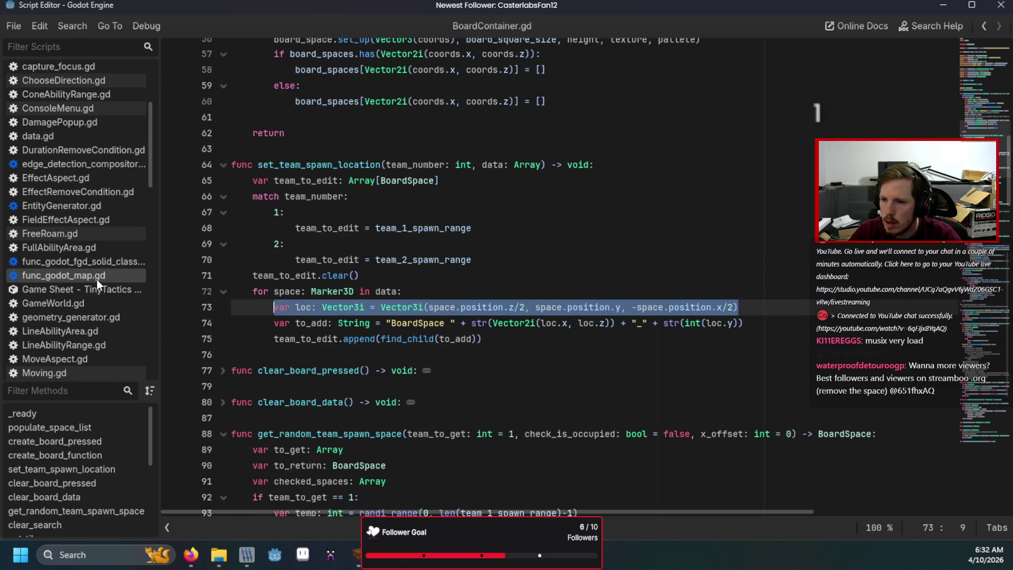
{"action": "left_click", "coordinate": [96, 277]}
{"action": "scroll", "coordinate": [387, 385], "scroll_direction": "down", "scroll_amount": 2}
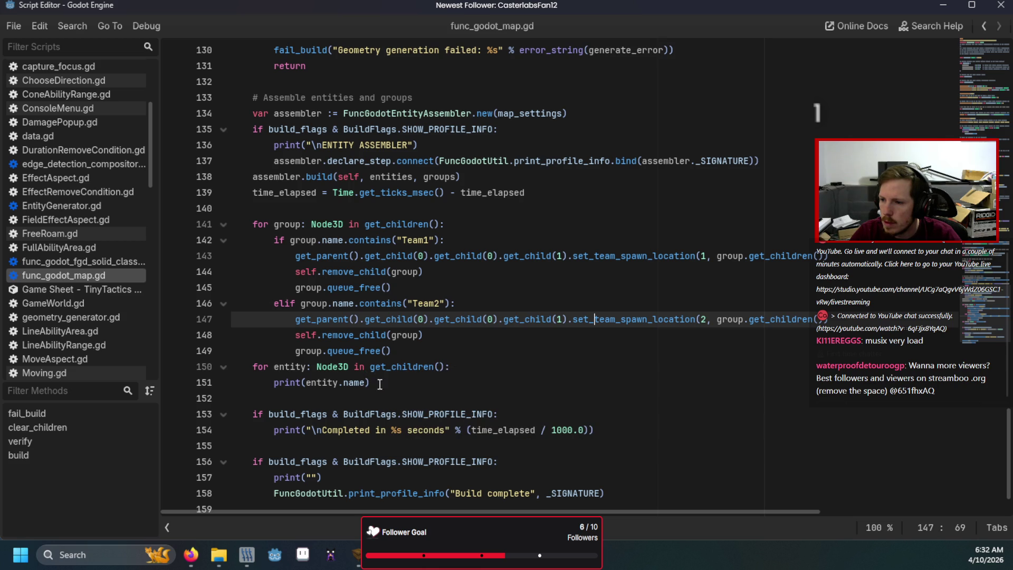
- Paste the grid-position line into the loop, replacing all three 'space' references with 'entity'
{"action": "left_click", "coordinate": [485, 371]}
{"action": "key", "text": "Return"}
{"action": "key", "text": "ctrl+v"}
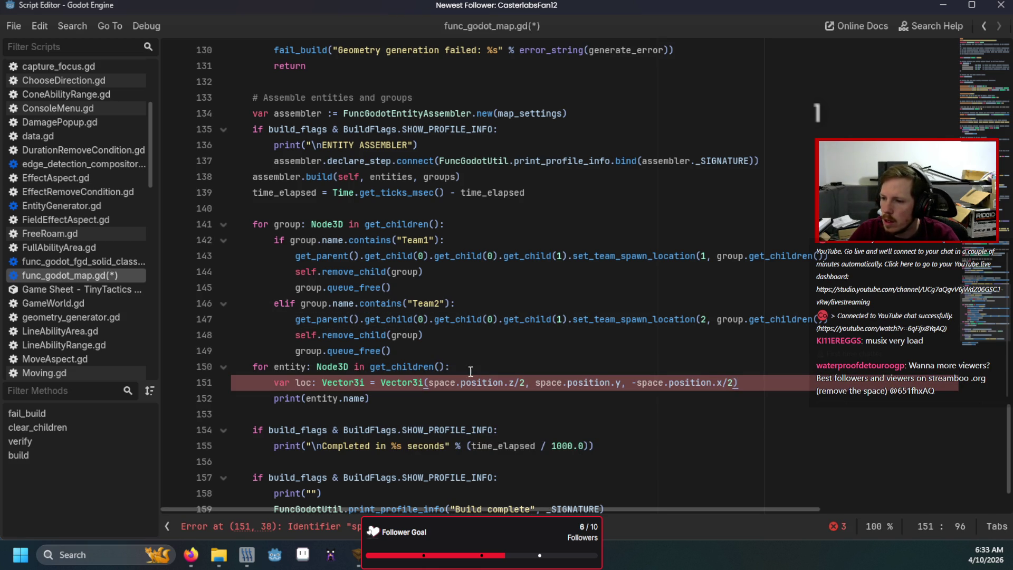
{"action": "double_click", "coordinate": [441, 380]}
{"action": "type", "text": "entity"}
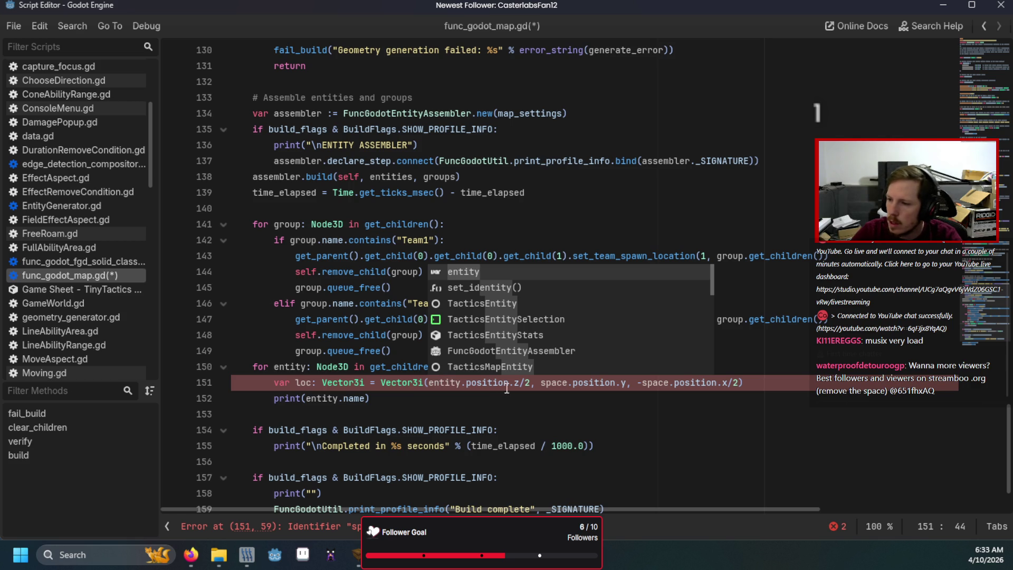
{"action": "double_click", "coordinate": [435, 383]}
{"action": "key", "text": "ctrl+c"}
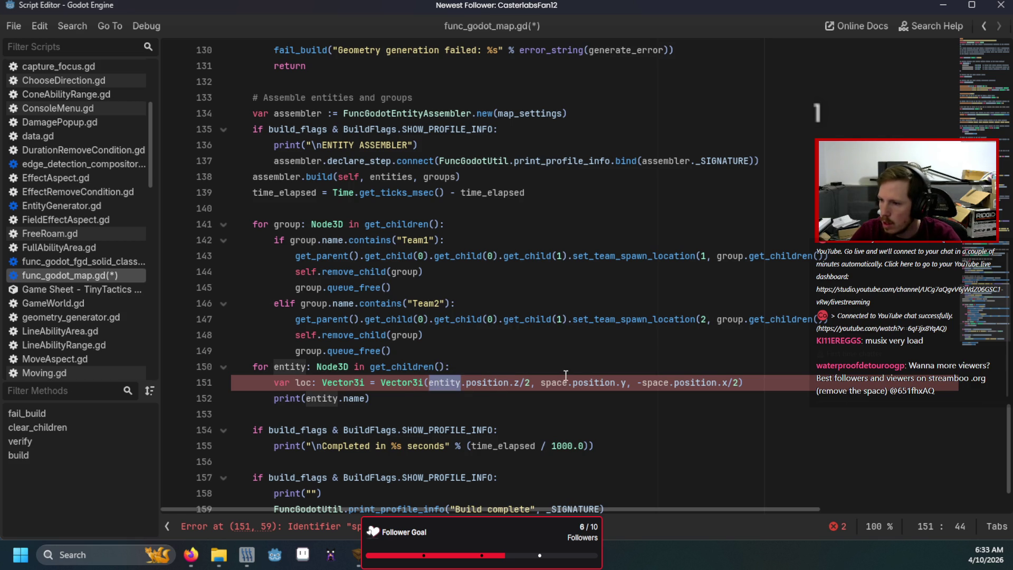
{"action": "double_click", "coordinate": [552, 382]}
{"action": "key", "text": "ctrl+v"}
{"action": "double_click", "coordinate": [666, 380]}
{"action": "key", "text": "ctrl+v"}
- Change print(entity.name) to print(loc)
{"action": "left_click", "coordinate": [786, 383]}
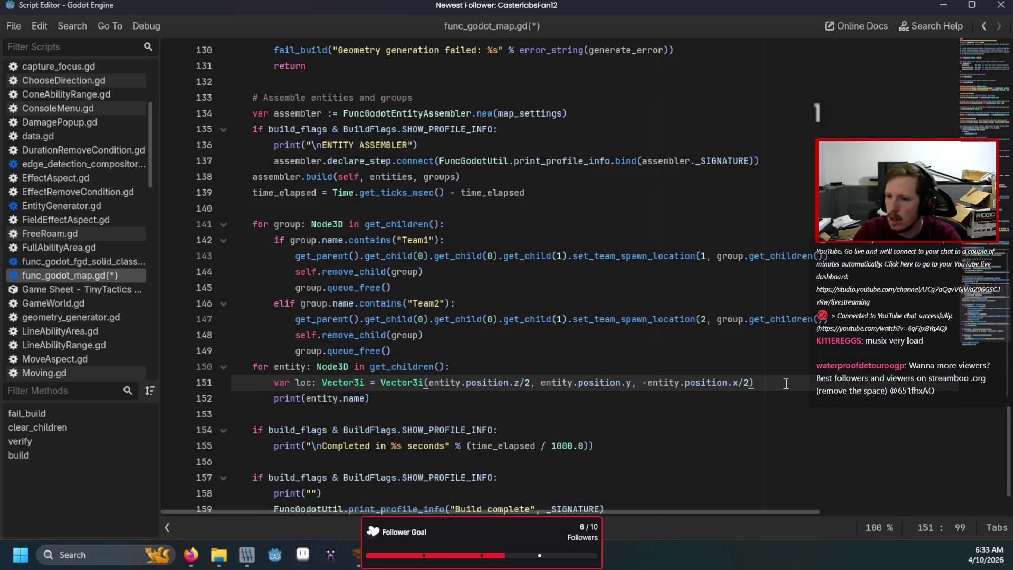
{"action": "key", "text": "Return"}
{"action": "key", "text": "BackSpace"}
{"action": "key", "text": "BackSpace"}
{"action": "key", "text": "BackSpace"}
{"action": "key", "text": "Down"}
{"action": "key", "text": "Left"}
{"action": "key", "text": "ctrl+shift+Left"}
{"action": "key", "text": "ctrl+shift+Left"}
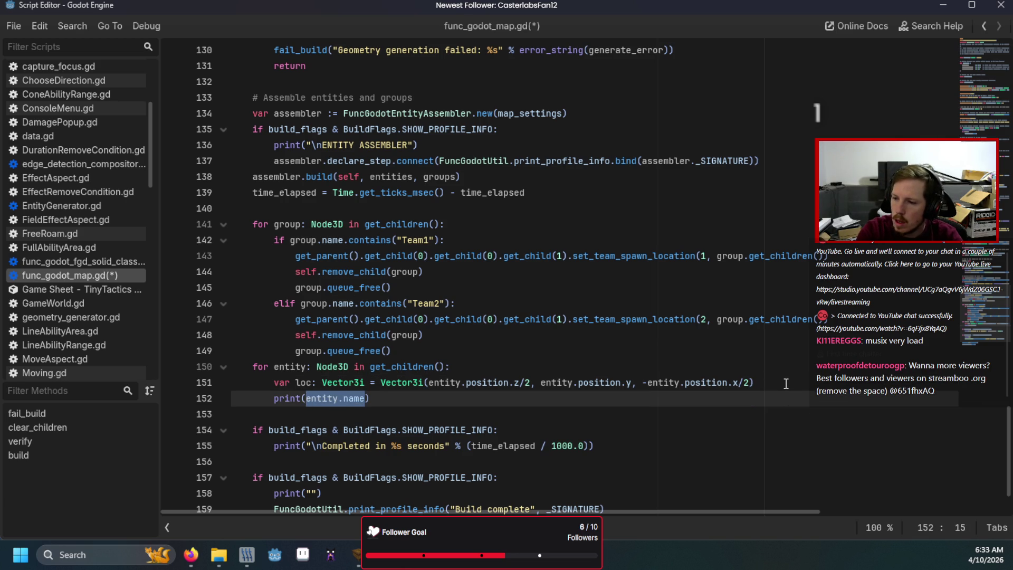
{"action": "type", "text": "loc"}
- Save and rebuild the map, printing (0, 0, 0) and (-2, 1, 0)
{"action": "key", "text": "ctrl+s"}
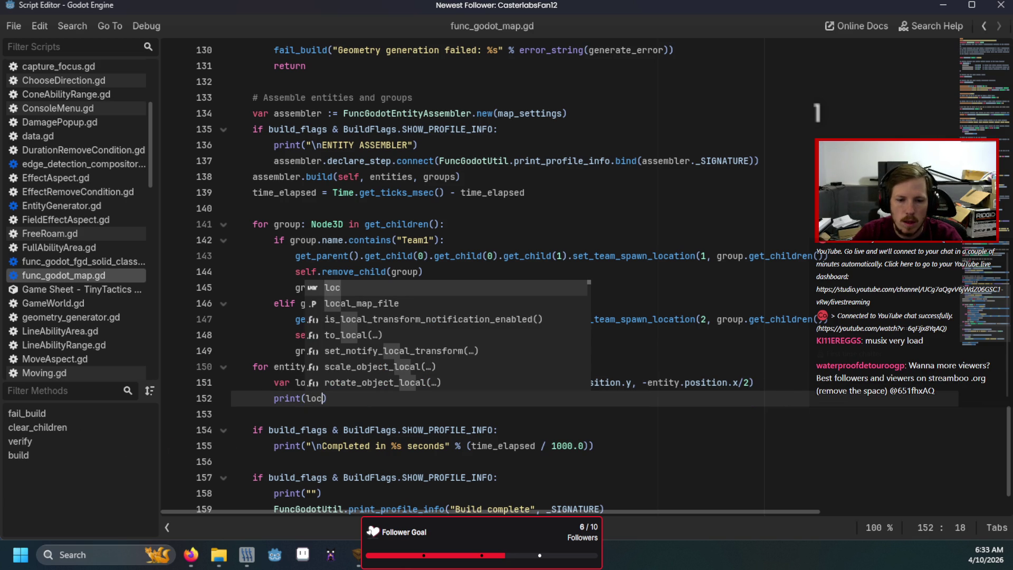
{"action": "key", "text": "alt+Tab"}
{"action": "left_click", "coordinate": [255, 153]}
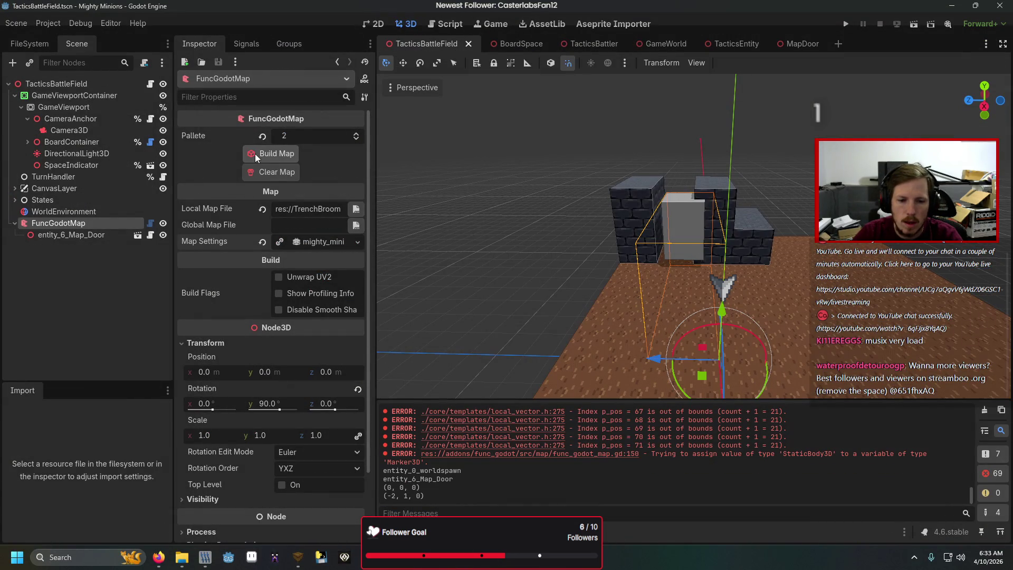
- Orbit around the rebuilt blocks, then switch to flat.map to check the Map_Door at -88 -24 24
{"action": "left_click_drag", "start_coordinate": [432, 205], "coordinate": [730, 258]}
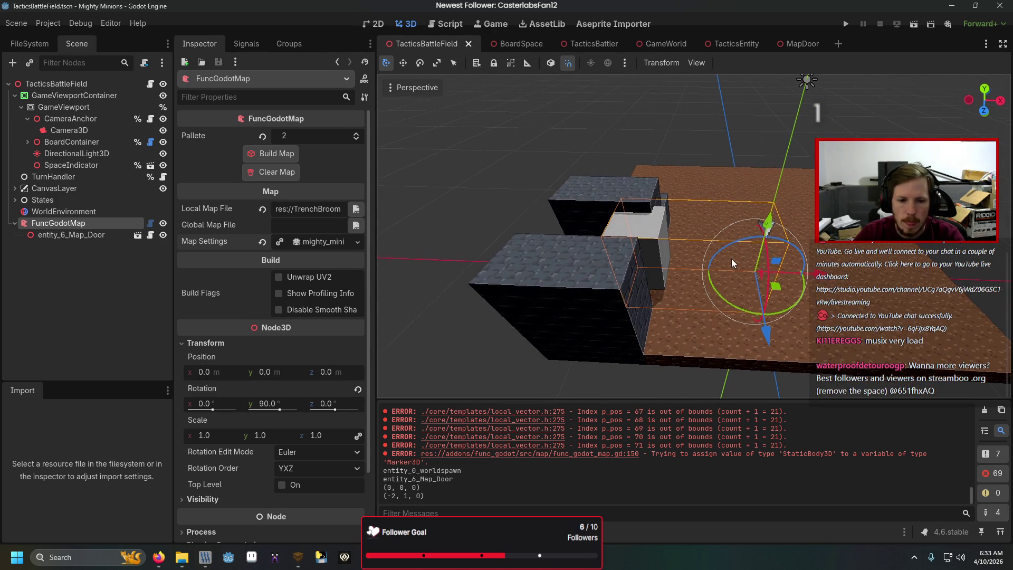
{"action": "left_click", "coordinate": [298, 556]}
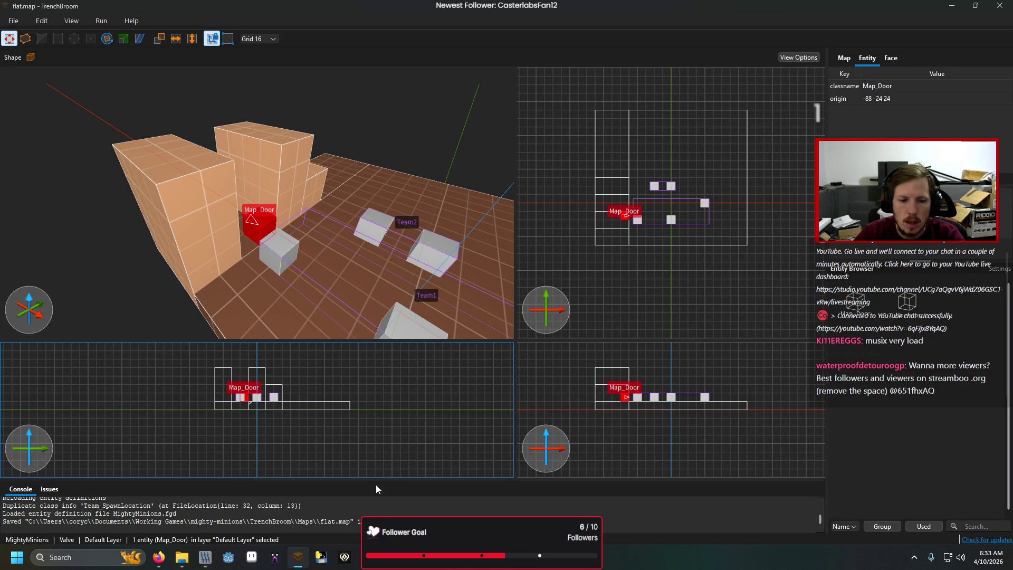
- Back in Godot, select the floor tile BoardSpace (-3, 1) beneath the door
{"action": "left_click", "coordinate": [325, 512]}
{"action": "mouse_move", "coordinate": [530, 309]}
{"action": "left_mouse_down"}
{"action": "mouse_move", "coordinate": [609, 341]}
{"action": "mouse_move", "coordinate": [670, 337]}
{"action": "left_mouse_up"}
{"action": "left_click", "coordinate": [671, 339]}
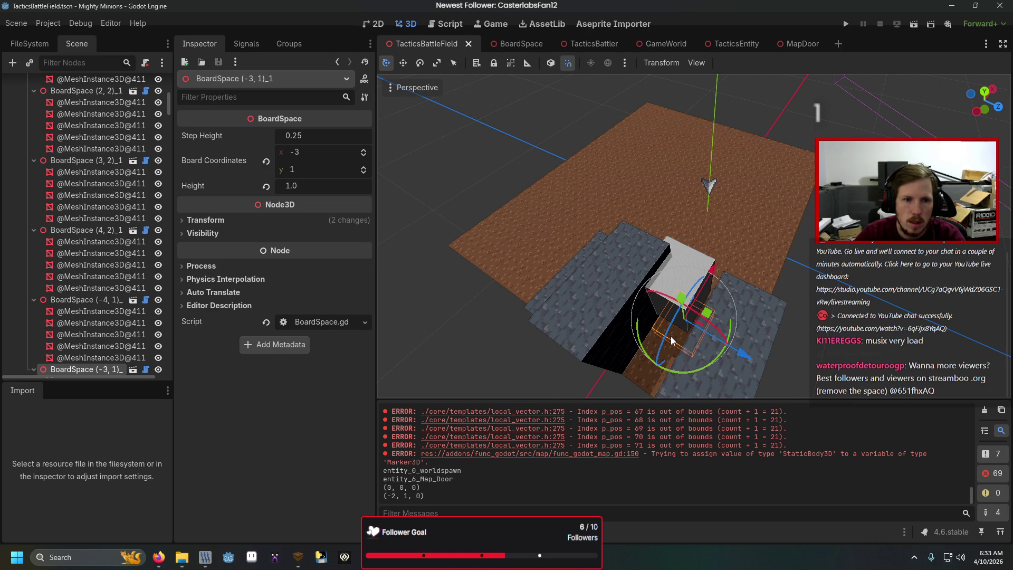
- Orbit around the (-3, 1) floor tile, then bring up func_godot_map.gd in the Script Editor
{"action": "mouse_move", "coordinate": [761, 312]}
{"action": "left_mouse_down"}
{"action": "mouse_move", "coordinate": [694, 311]}
{"action": "mouse_move", "coordinate": [646, 365]}
{"action": "left_mouse_up"}
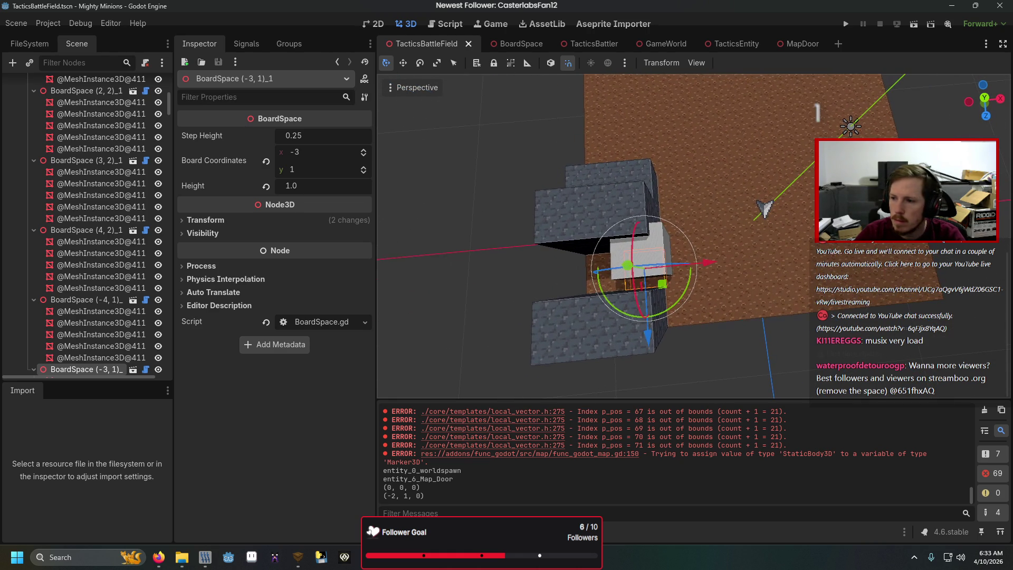
{"action": "key", "text": "alt+Tab"}
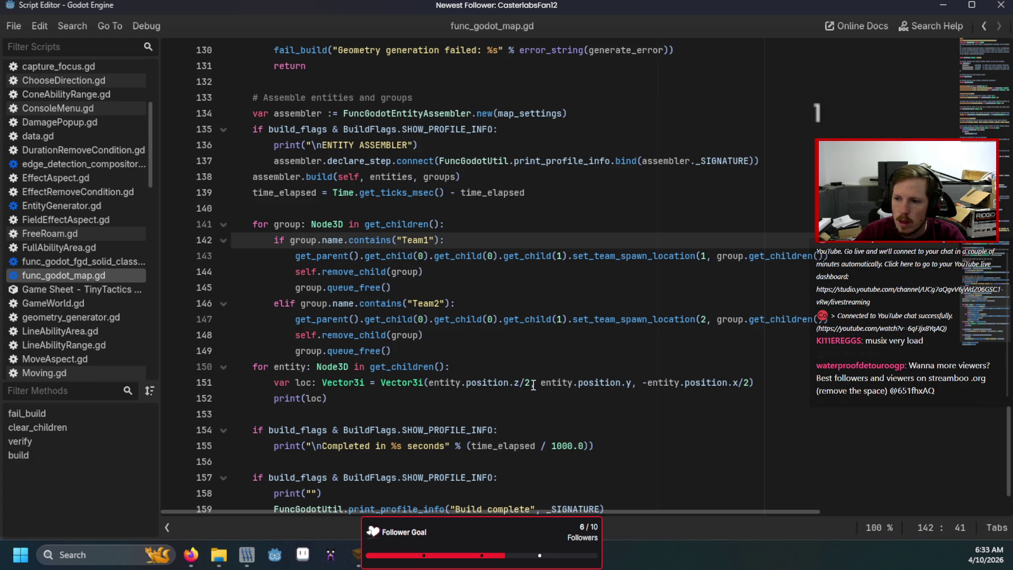
- Add 'entity.position = loc' below the loc calculation on line 151, then return to the 3D scene
{"action": "left_click", "coordinate": [756, 382]}
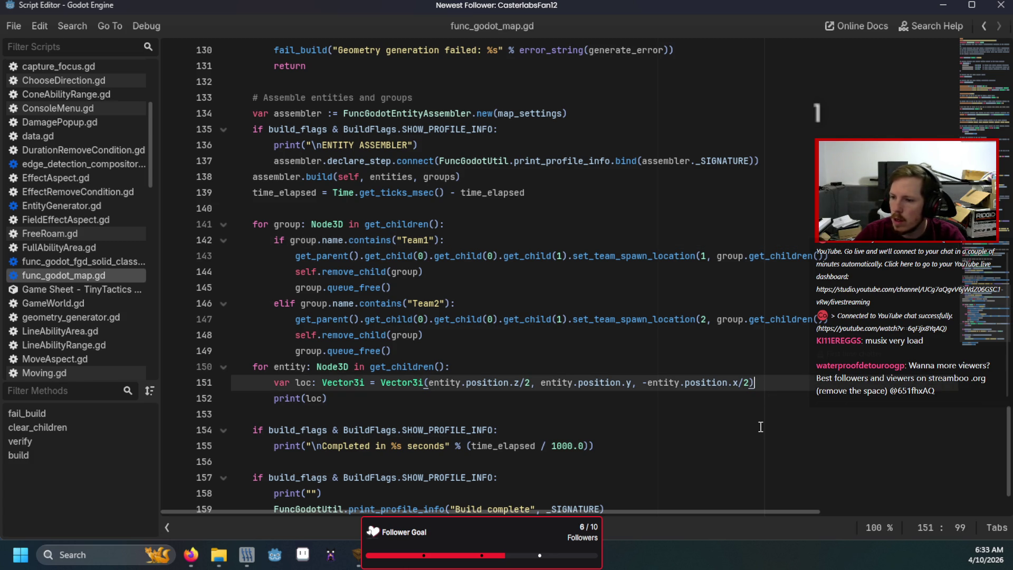
{"action": "key", "text": "Return"}
{"action": "type", "text": "entity.position = loc"}
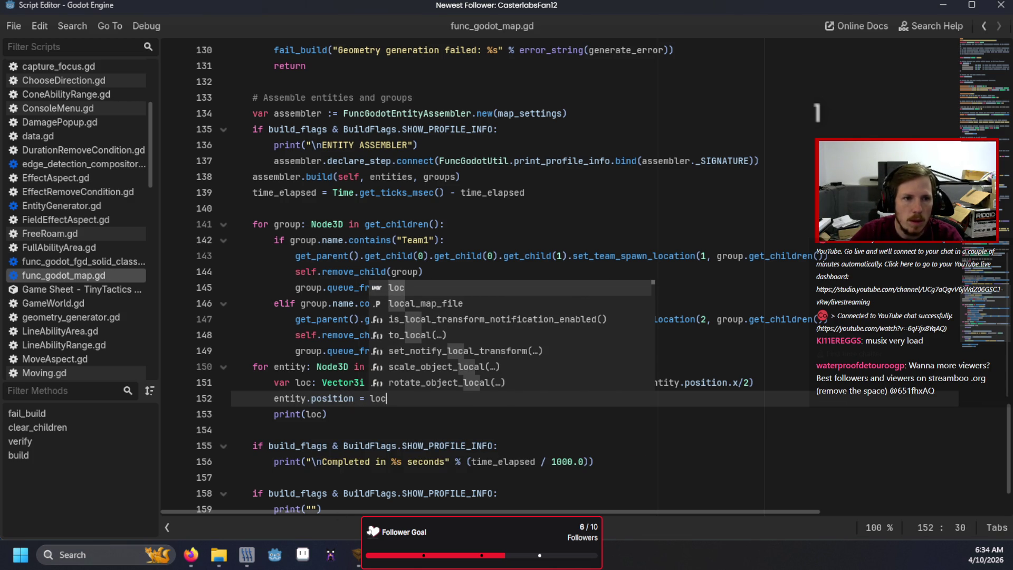
{"action": "key", "text": "alt+Tab"}
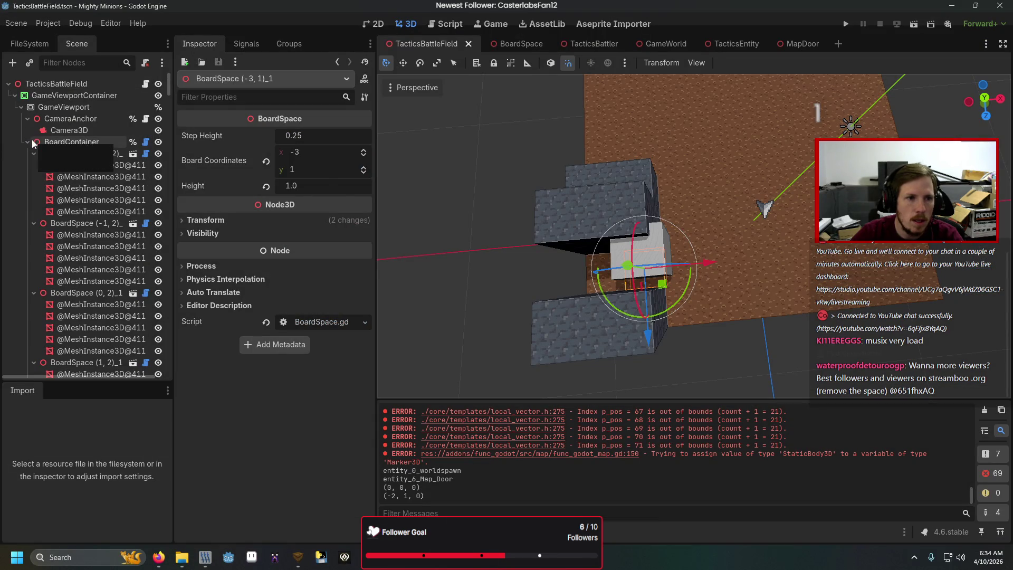
- Collapse BoardContainer and rebuild the FuncGodotMap with the new positioning code
{"action": "left_click", "coordinate": [32, 140]}
{"action": "left_click", "coordinate": [29, 141]}
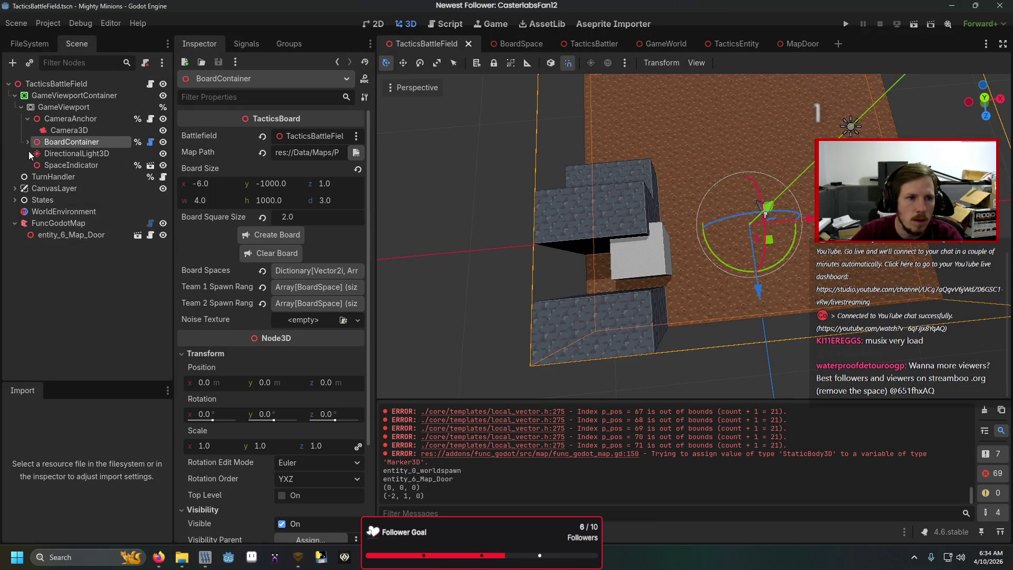
{"action": "left_click", "coordinate": [61, 224]}
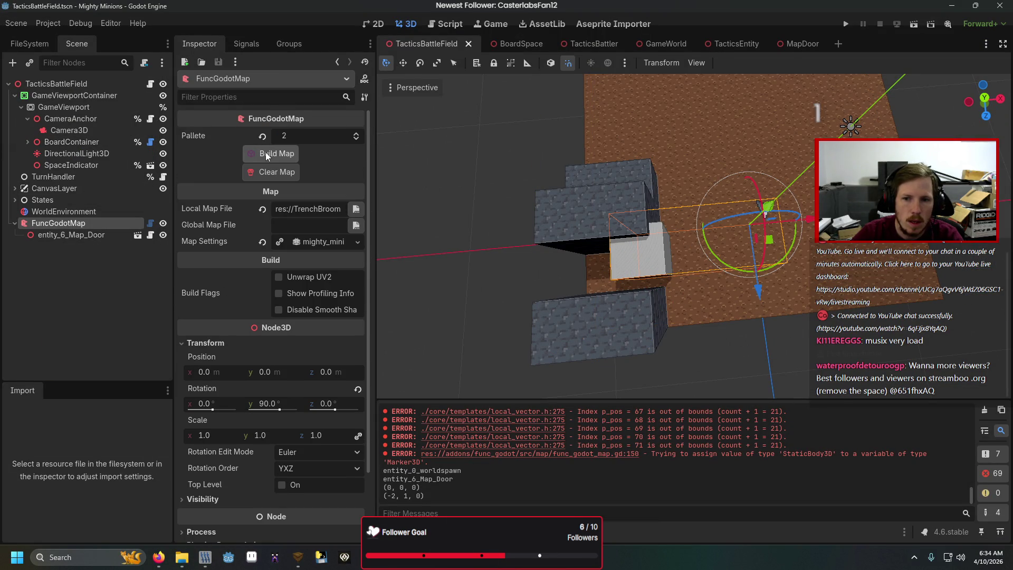
{"action": "left_click", "coordinate": [265, 154]}
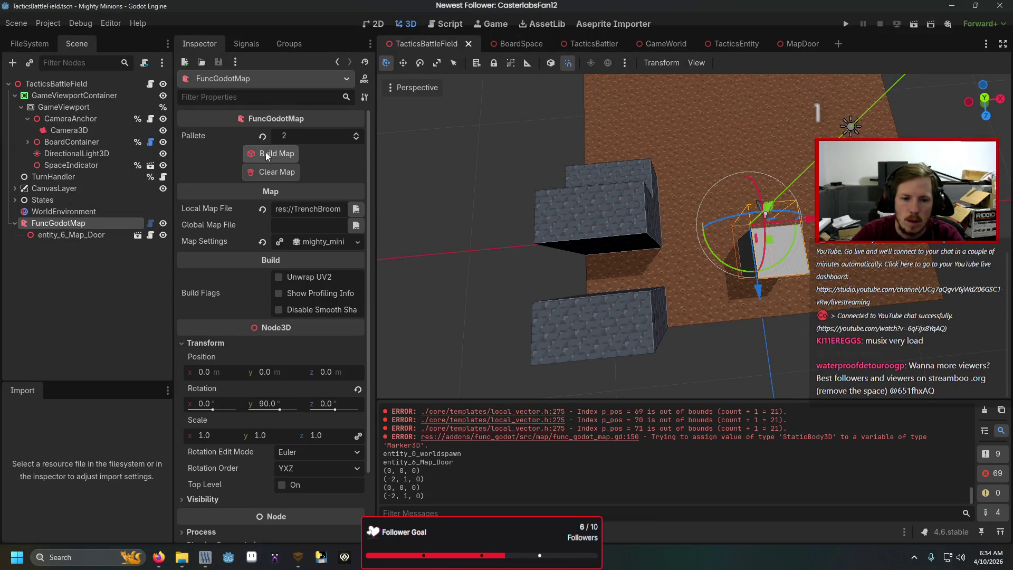
- Orbit to confirm the door's new spot, then return to the for-entity loop in func_godot_map.gd
{"action": "mouse_move", "coordinate": [562, 230]}
{"action": "left_mouse_down"}
{"action": "mouse_move", "coordinate": [593, 219]}
{"action": "mouse_move", "coordinate": [585, 170]}
{"action": "mouse_move", "coordinate": [503, 139]}
{"action": "mouse_move", "coordinate": [570, 174]}
{"action": "left_mouse_up"}
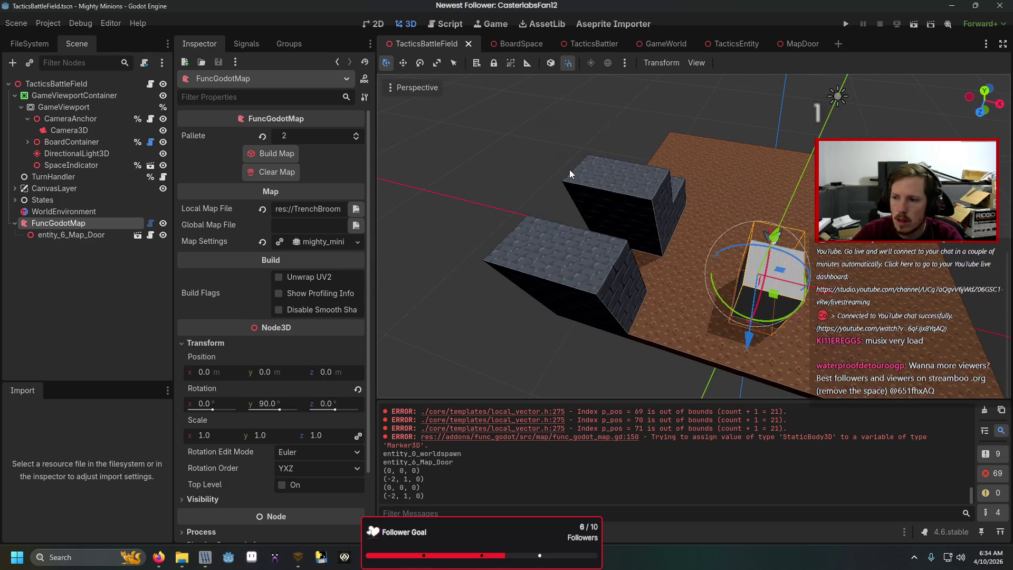
{"action": "left_click", "coordinate": [490, 213]}
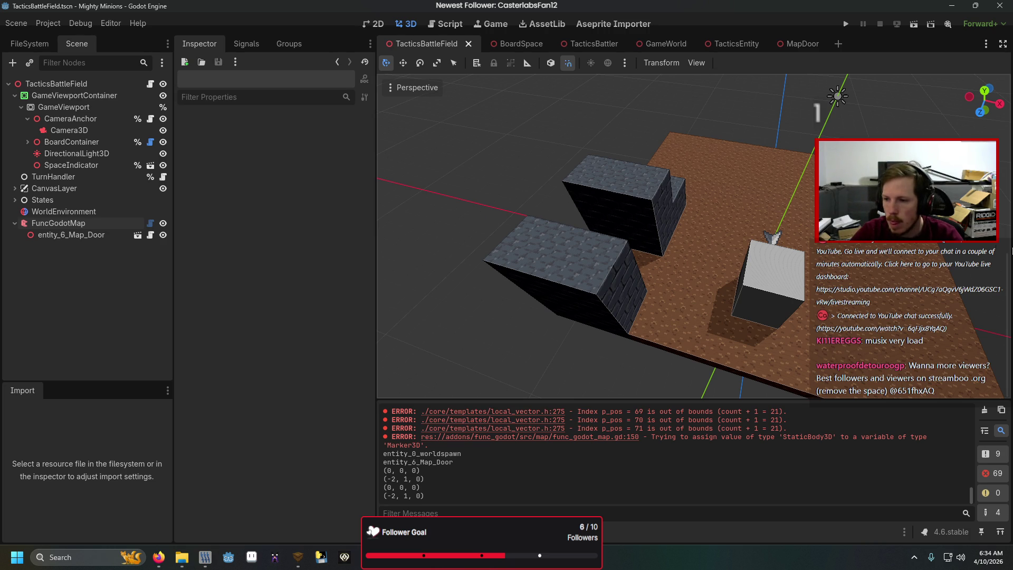
{"action": "key", "text": "alt+Tab"}
{"action": "left_click", "coordinate": [504, 368]}
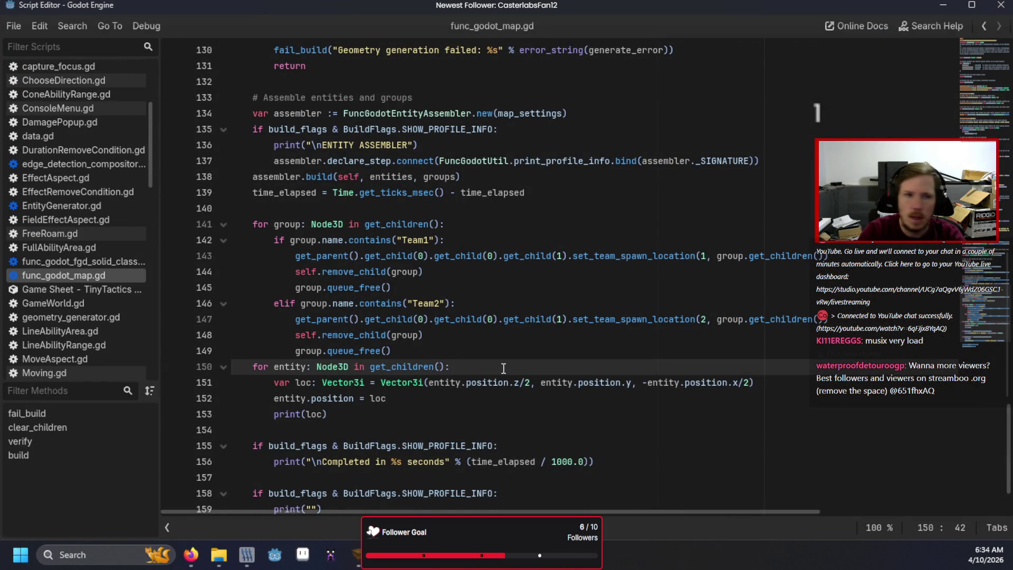
- Place the caret at the start of the loop body near line 151, briefly checking the 3D scene
{"action": "key", "text": "Down"}
{"action": "key", "text": "Home"}
{"action": "key", "text": "Left"}
{"action": "key", "text": "Left"}
{"action": "key", "text": "Left"}
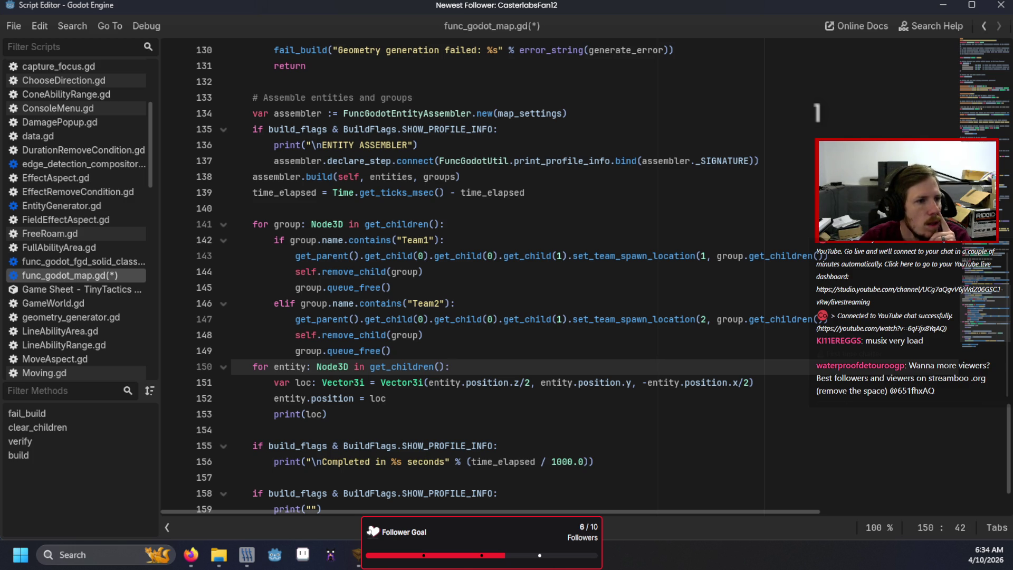
{"action": "key", "text": "alt+Tab"}
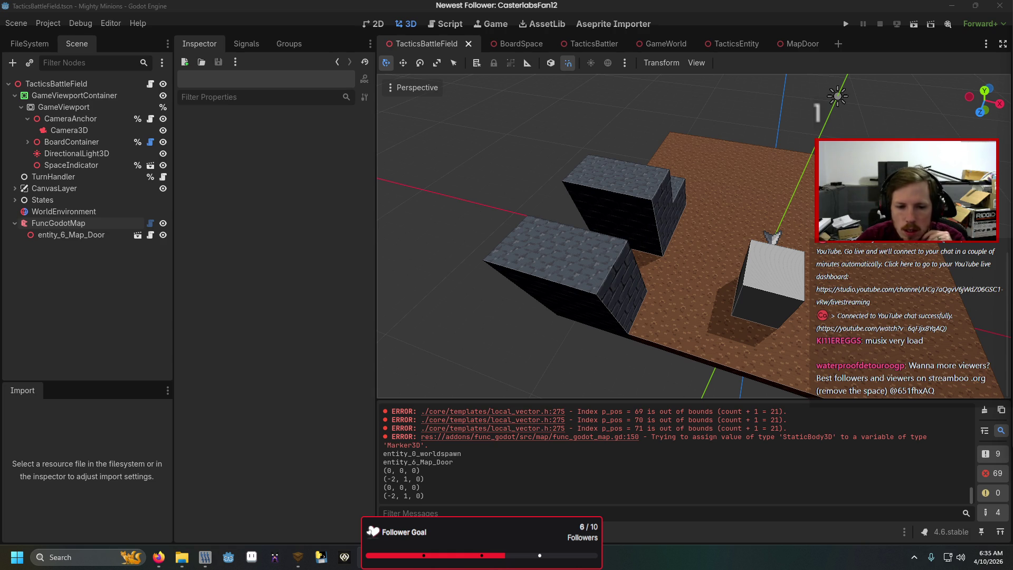
{"action": "key", "text": "alt+Tab"}
- Wrap the loop body in 'if entity.name.contains("Door"):' with indented lines, and save
{"action": "type", "text": "if entity.name"}
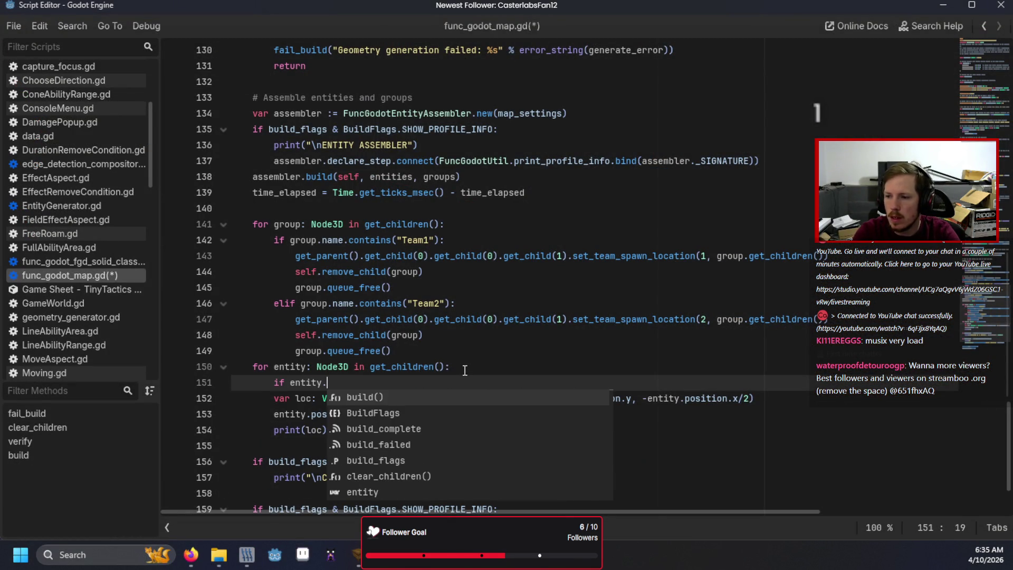
{"action": "type", "text": ".contains("}
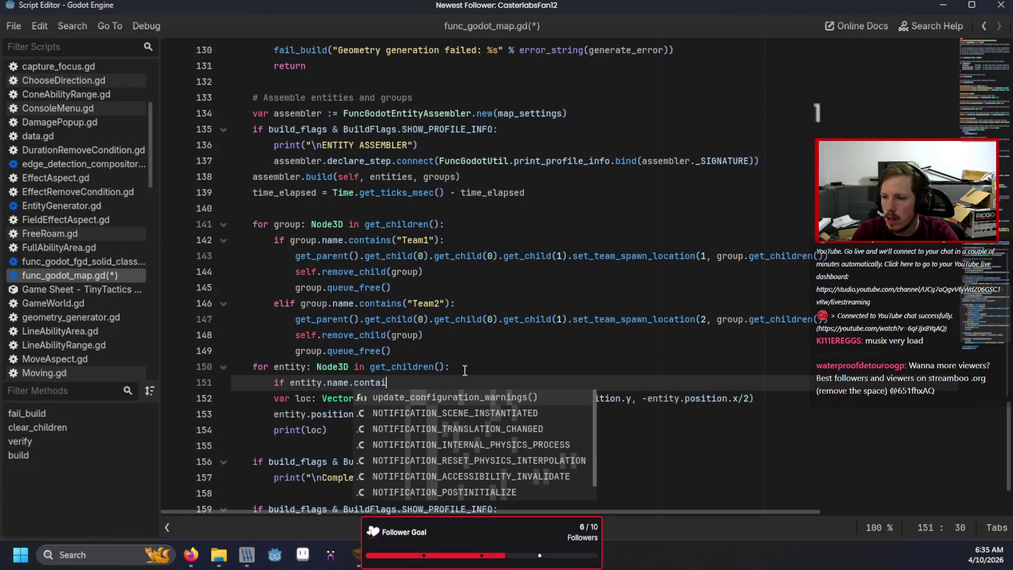
{"action": "type", "text": "\"Door\")"}
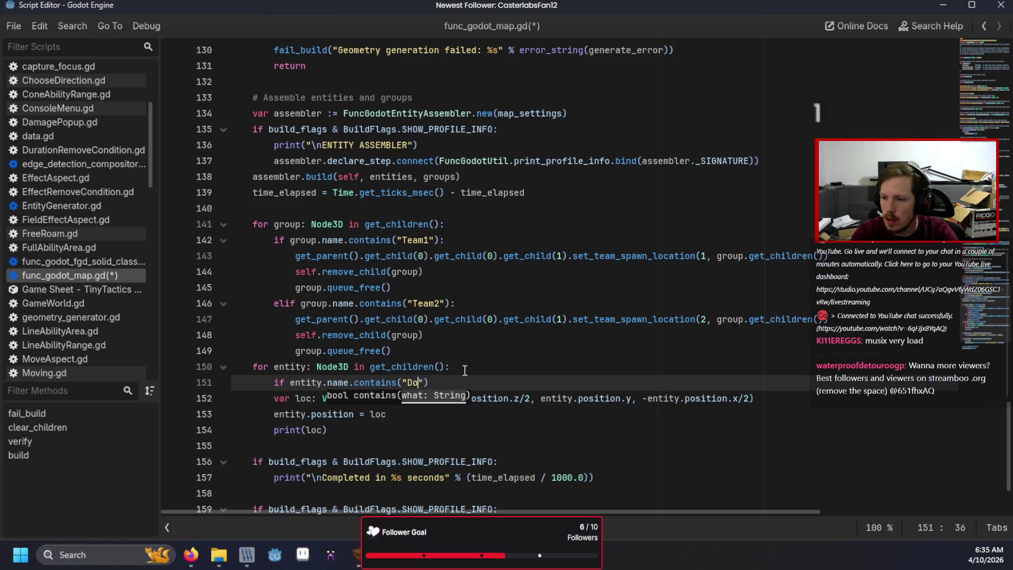
{"action": "type", "text": ":"}
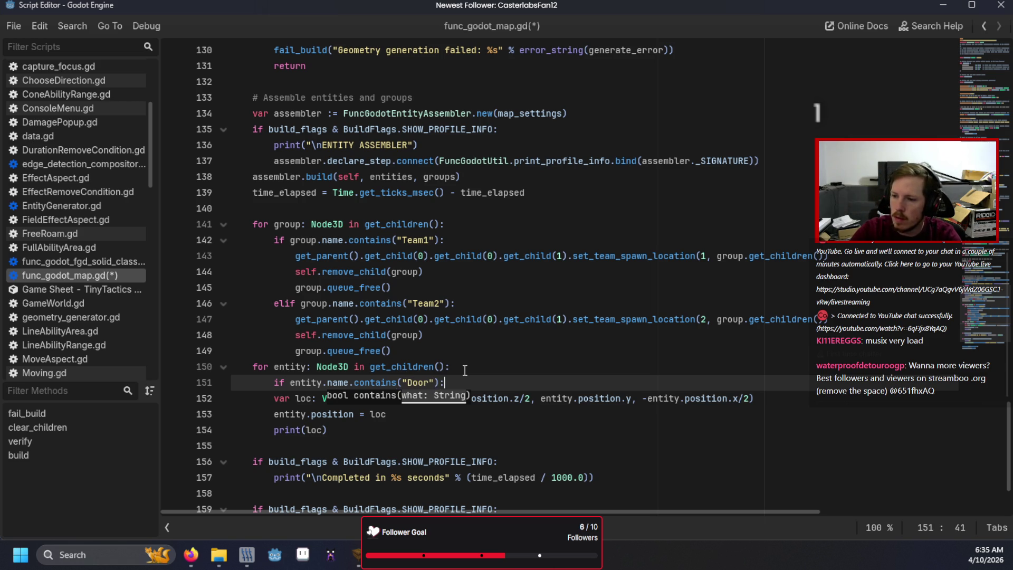
{"action": "key", "text": "Down"}
{"action": "key", "text": "Home"}
{"action": "key", "text": "Home"}
{"action": "key", "text": "shift+Down"}
{"action": "key", "text": "Tab"}
{"action": "key", "text": "shift+Down"}
{"action": "key", "text": "Tab"}
{"action": "key", "text": "ctrl+s"}
{"action": "key", "text": "alt+Tab"}
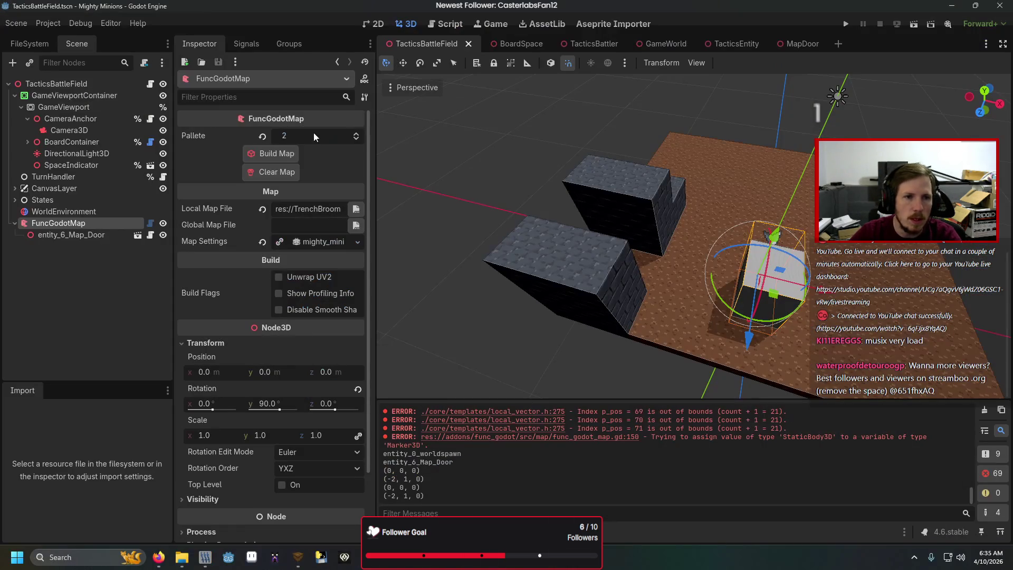
- Rebuild the map and inspect entity_6_Map_Door's Transform: position -2, 1, 0 with 180° Y rotation
{"action": "left_click", "coordinate": [283, 154]}
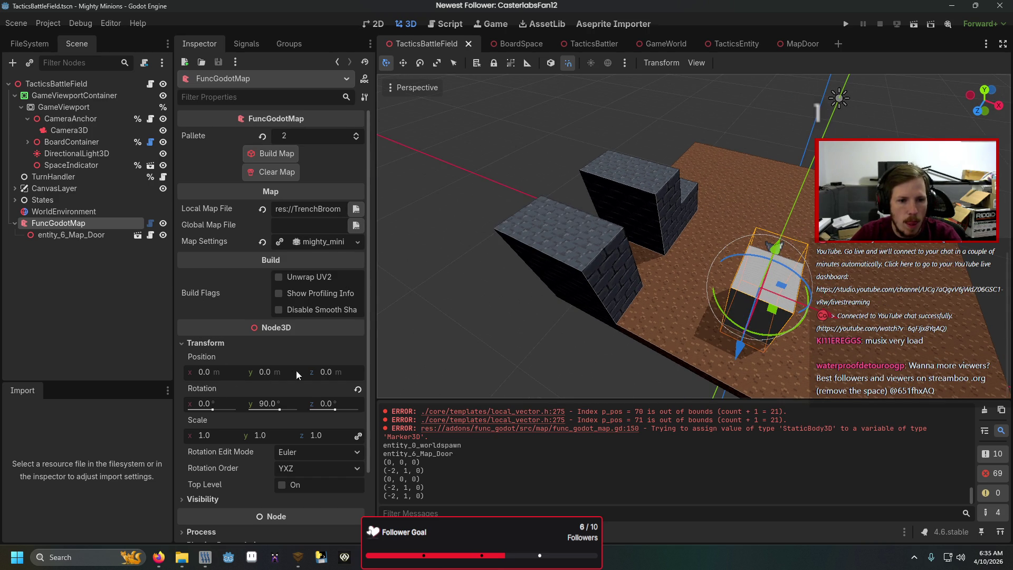
{"action": "left_click", "coordinate": [116, 238]}
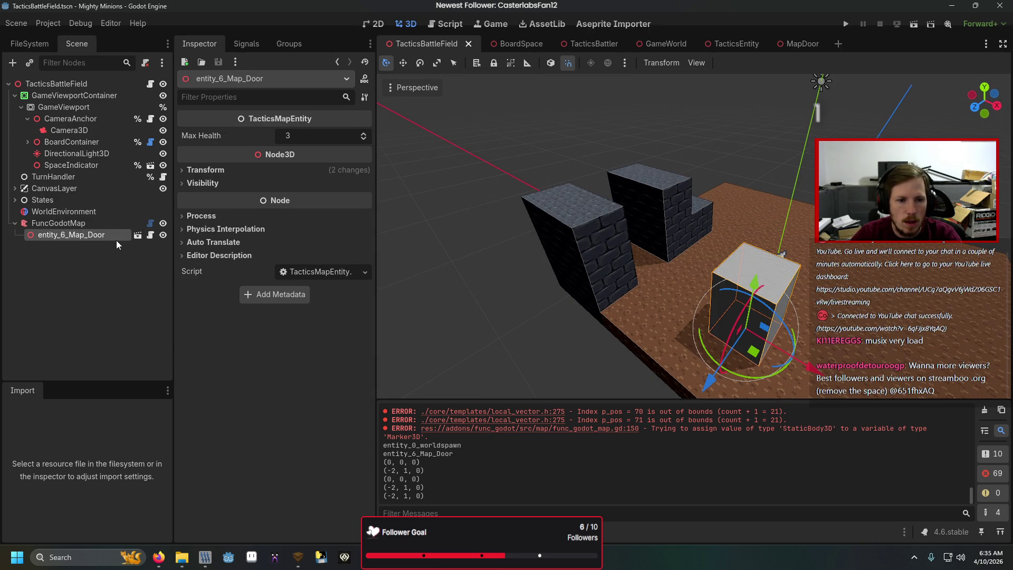
{"action": "left_click", "coordinate": [270, 170]}
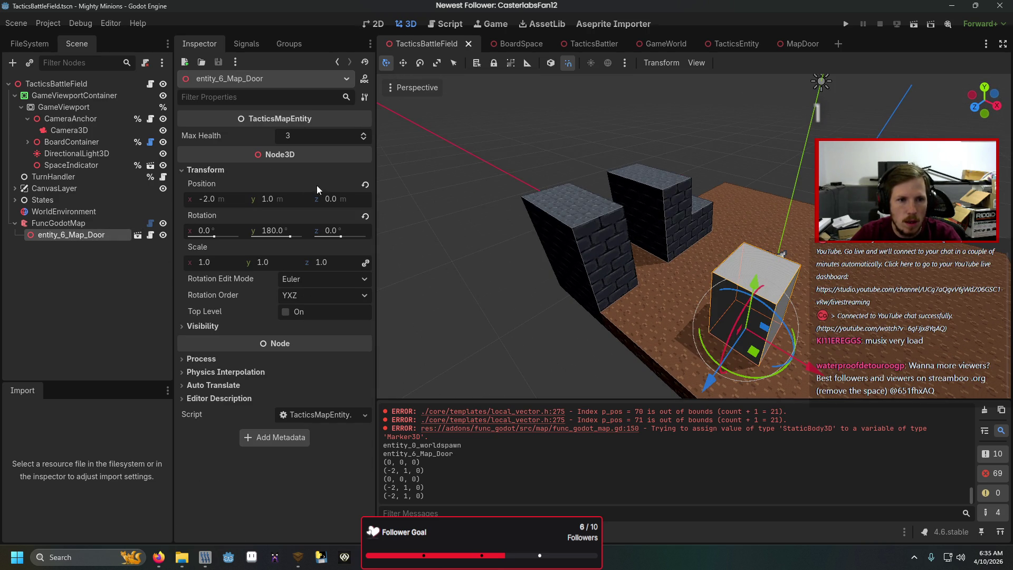
{"action": "mouse_move", "coordinate": [622, 296]}
{"action": "left_mouse_down"}
{"action": "mouse_move", "coordinate": [664, 294]}
{"action": "mouse_move", "coordinate": [690, 305]}
{"action": "mouse_move", "coordinate": [686, 322]}
{"action": "mouse_move", "coordinate": [539, 286]}
{"action": "mouse_move", "coordinate": [539, 221]}
{"action": "mouse_move", "coordinate": [580, 245]}
{"action": "mouse_move", "coordinate": [714, 274]}
{"action": "mouse_move", "coordinate": [696, 287]}
{"action": "left_mouse_up"}
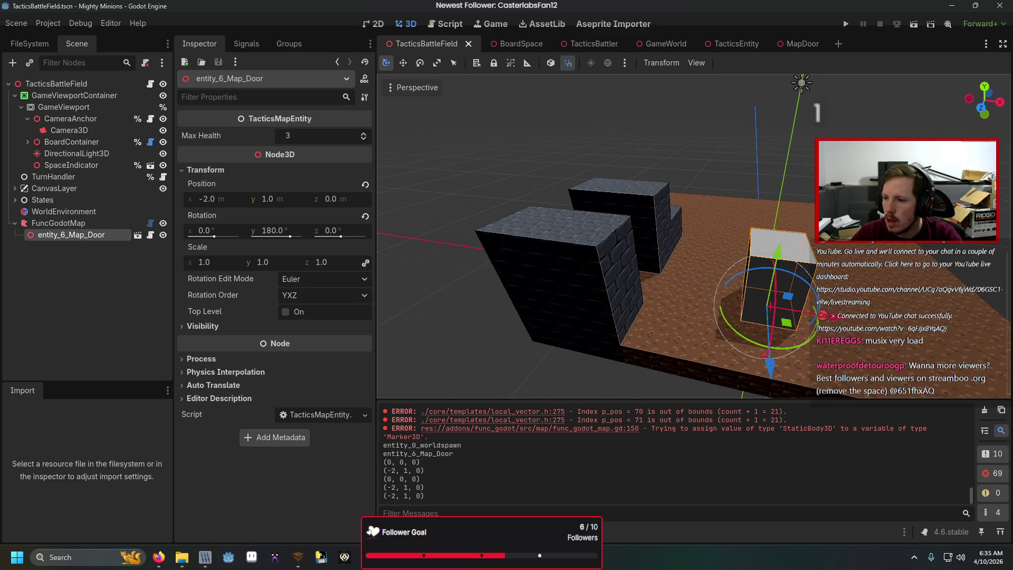
{"action": "key", "text": "alt+Tab"}
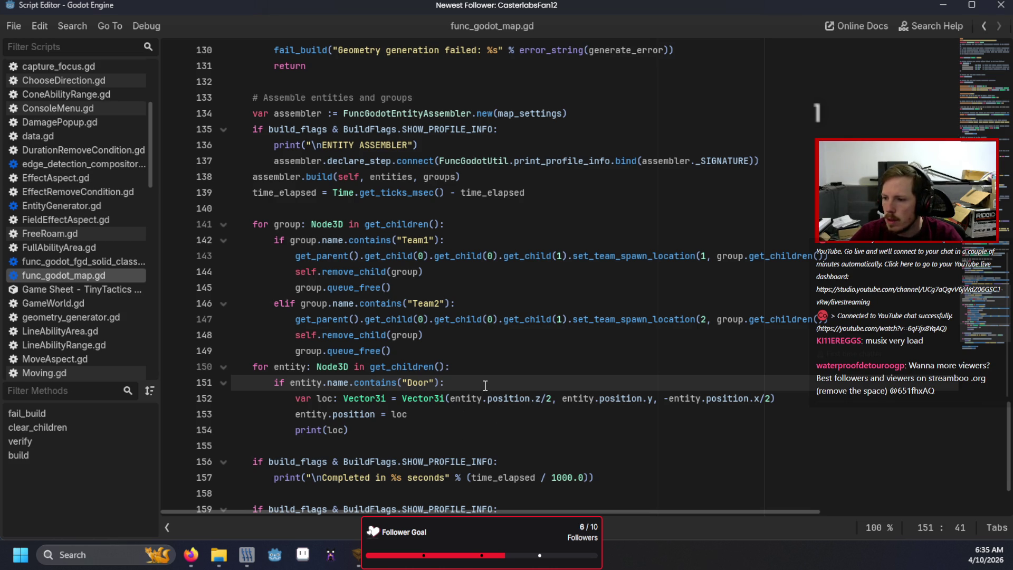
- Add print(entity.position) inside the Door branch and orbit the 3D scene around the door
{"action": "key", "text": "Return"}
{"action": "type", "text": "print(lo"}
{"action": "key", "text": "BackSpace"}
{"action": "key", "text": "BackSpace"}
{"action": "type", "text": "entity.position"}
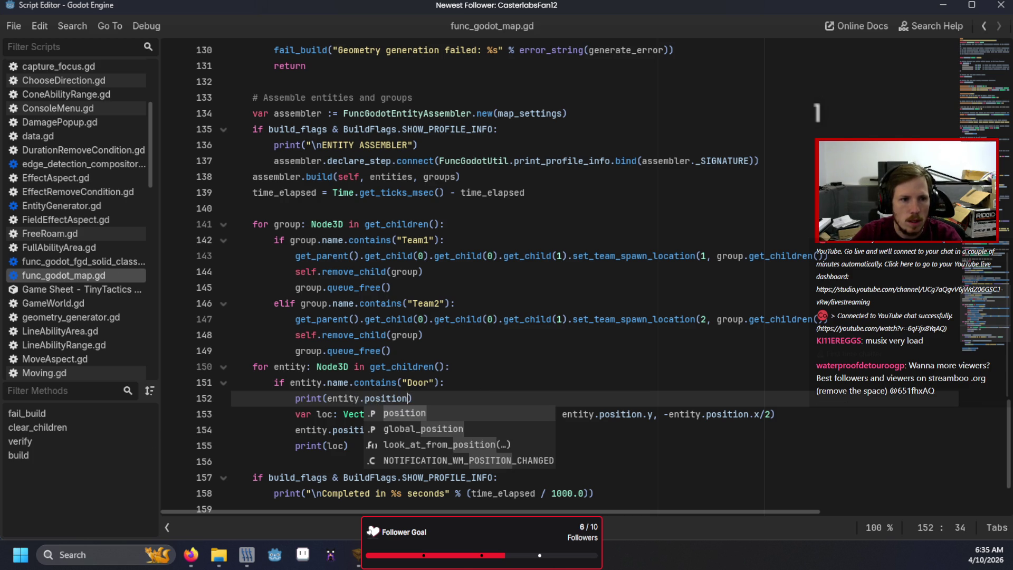
{"action": "key", "text": "alt+Tab"}
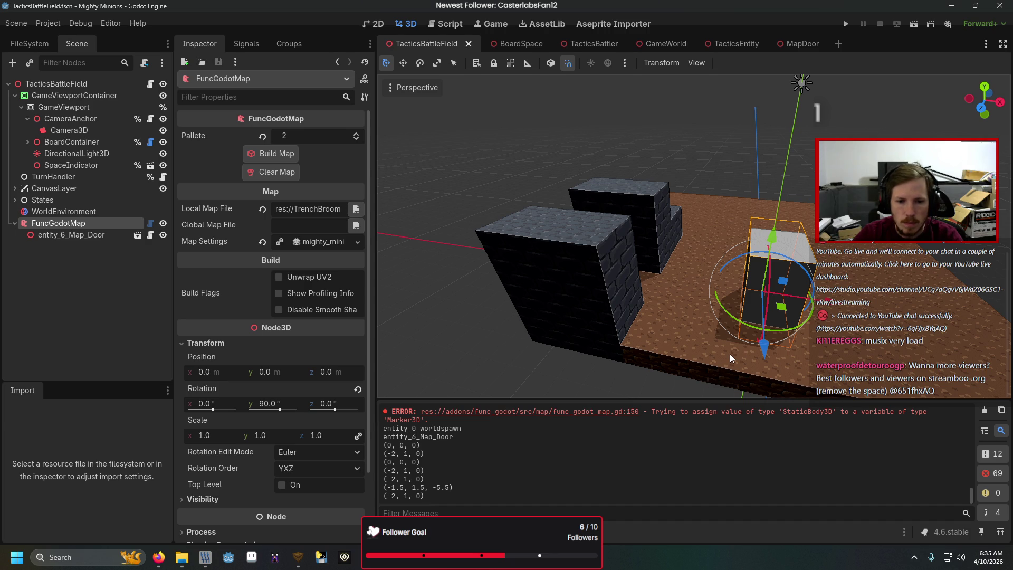
{"action": "mouse_move", "coordinate": [729, 354]}
{"action": "left_mouse_down"}
{"action": "mouse_move", "coordinate": [699, 336]}
{"action": "mouse_move", "coordinate": [527, 330]}
{"action": "mouse_move", "coordinate": [823, 371]}
{"action": "left_mouse_up"}
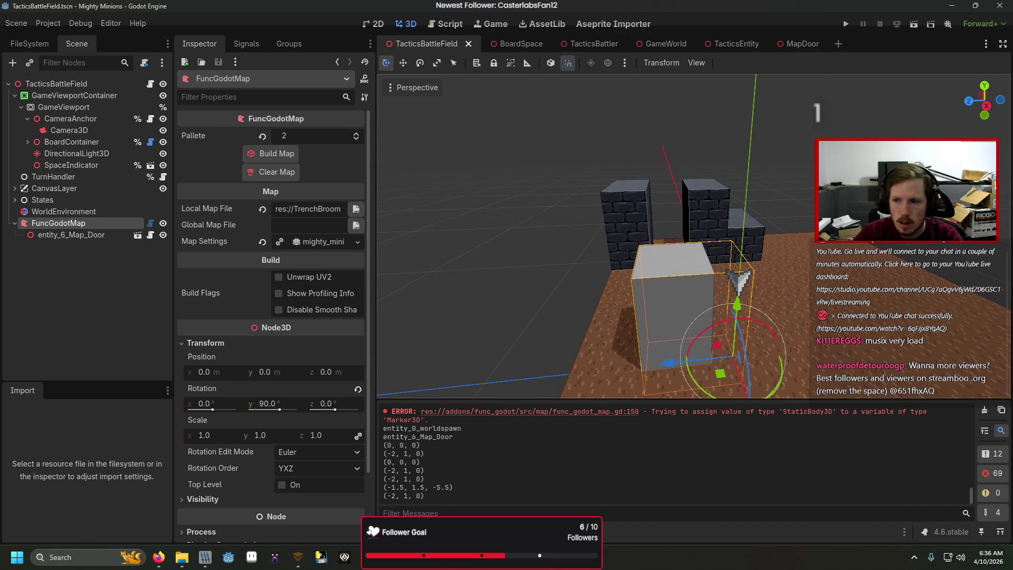
- Comment out the var loc conversion, entity.position = loc and print(loc) lines, and save
{"action": "key", "text": "ctrl+F3"}
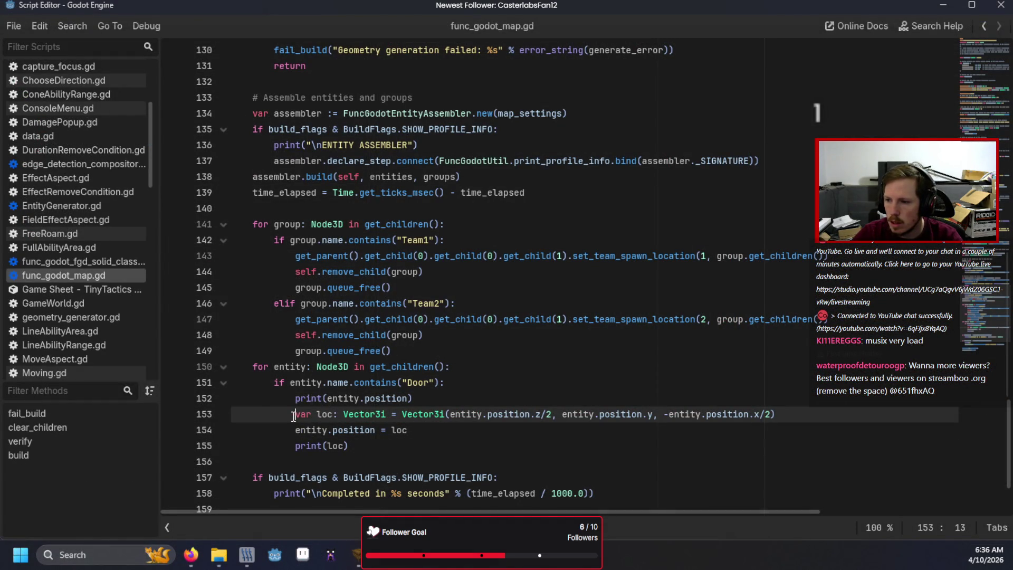
{"action": "key", "text": "ctrl+k"}
{"action": "left_click", "coordinate": [294, 429]}
{"action": "key", "text": "ctrl+k"}
{"action": "key", "text": "Down"}
{"action": "key", "text": "ctrl+k"}
{"action": "key", "text": "ctrl+s"}
- Orbit around the door and wall, then start 'entity.position = round(entity.pos' in the Door branch
{"action": "key", "text": "ctrl+F2"}
{"action": "left_click_drag", "start_coordinate": [449, 277], "coordinate": [666, 350]}
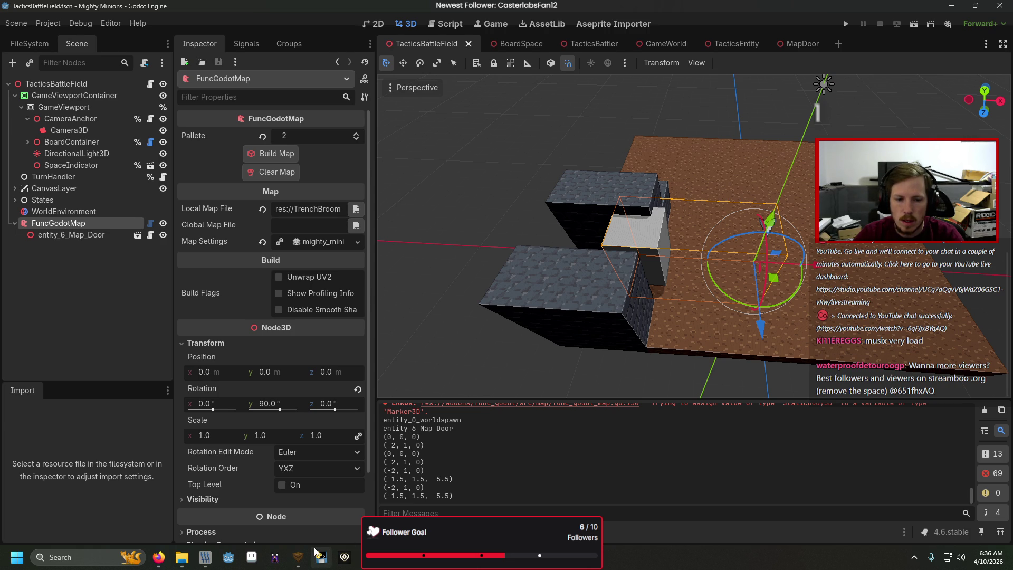
{"action": "mouse_move", "coordinate": [625, 258]}
{"action": "left_mouse_down"}
{"action": "mouse_move", "coordinate": [628, 304]}
{"action": "mouse_move", "coordinate": [615, 249]}
{"action": "mouse_move", "coordinate": [601, 252]}
{"action": "mouse_move", "coordinate": [612, 272]}
{"action": "left_mouse_up"}
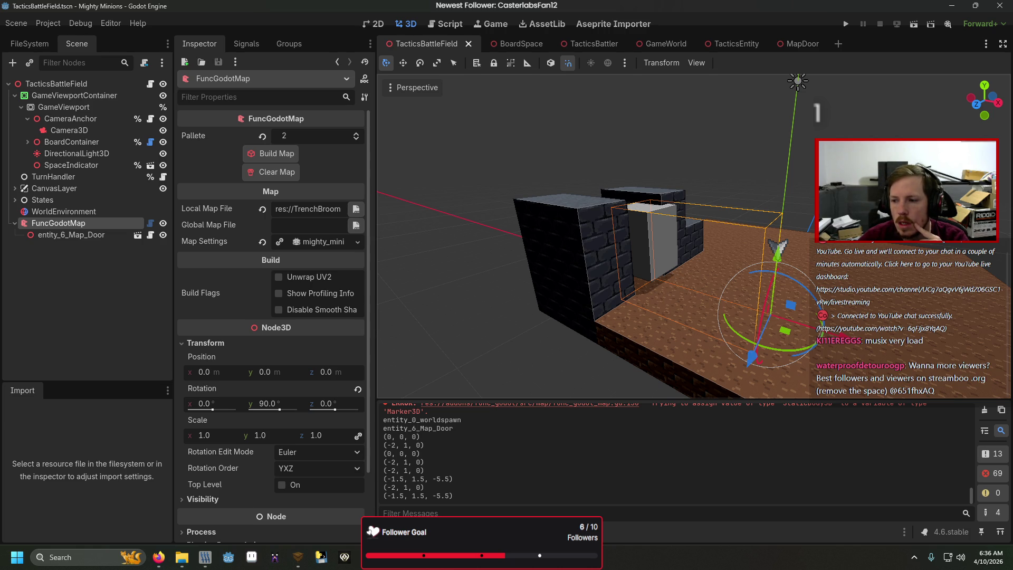
{"action": "left_click", "coordinate": [444, 23]}
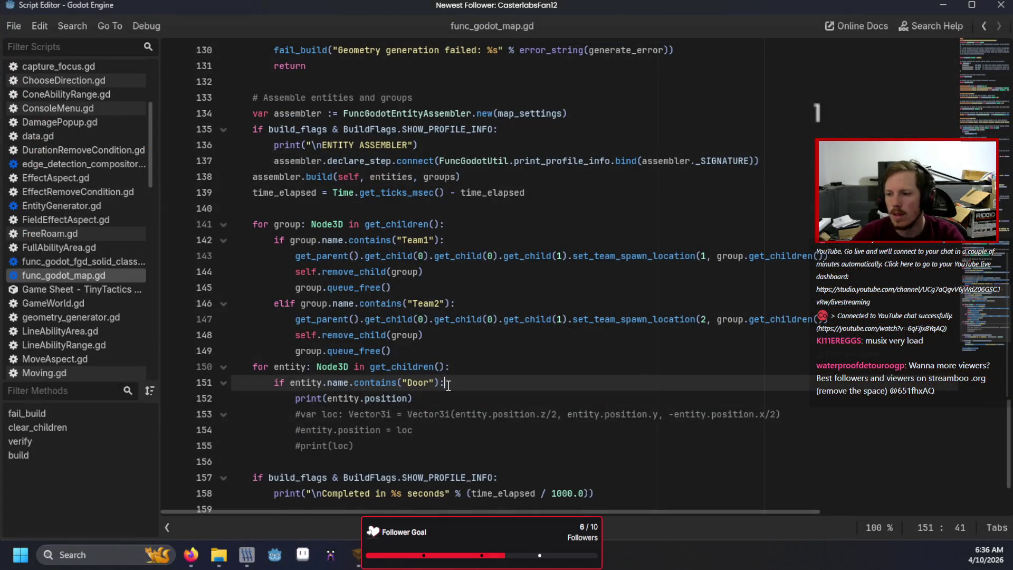
{"action": "left_click", "coordinate": [447, 382]}
{"action": "key", "text": "Return"}
{"action": "type", "text": "entity.position ="}
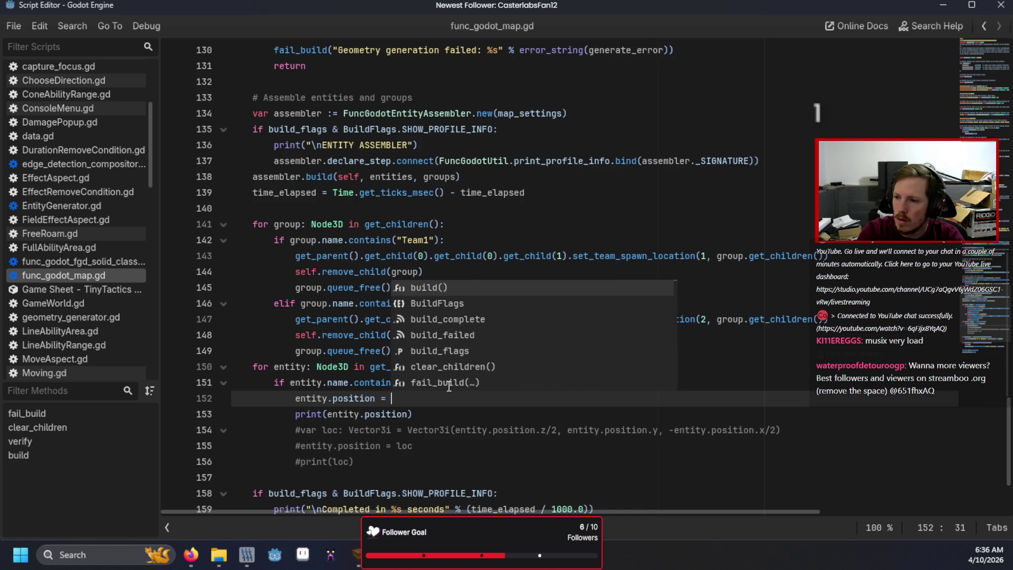
{"action": "type", "text": " round"}
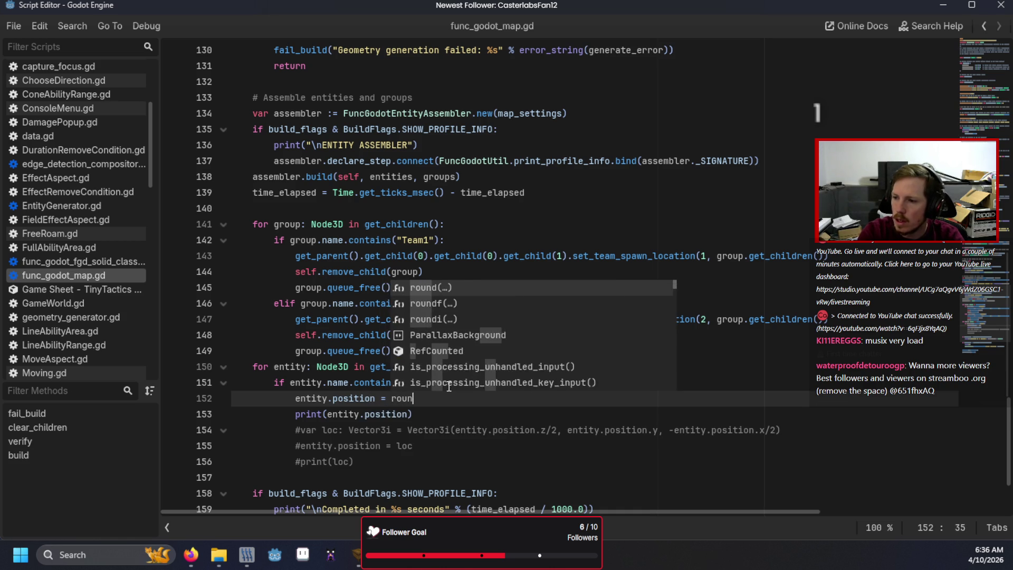
{"action": "type", "text": "("}
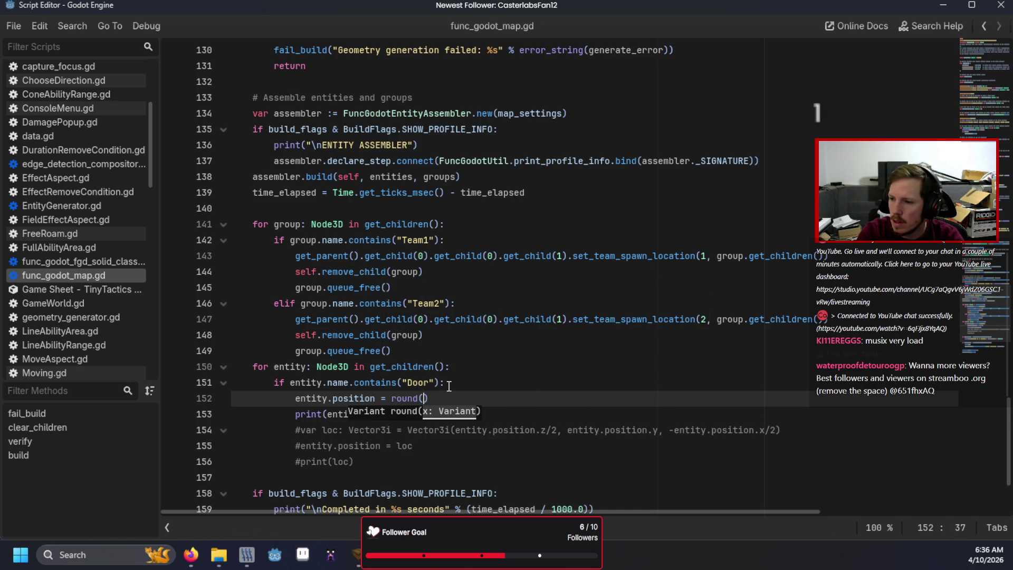
{"action": "type", "text": "entity.p"}
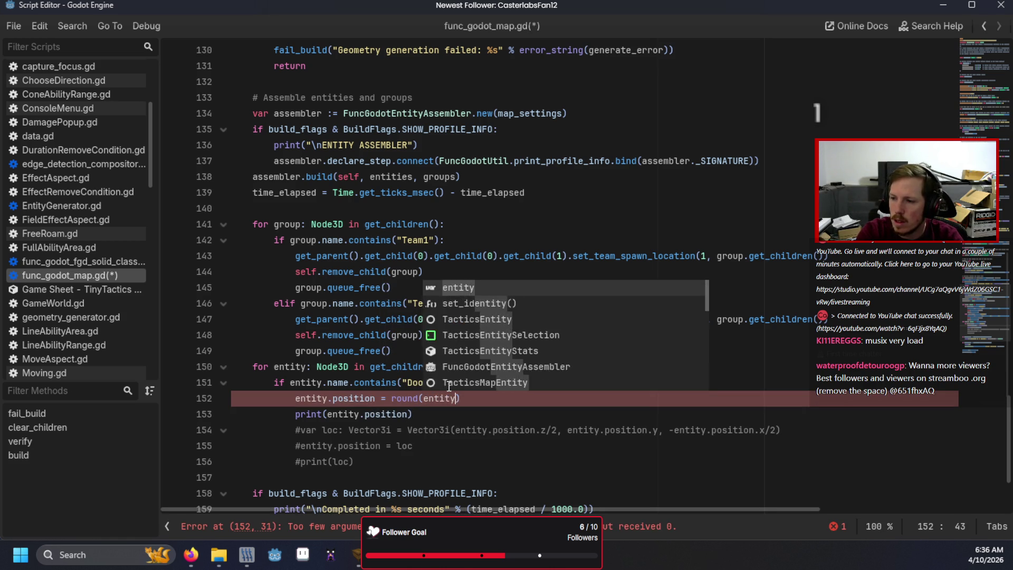
{"action": "type", "text": "os"}
- Accept the entity.position completion, save, and compare the door in Godot and TrenchBroom's flat.map
{"action": "key", "text": "Return"}
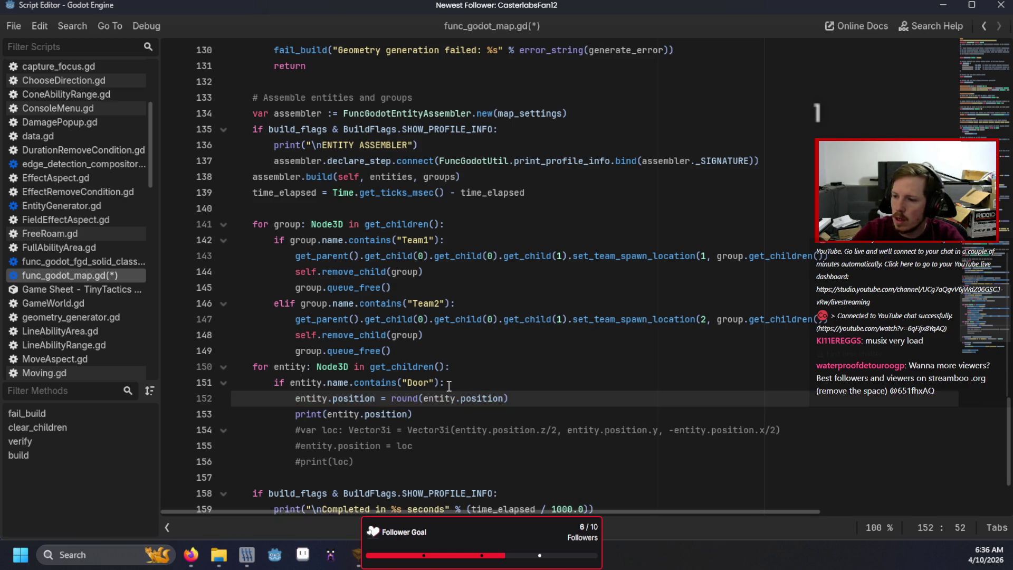
{"action": "key", "text": "ctrl+s"}
{"action": "key", "text": "alt+Tab"}
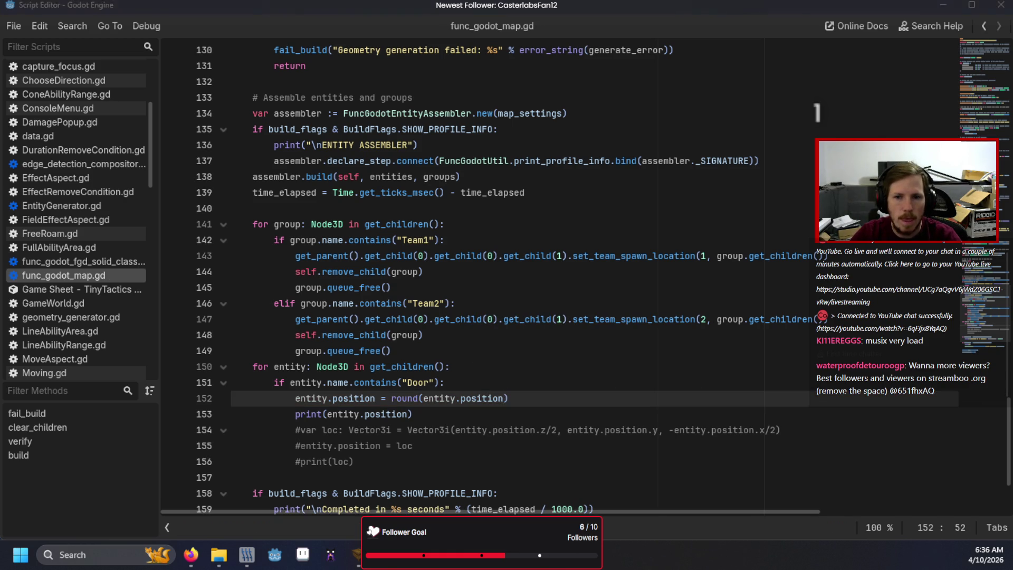
{"action": "left_click_drag", "start_coordinate": [616, 302], "coordinate": [559, 287]}
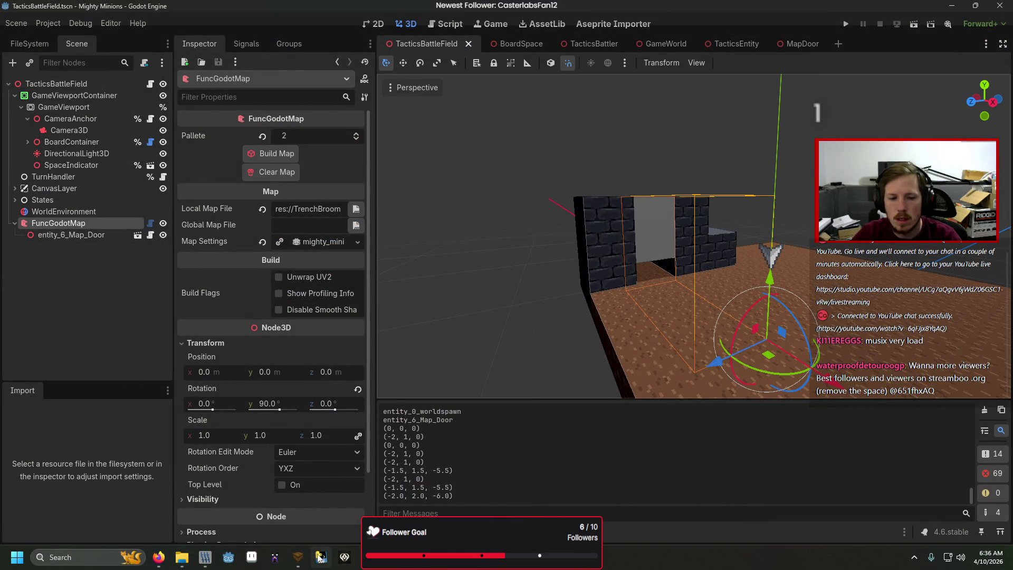
{"action": "left_click", "coordinate": [298, 557]}
{"action": "mouse_move", "coordinate": [362, 261]}
{"action": "left_mouse_down"}
{"action": "mouse_move", "coordinate": [307, 194]}
{"action": "mouse_move", "coordinate": [372, 92]}
{"action": "mouse_move", "coordinate": [382, 97]}
{"action": "mouse_move", "coordinate": [360, 90]}
{"action": "mouse_move", "coordinate": [368, 154]}
{"action": "left_mouse_up"}
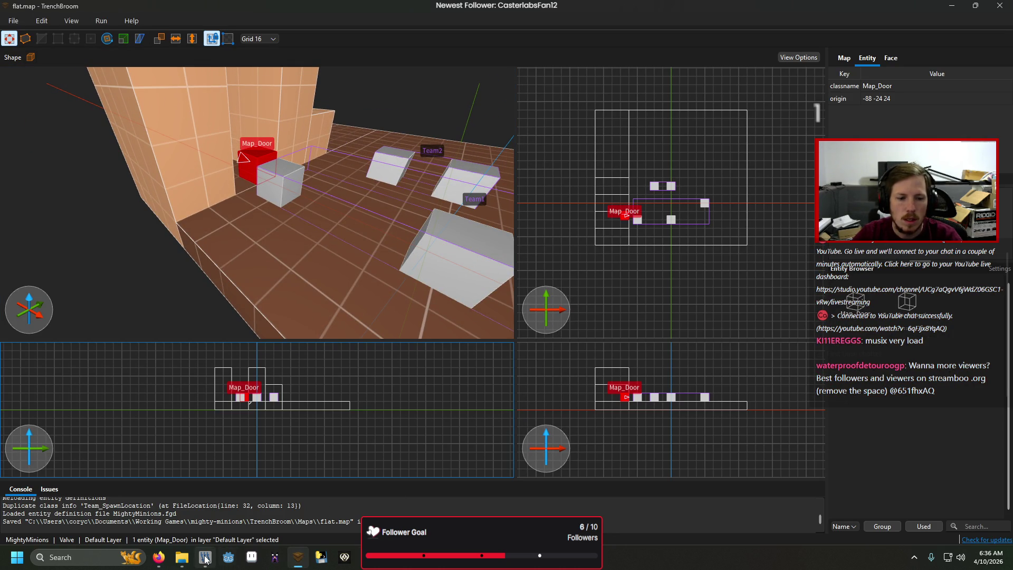
{"action": "mouse_move", "coordinate": [182, 556]}
{"action": "mouse_move", "coordinate": [321, 557]}
{"action": "left_click", "coordinate": [195, 506]}
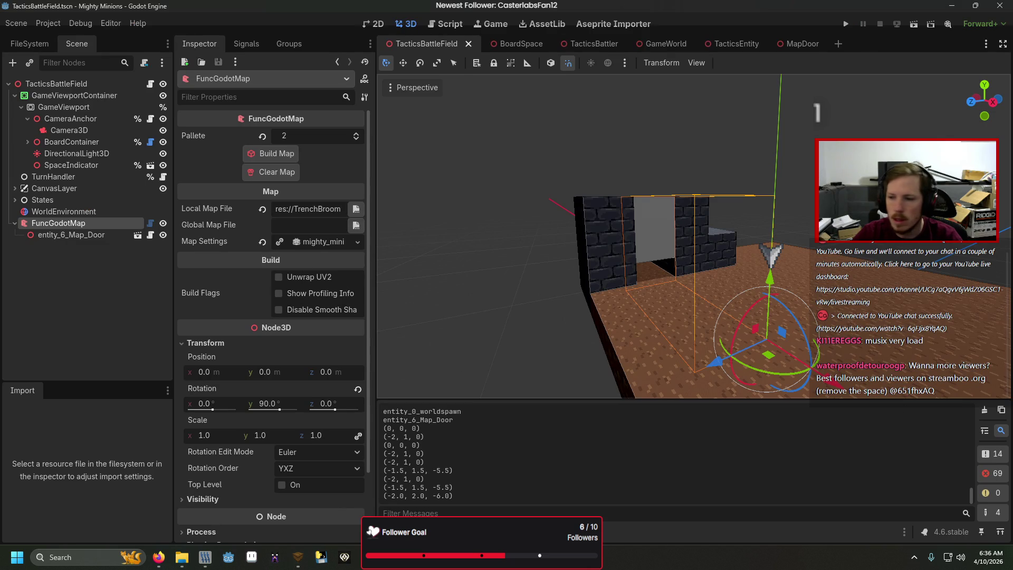
- Make the assignment Vector3(round(entity.position.x), floor(entity.position.y), round(entity.position.z))
{"action": "key", "text": "alt+Tab"}
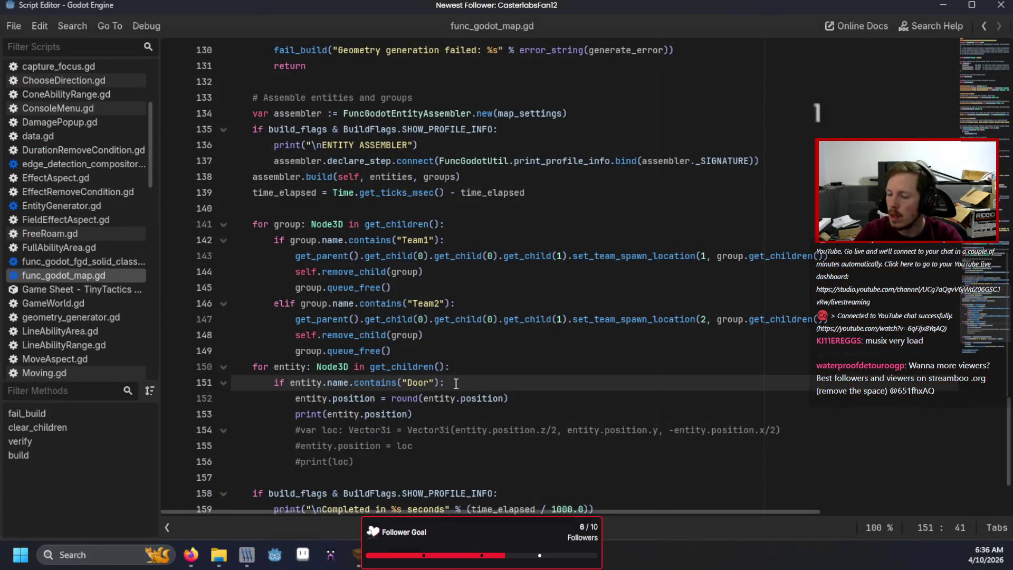
{"action": "type", "text": "Vector3"}
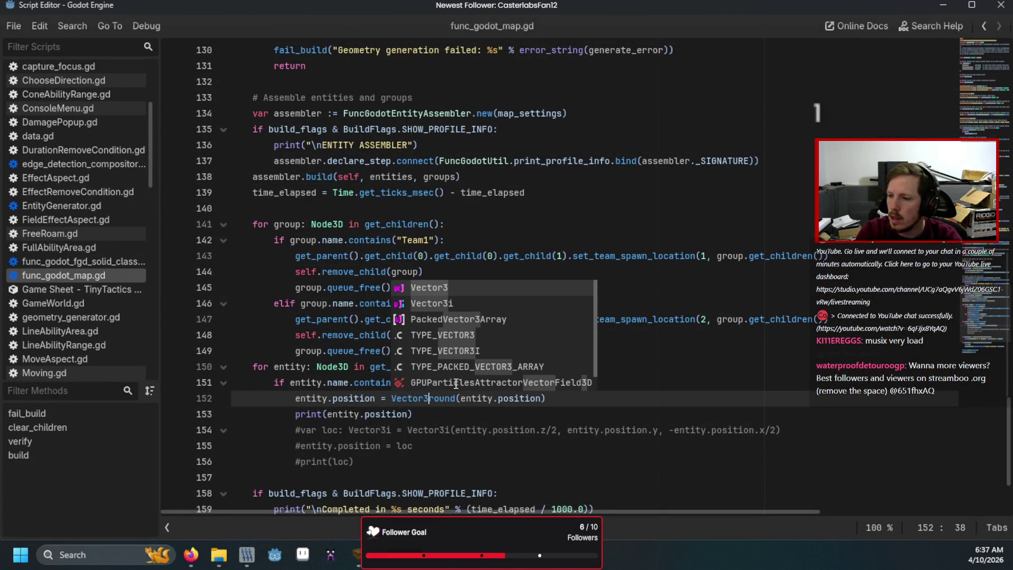
{"action": "type", "text": "("}
{"action": "key", "text": "ctrl+Right"}
{"action": "key", "text": "ctrl+Right"}
{"action": "key", "text": "ctrl+Right"}
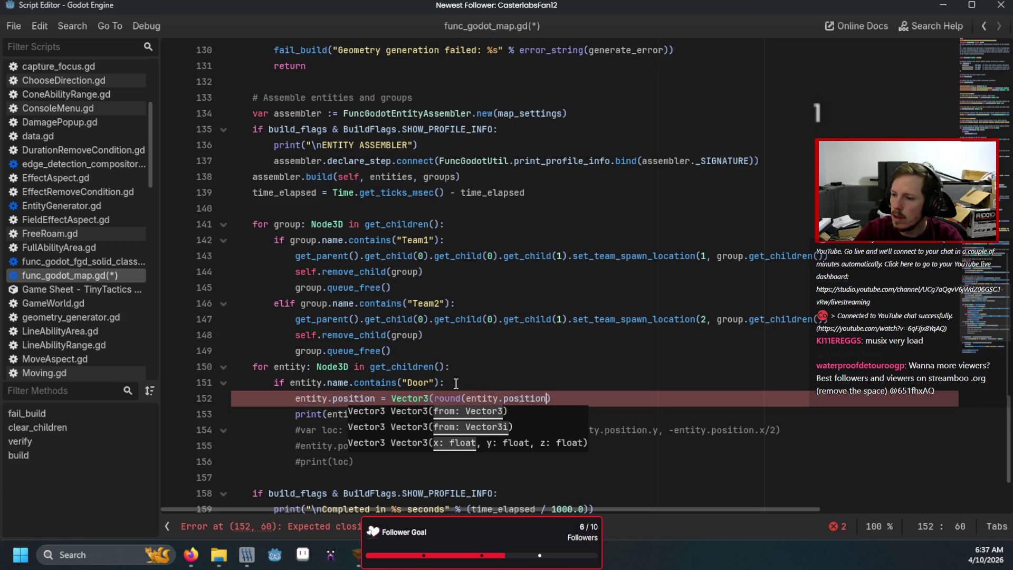
{"action": "type", "text": "."}
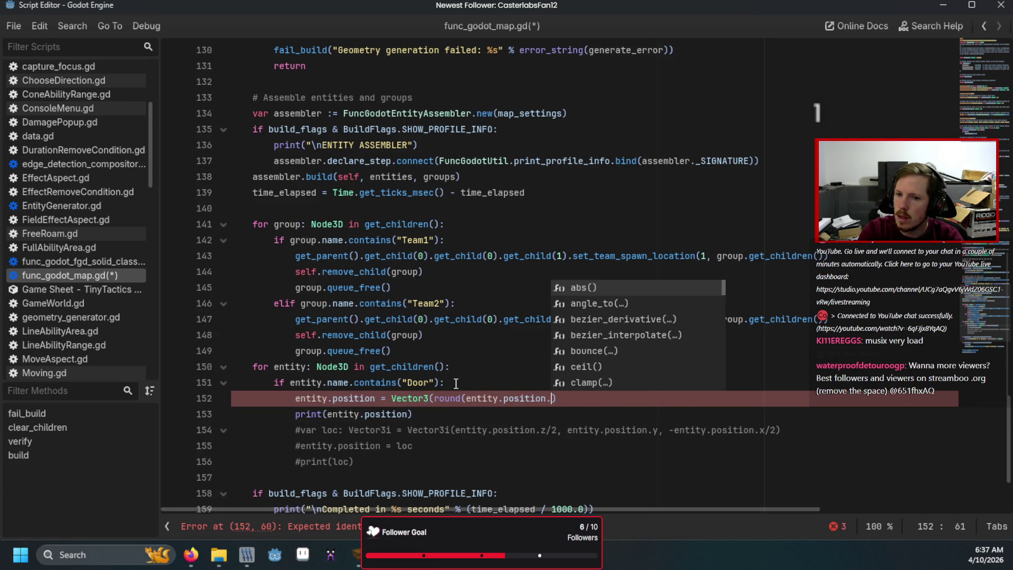
{"action": "type", "text": "x, fl"}
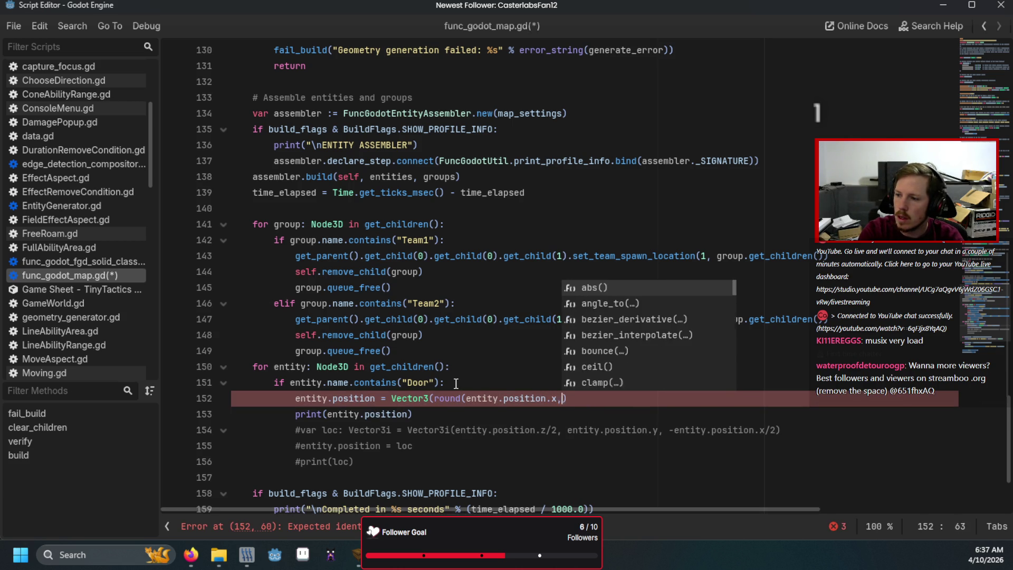
{"action": "type", "text": "oor(en"}
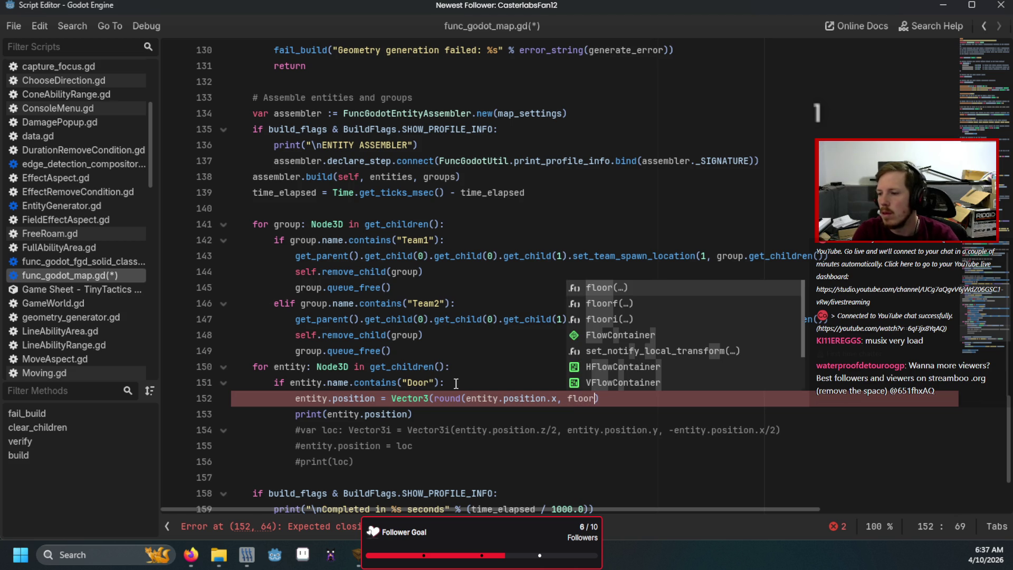
{"action": "type", "text": "tity."}
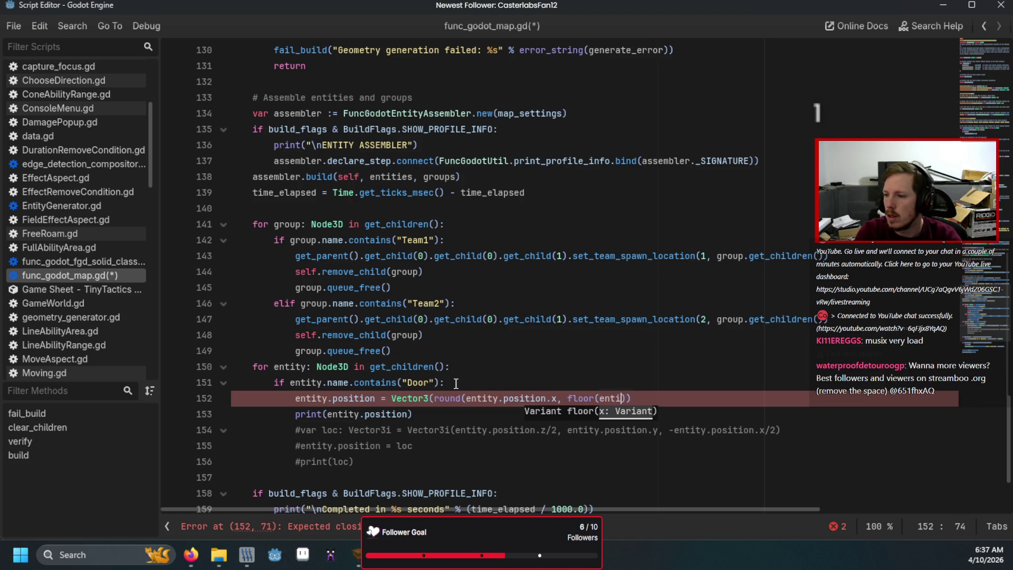
{"action": "type", "text": "position.y)"}
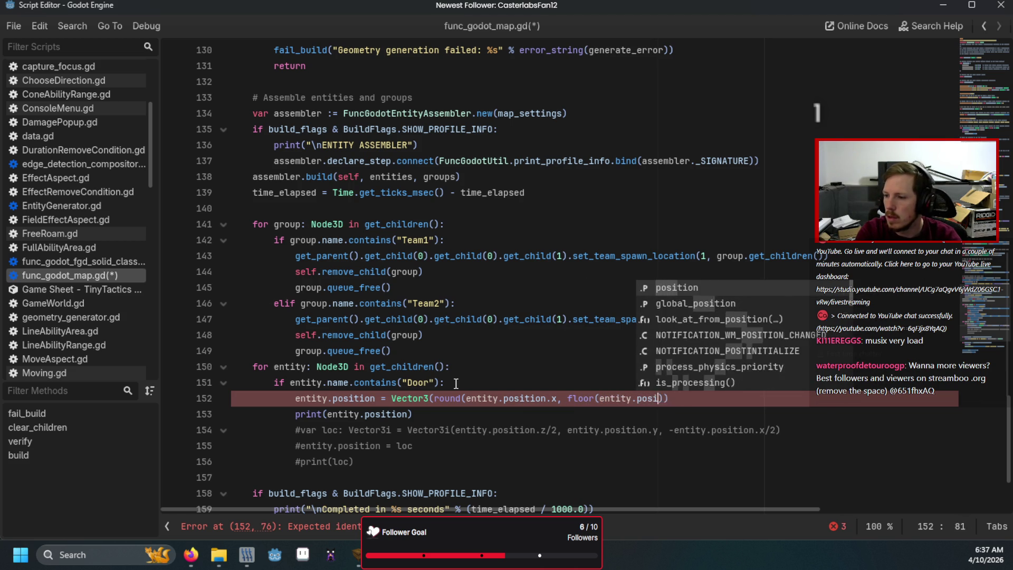
{"action": "type", "text": ", round(entity.position"}
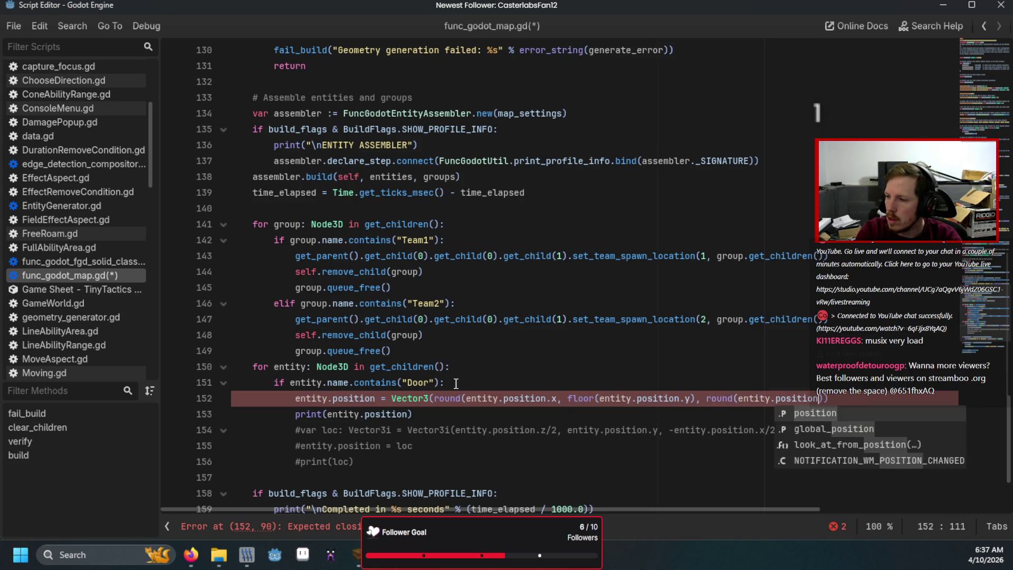
{"action": "type", "text": ".z"}
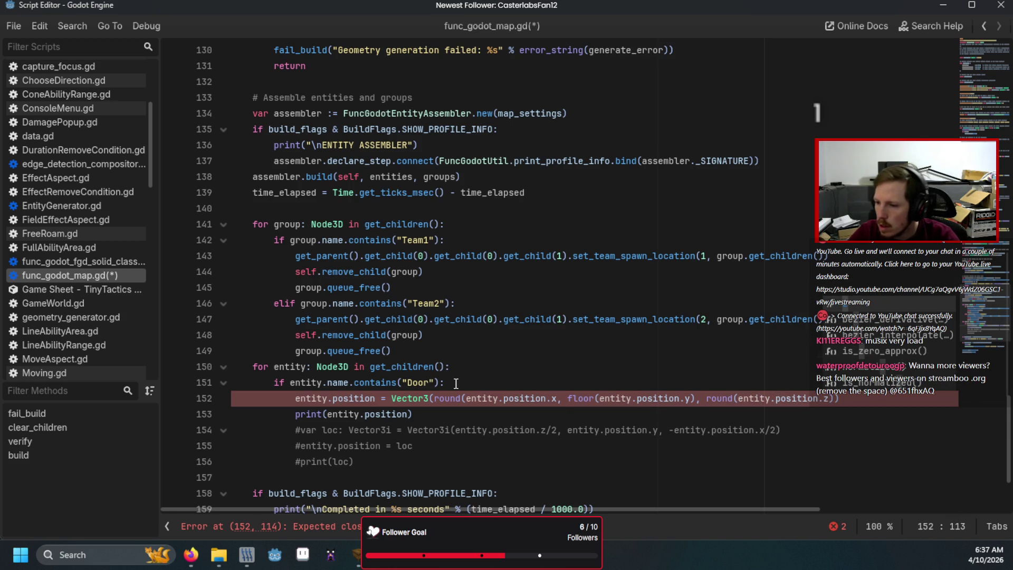
{"action": "type", "text": ")"}
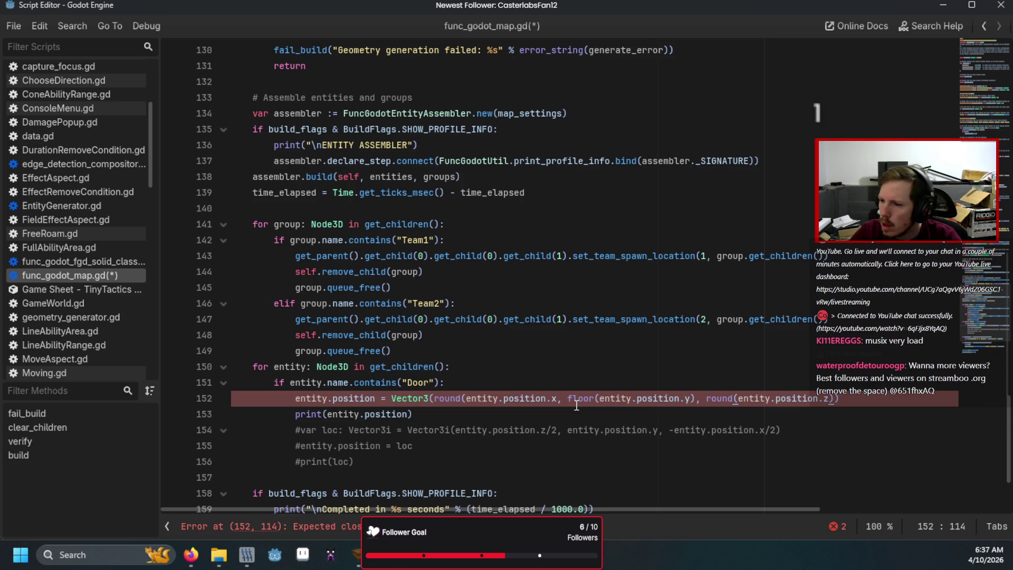
{"action": "left_click", "coordinate": [554, 398]}
- Close the Vector3 expression, save, and orbit the 3D map to inspect the door
{"action": "type", "text": ")"}
{"action": "key", "text": "ctrl+s"}
{"action": "key", "text": "alt+Tab"}
{"action": "left_click_drag", "start_coordinate": [414, 246], "coordinate": [635, 326]}
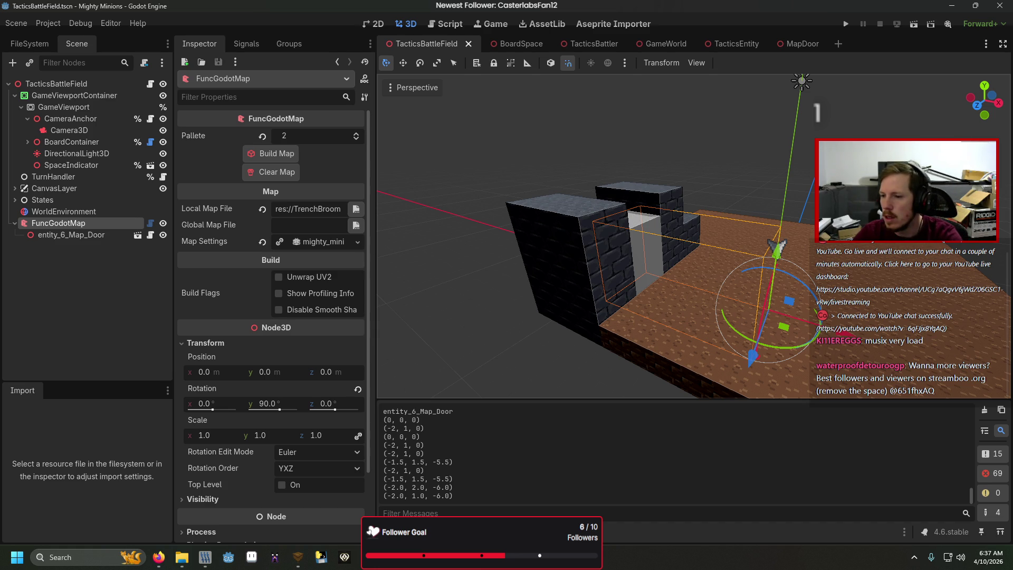
- Uncomment the var loc conversion line in func_godot_map.gd and check the scene
{"action": "key", "text": "alt+Tab"}
{"action": "key", "text": "Down"}
{"action": "key", "text": "ctrl+k"}
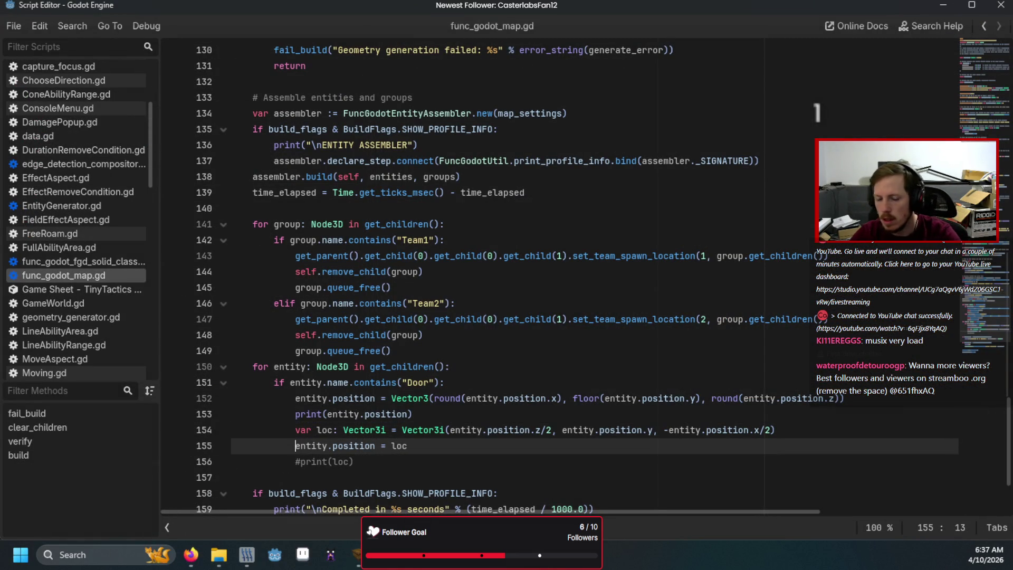
{"action": "key", "text": "alt+Tab"}
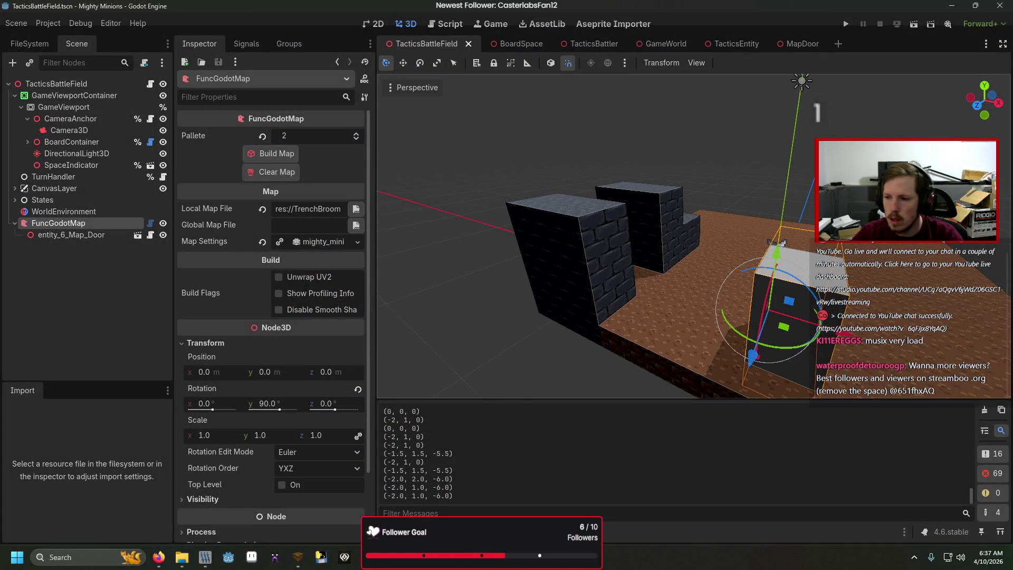
{"action": "key", "text": "alt+Tab"}
- Delete the entity.position = loc reassignment line, keeping print(loc), and return to the 3D view
{"action": "left_click", "coordinate": [432, 415]}
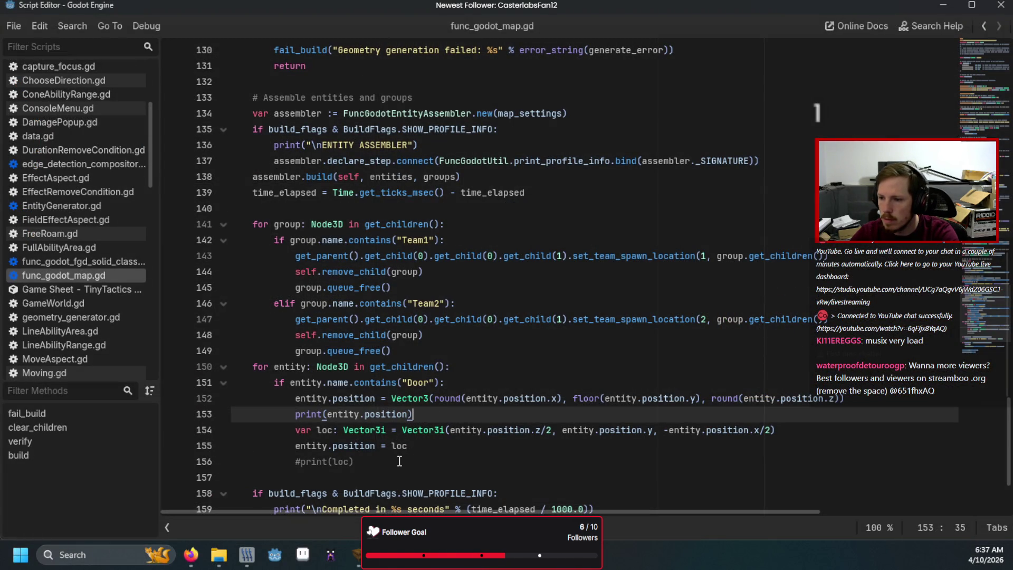
{"action": "left_click_drag", "start_coordinate": [430, 447], "coordinate": [221, 446]}
{"action": "key", "text": "BackSpace"}
{"action": "key", "text": "BackSpace"}
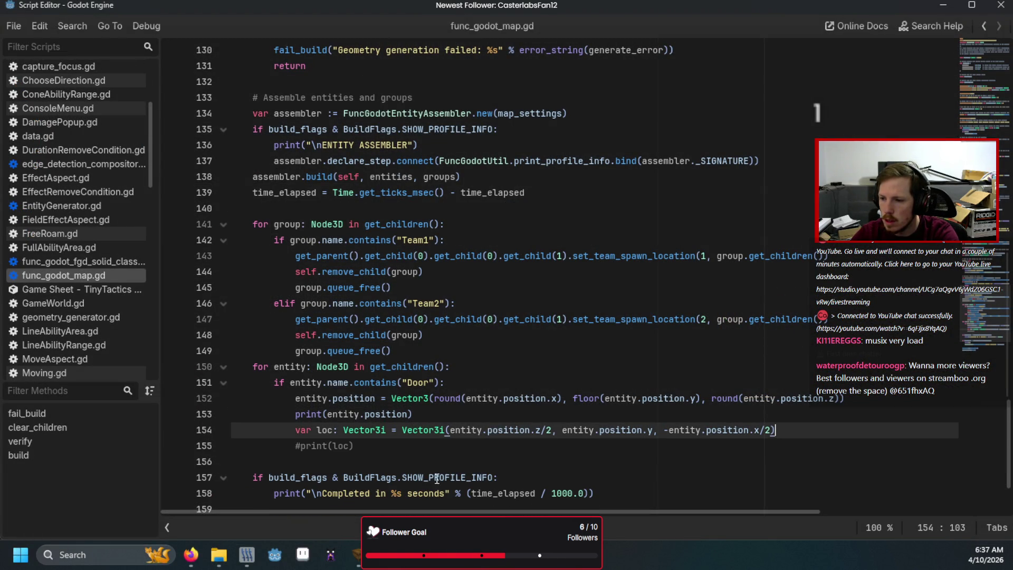
{"action": "left_click", "coordinate": [300, 446]}
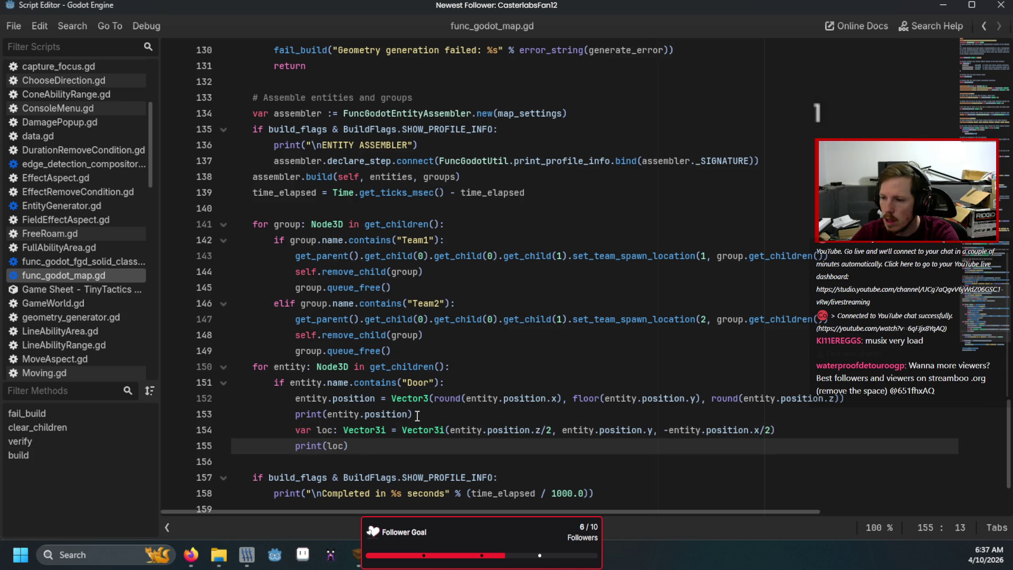
{"action": "key", "text": "alt+Tab"}
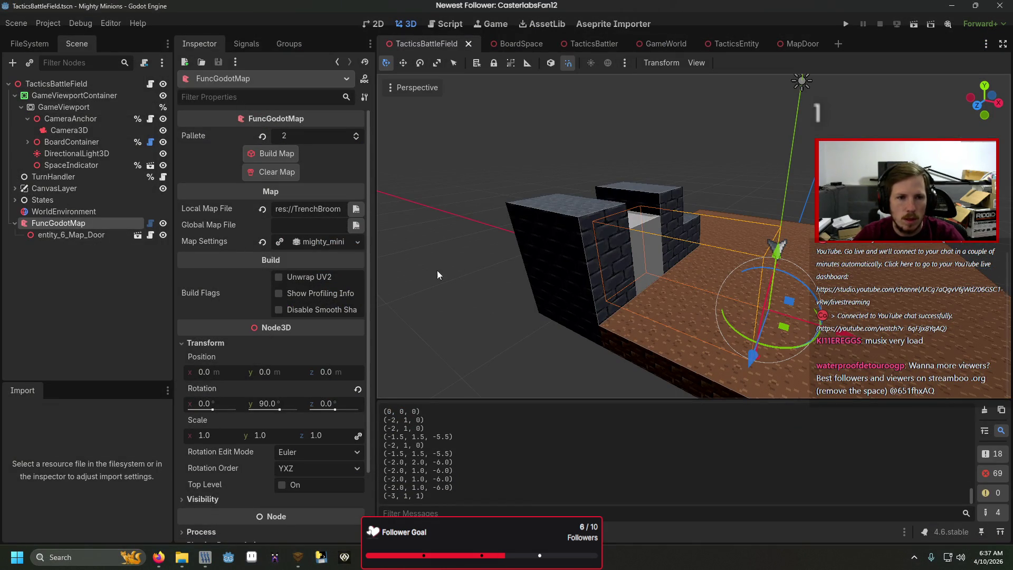
{"action": "mouse_move", "coordinate": [437, 270]}
{"action": "left_mouse_down"}
{"action": "mouse_move", "coordinate": [625, 294]}
{"action": "mouse_move", "coordinate": [612, 282]}
{"action": "mouse_move", "coordinate": [637, 113]}
{"action": "mouse_move", "coordinate": [702, 206]}
{"action": "left_mouse_up"}
{"action": "left_click", "coordinate": [702, 207]}
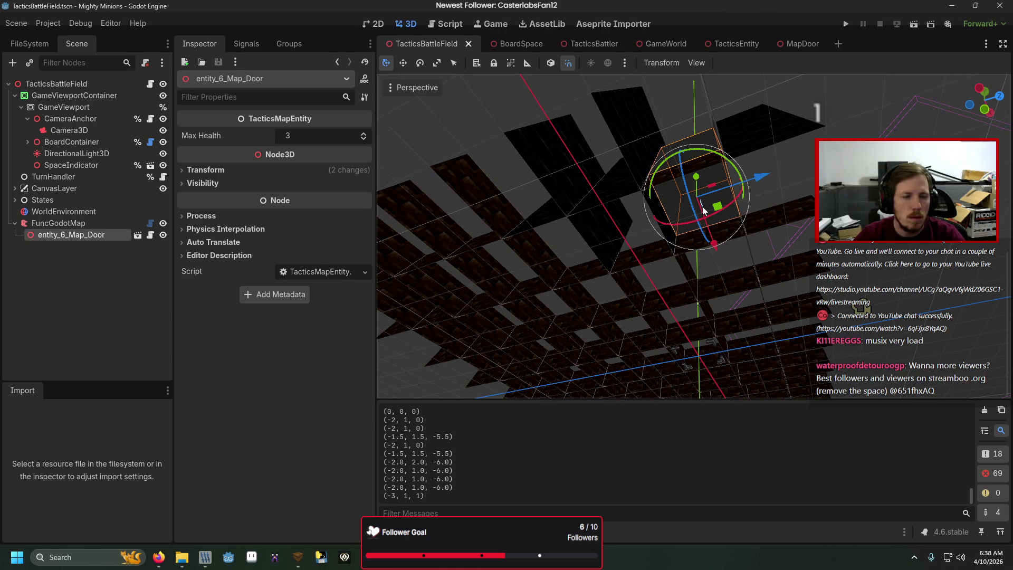
{"action": "mouse_move", "coordinate": [496, 240]}
{"action": "left_mouse_down"}
{"action": "mouse_move", "coordinate": [508, 261]}
{"action": "mouse_move", "coordinate": [536, 252]}
{"action": "mouse_move", "coordinate": [695, 261]}
{"action": "left_mouse_up"}
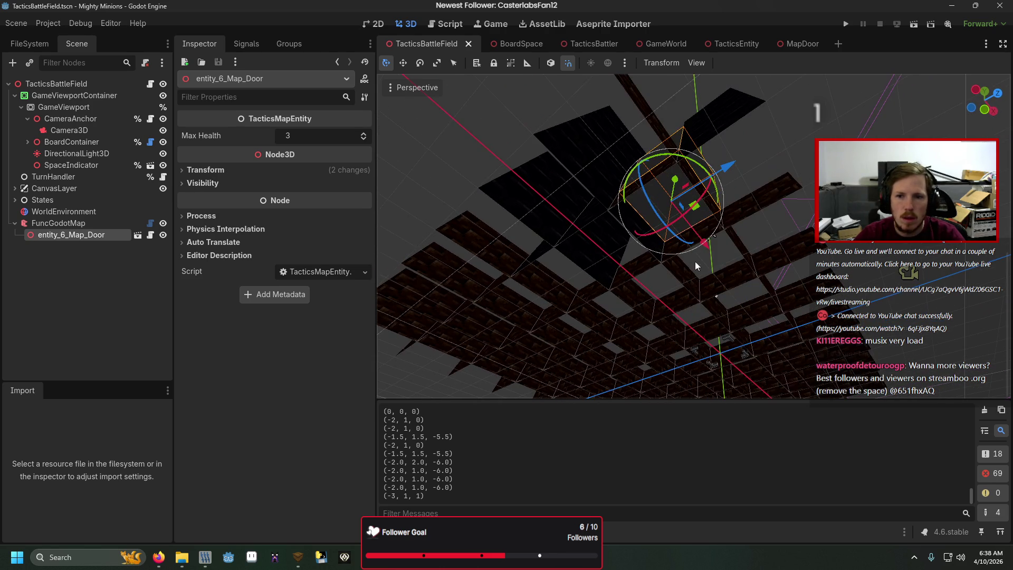
{"action": "left_click", "coordinate": [670, 250]}
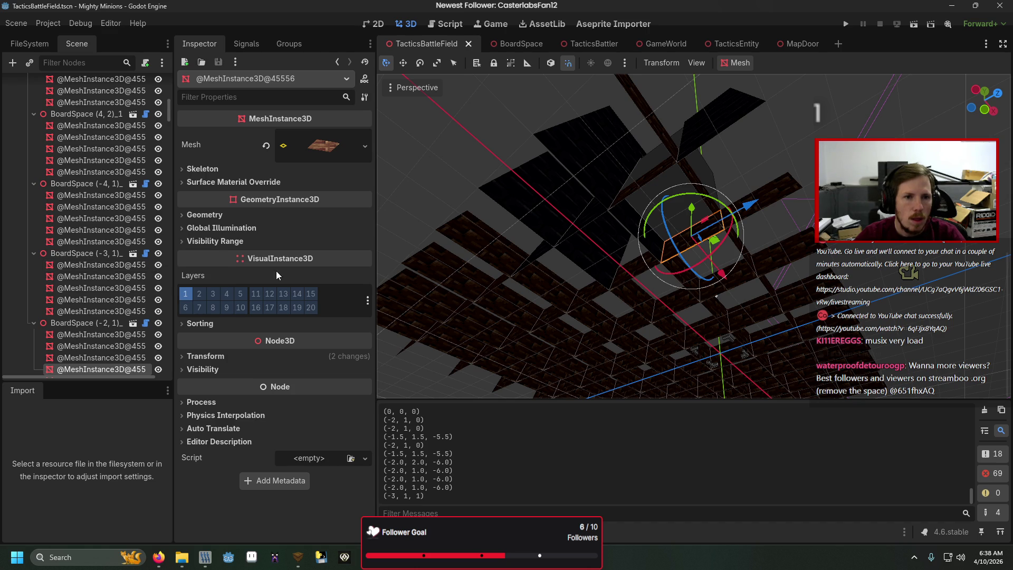
{"action": "mouse_move", "coordinate": [527, 369]}
{"action": "left_mouse_down"}
{"action": "mouse_move", "coordinate": [513, 351]}
{"action": "mouse_move", "coordinate": [435, 84]}
{"action": "left_mouse_up"}
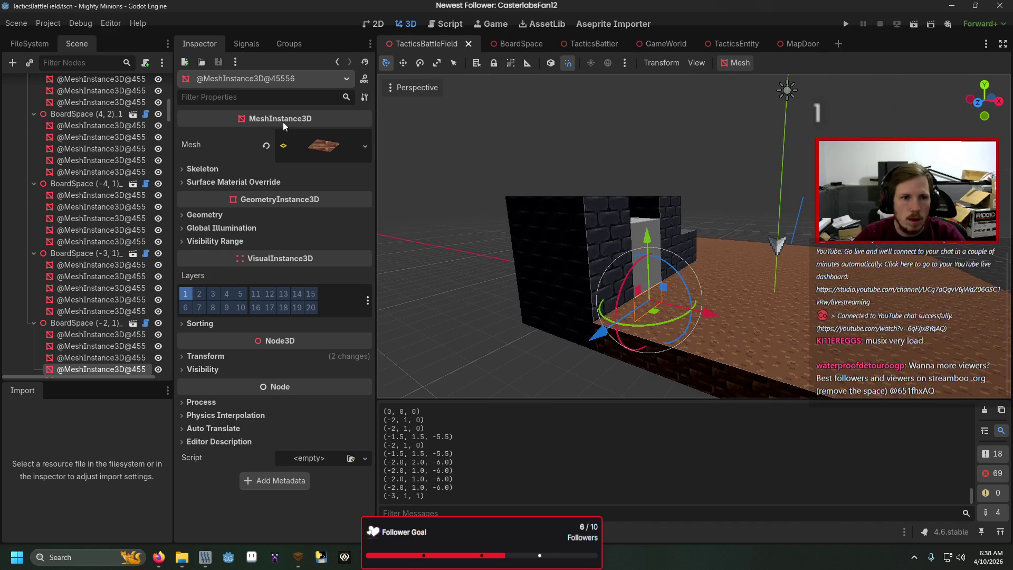
{"action": "left_click", "coordinate": [83, 323]}
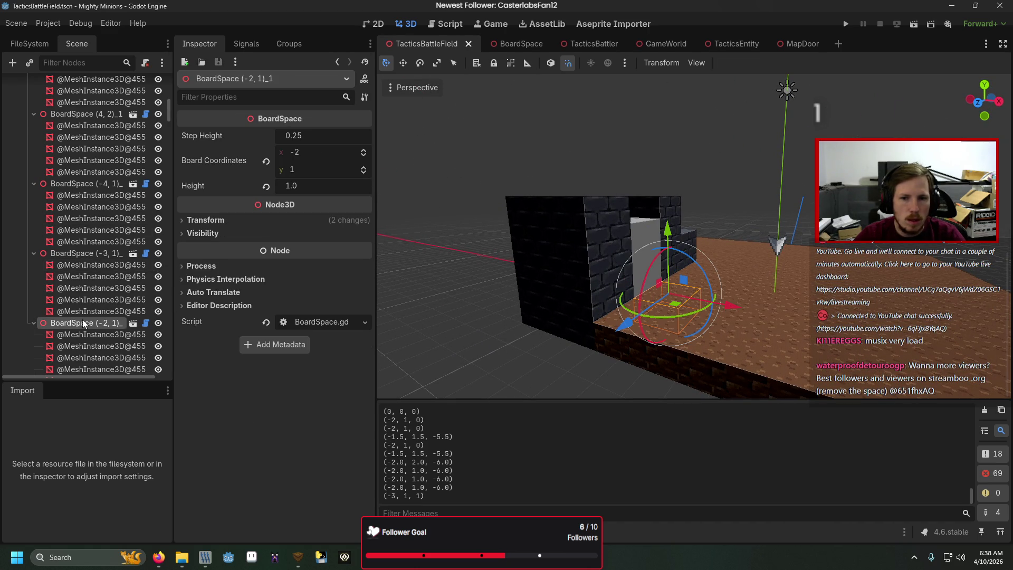
{"action": "left_click", "coordinate": [86, 253]}
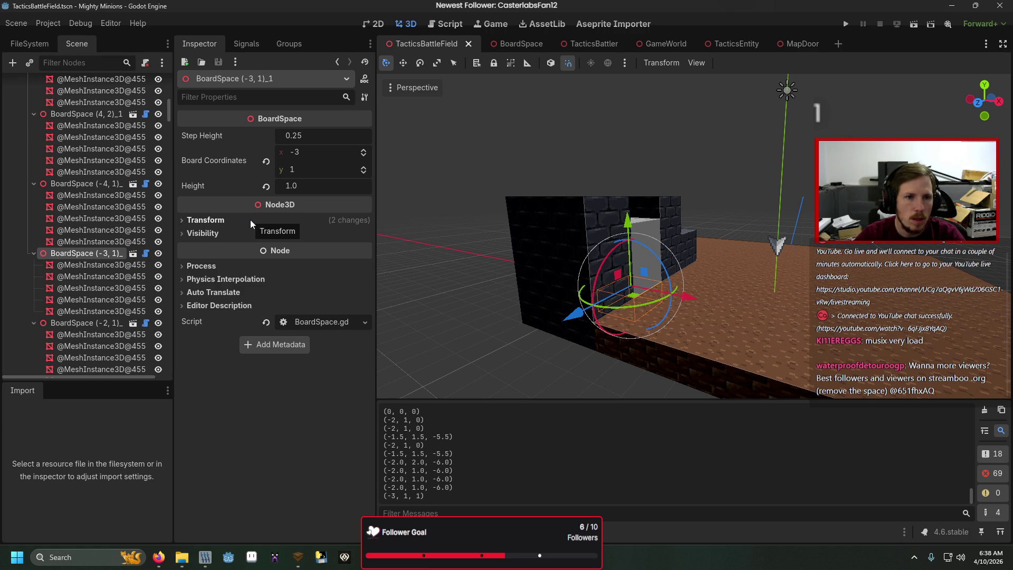
{"action": "scroll", "coordinate": [101, 224], "scroll_direction": "up", "scroll_amount": 5}
{"action": "scroll", "coordinate": [101, 224], "scroll_direction": "up", "scroll_amount": 10}
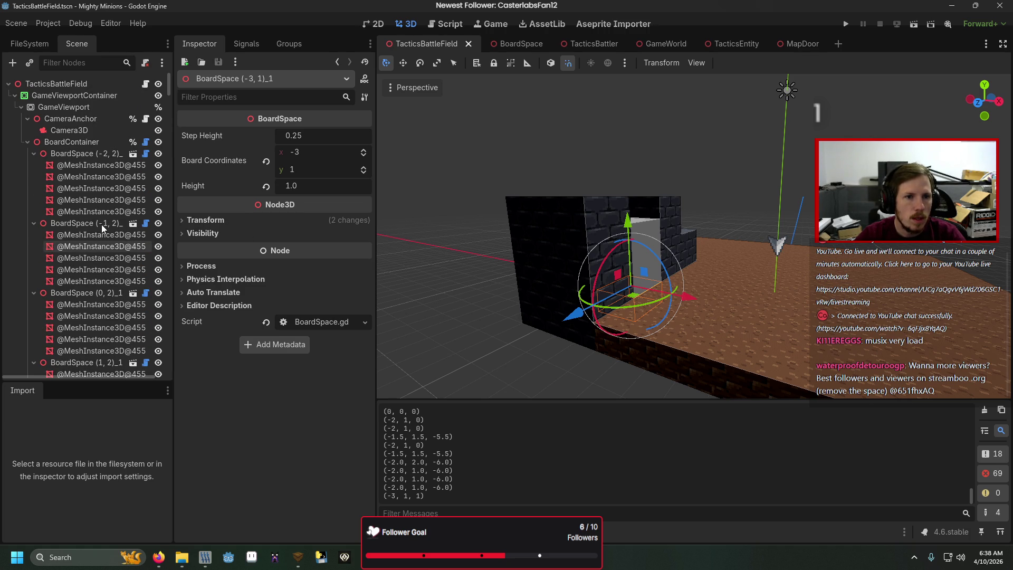
{"action": "left_click", "coordinate": [27, 141]}
{"action": "left_click", "coordinate": [257, 218]}
{"action": "left_click", "coordinate": [256, 218]}
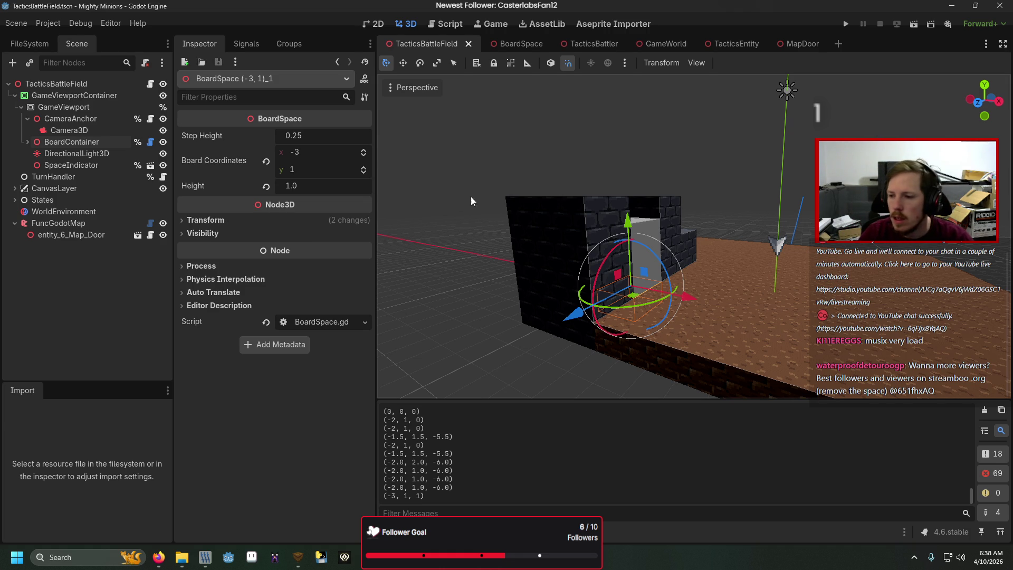
{"action": "key", "text": "ctrl+F3"}
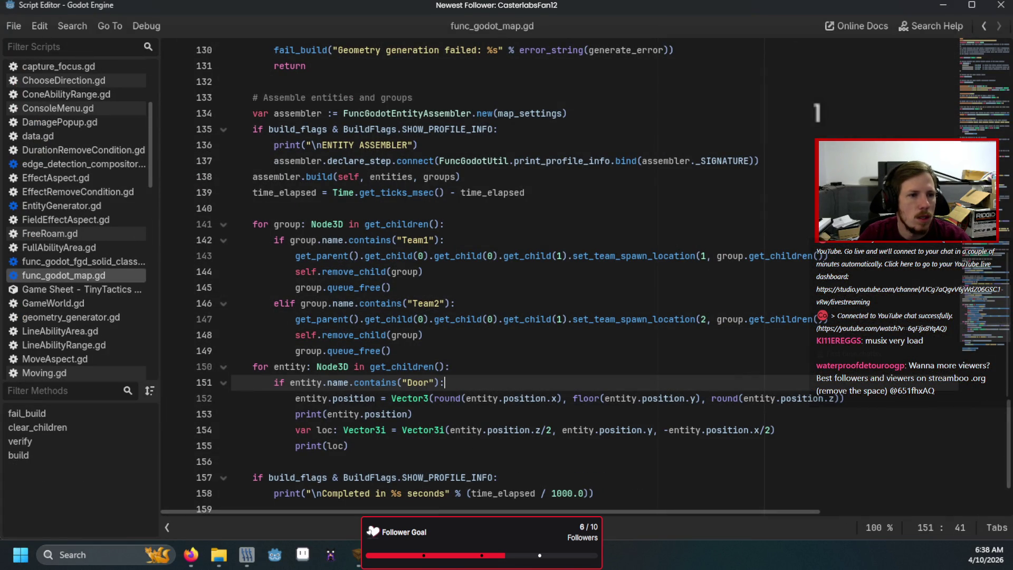
{"action": "key", "text": "ctrl+F2"}
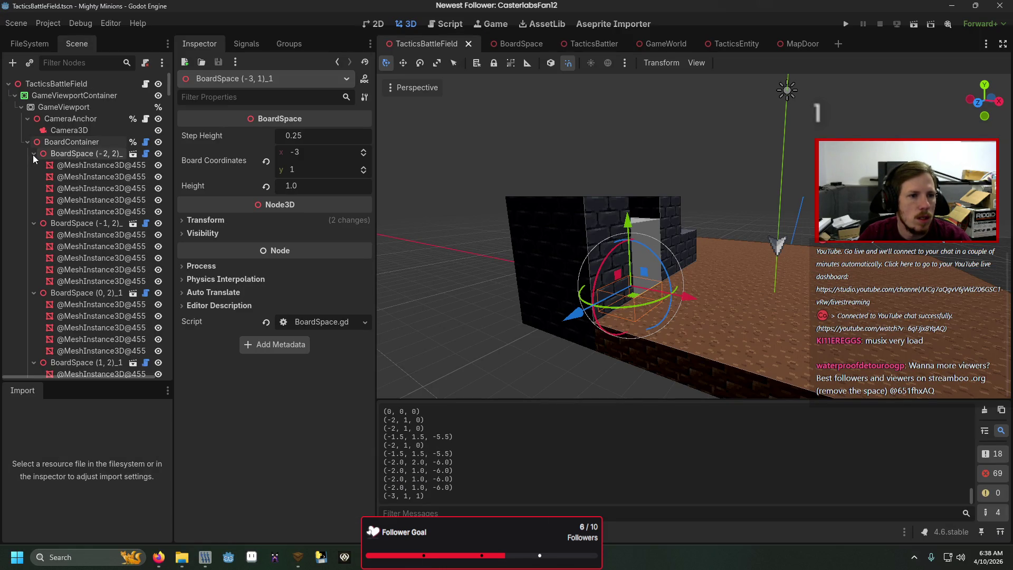
{"action": "left_click", "coordinate": [27, 142]}
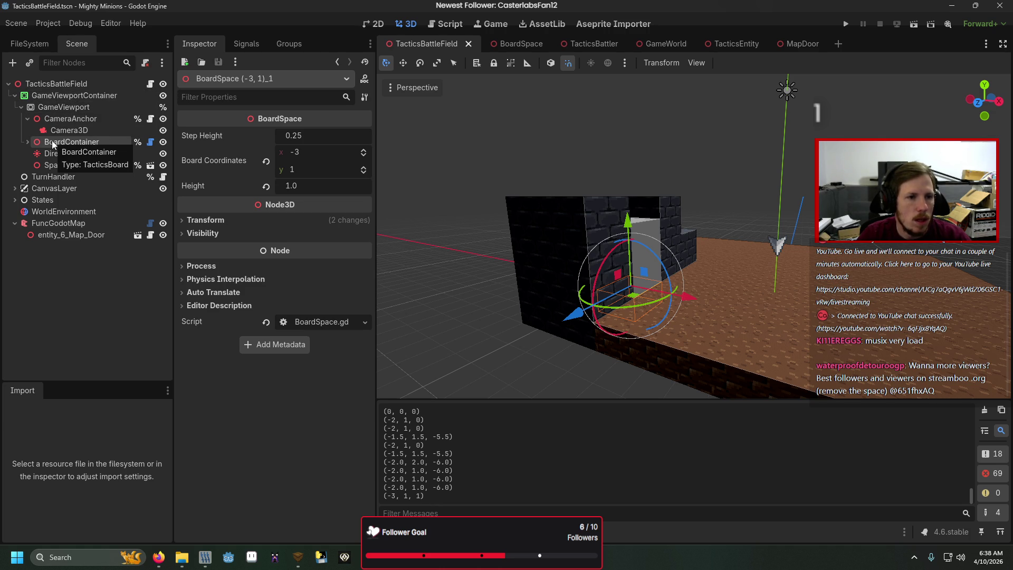
- Add a Node3D child named EntityContainer under GameViewport
{"action": "left_click", "coordinate": [61, 109]}
{"action": "right_click", "coordinate": [61, 107]}
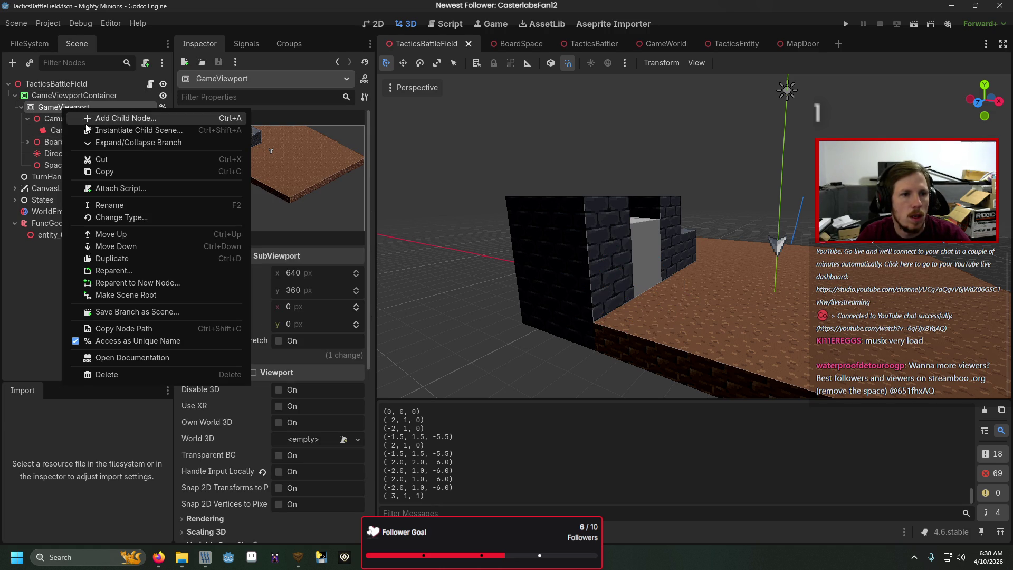
{"action": "left_click", "coordinate": [105, 118]}
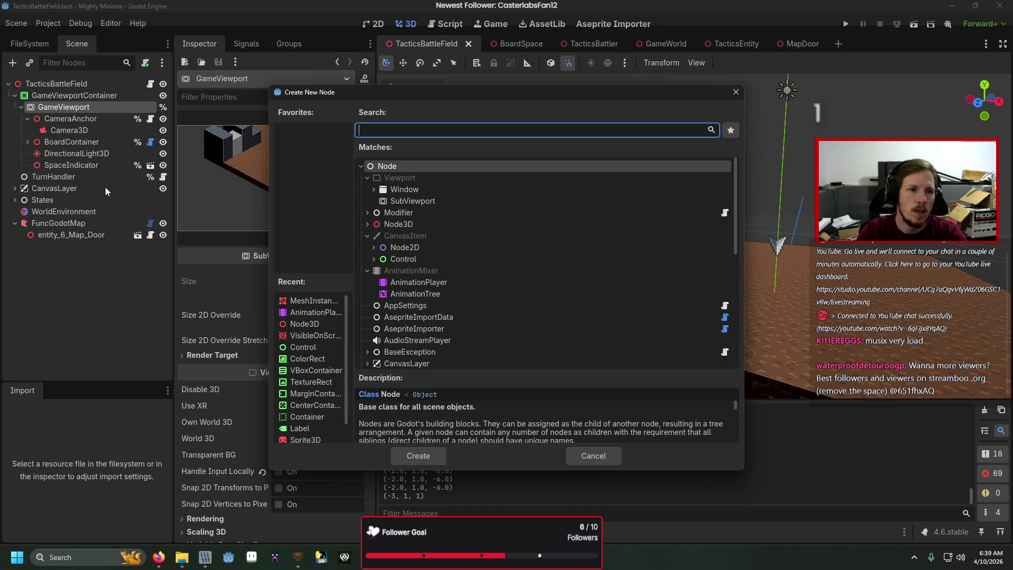
{"action": "type", "text": "Node3D"}
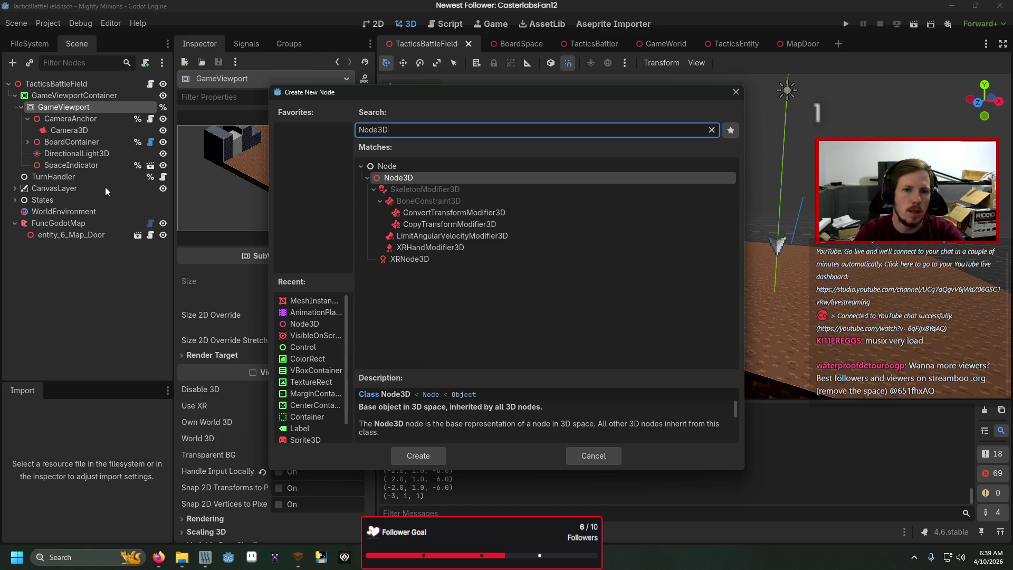
{"action": "key", "text": "Return"}
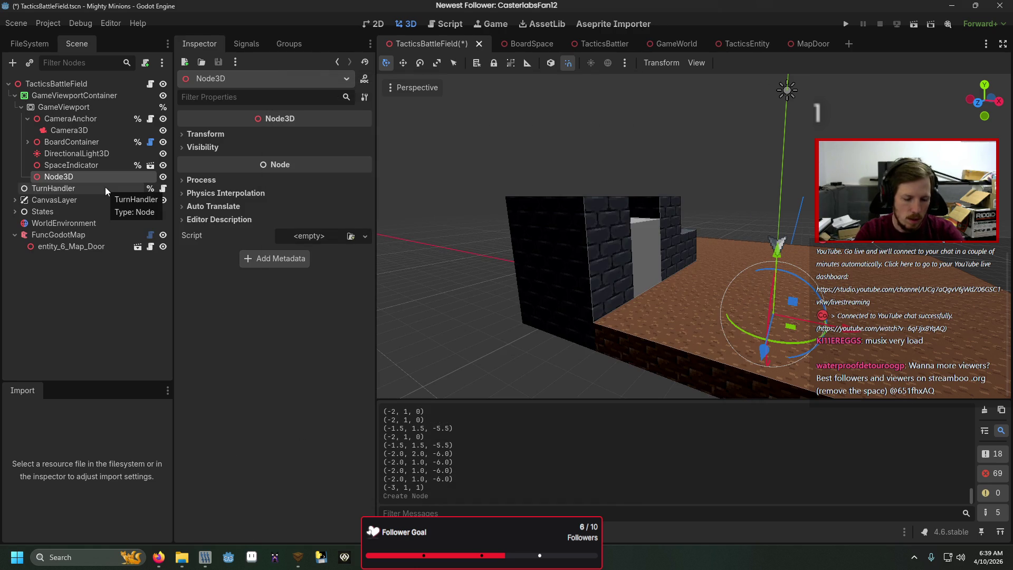
{"action": "type", "text": "EntityCont"}
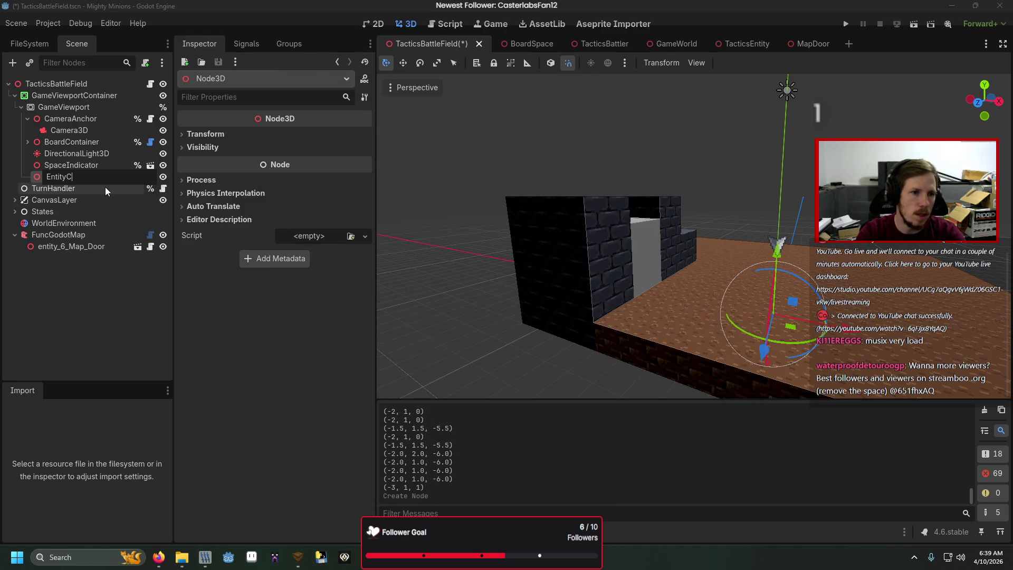
{"action": "type", "text": "ainer"}
{"action": "key", "text": "Return"}
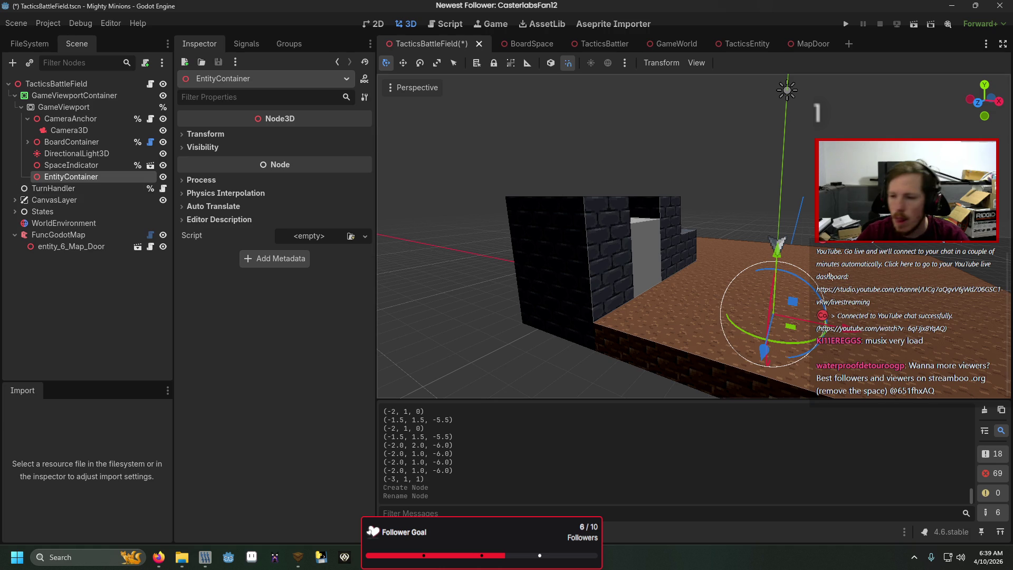
- Start an entity.reparent(get_parent().get_child()) call inside the Door branch of func_godot_map.gd
{"action": "key", "text": "alt+Tab"}
{"action": "key", "text": "Return"}
{"action": "type", "text": "entity."}
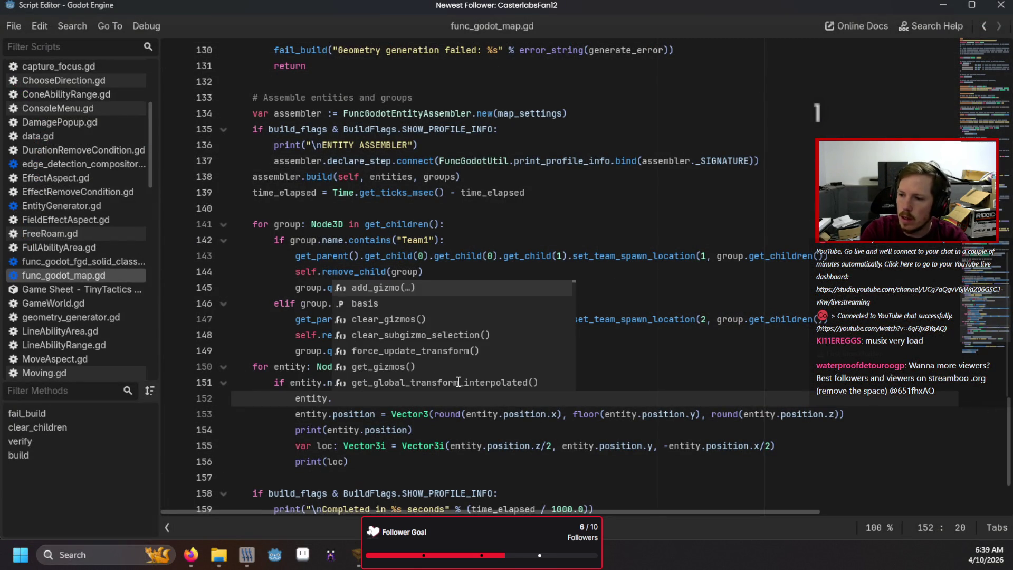
{"action": "type", "text": "repa"}
{"action": "key", "text": "Return"}
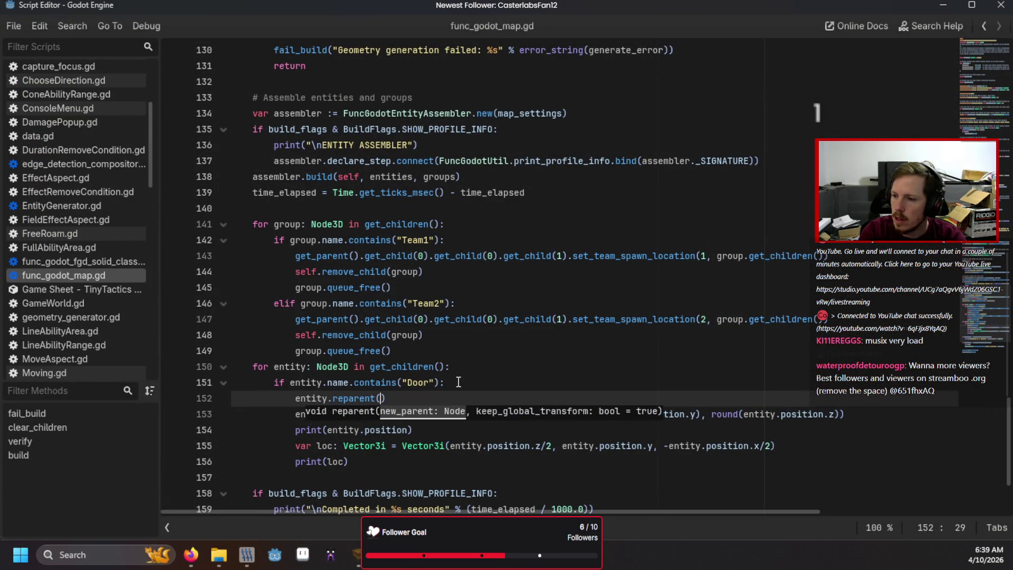
{"action": "type", "text": "get_paren"}
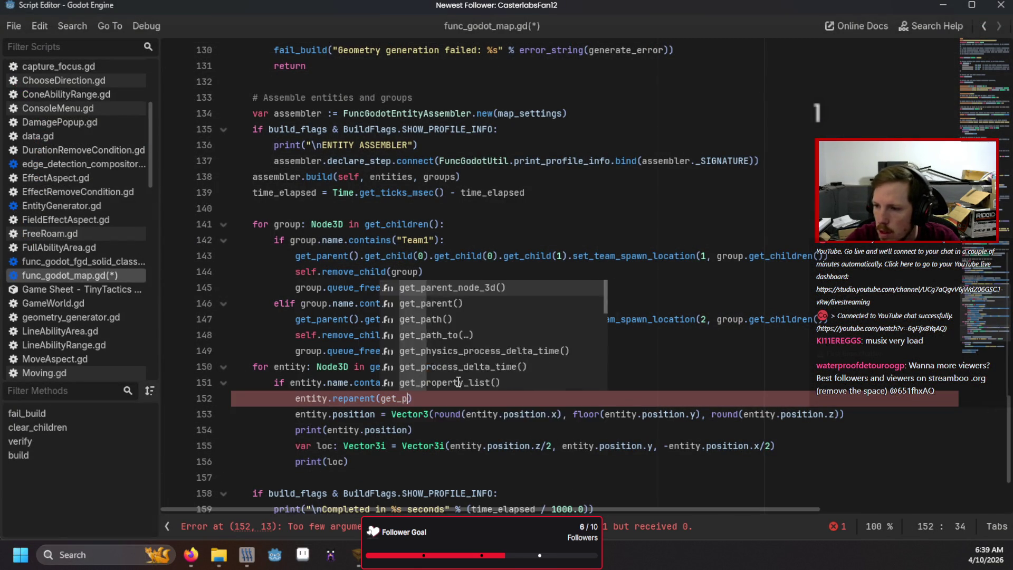
{"action": "type", "text": "t().get"}
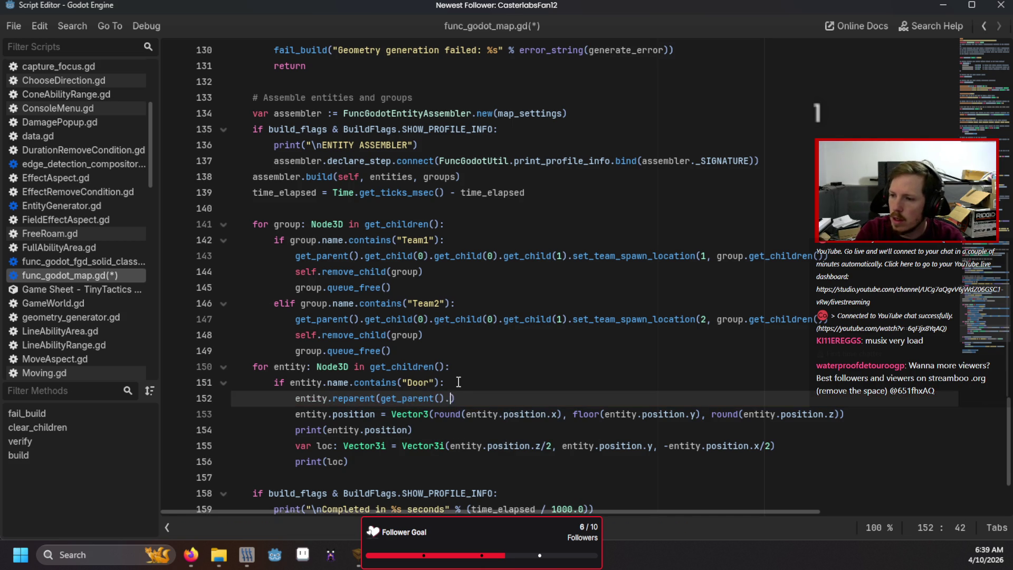
{"action": "type", "text": "_ch"}
{"action": "key", "text": "Return"}
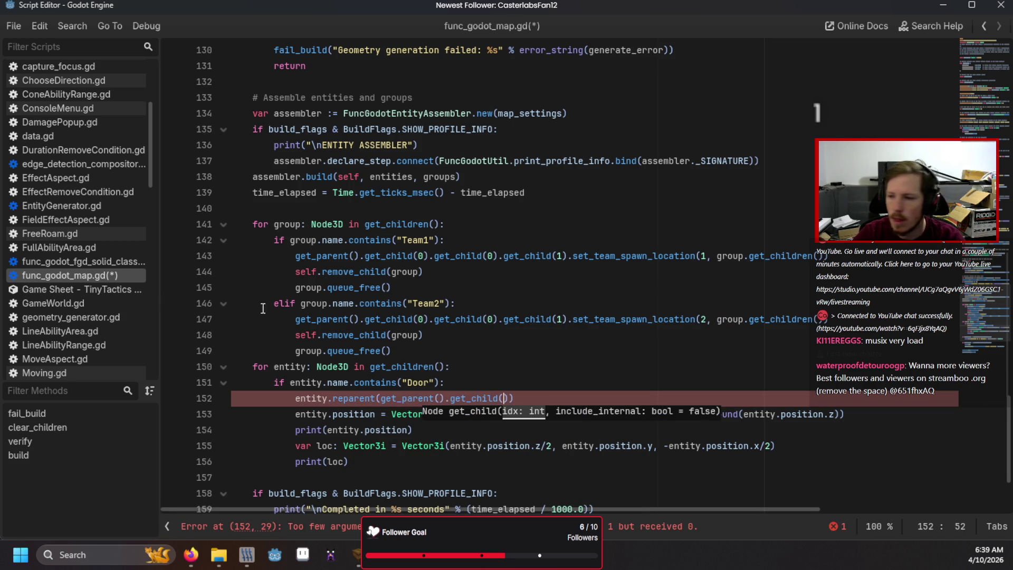
{"action": "left_click", "coordinate": [380, 305]}
{"action": "key", "text": "alt+Tab"}
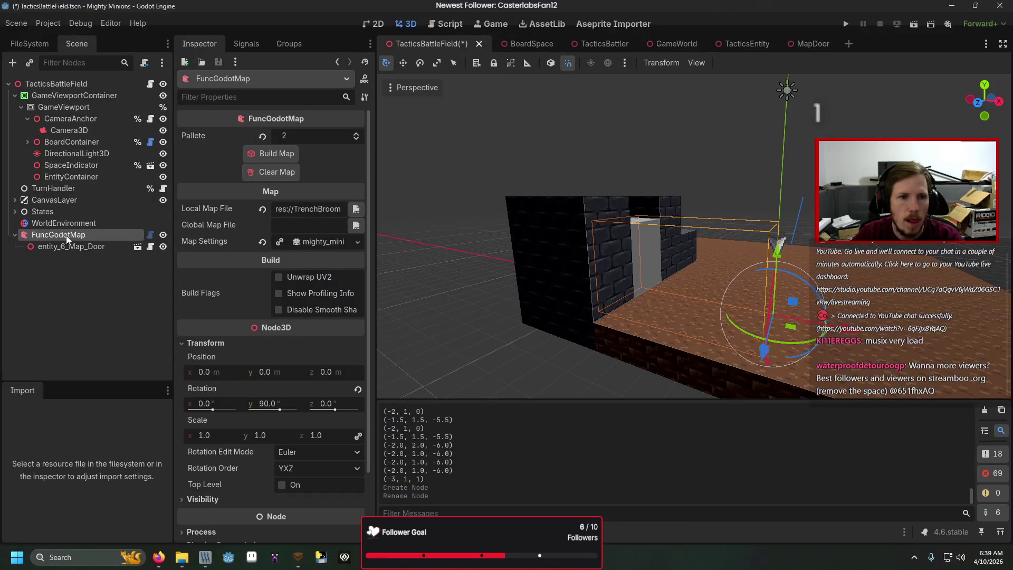
{"action": "key", "text": "alt+Tab"}
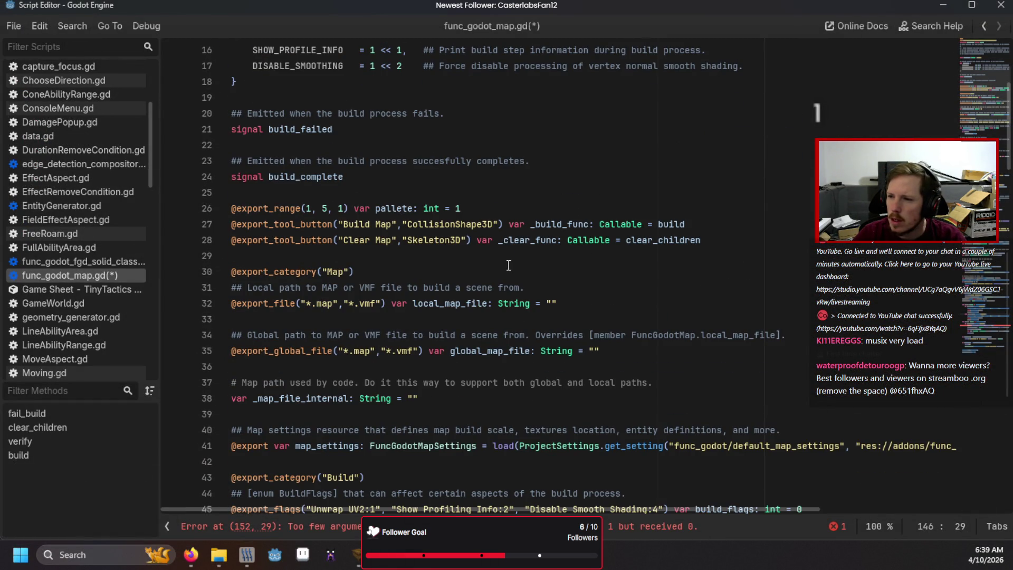
{"action": "left_click", "coordinate": [502, 212]}
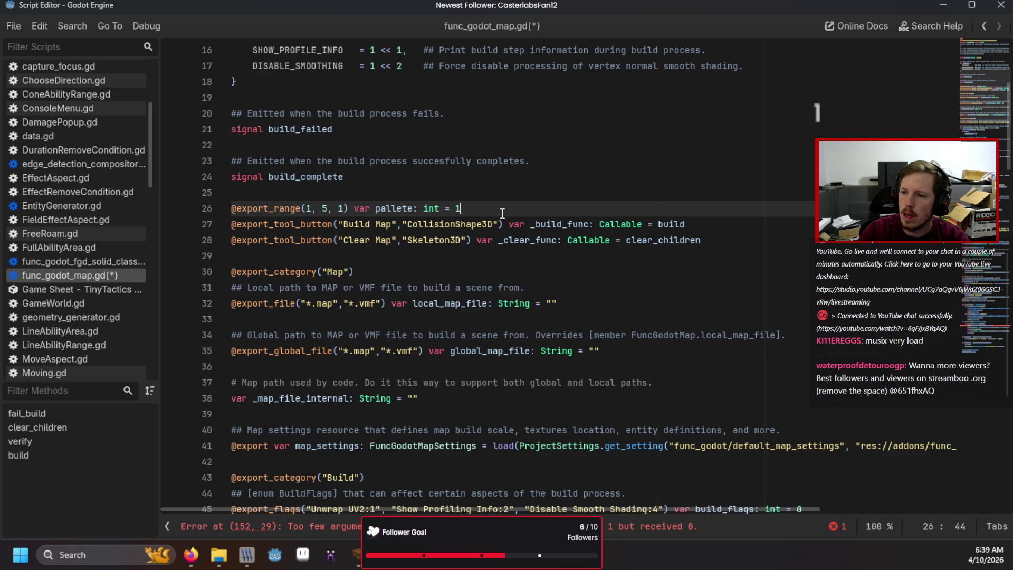
{"action": "key", "text": "Return"}
{"action": "type", "text": "@export"}
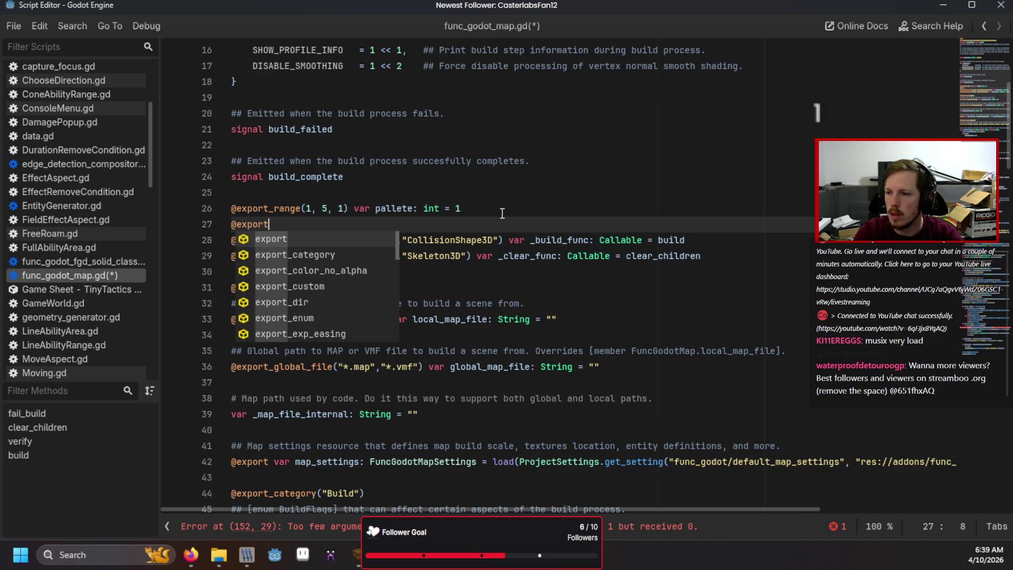
{"action": "type", "text": " var "}
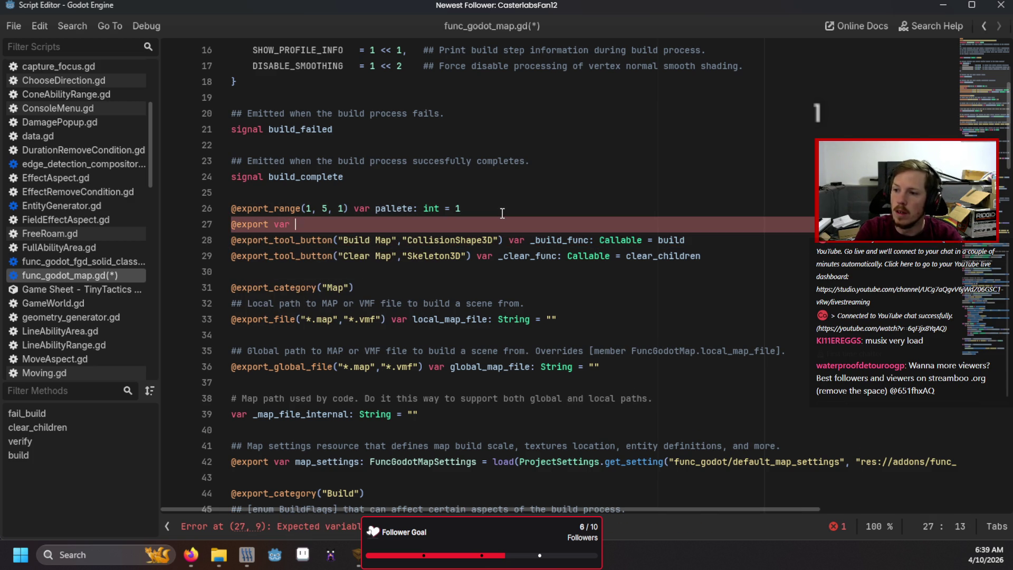
{"action": "type", "text": "board_con"}
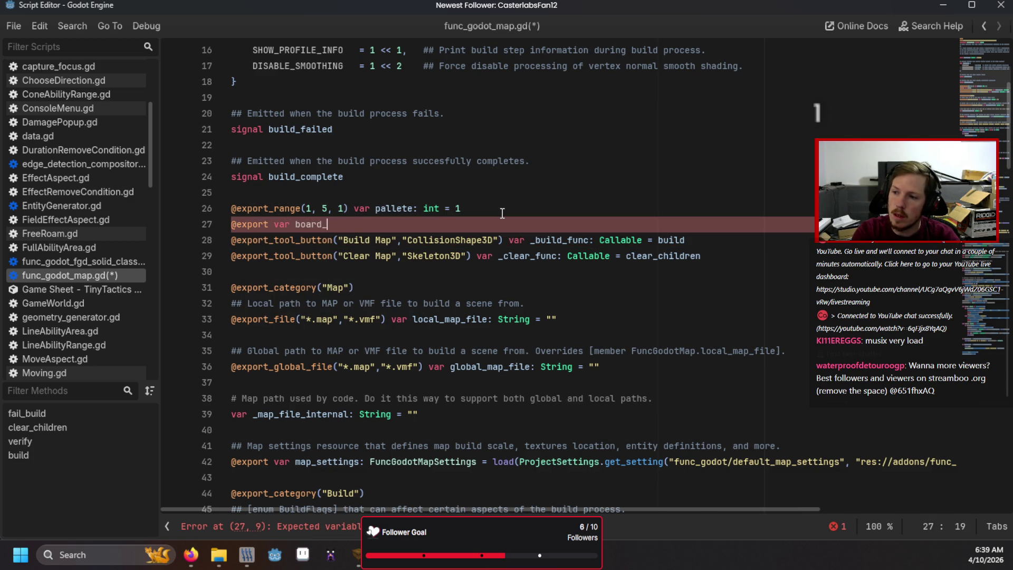
{"action": "type", "text": "tainer: Nod"}
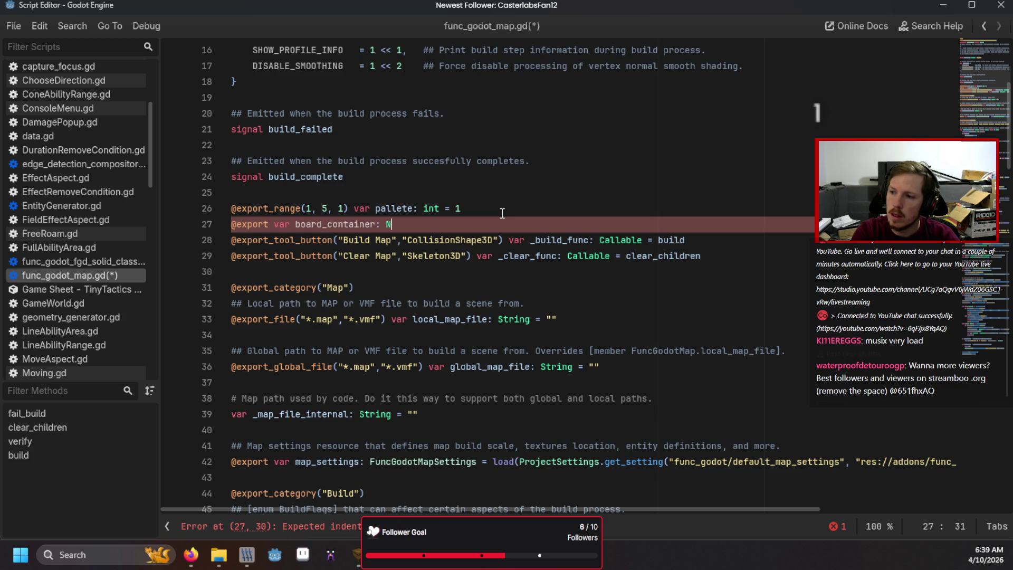
{"action": "type", "text": "e3D"}
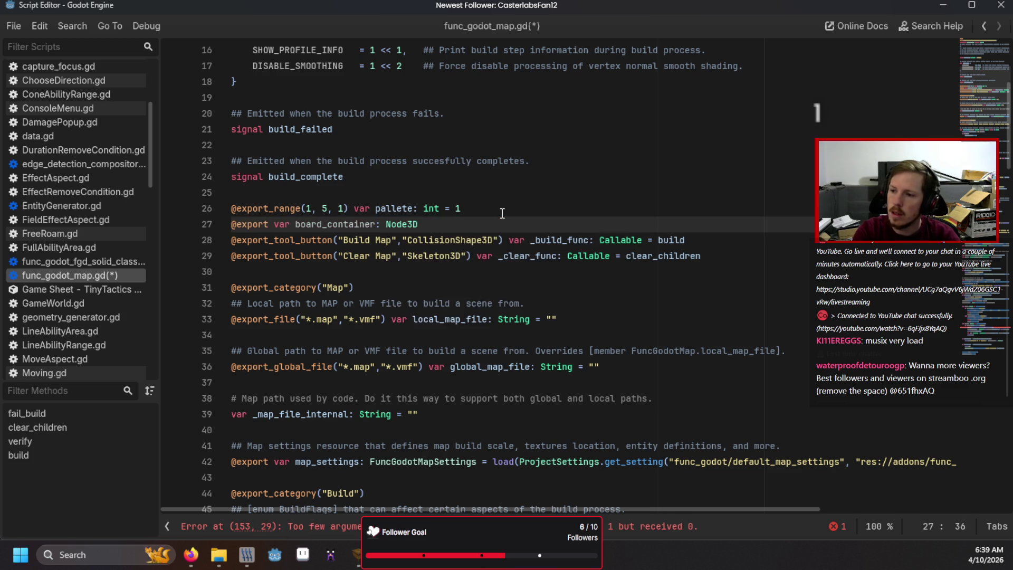
{"action": "key", "text": "Return"}
{"action": "type", "text": "@export"}
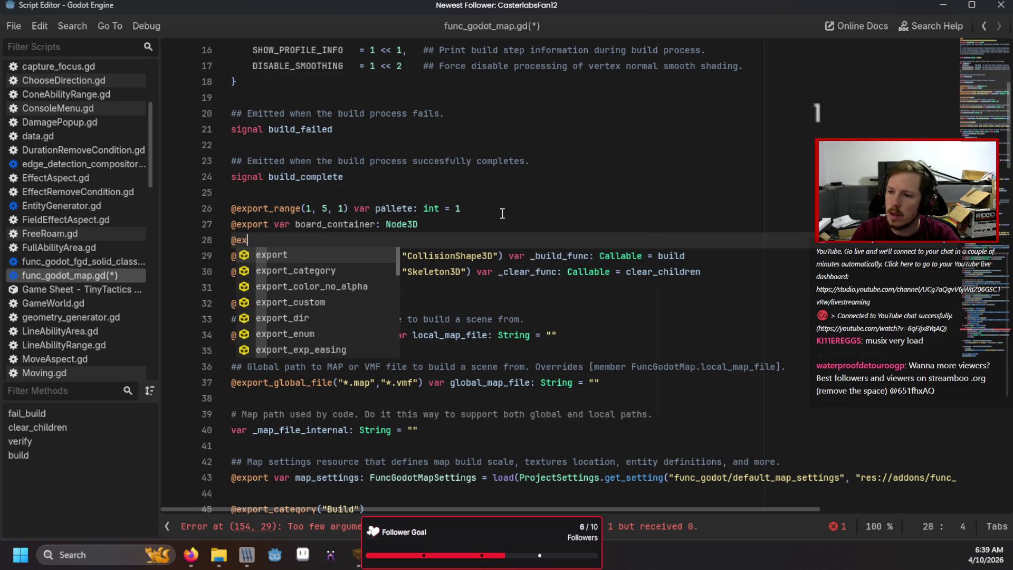
{"action": "type", "text": " var enti"}
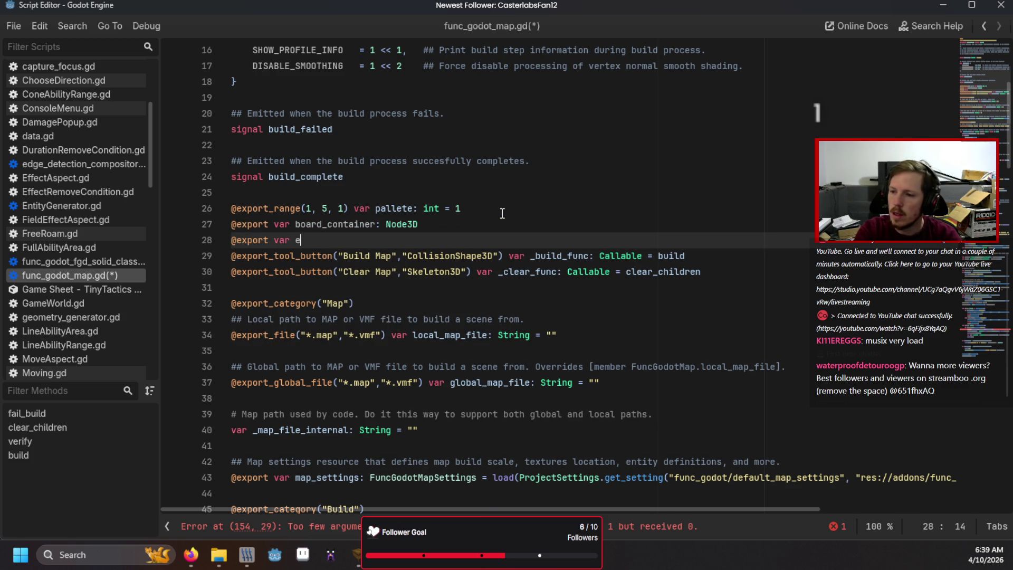
{"action": "type", "text": "ty_container:"}
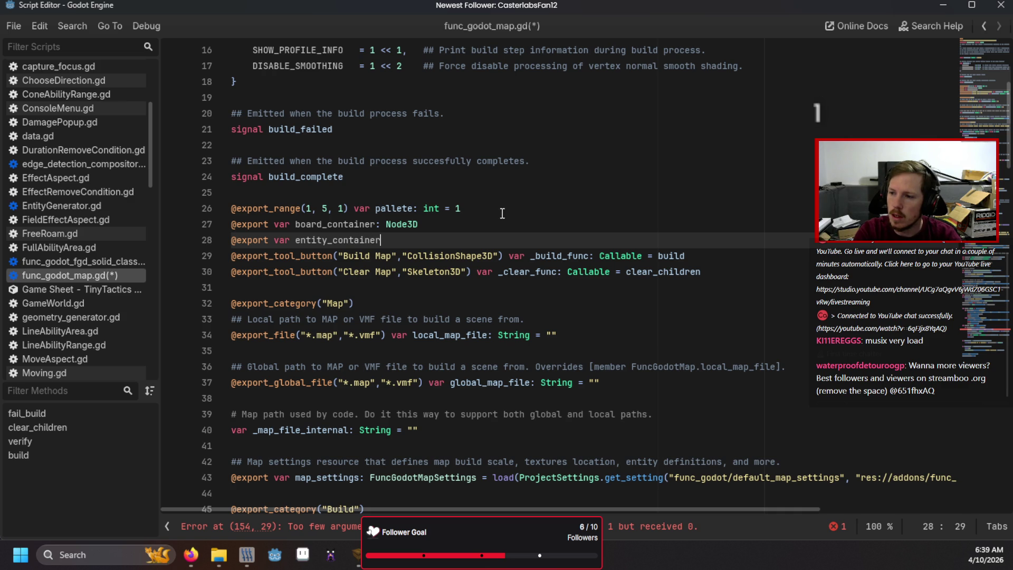
{"action": "type", "text": " Node3D"}
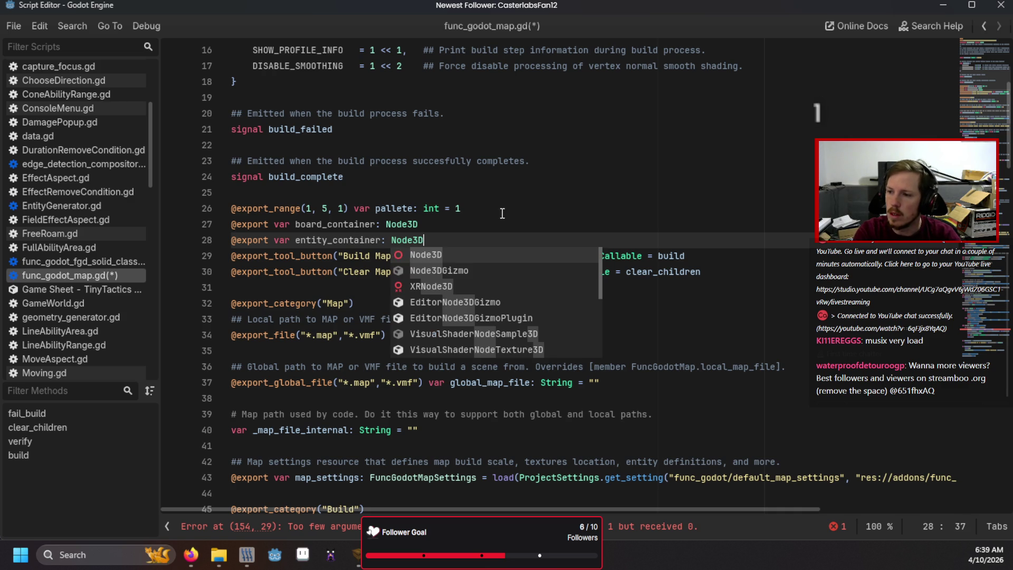
{"action": "left_click", "coordinate": [532, 192]}
{"action": "key", "text": "ctrl+s"}
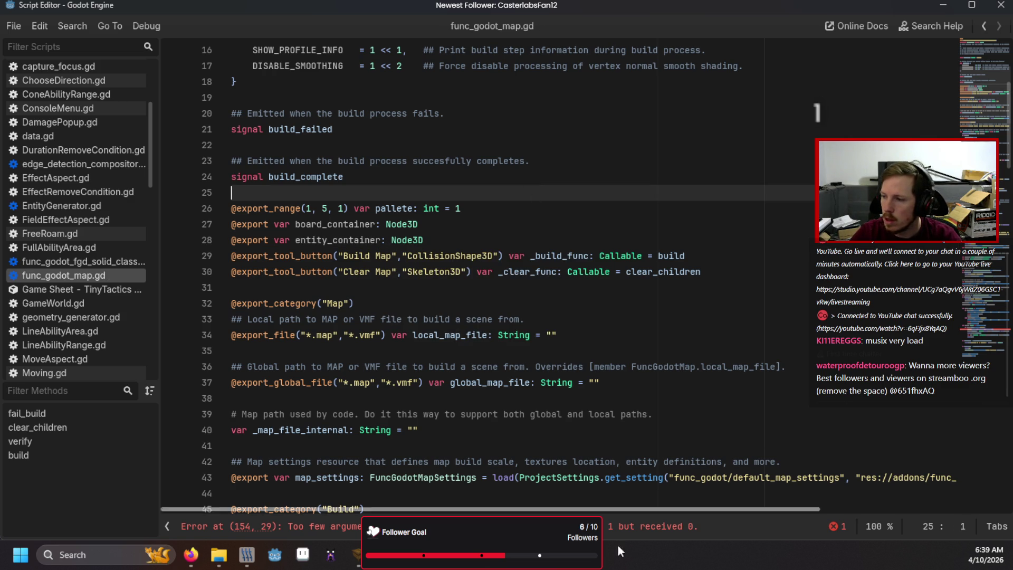
{"action": "left_click", "coordinate": [396, 526]}
{"action": "left_click", "coordinate": [425, 255]}
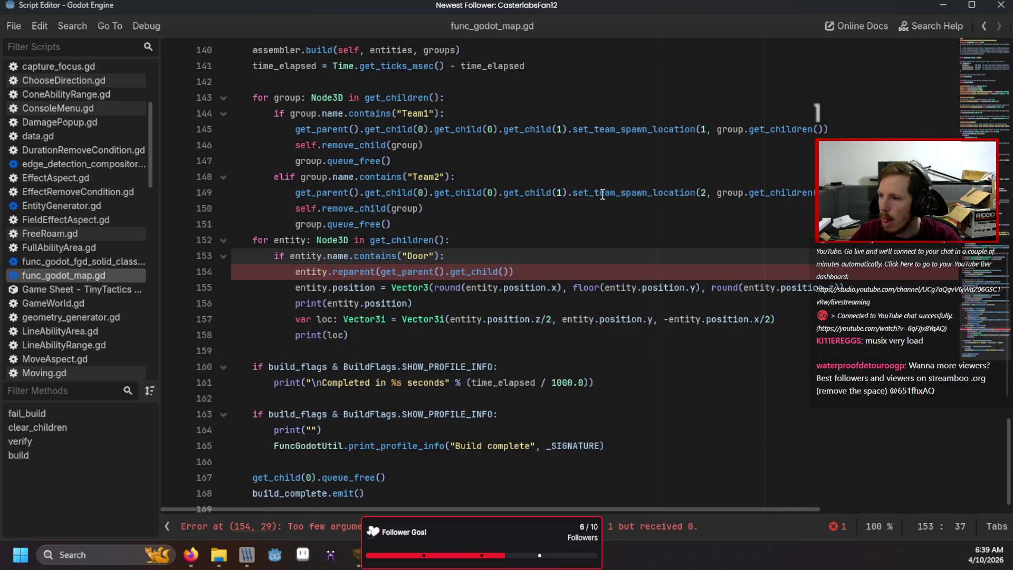
- Replace the get_parent().get_child chains on lines 149 and 145 with board_container
{"action": "left_click_drag", "start_coordinate": [568, 192], "coordinate": [295, 192]}
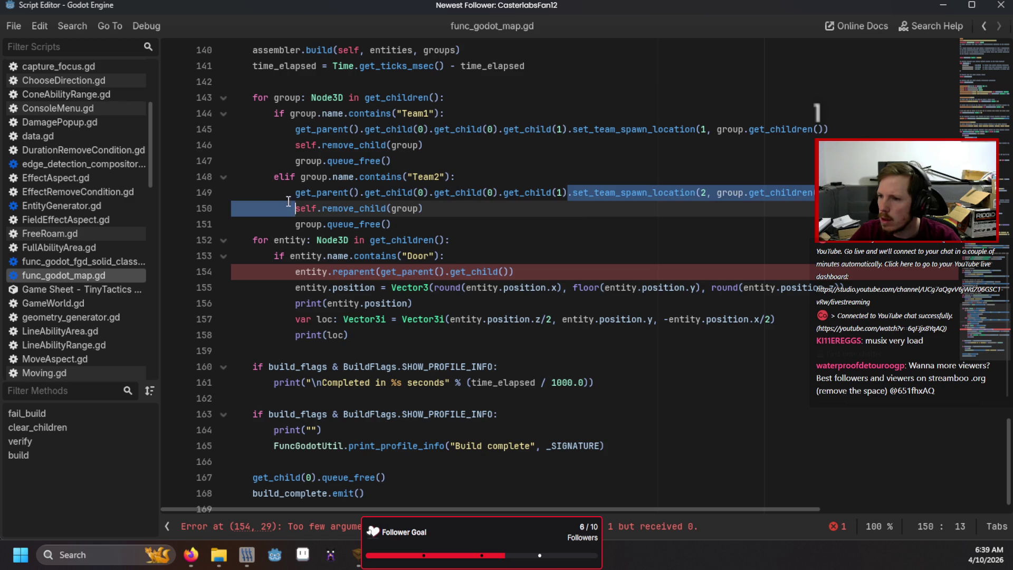
{"action": "type", "text": "board_container"}
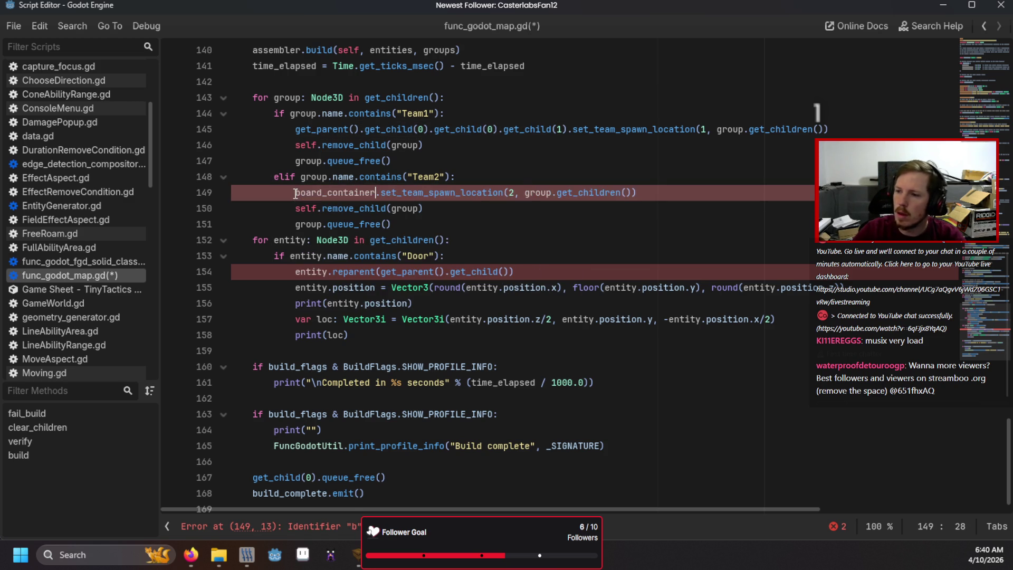
{"action": "left_click_drag", "start_coordinate": [568, 129], "coordinate": [294, 131]}
{"action": "type", "text": "b"}
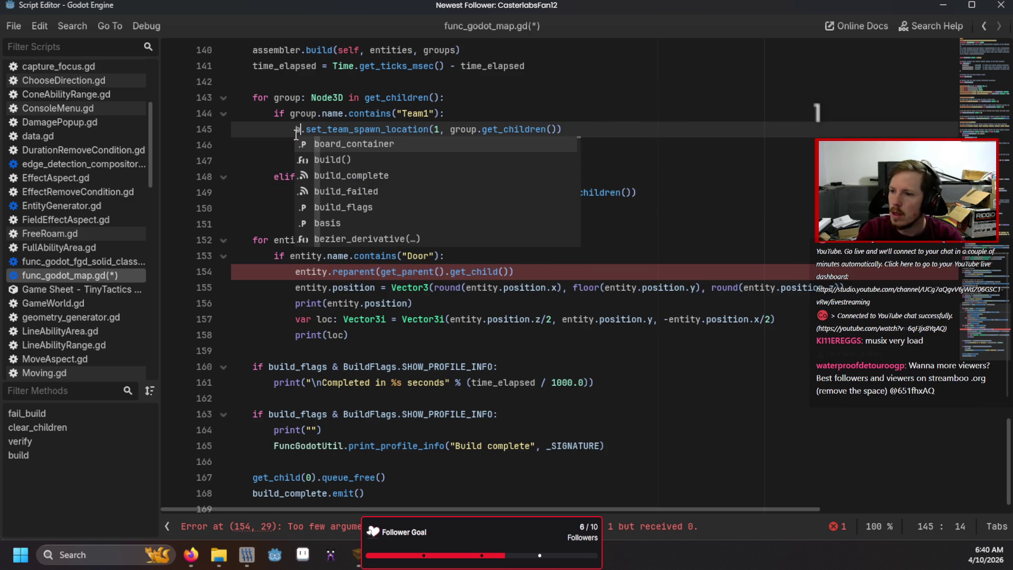
{"action": "key", "text": "Return"}
- Make line 154 reparent doors to entity_container and save func_godot_map.gd
{"action": "mouse_move", "coordinate": [505, 271]}
{"action": "left_mouse_down"}
{"action": "mouse_move", "coordinate": [422, 285]}
{"action": "mouse_move", "coordinate": [381, 271]}
{"action": "left_mouse_up"}
{"action": "type", "text": "g"}
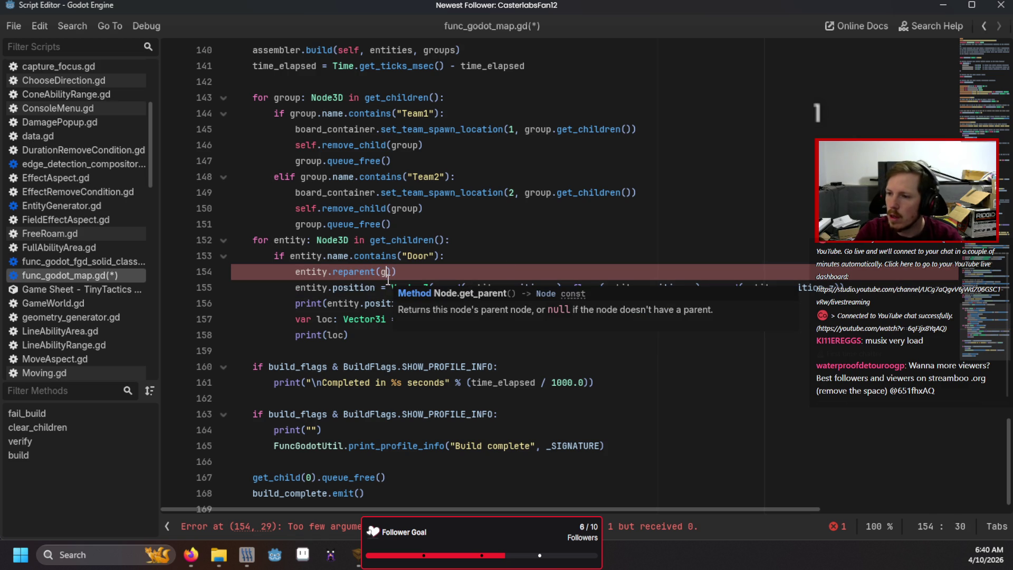
{"action": "key", "text": "BackSpace"}
{"action": "type", "text": "e"}
{"action": "key", "text": "Return"}
{"action": "key", "text": "ctrl+s"}
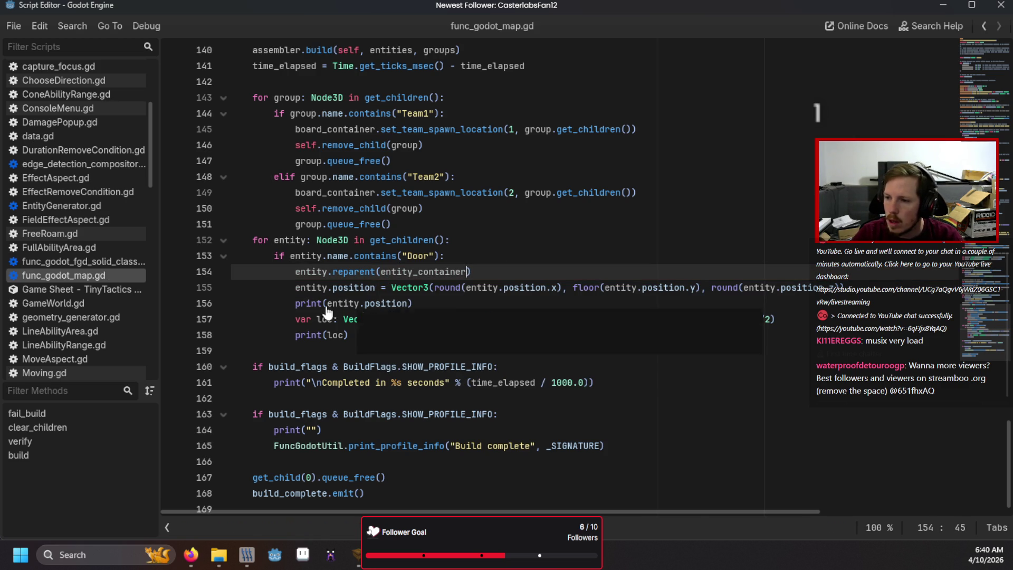
{"action": "key", "text": "alt+Tab"}
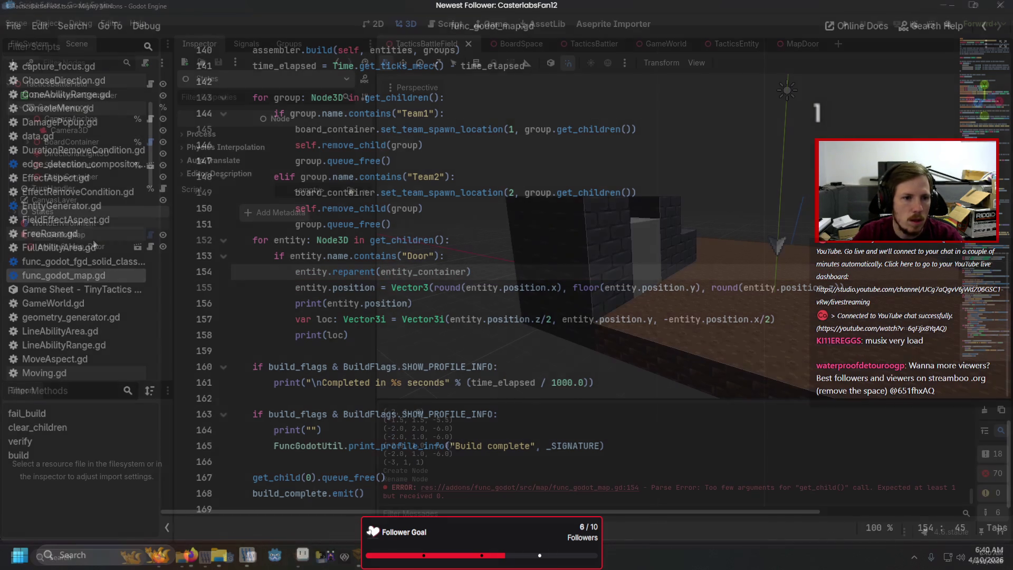
- Set FuncGodotMap's Board Container to BoardContainer and Entity Container to EntityContainer
{"action": "left_click", "coordinate": [310, 153]}
{"action": "left_click", "coordinate": [502, 208]}
{"action": "double_click", "coordinate": [502, 208]}
{"action": "left_click", "coordinate": [285, 169]}
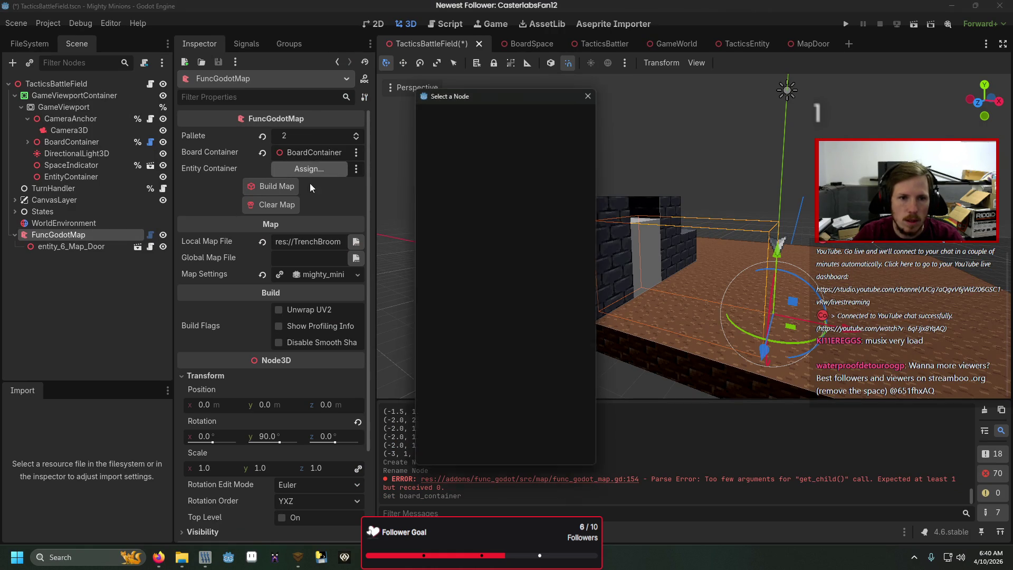
{"action": "left_click", "coordinate": [439, 211]}
{"action": "double_click", "coordinate": [469, 245]}
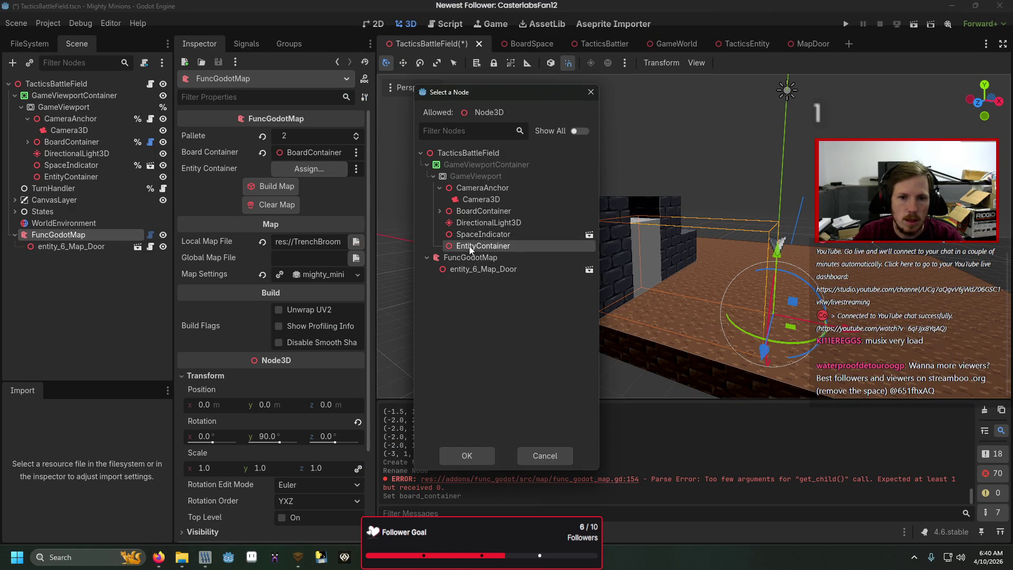
- Save the scene and delete the old entity_6_Map_Door node
{"action": "key", "text": "ctrl+s"}
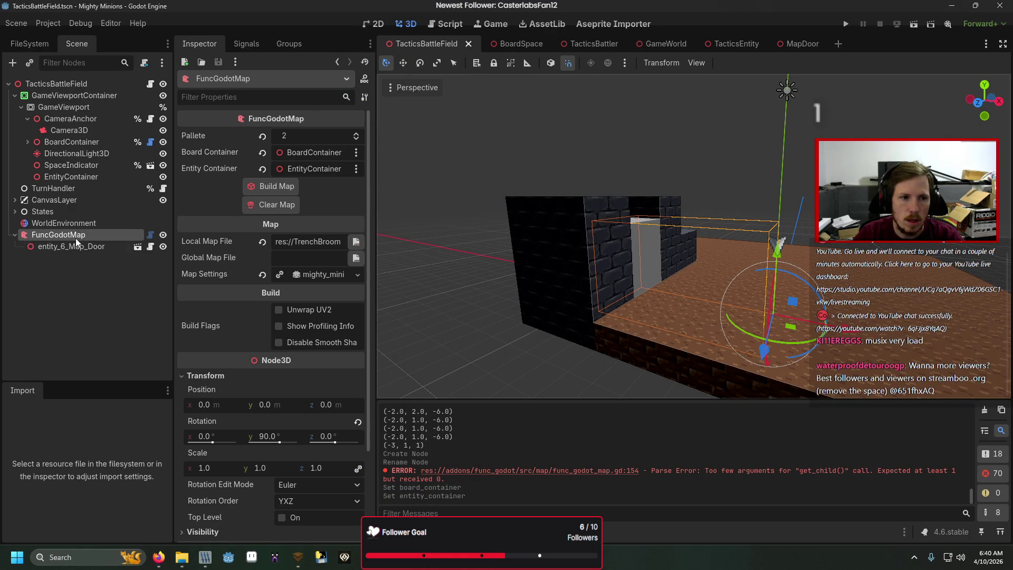
{"action": "left_click", "coordinate": [248, 186]}
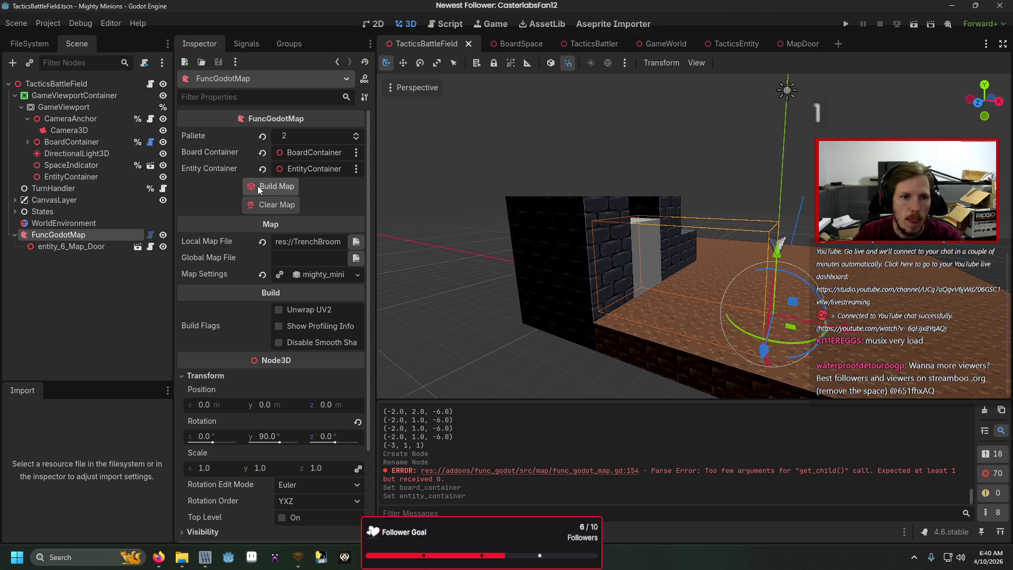
{"action": "left_click", "coordinate": [60, 249]}
{"action": "key", "text": "Return"}
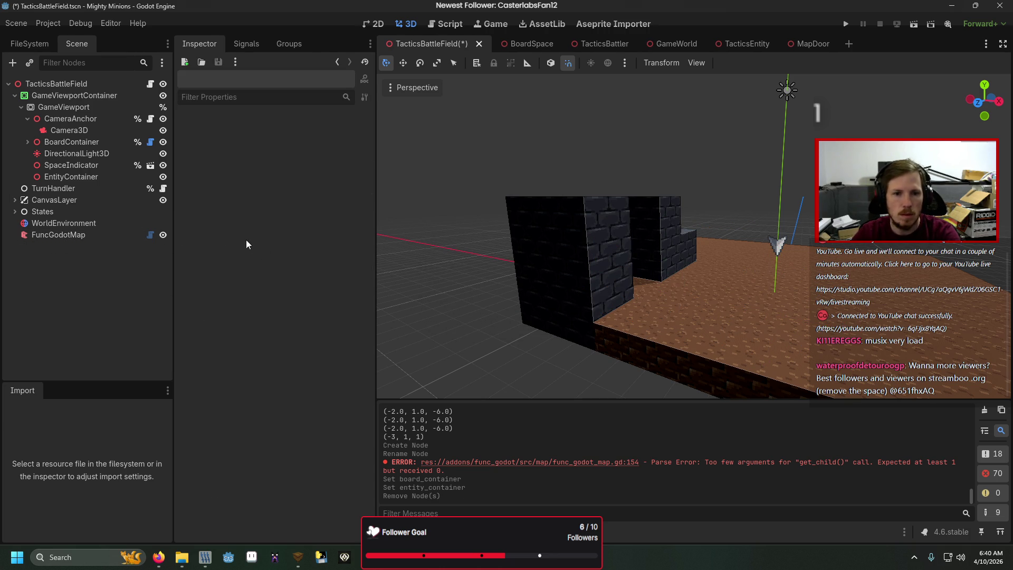
- Rebuild the map from the FuncGodotMap node
{"action": "left_click", "coordinate": [72, 237]}
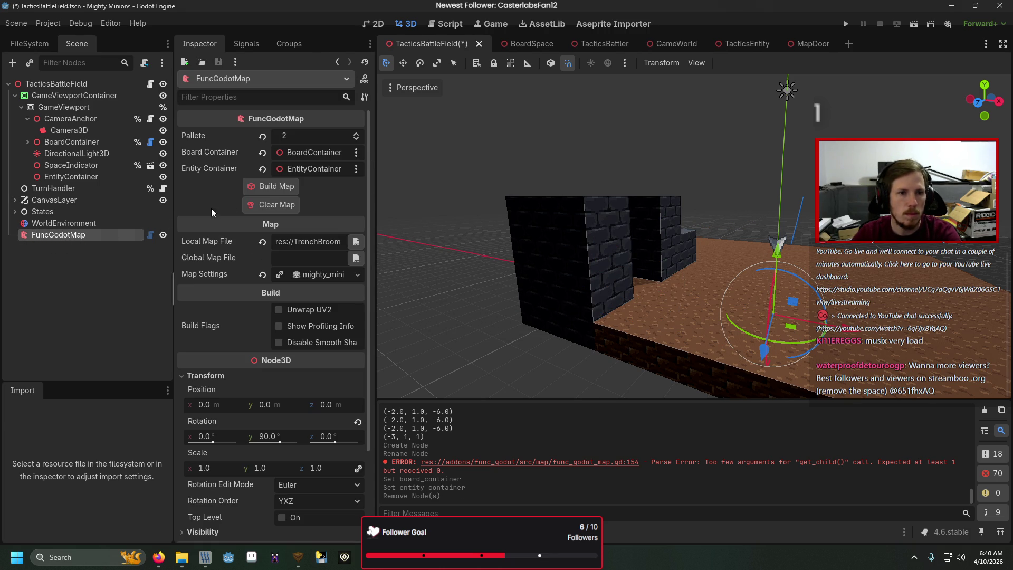
{"action": "left_click", "coordinate": [273, 193]}
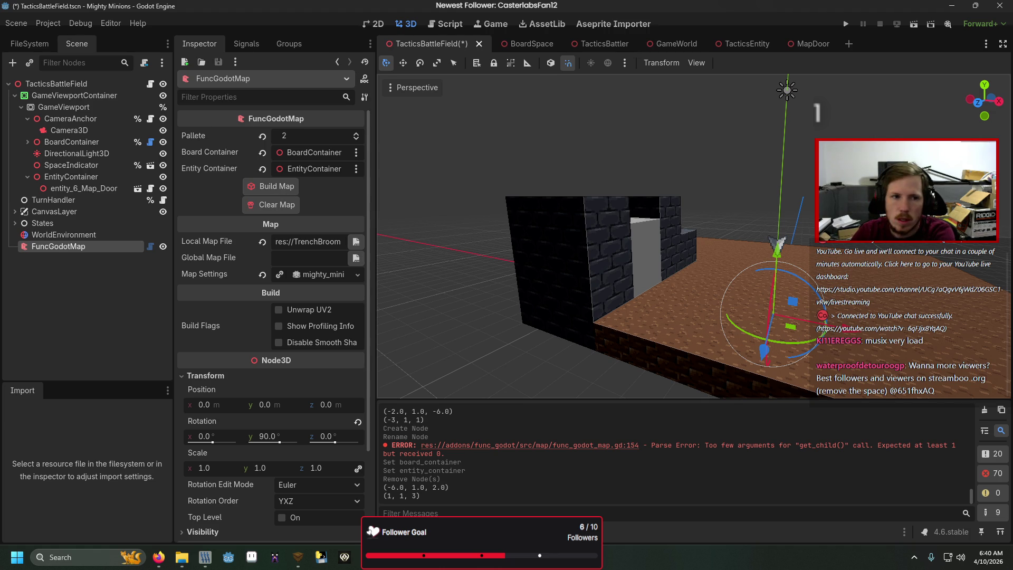
{"action": "left_click", "coordinate": [266, 187]}
{"action": "left_click", "coordinate": [93, 201]}
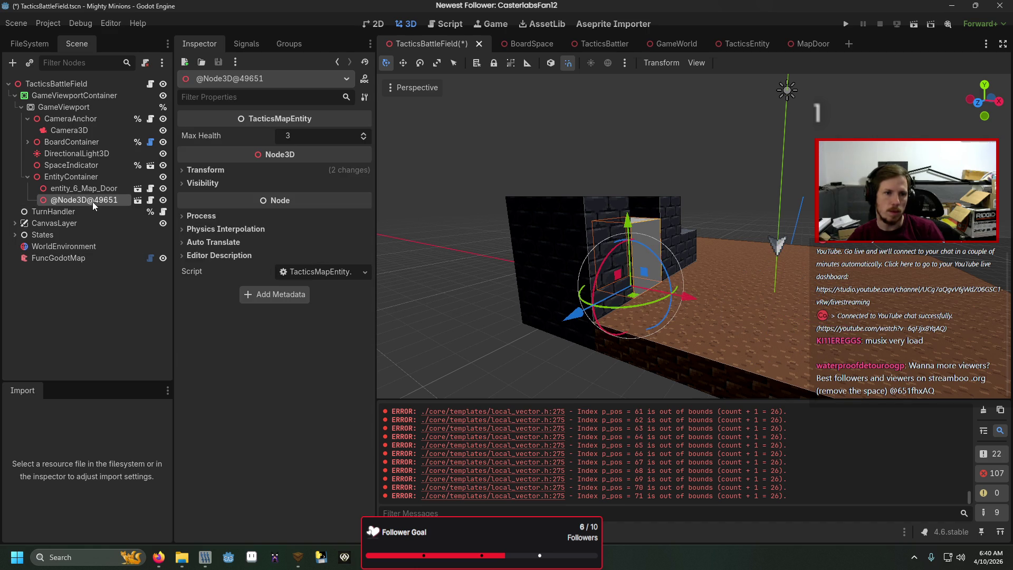
{"action": "key", "text": "Delete"}
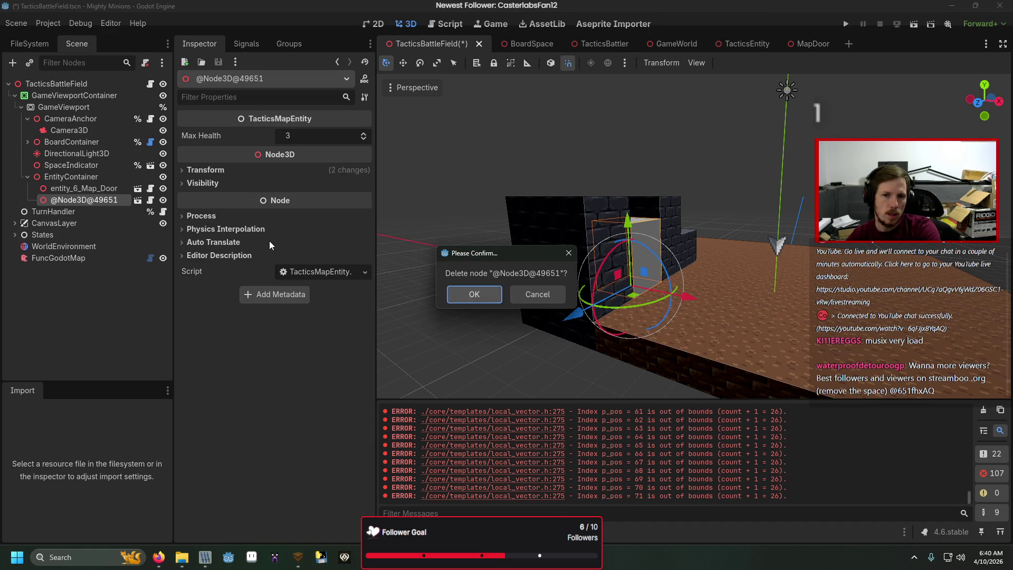
{"action": "left_click", "coordinate": [475, 295]}
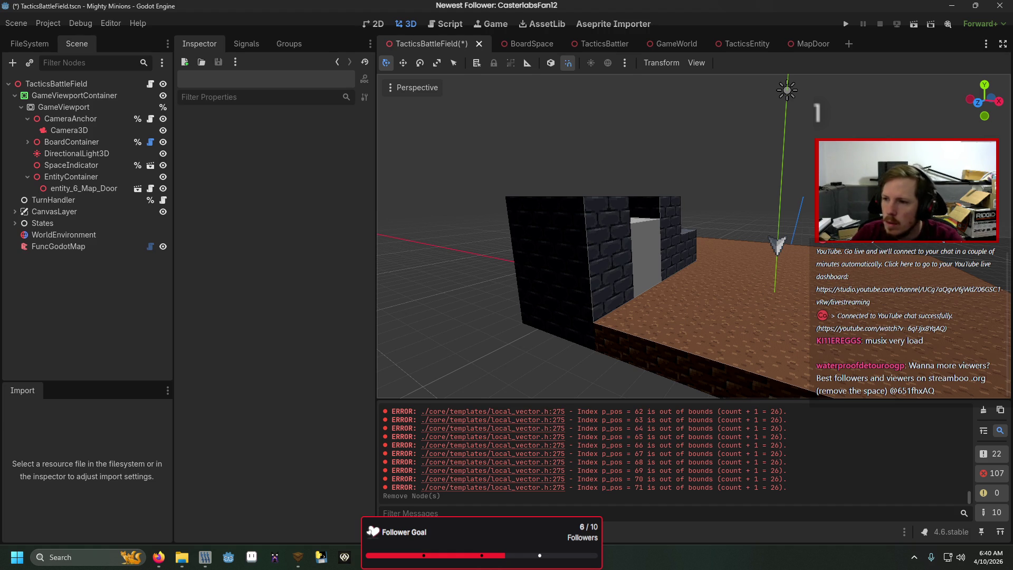
{"action": "left_click", "coordinate": [53, 177]}
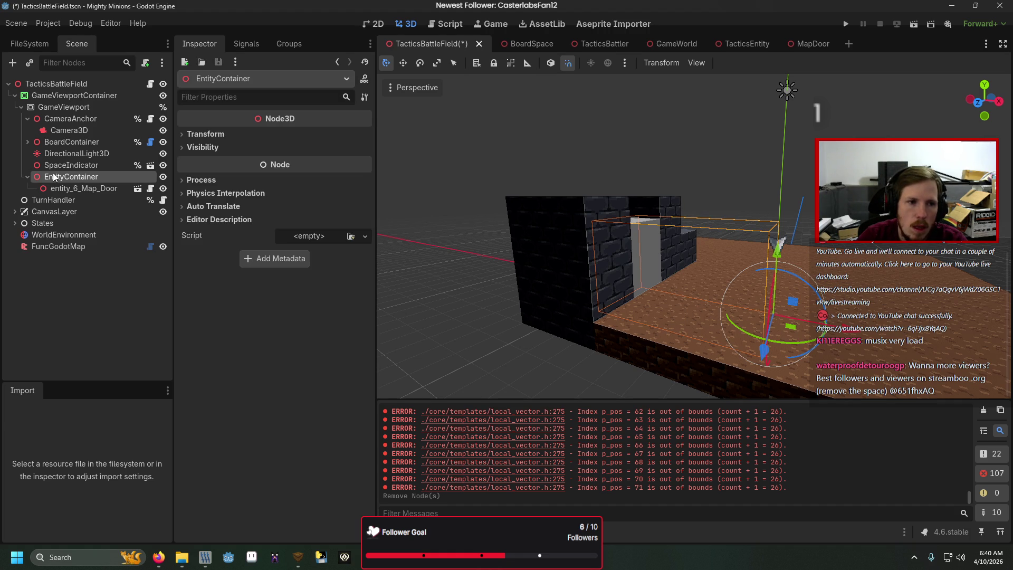
- Attach a new script named EntityContainer.gd to the EntityContainer node
{"action": "right_click", "coordinate": [54, 177]}
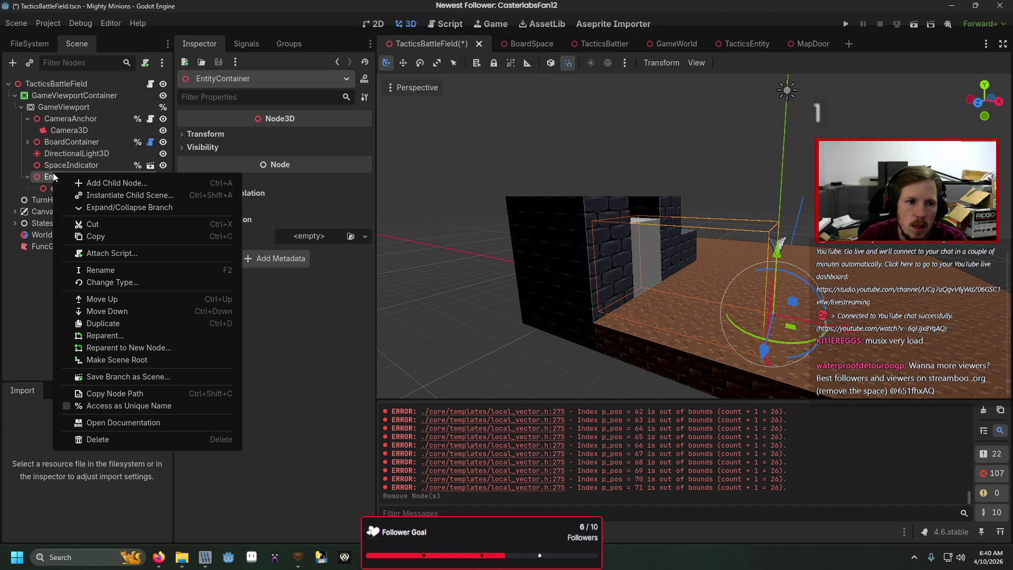
{"action": "left_click", "coordinate": [110, 257]}
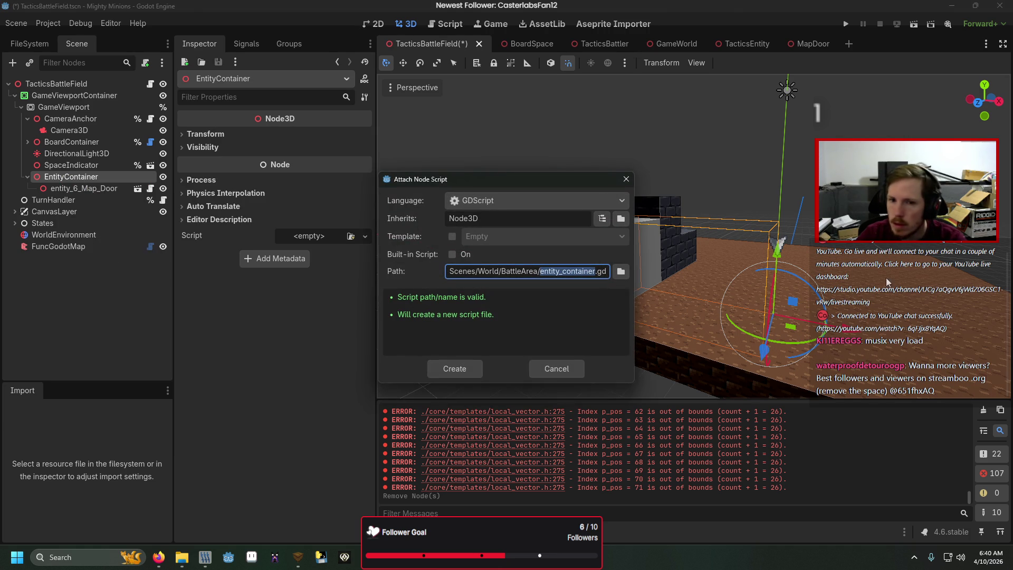
{"action": "type", "text": "EntityCont"}
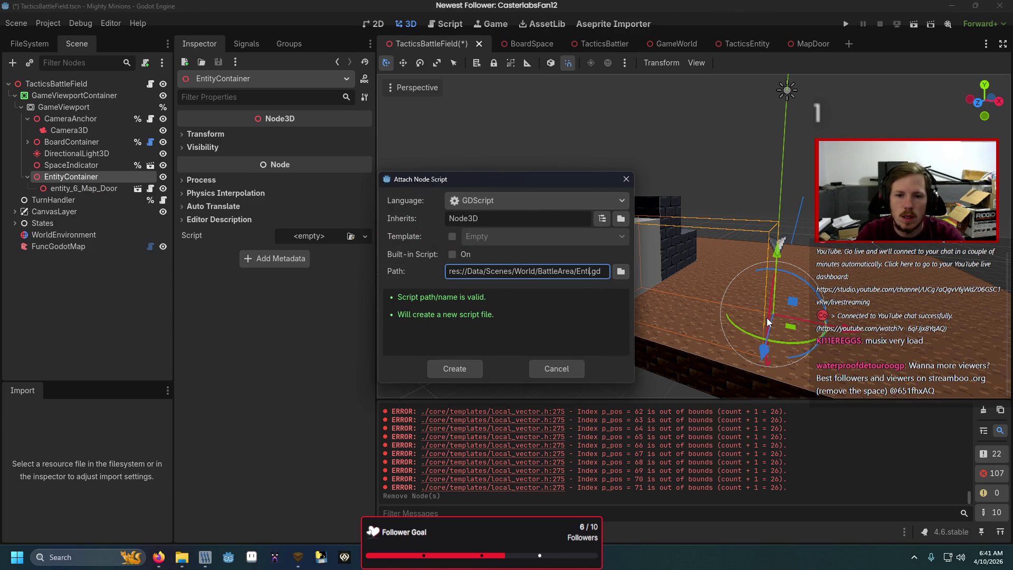
{"action": "type", "text": "ainer"}
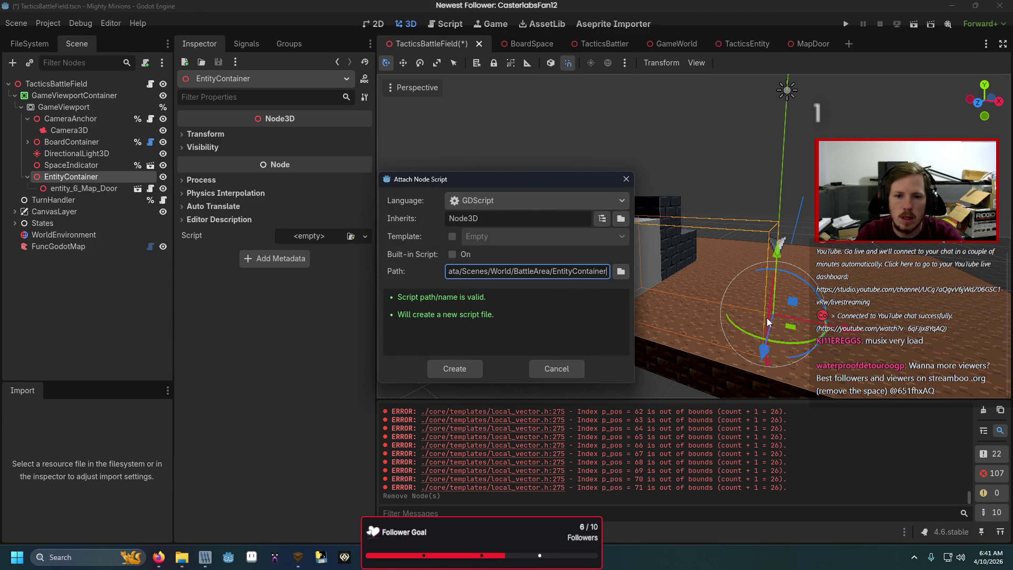
{"action": "left_click", "coordinate": [467, 372]}
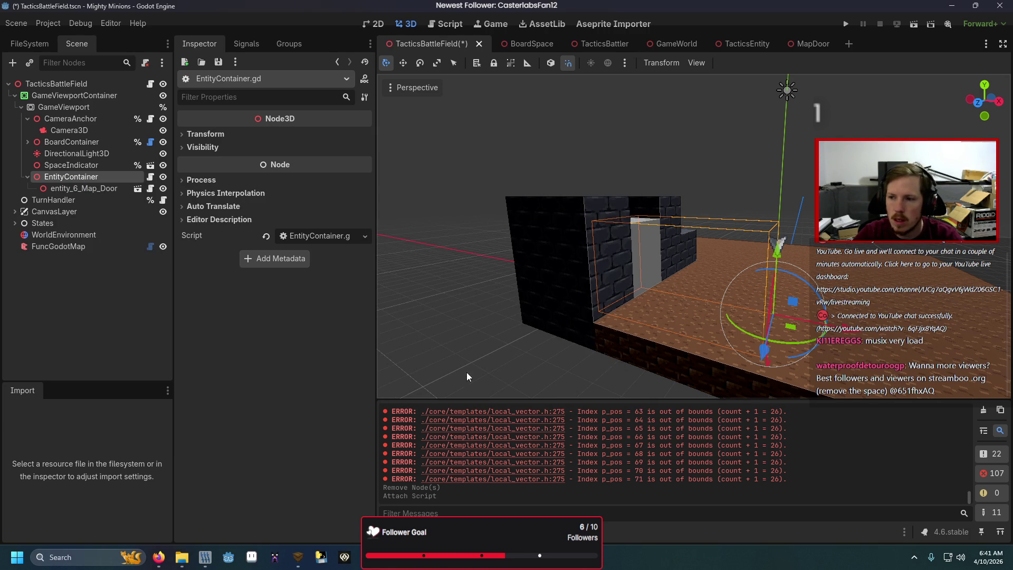
- In the FileSystem dock, collapse unneeded folders and expand Data/Scenes/World
{"action": "left_click", "coordinate": [30, 44]}
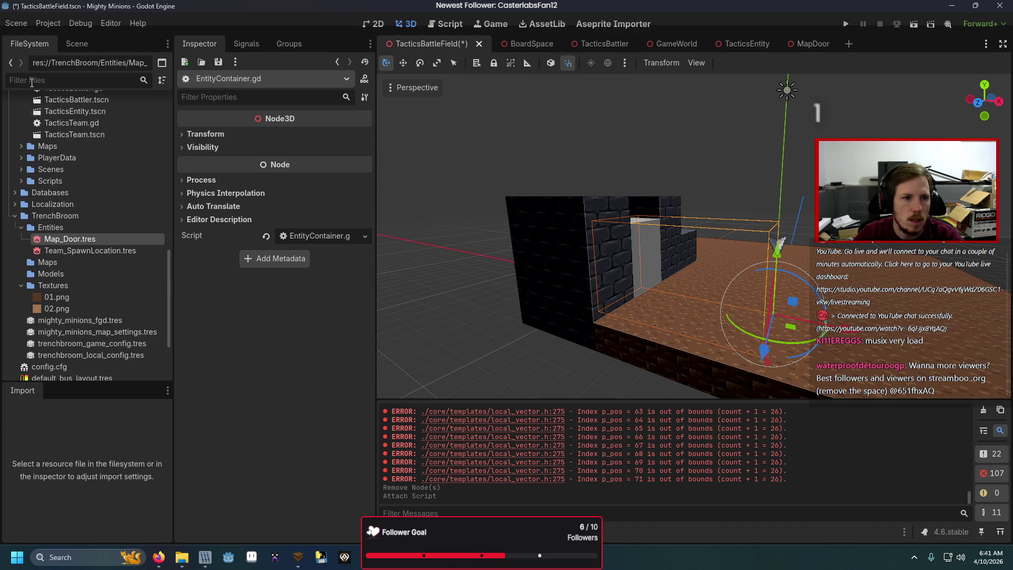
{"action": "left_click", "coordinate": [15, 216]}
{"action": "scroll", "coordinate": [22, 214], "scroll_direction": "up", "scroll_amount": 5}
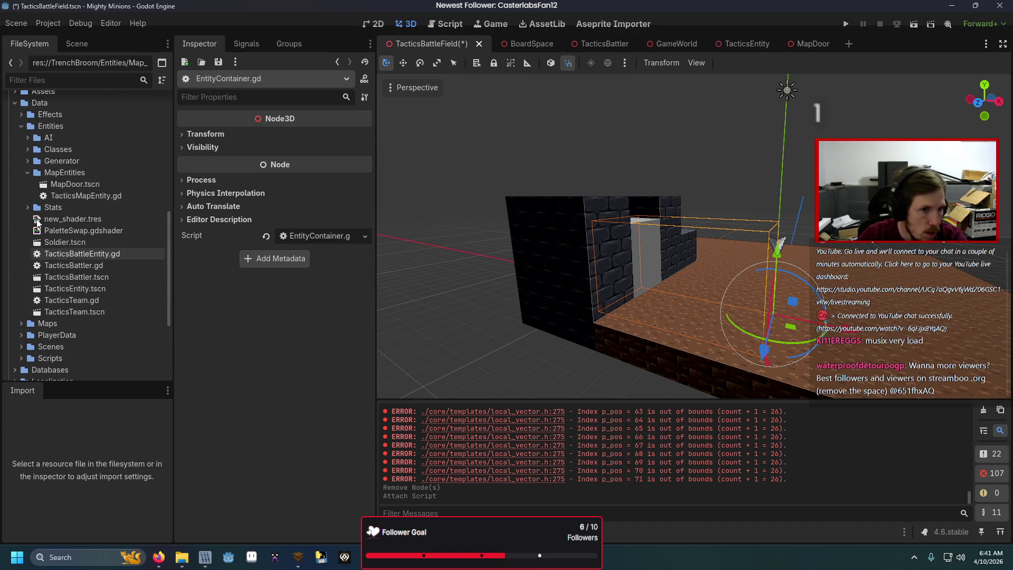
{"action": "left_click", "coordinate": [24, 125]}
{"action": "left_click", "coordinate": [21, 125]}
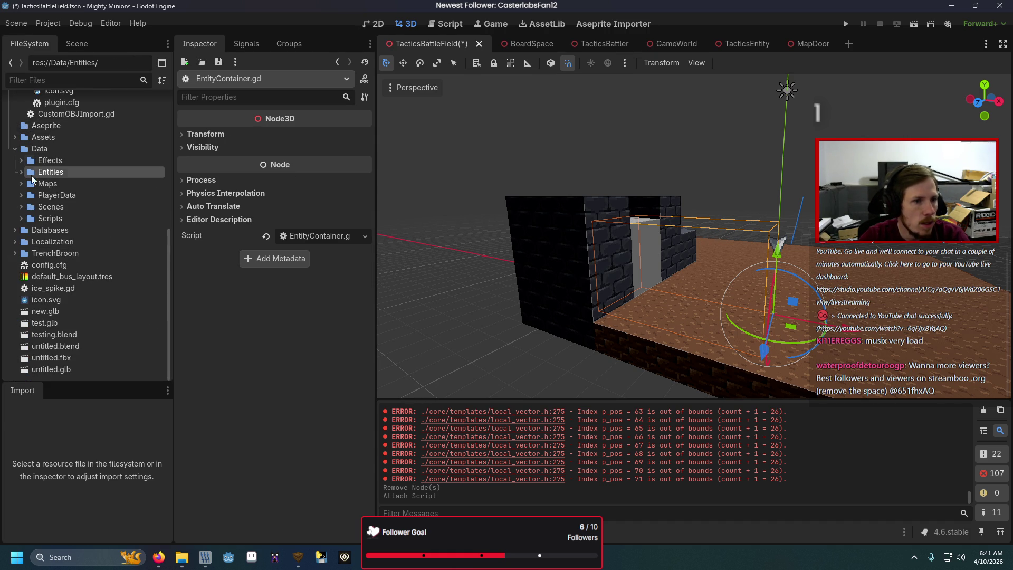
{"action": "left_click", "coordinate": [22, 207]}
{"action": "left_click", "coordinate": [28, 217]}
{"action": "left_click", "coordinate": [28, 230]}
- Locate EntityContainer.gd in the BattleArea folder and open it for editing
{"action": "left_click", "coordinate": [40, 264]}
{"action": "scroll", "coordinate": [68, 266], "scroll_direction": "down", "scroll_amount": 3}
{"action": "left_click", "coordinate": [86, 255]}
{"action": "scroll", "coordinate": [92, 269], "scroll_direction": "down", "scroll_amount": 2}
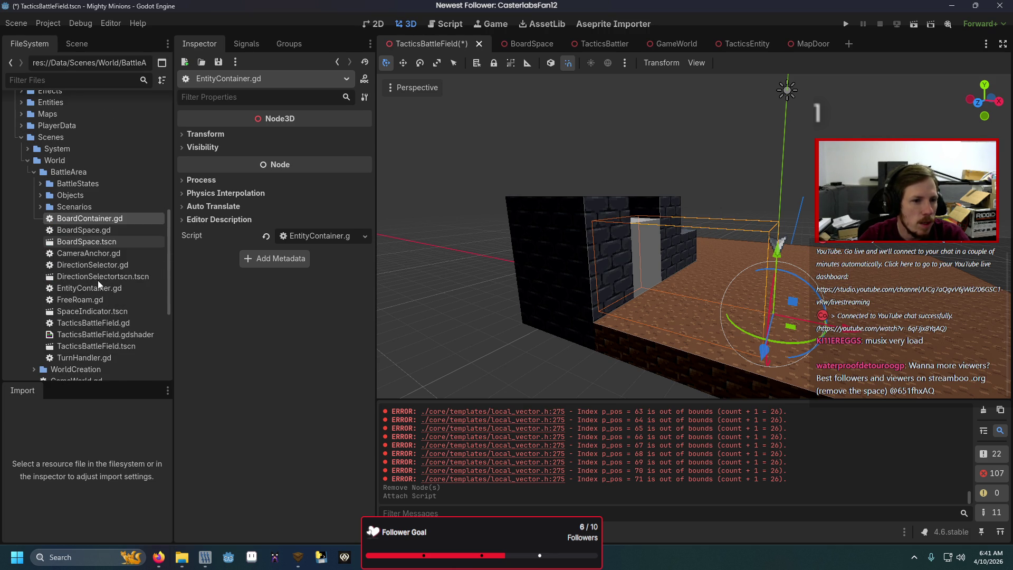
{"action": "left_click", "coordinate": [99, 289]}
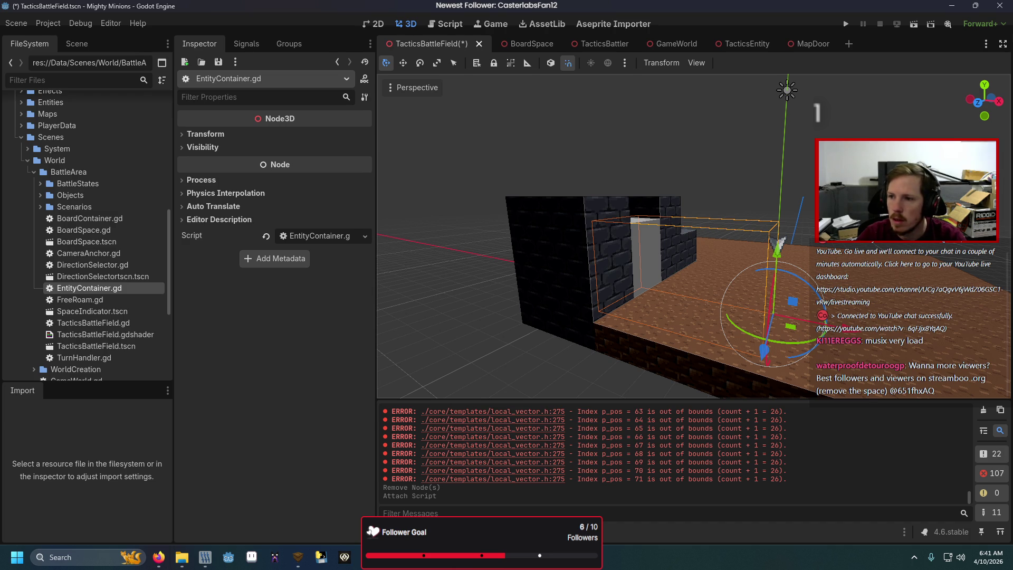
{"action": "double_click", "coordinate": [89, 288]}
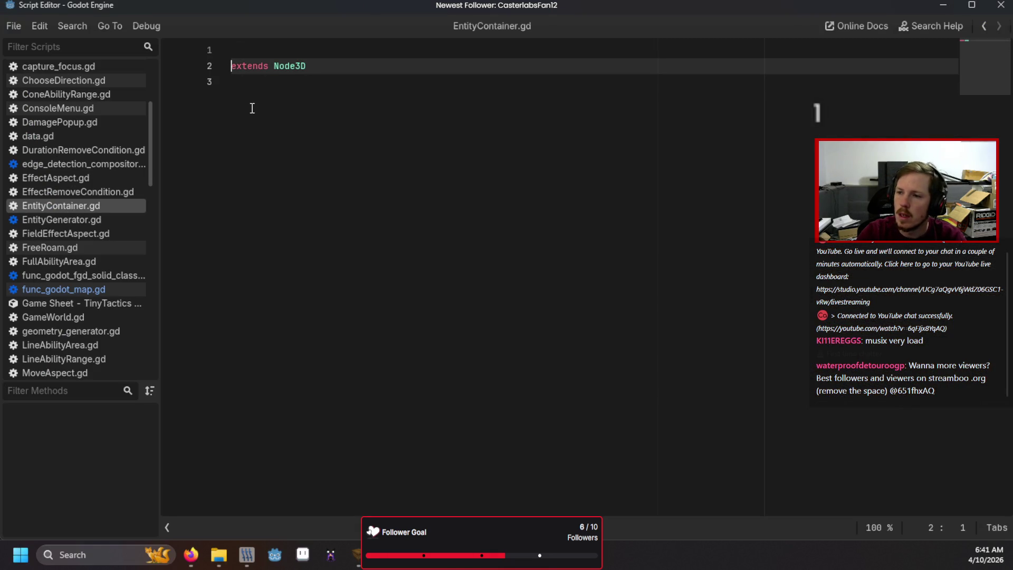
{"action": "key", "text": "Up"}
{"action": "type", "text": "@t"}
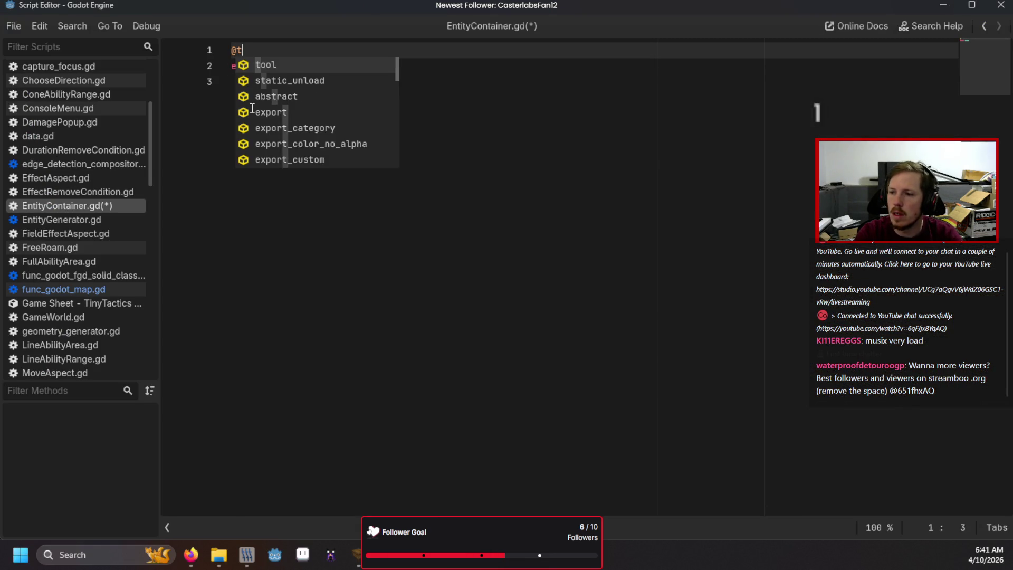
{"action": "type", "text": "ool"}
{"action": "left_click", "coordinate": [319, 145]}
{"action": "key", "text": "ctrl+s"}
{"action": "key", "text": "Return"}
{"action": "type", "text": "@expo"}
{"action": "type", "text": "rt var boar"}
{"action": "type", "text": "t"}
{"action": "type", "text": "_i"}
{"action": "key", "text": "BackSpace"}
{"action": "key", "text": "BackSpace"}
{"action": "type", "text": "_container: "}
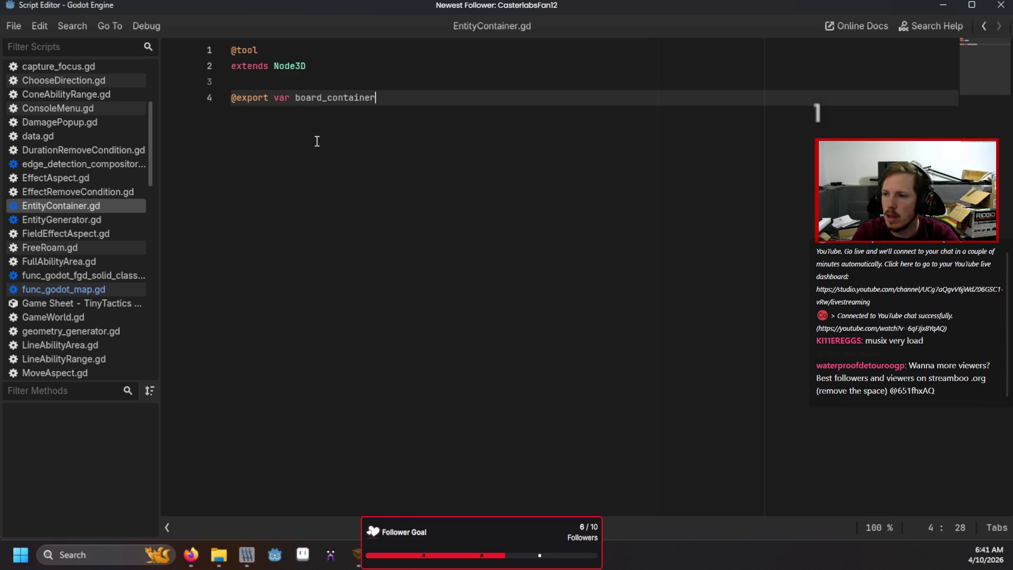
{"action": "type", "text": "Node3D"}
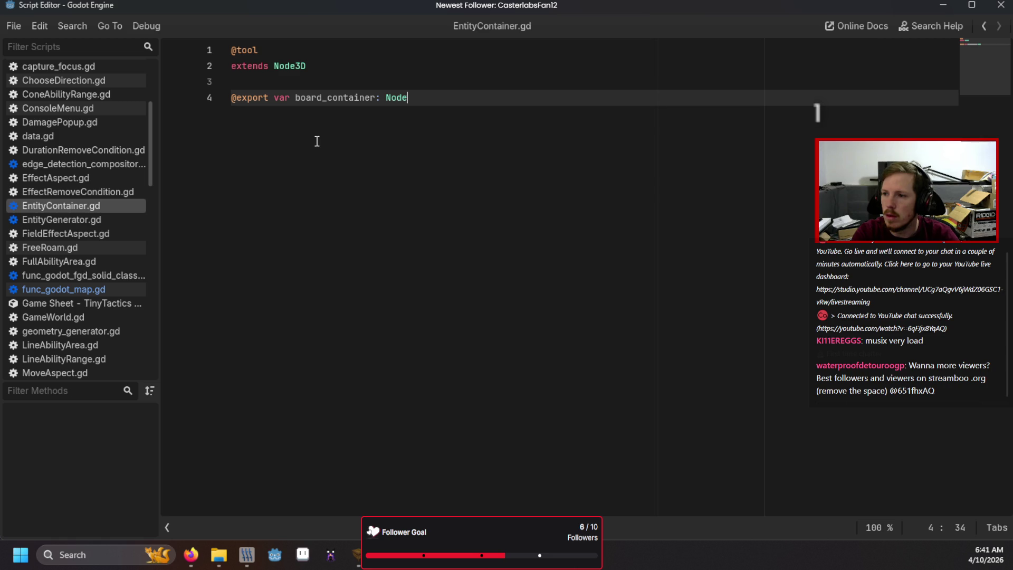
{"action": "key", "text": "Escape"}
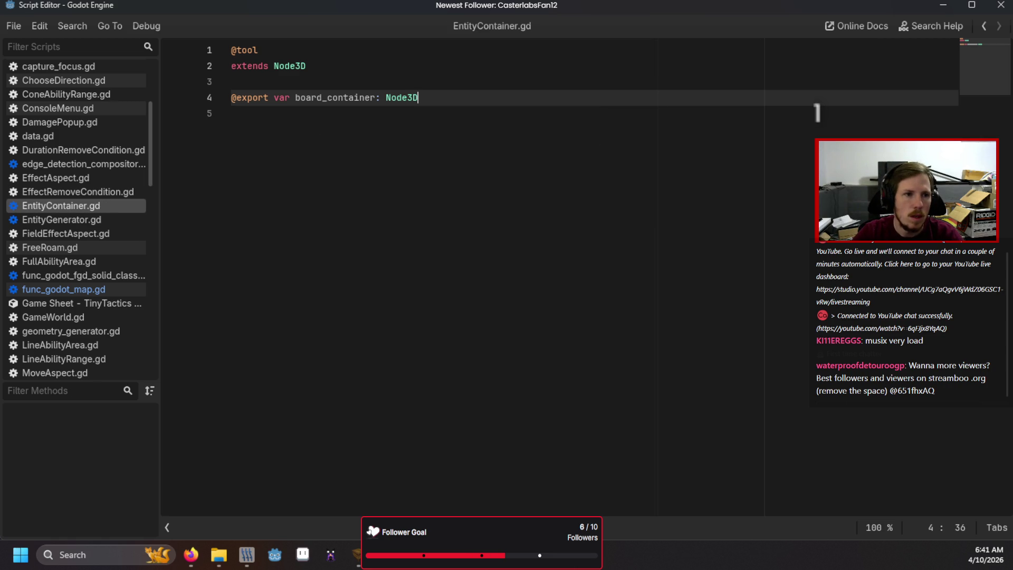
- Assign BoardContainer to EntityContainer's Board Container property in the Inspector
{"action": "key", "text": "alt+Tab"}
{"action": "left_click", "coordinate": [302, 136]}
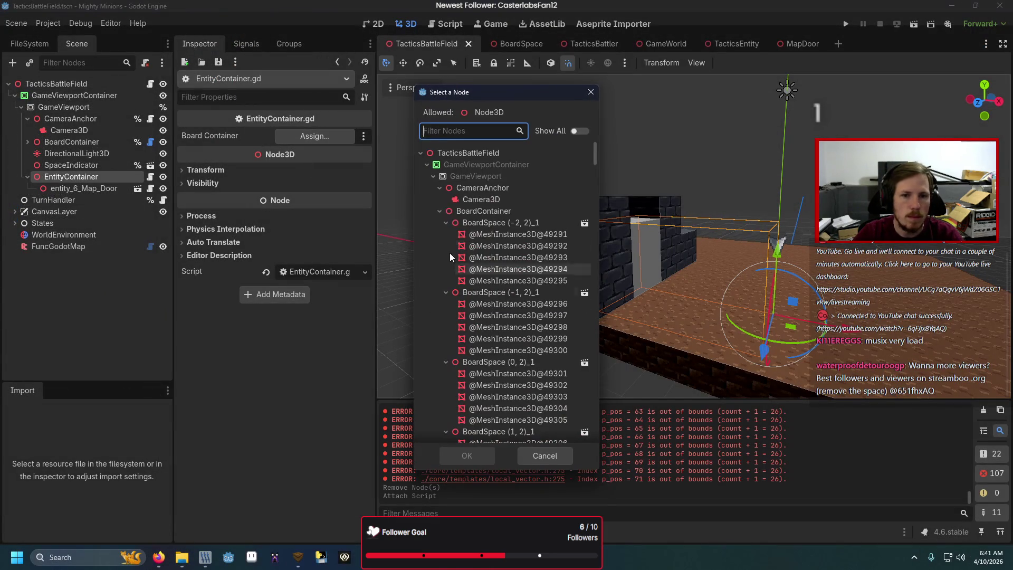
{"action": "double_click", "coordinate": [465, 209]}
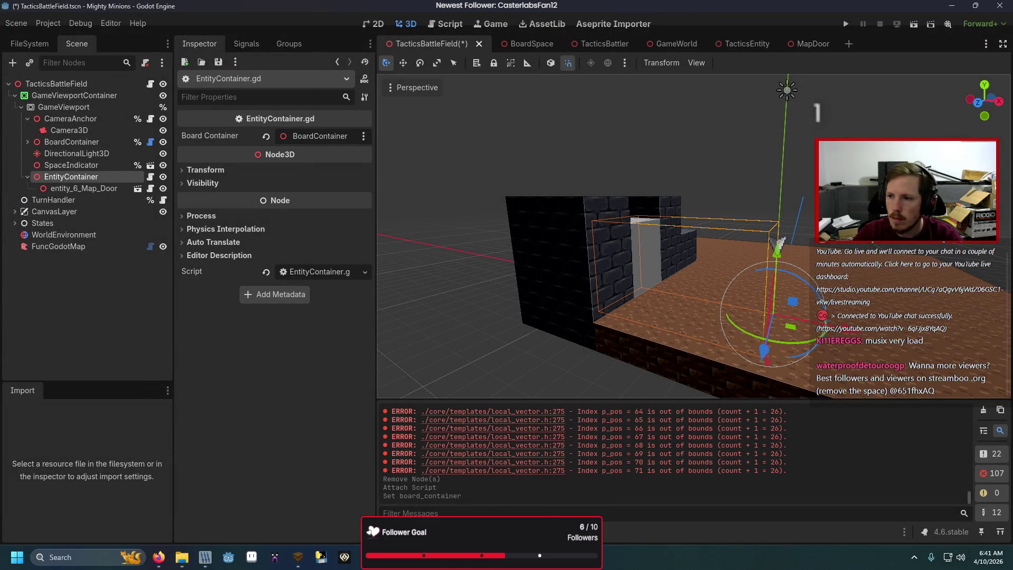
{"action": "key", "text": "alt+Tab"}
- Write the set_entities(to_set) -> void function header
{"action": "left_click", "coordinate": [343, 154]}
{"action": "type", "text": "func set_entity"}
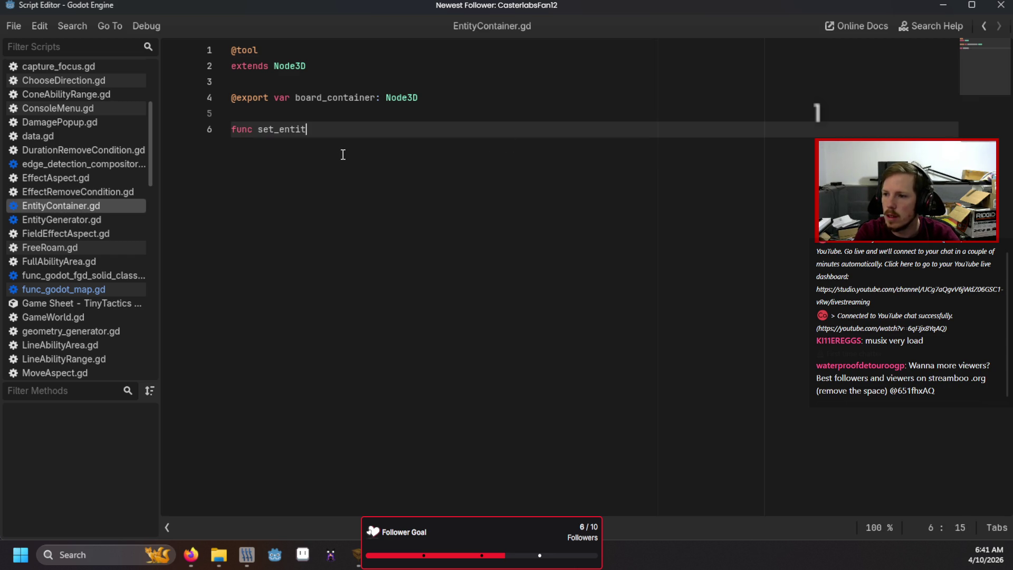
{"action": "type", "text": "ies(to_set"}
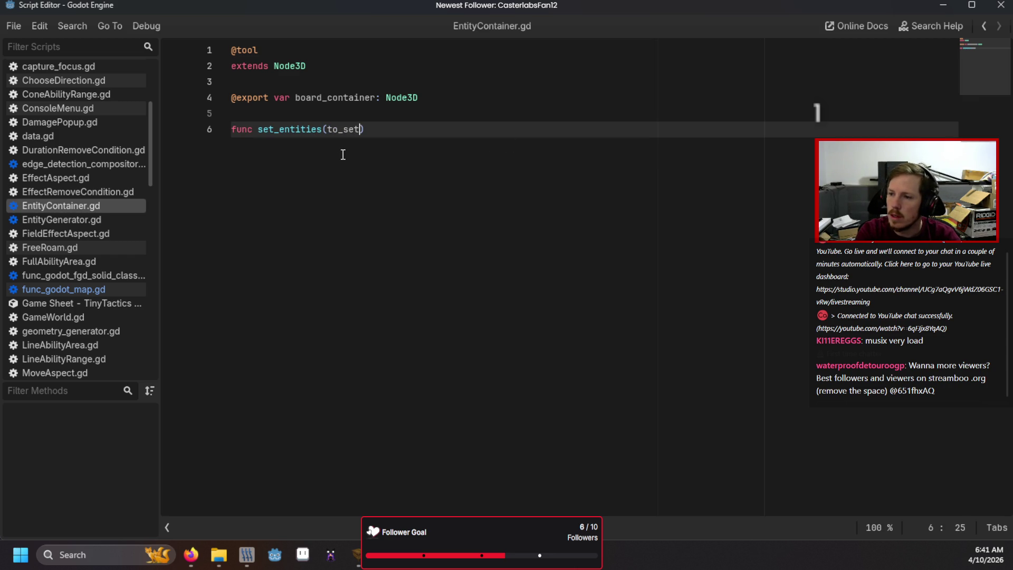
{"action": "type", "text": " -> void:"}
{"action": "key", "text": "Return"}
- Make set_entities queue_free all children, then reparent to_set to self
{"action": "type", "text": "for i "}
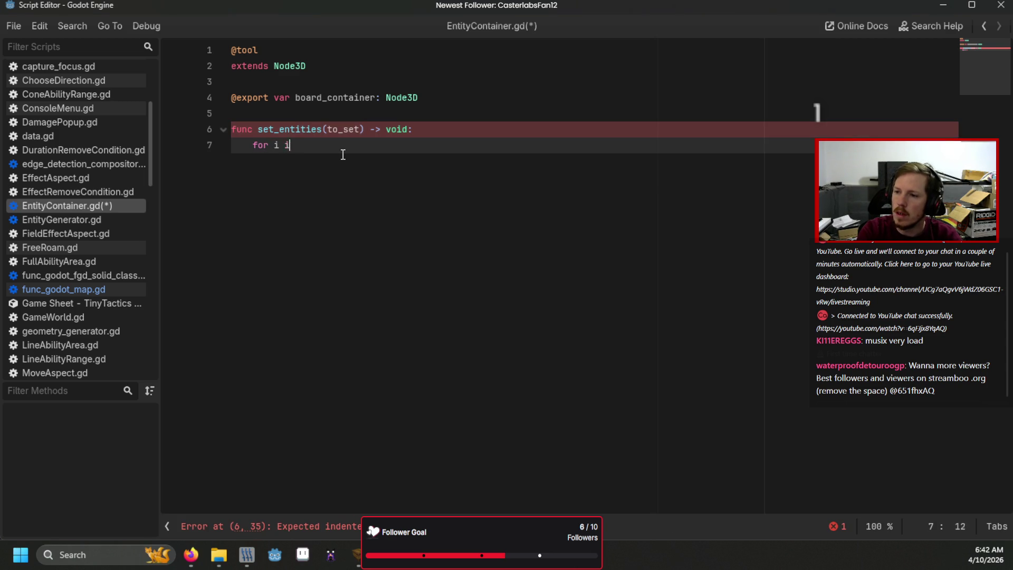
{"action": "type", "text": "in get_children"}
{"action": "key", "text": "Return"}
{"action": "type", "text": ":"}
{"action": "key", "text": "Return"}
{"action": "type", "text": "i.qu"}
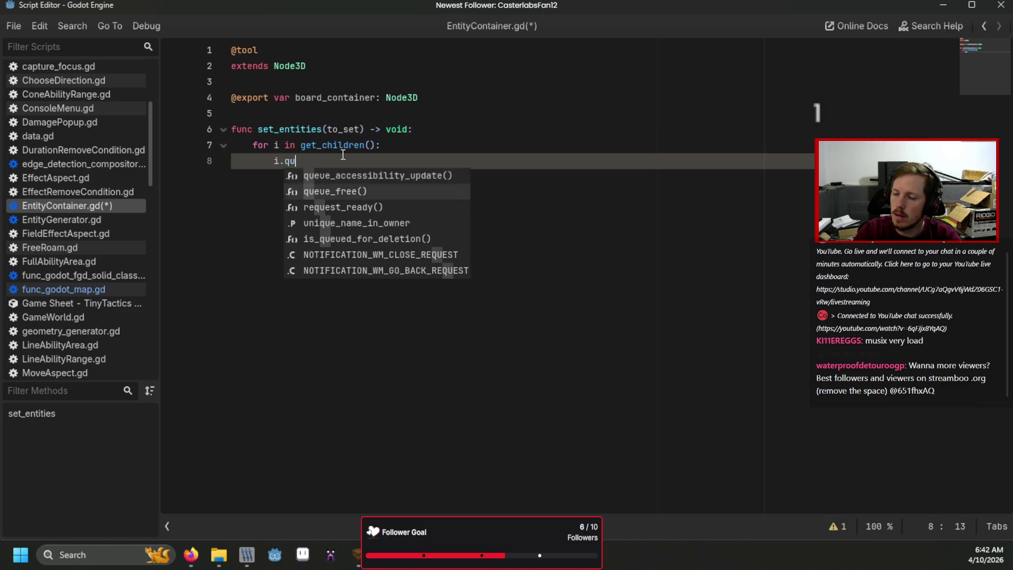
{"action": "key", "text": "Down"}
{"action": "key", "text": "Return"}
{"action": "key", "text": "ctrl+s"}
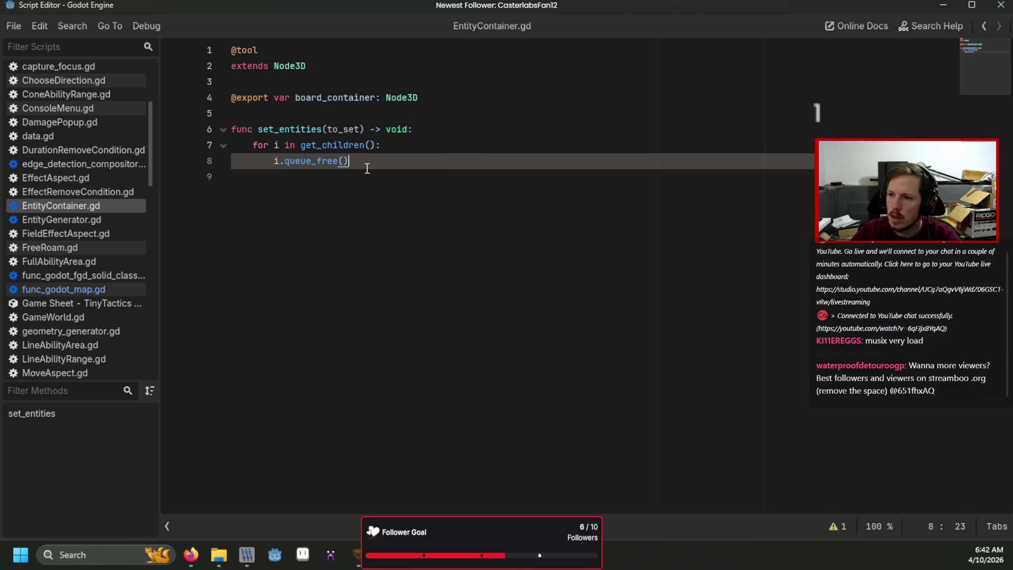
{"action": "key", "text": "Return"}
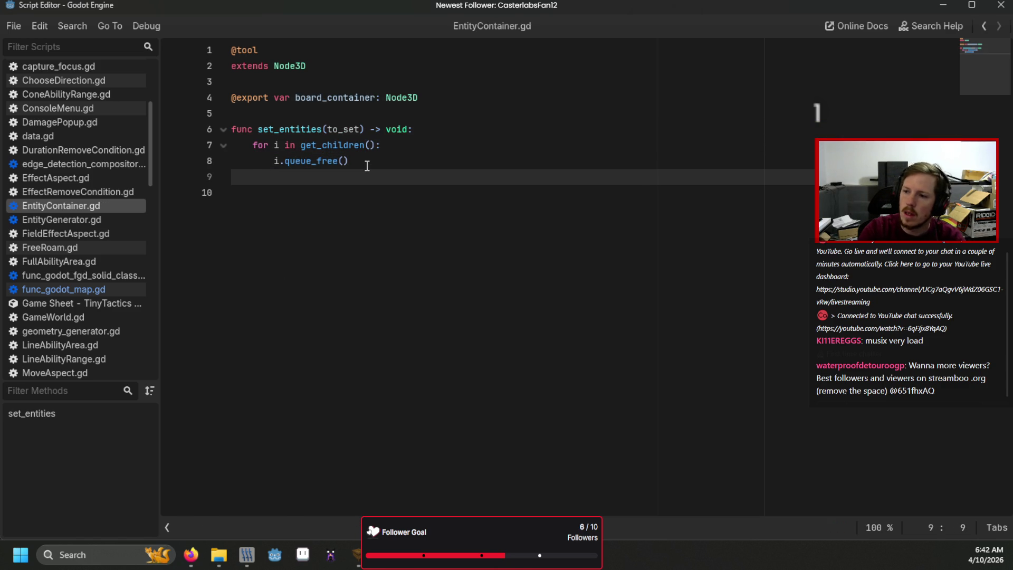
{"action": "type", "text": "to_set.r"}
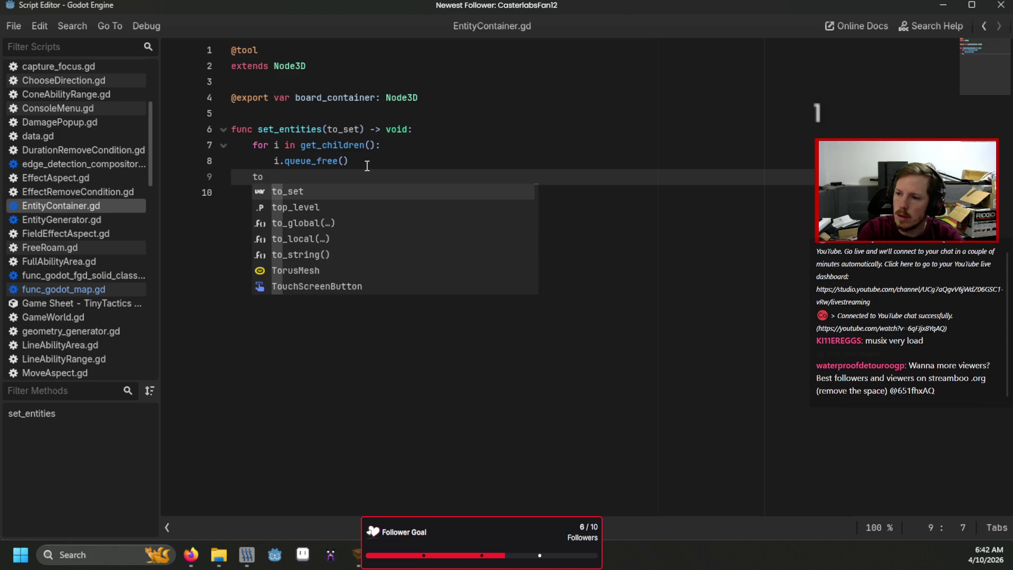
{"action": "type", "text": "eparent(sel"}
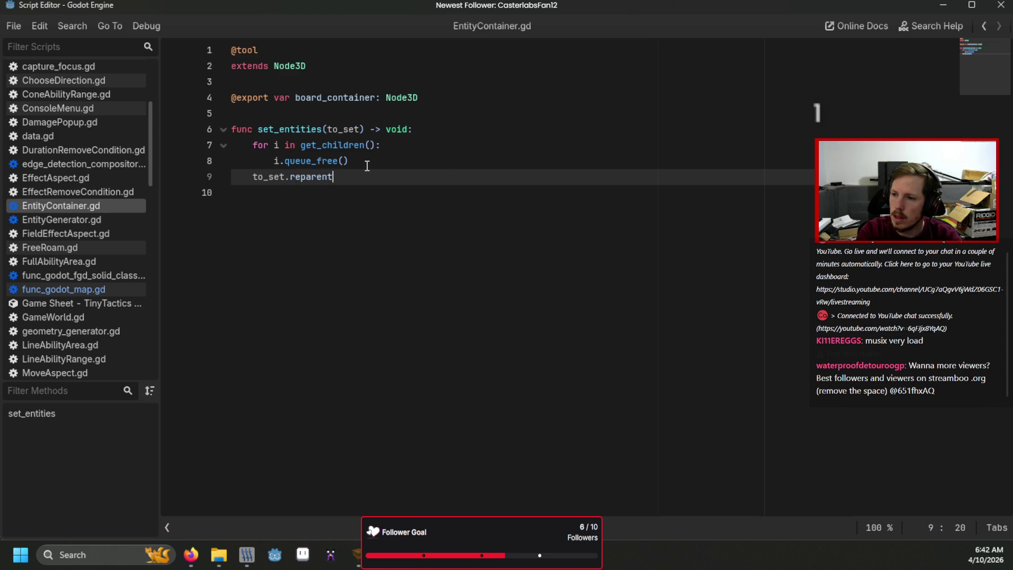
{"action": "type", "text": "f"}
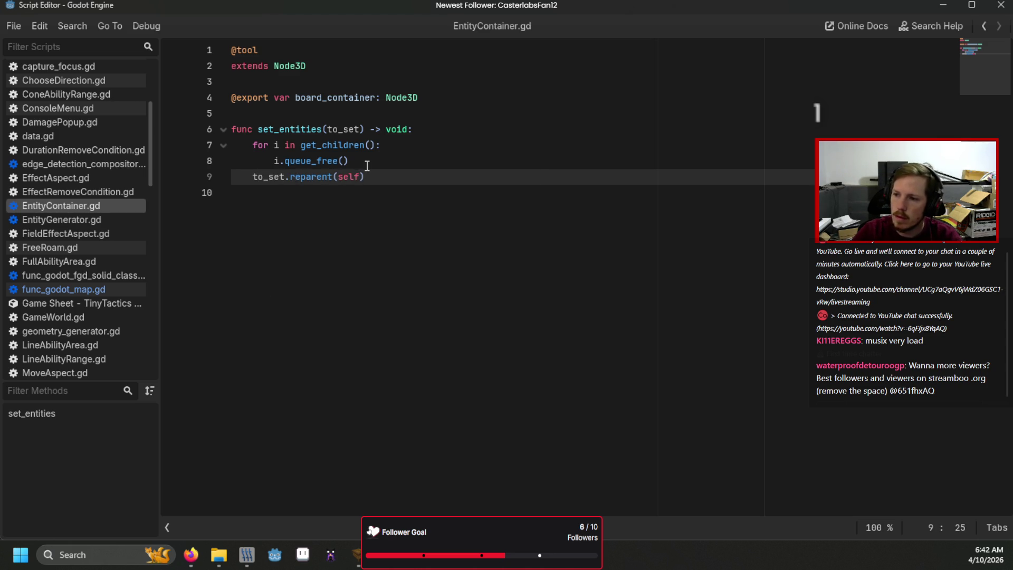
{"action": "left_click", "coordinate": [91, 289]}
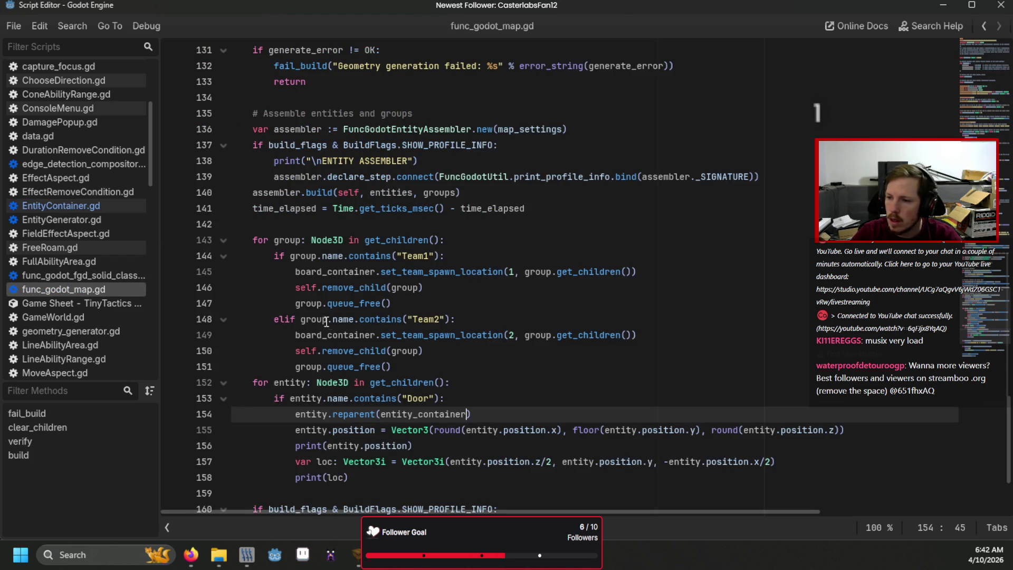
- Add entity_container.set_entities(entity) inside the Door check on line 153 of func_godot_map.gd
{"action": "scroll", "coordinate": [306, 337], "scroll_direction": "down", "scroll_amount": 1}
{"action": "left_click", "coordinate": [327, 383]}
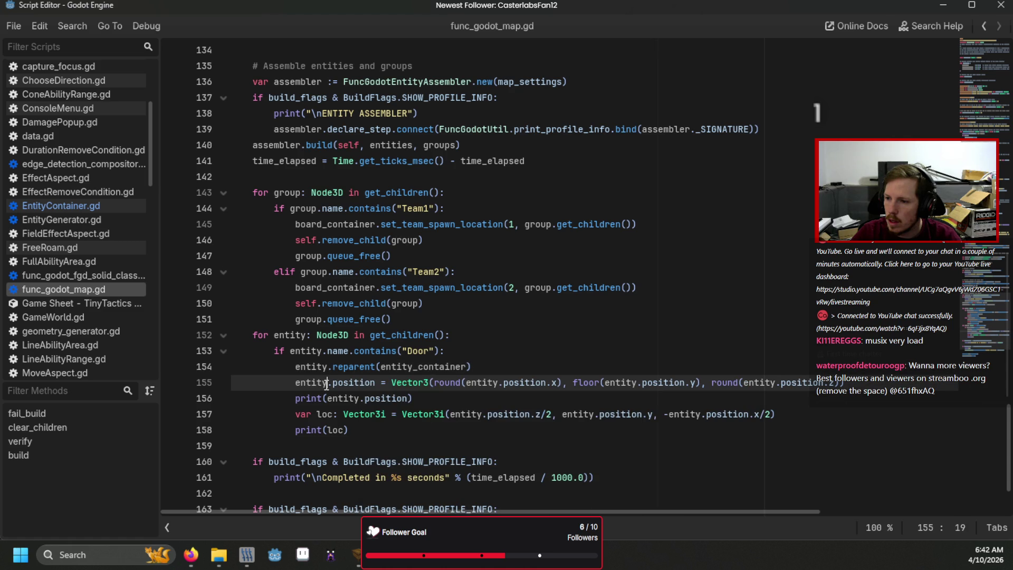
{"action": "mouse_move", "coordinate": [368, 355]}
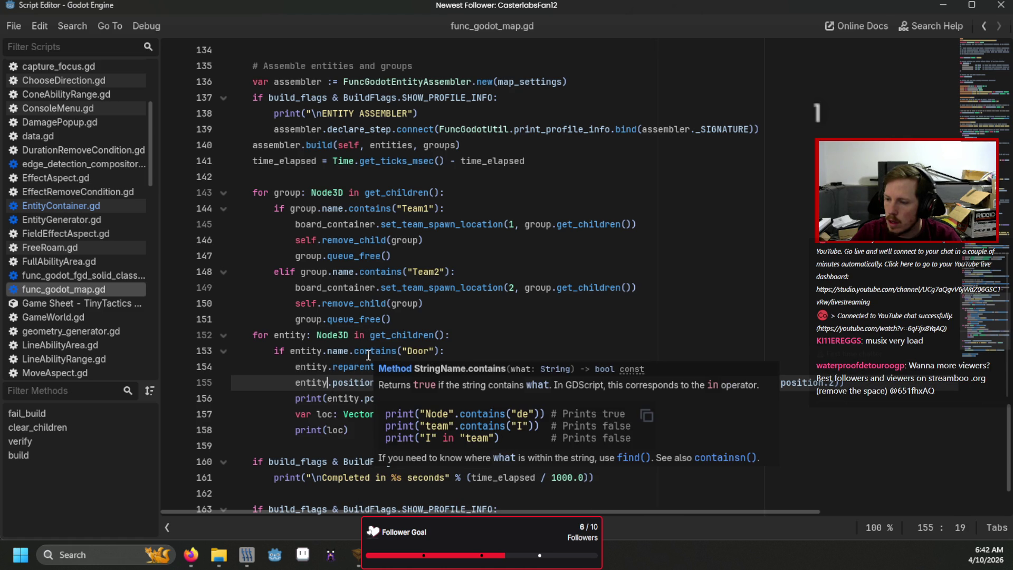
{"action": "left_click", "coordinate": [437, 356]}
{"action": "left_click", "coordinate": [449, 356]}
{"action": "key", "text": "Return"}
{"action": "type", "text": "en"}
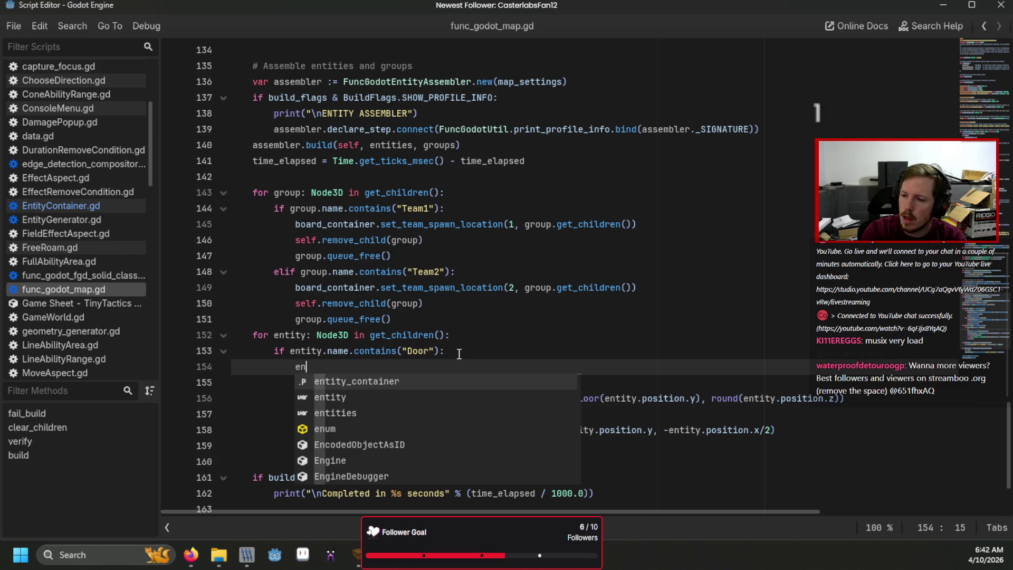
{"action": "key", "text": "Return"}
{"action": "type", "text": "."}
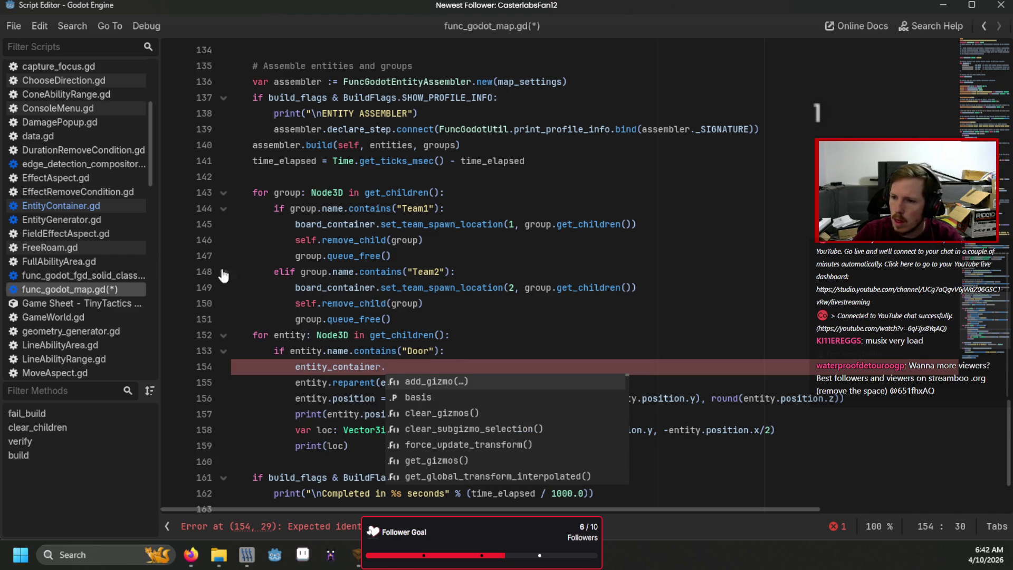
{"action": "left_click", "coordinate": [100, 207]}
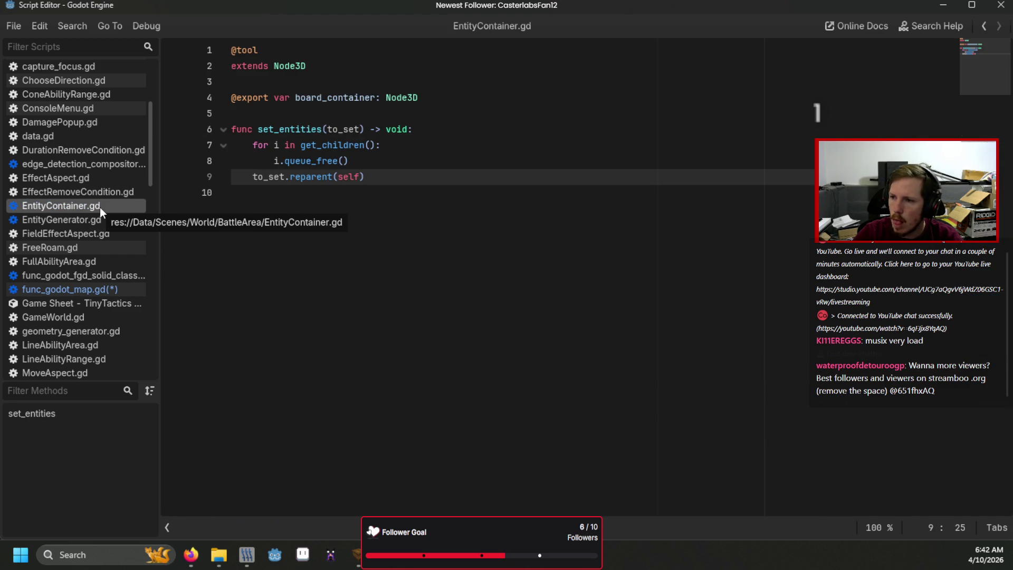
{"action": "left_click", "coordinate": [75, 288]}
{"action": "type", "text": "se"}
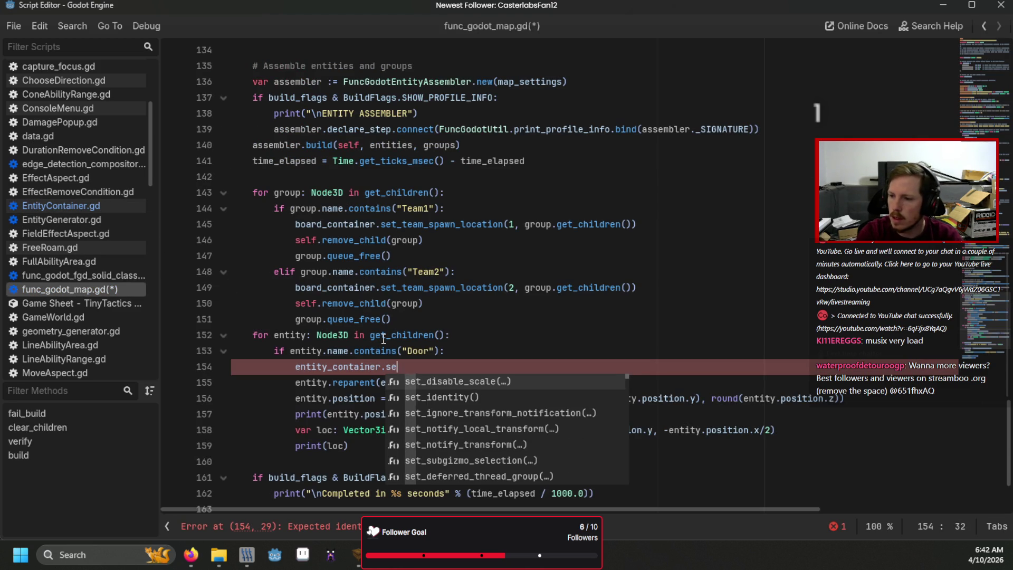
{"action": "type", "text": "t_entities"}
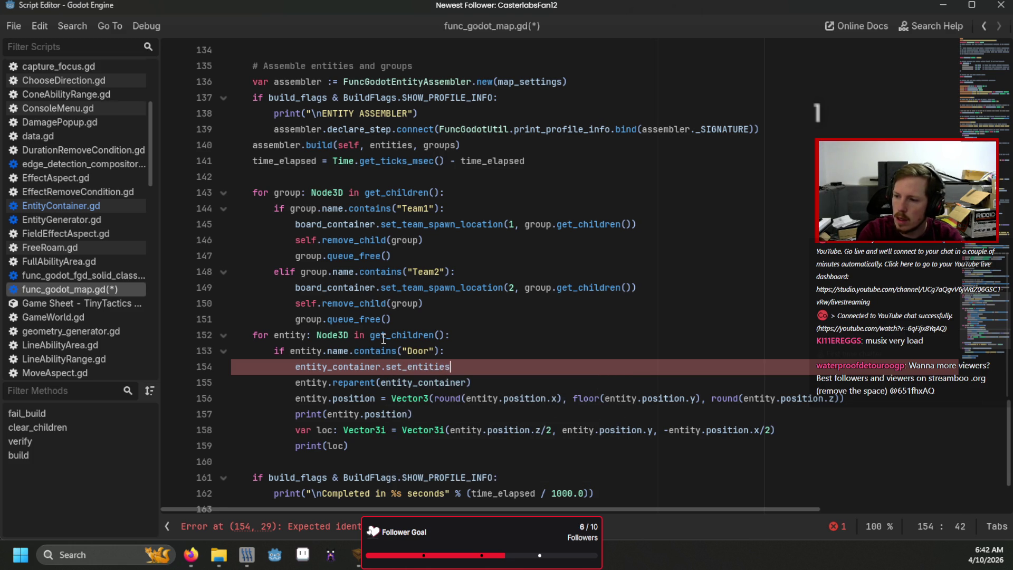
{"action": "type", "text": "(entity"}
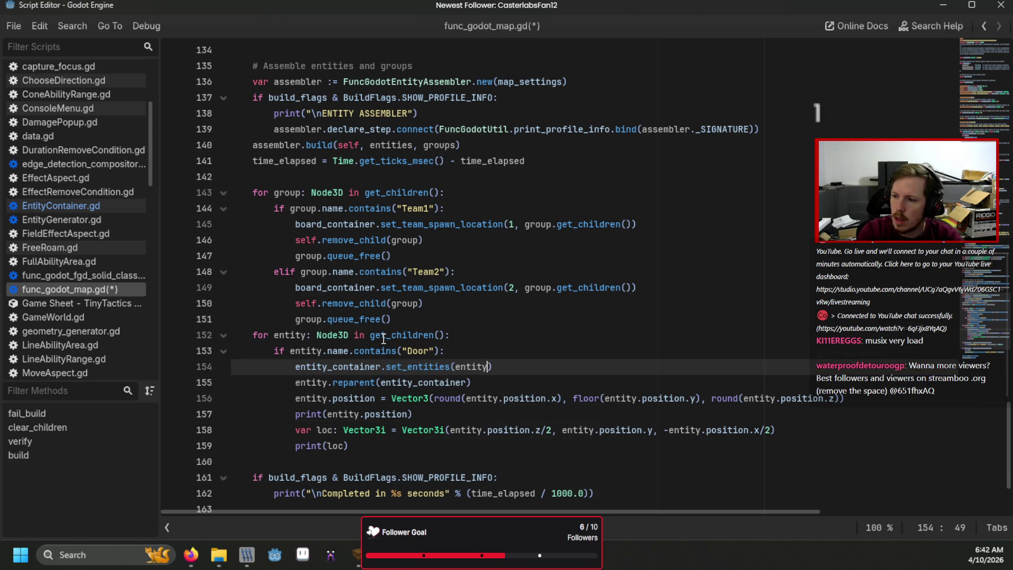
{"action": "left_click", "coordinate": [388, 335]}
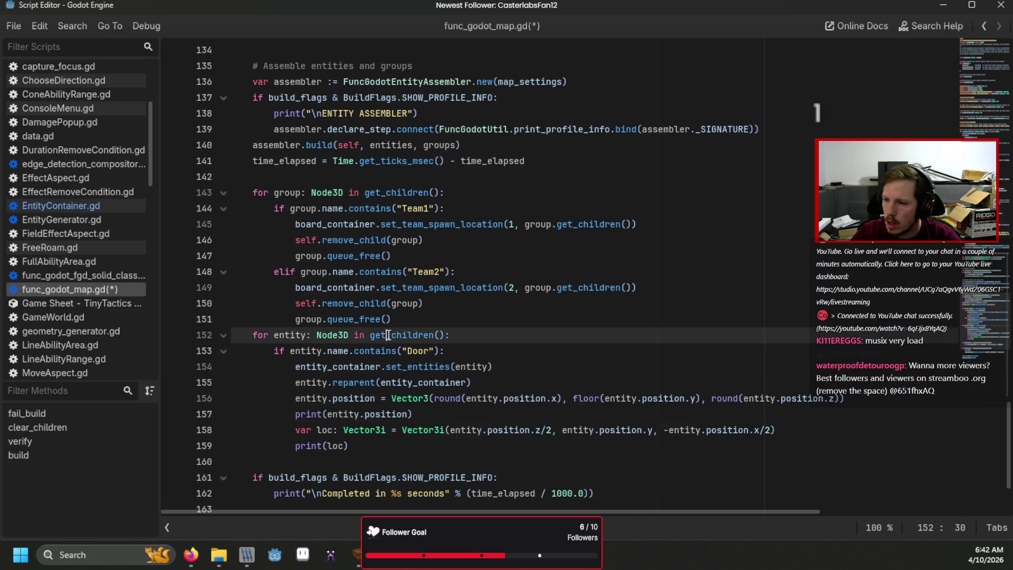
- Select the door positioning lines 155–159 for moving into EntityContainer.gd
{"action": "left_click", "coordinate": [305, 382]}
{"action": "mouse_move", "coordinate": [359, 445]}
{"action": "left_mouse_down"}
{"action": "mouse_move", "coordinate": [296, 382]}
{"action": "mouse_move", "coordinate": [294, 394]}
{"action": "left_mouse_up"}
{"action": "key", "text": "ctrl+c"}
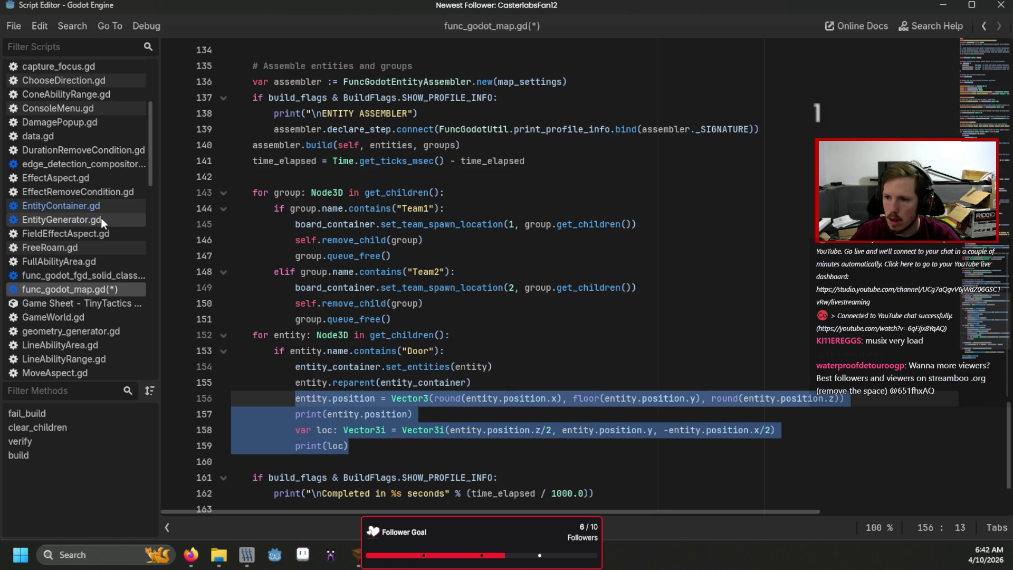
{"action": "left_click", "coordinate": [58, 206]}
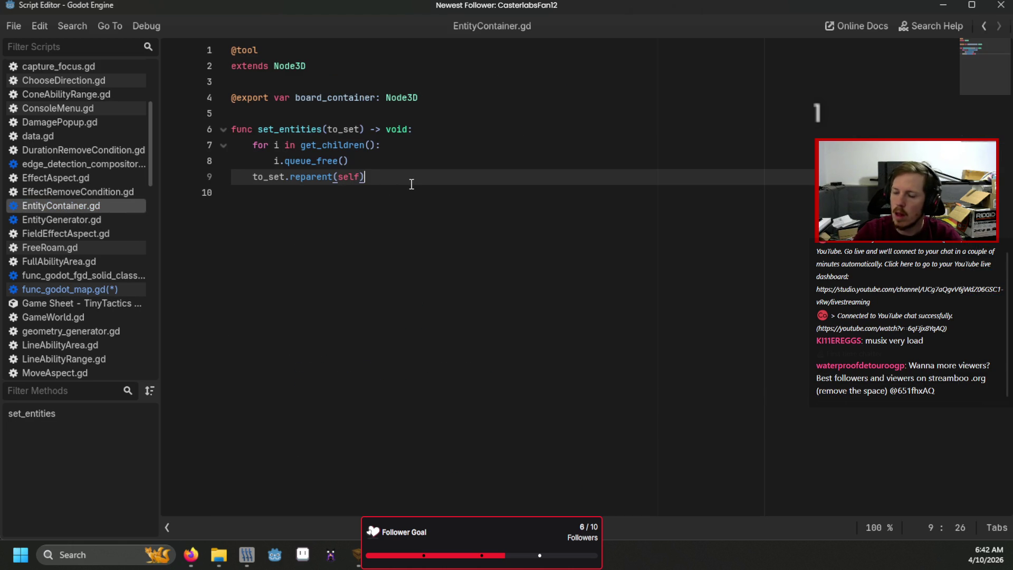
- Paste the position-snapping lines into set_entities and fix their indentation
{"action": "key", "text": "Return"}
{"action": "key", "text": "ctrl+v"}
{"action": "left_click", "coordinate": [293, 206]}
{"action": "key", "text": "BackSpace"}
{"action": "key", "text": "BackSpace"}
{"action": "key", "text": "Down"}
{"action": "key", "text": "Delete"}
{"action": "key", "text": "Delete"}
{"action": "key", "text": "Down"}
{"action": "key", "text": "Delete"}
{"action": "key", "text": "Delete"}
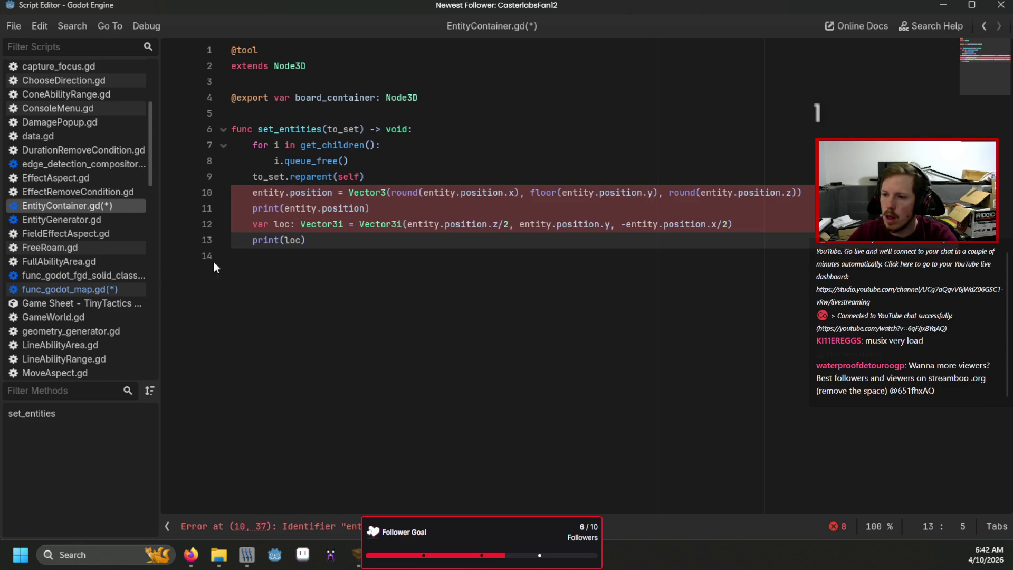
- Replace every entity reference on lines 10–12 with to_set and save EntityContainer.gd
{"action": "mouse_move", "coordinate": [286, 244]}
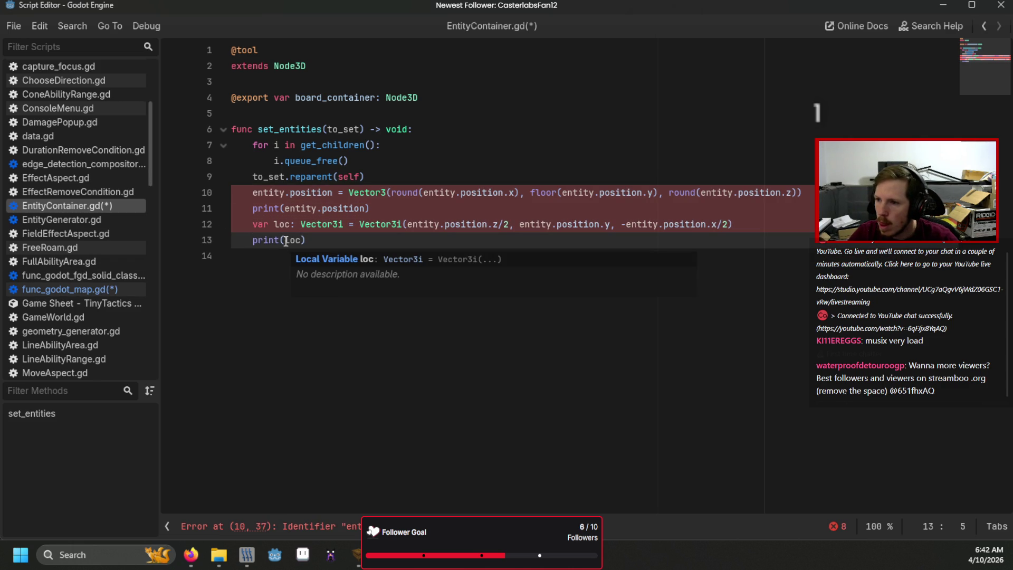
{"action": "double_click", "coordinate": [278, 179]}
{"action": "key", "text": "ctrl+c"}
{"action": "double_click", "coordinate": [272, 193]}
{"action": "key", "text": "ctrl+v"}
{"action": "double_click", "coordinate": [438, 193]}
{"action": "key", "text": "ctrl+v"}
{"action": "double_click", "coordinate": [576, 192]}
{"action": "key", "text": "ctrl+v"}
{"action": "double_click", "coordinate": [718, 192]}
{"action": "key", "text": "ctrl+v"}
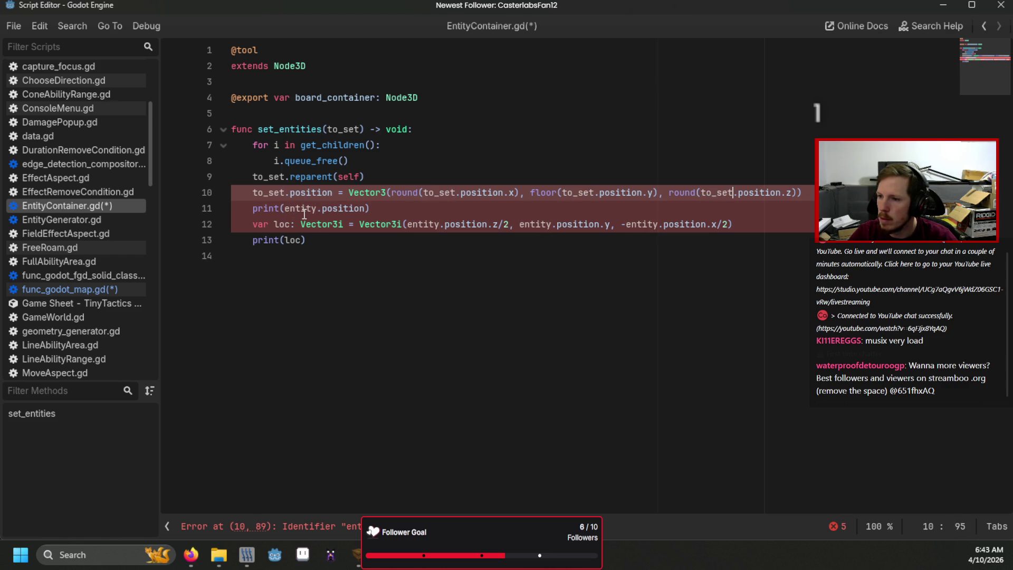
{"action": "double_click", "coordinate": [304, 213]}
{"action": "key", "text": "ctrl+v"}
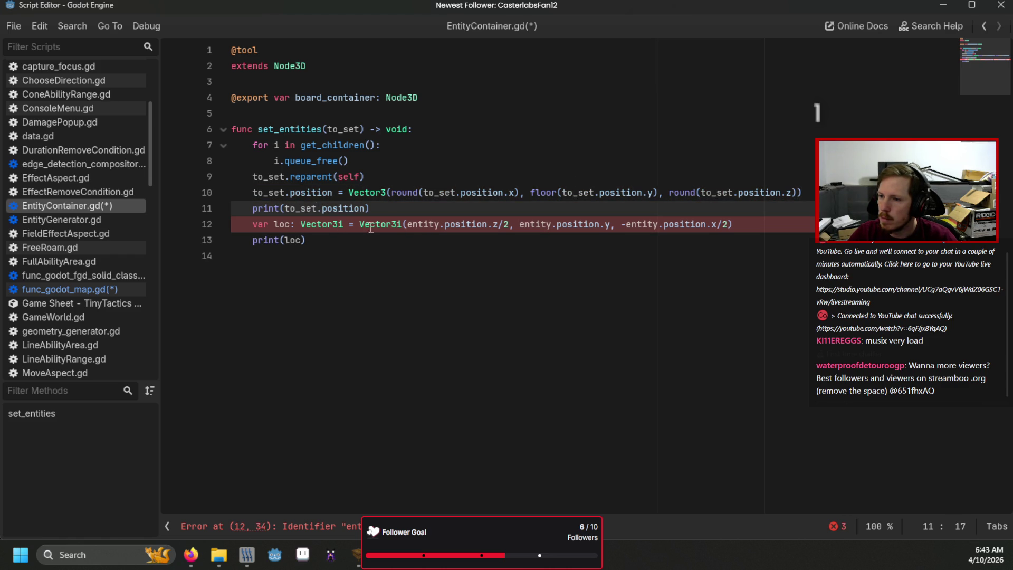
{"action": "double_click", "coordinate": [416, 225]}
{"action": "key", "text": "ctrl+v"}
{"action": "double_click", "coordinate": [535, 224]}
{"action": "key", "text": "ctrl+v"}
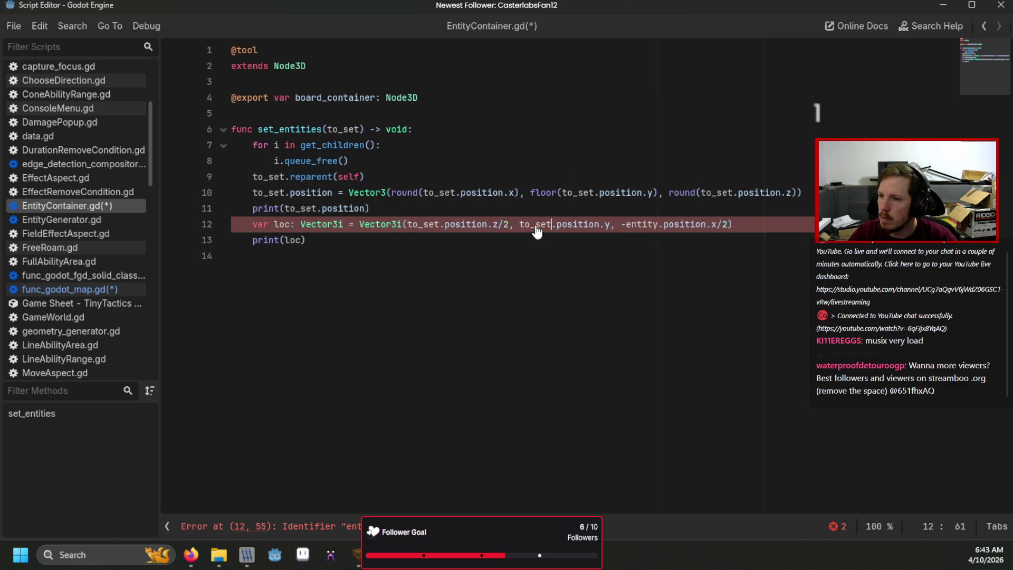
{"action": "double_click", "coordinate": [648, 224]}
{"action": "key", "text": "ctrl+v"}
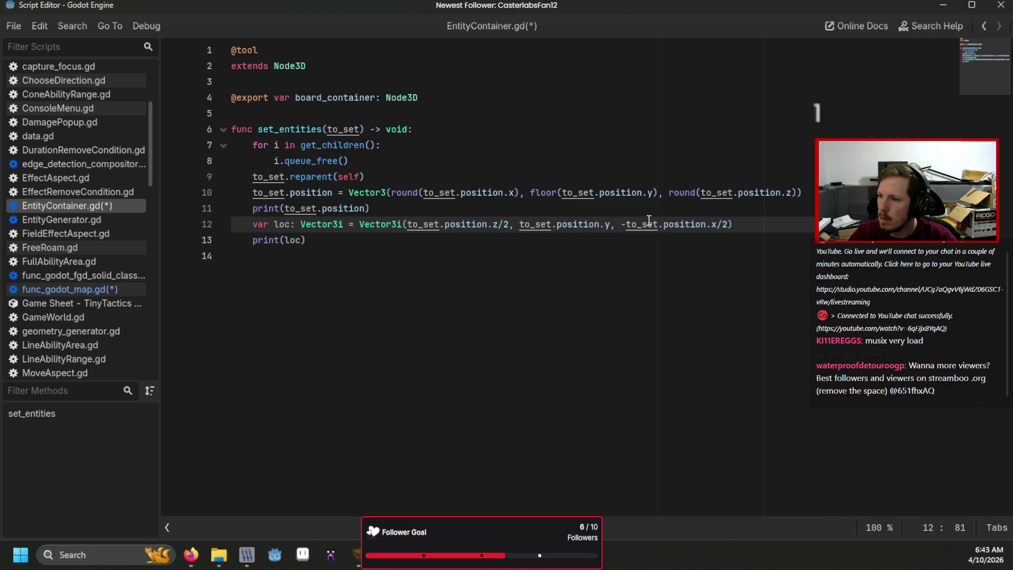
{"action": "key", "text": "ctrl+s"}
- Delete the moved position lines and the reparent call from func_godot_map.gd, then save
{"action": "left_click", "coordinate": [122, 289]}
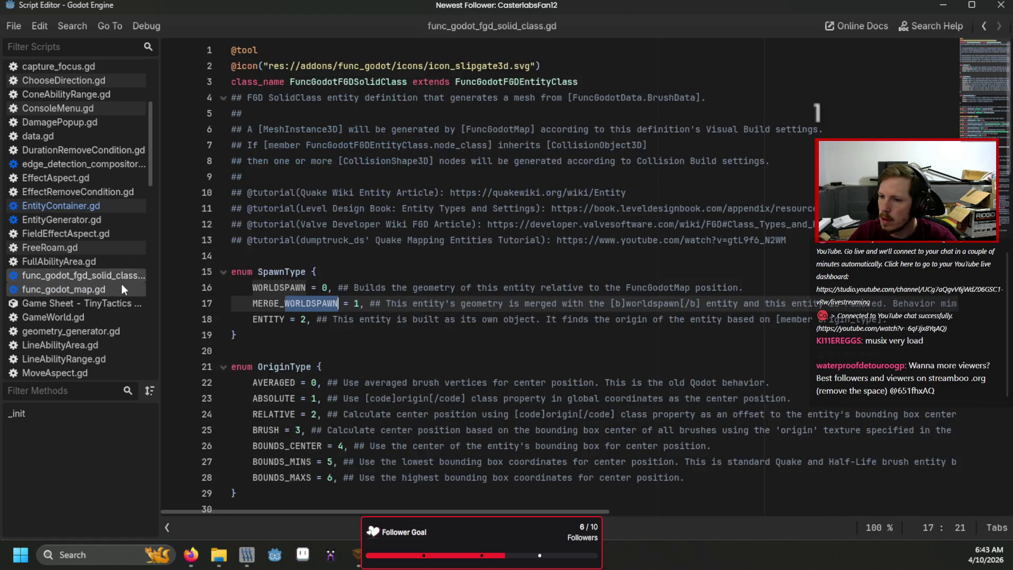
{"action": "key", "text": "Delete"}
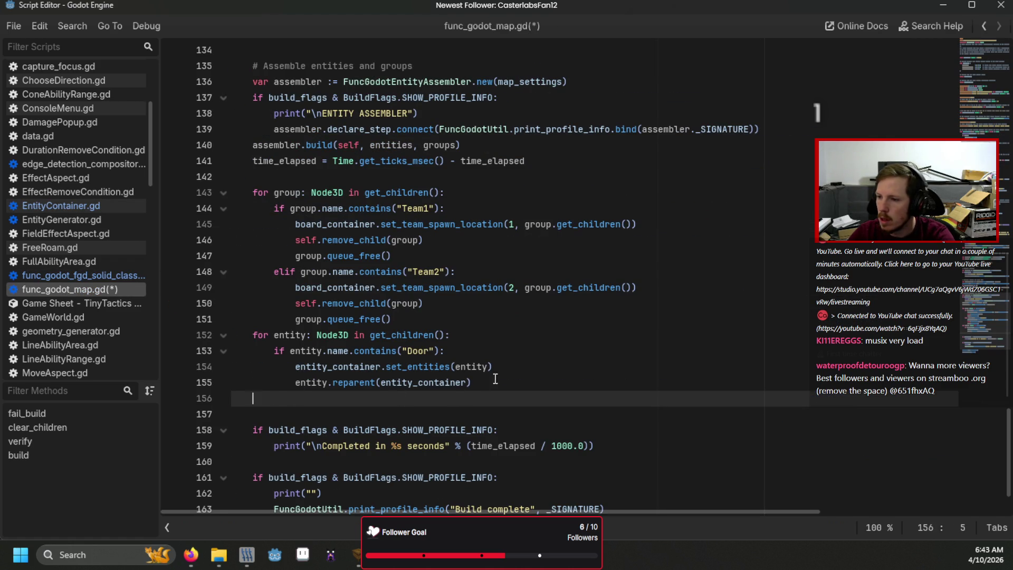
{"action": "left_click_drag", "start_coordinate": [477, 395], "coordinate": [508, 374]}
{"action": "key", "text": "Delete"}
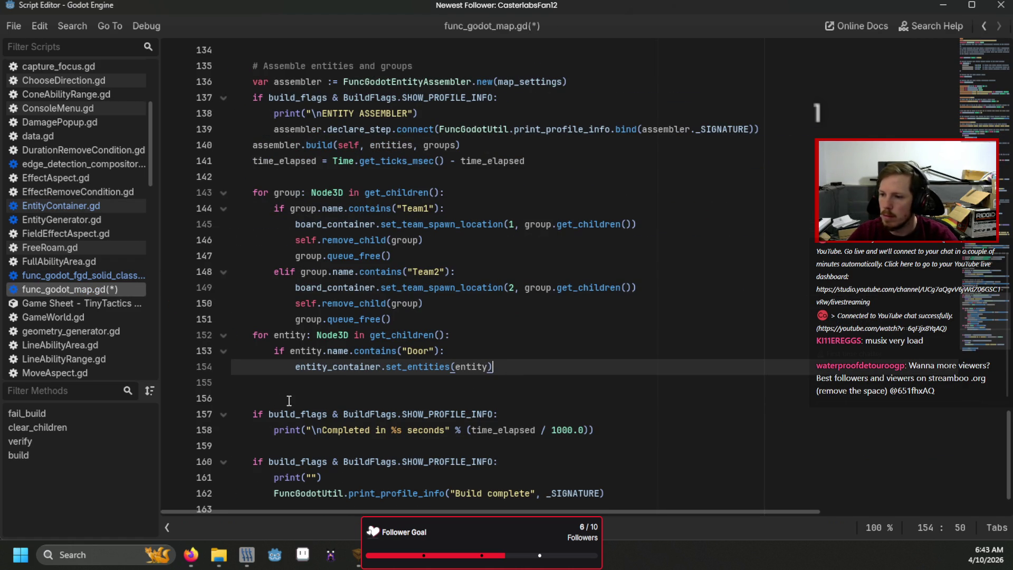
{"action": "key", "text": "Delete"}
{"action": "key", "text": "ctrl+s"}
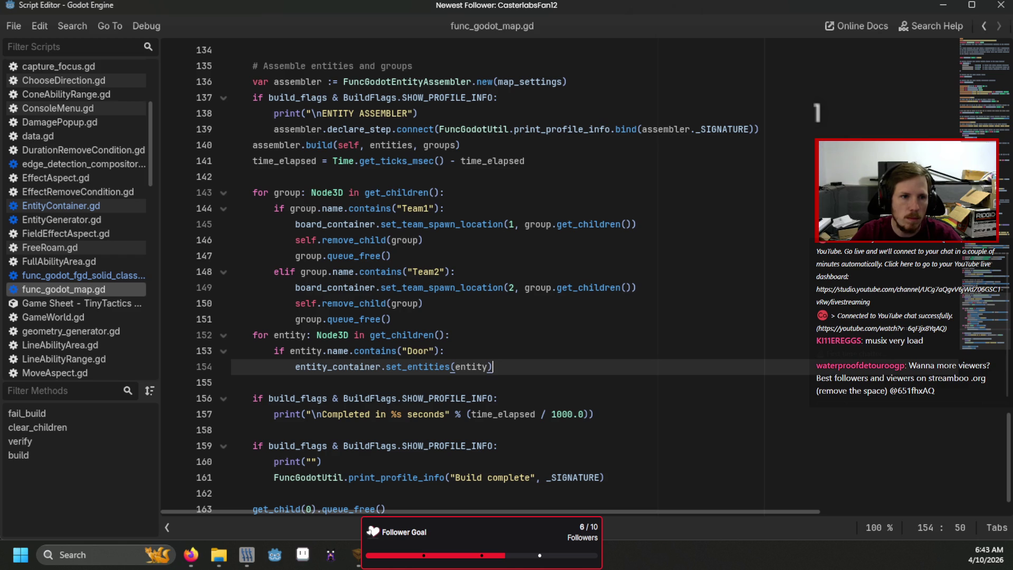
{"action": "key", "text": "alt+Tab"}
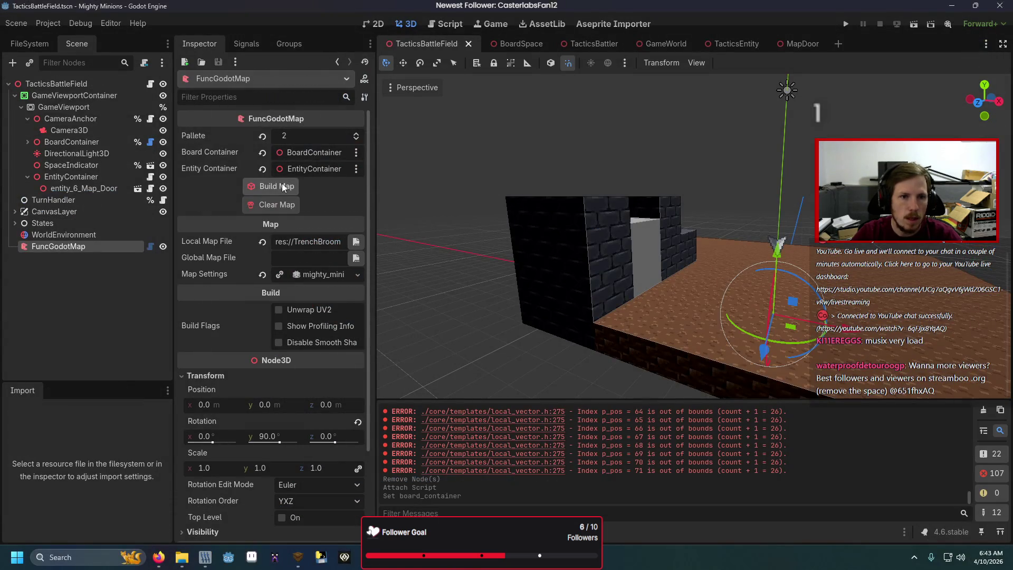
- Rebuild the map and reassign EntityContainer as the map's Entity Container
{"action": "left_click", "coordinate": [282, 182]}
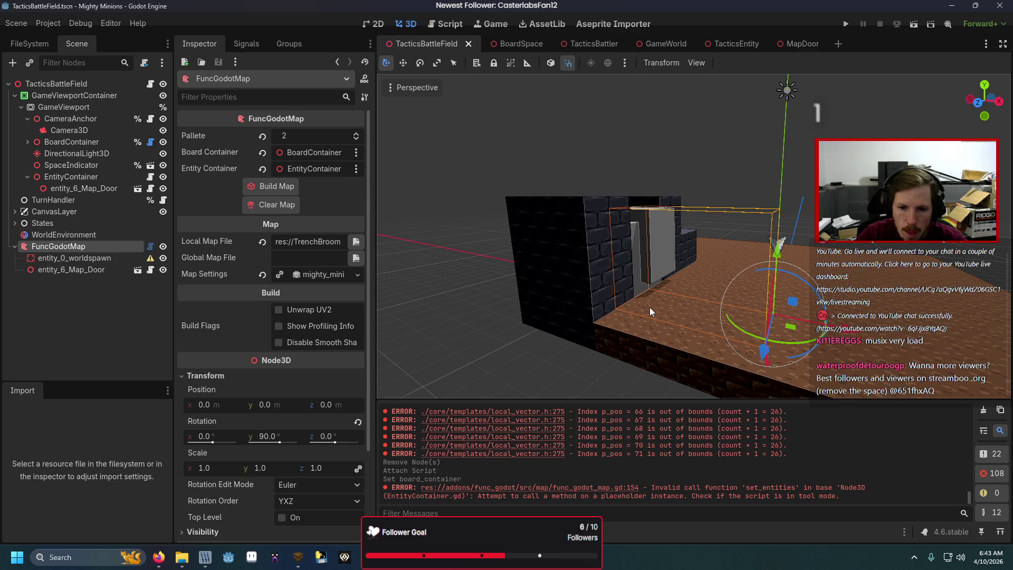
{"action": "left_click", "coordinate": [328, 171]}
{"action": "left_click", "coordinate": [439, 211]}
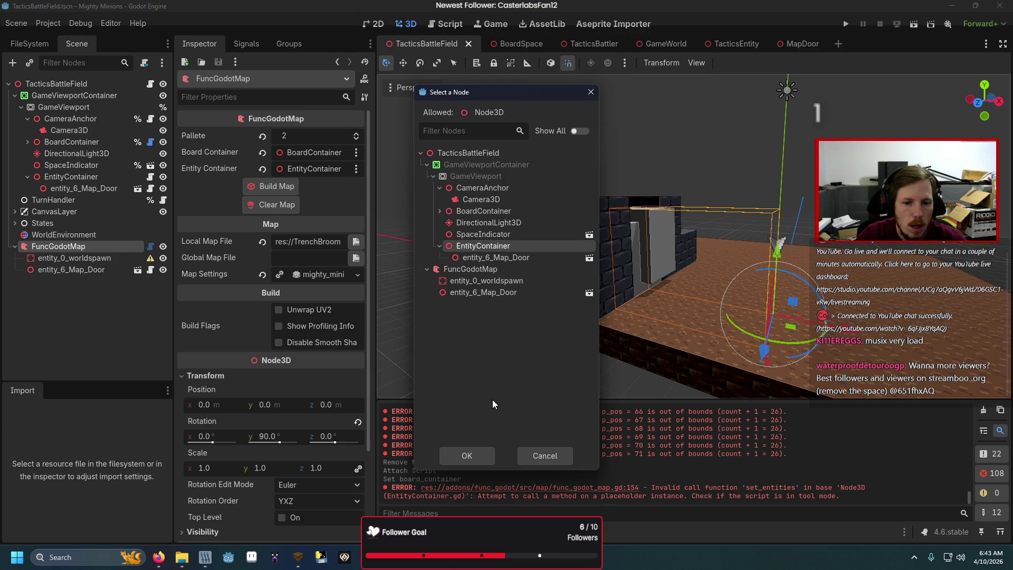
{"action": "left_click", "coordinate": [468, 456]}
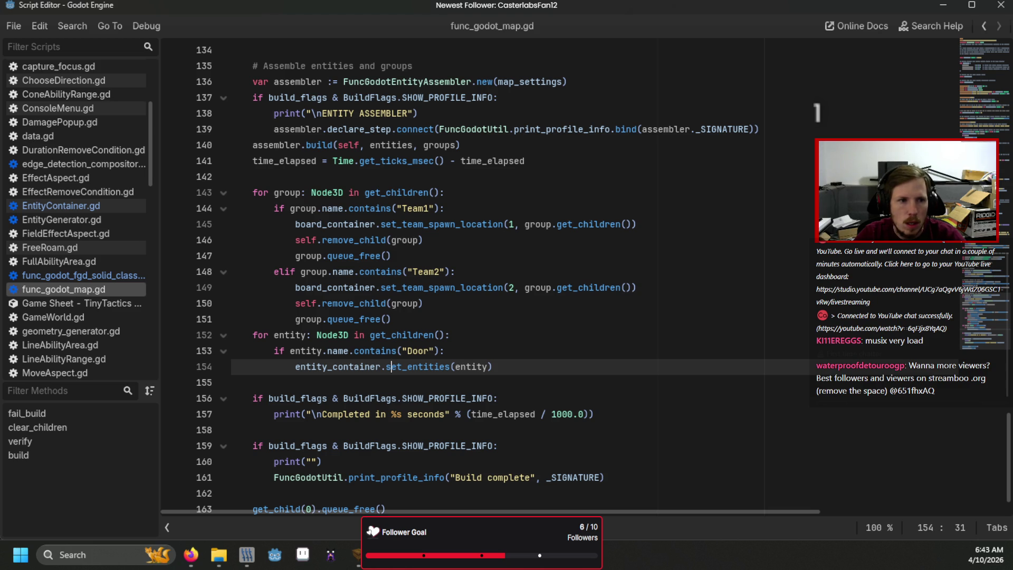
- Add class_name EntityContainer below extends Node3D in EntityContainer.gd
{"action": "key", "text": "alt+Tab"}
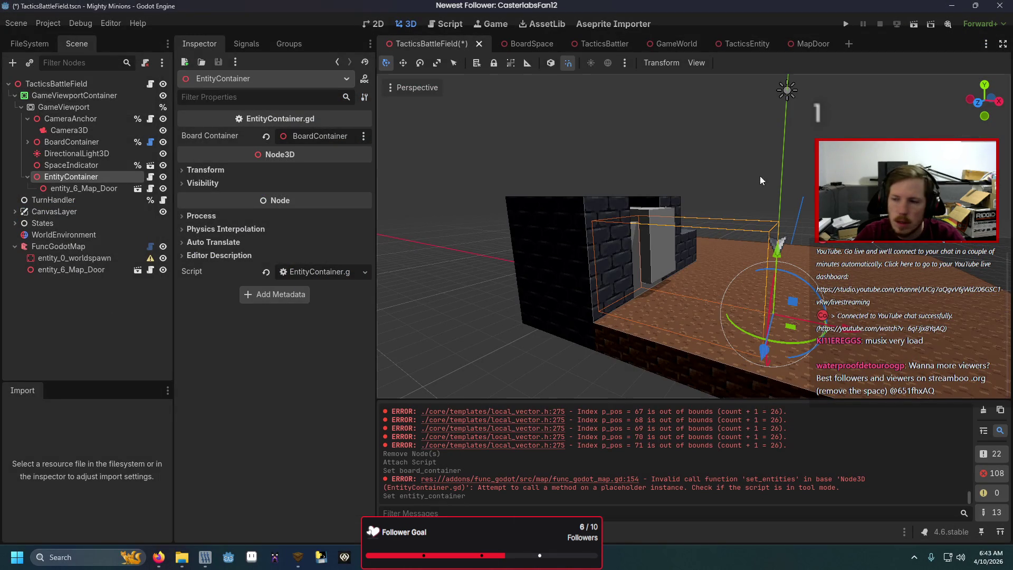
{"action": "key", "text": "alt+Tab"}
{"action": "left_click", "coordinate": [350, 66]}
{"action": "key", "text": "Return"}
{"action": "key", "text": "Return"}
{"action": "type", "text": "class_name "}
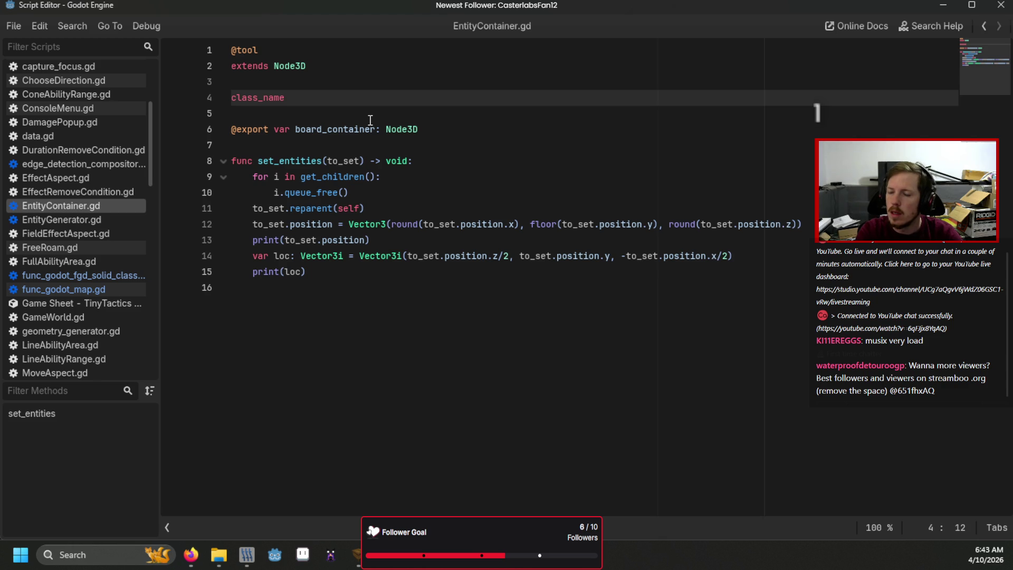
{"action": "type", "text": "EntityContai"}
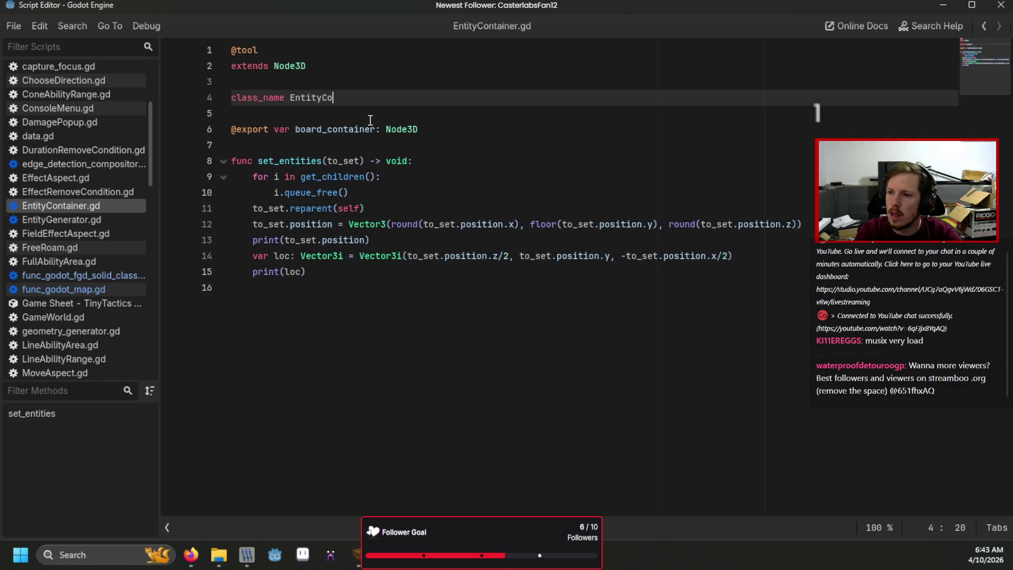
{"action": "type", "text": "ner"}
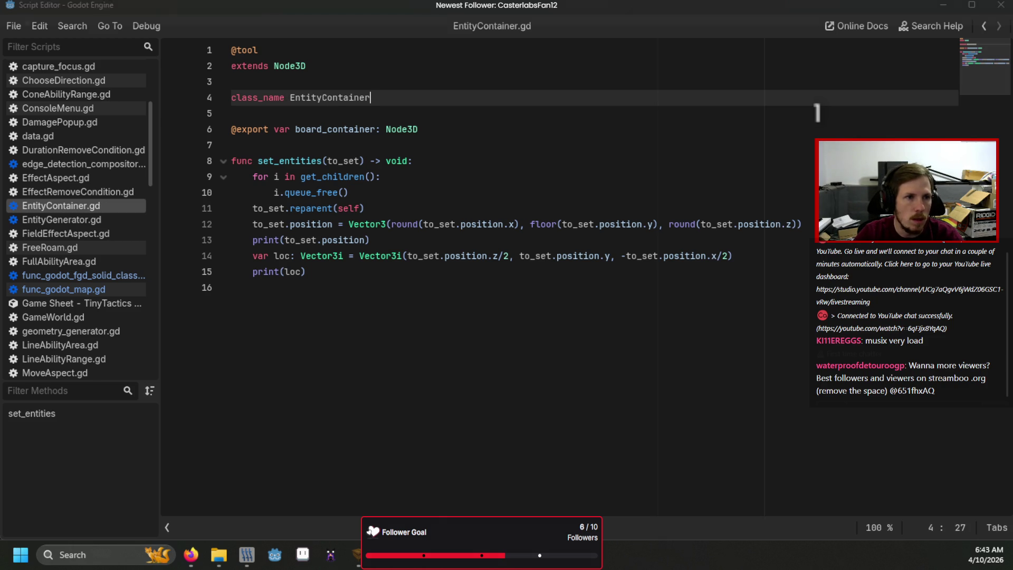
- Reload the saved scene and delete the old entity_0_worldspawn node under FuncGodotMap
{"action": "left_click", "coordinate": [16, 23]}
{"action": "left_click", "coordinate": [41, 232]}
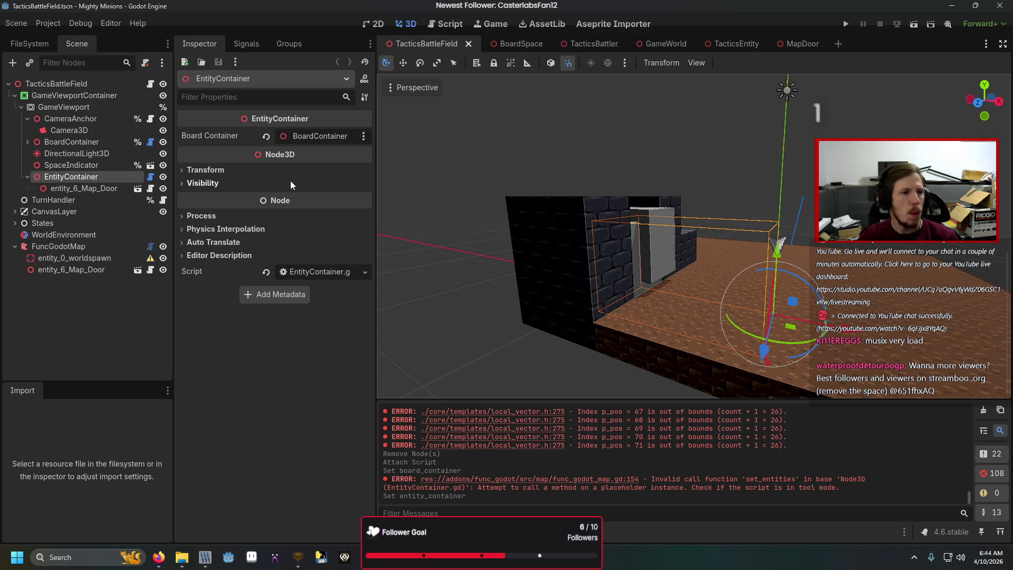
{"action": "left_click", "coordinate": [85, 257]}
{"action": "key", "text": "Delete"}
{"action": "key", "text": "Return"}
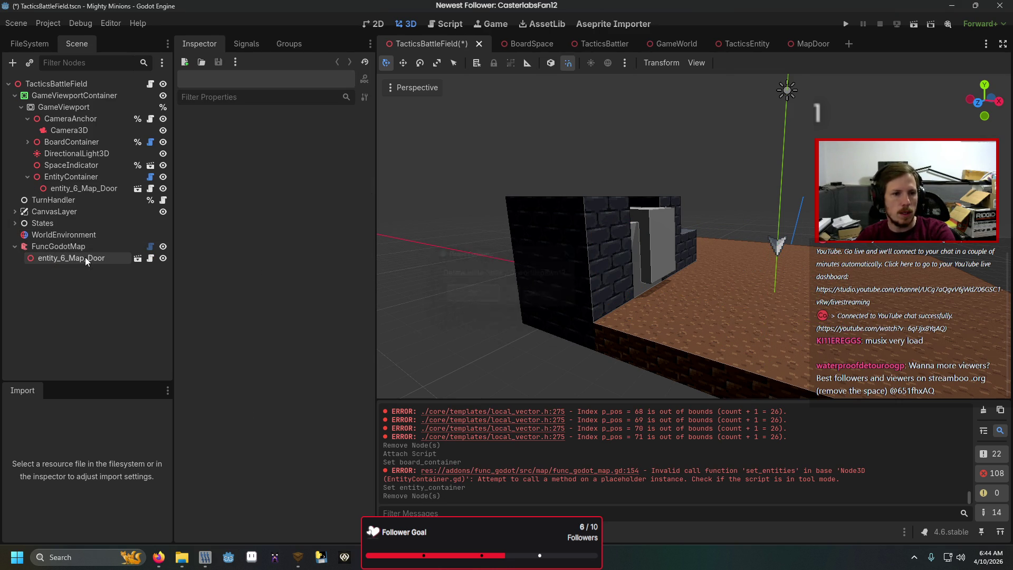
- Delete the old door node and rebuild FuncGodotMap so the door lands under EntityContainer
{"action": "key", "text": "Delete"}
{"action": "key", "text": "Return"}
{"action": "left_click", "coordinate": [80, 248]}
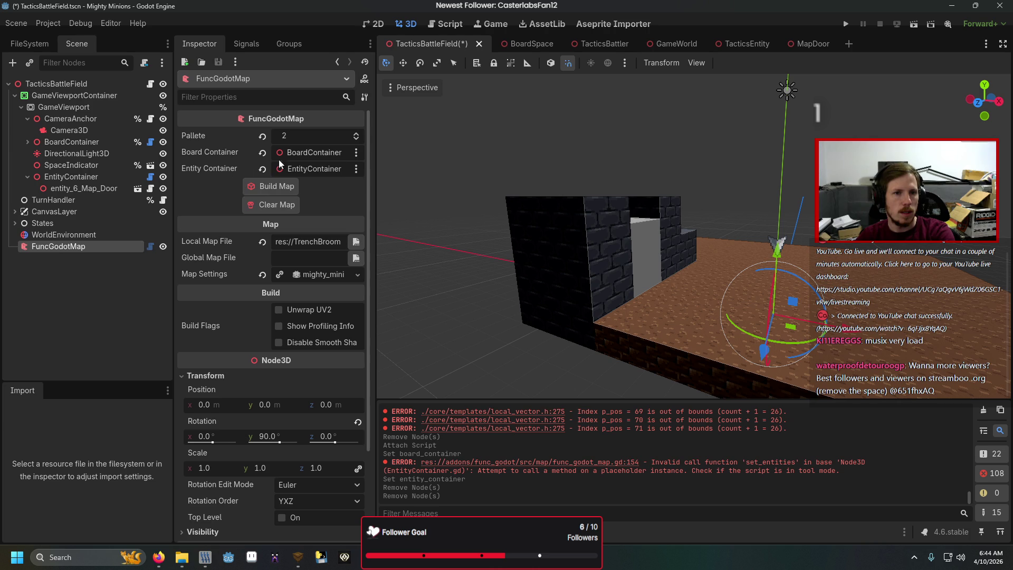
{"action": "left_click", "coordinate": [284, 191]}
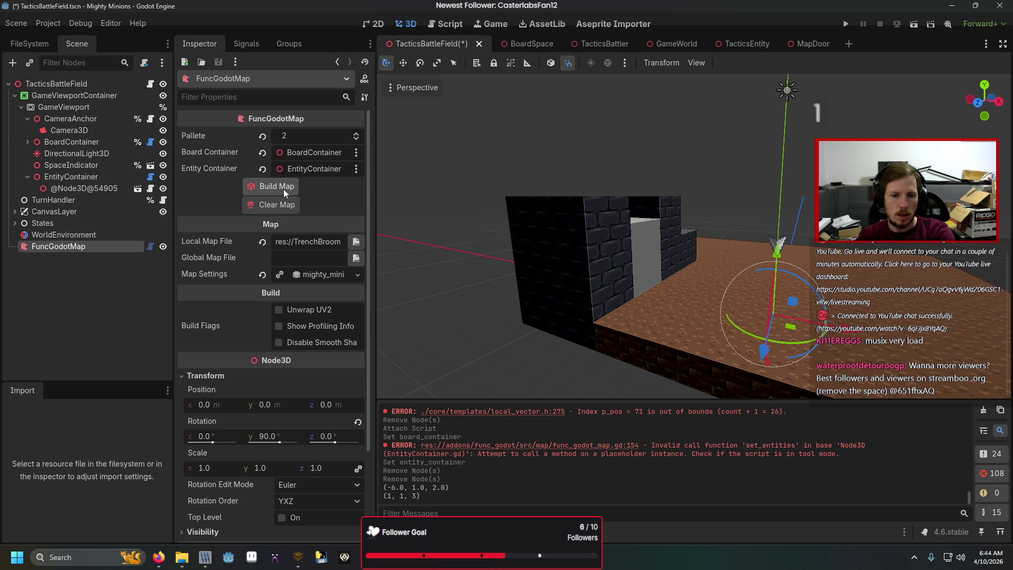
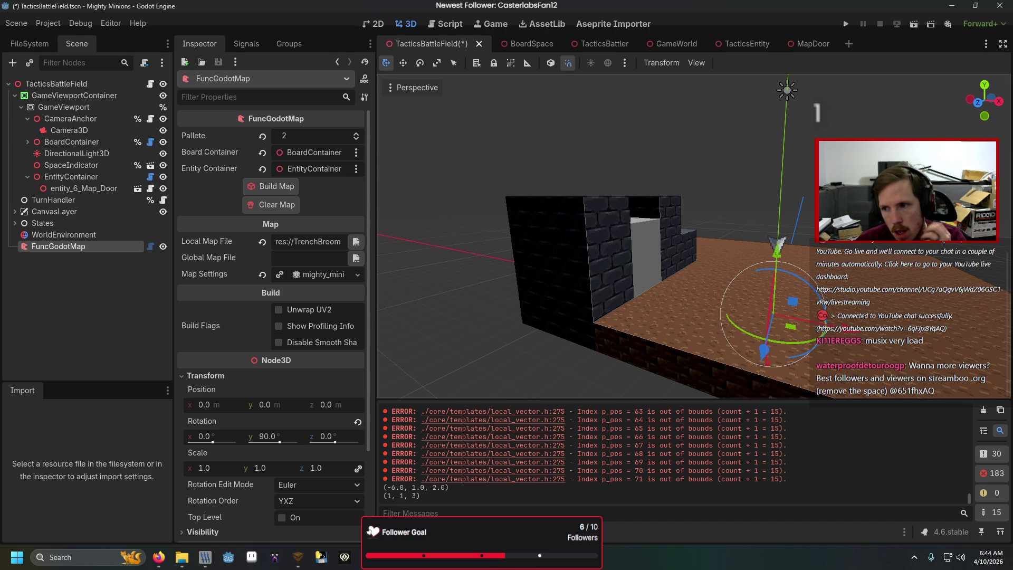
- Read get_tile in BoardContainer.gd, then bring up the EntityContainer.gd script
{"action": "left_click", "coordinate": [90, 142]}
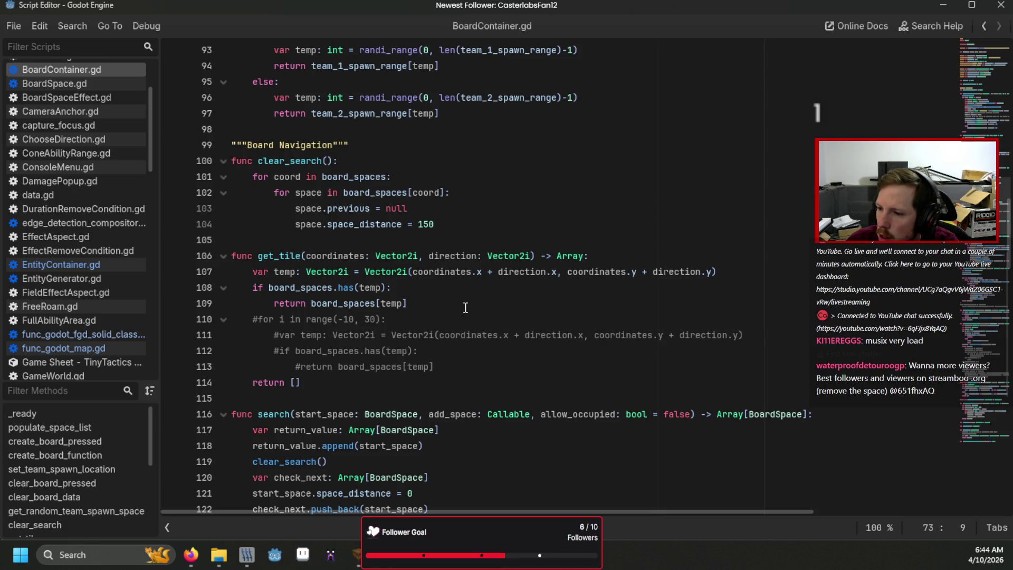
{"action": "scroll", "coordinate": [466, 308], "scroll_direction": "down", "scroll_amount": 3}
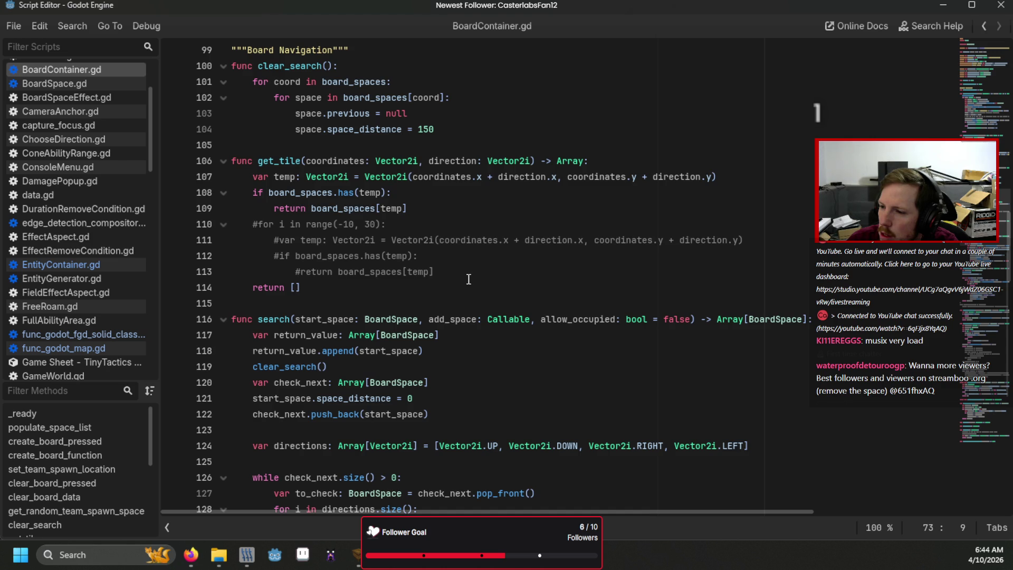
{"action": "scroll", "coordinate": [468, 278], "scroll_direction": "down", "scroll_amount": 15}
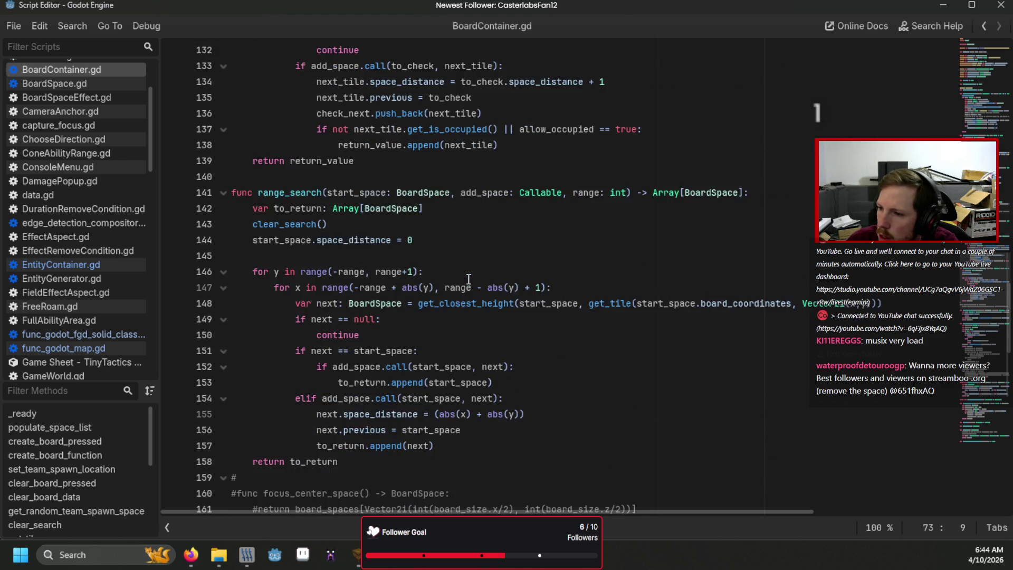
{"action": "scroll", "coordinate": [468, 278], "scroll_direction": "up", "scroll_amount": 17}
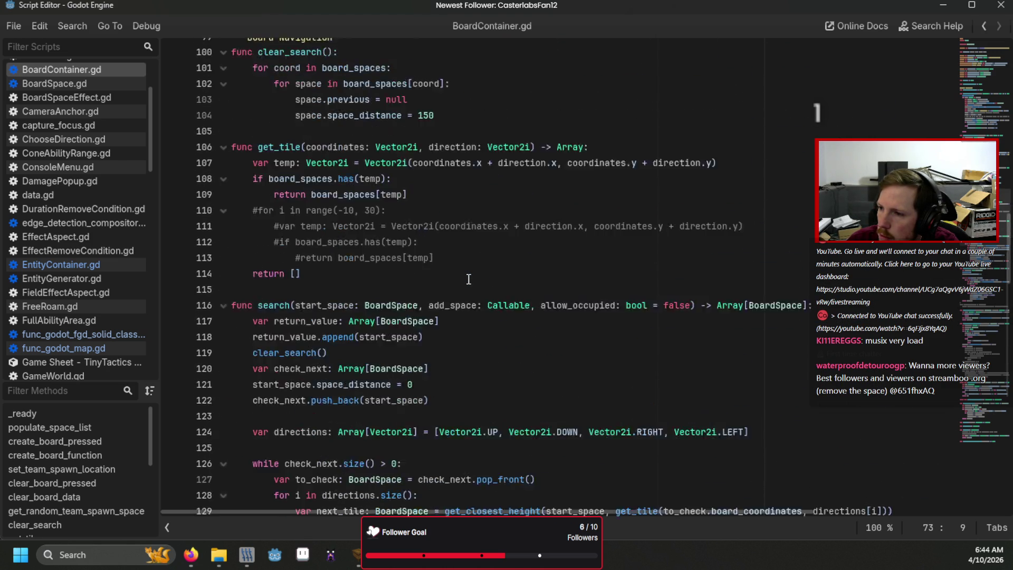
{"action": "left_click", "coordinate": [91, 280]}
{"action": "left_click", "coordinate": [100, 264]}
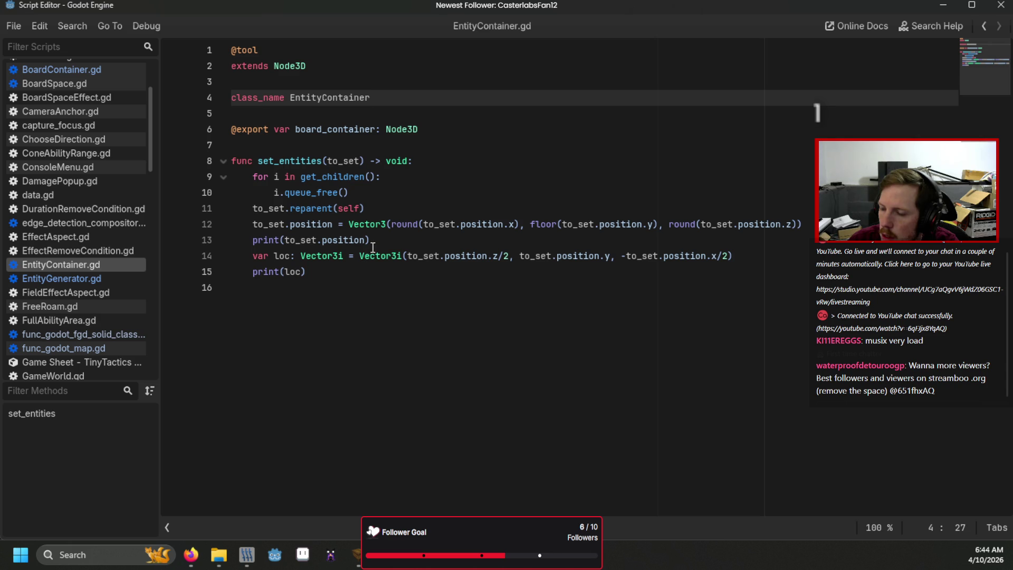
- Below print(loc), start a print(board_container.get_tile( line in set_entities
{"action": "left_click", "coordinate": [372, 272]}
{"action": "key", "text": "Return"}
{"action": "type", "text": "prin"}
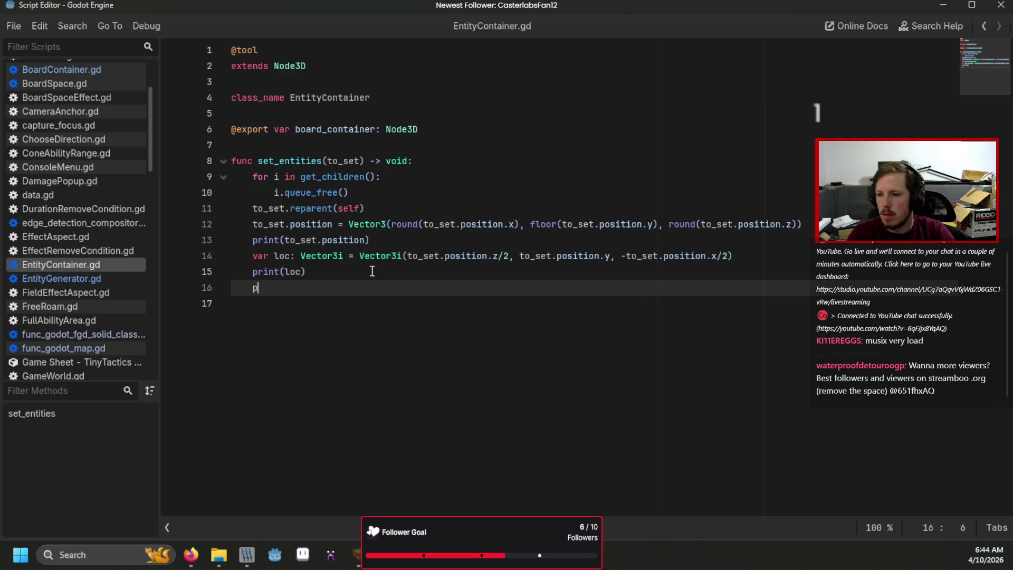
{"action": "type", "text": "t(bo"}
{"action": "key", "text": "Return"}
{"action": "type", "text": ".g"}
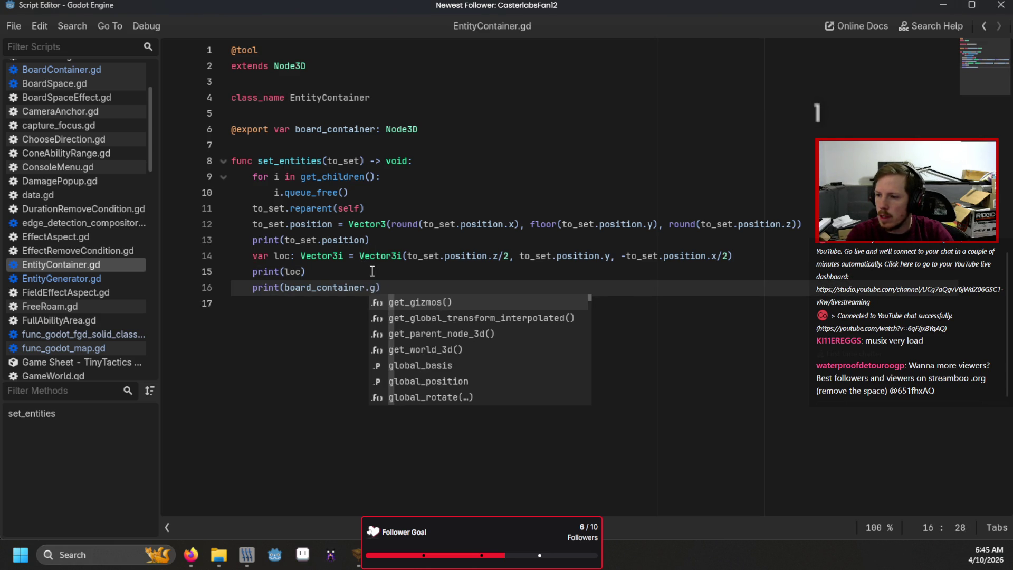
{"action": "type", "text": "et_til"}
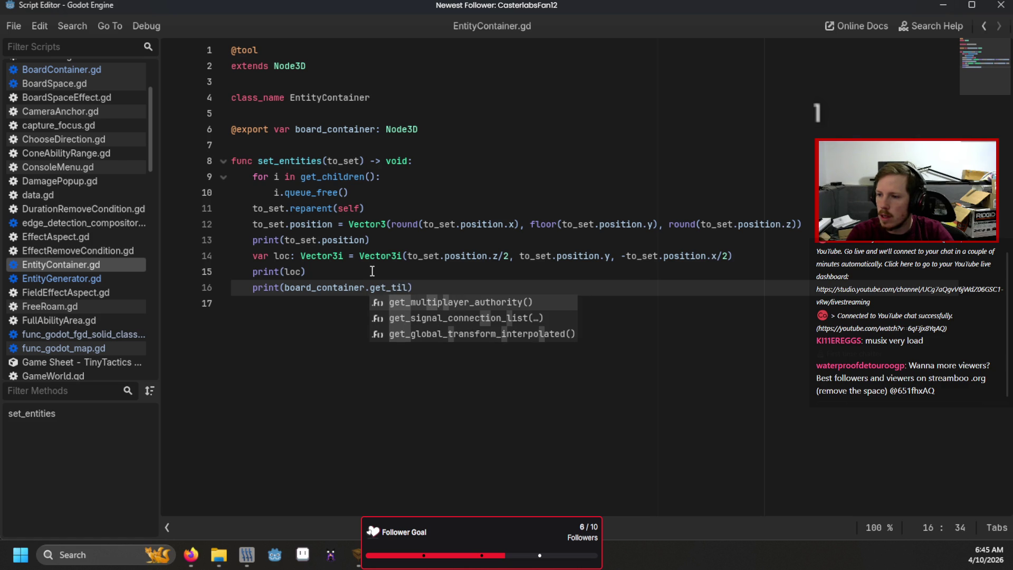
{"action": "type", "text": "e"}
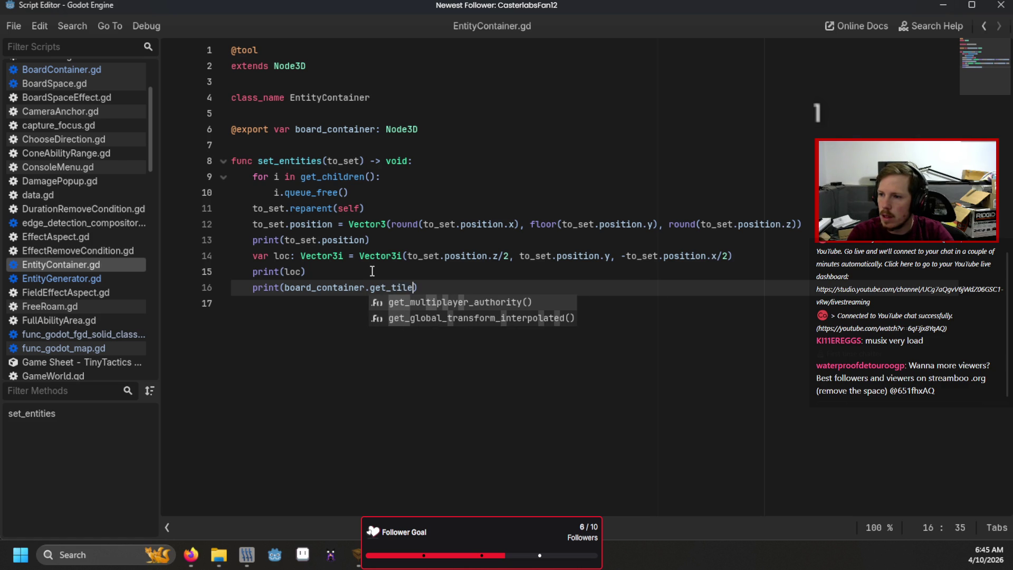
{"action": "type", "text": "("}
- Change board_container's exported type from Node3D to TacticsBoard
{"action": "left_click", "coordinate": [409, 138]}
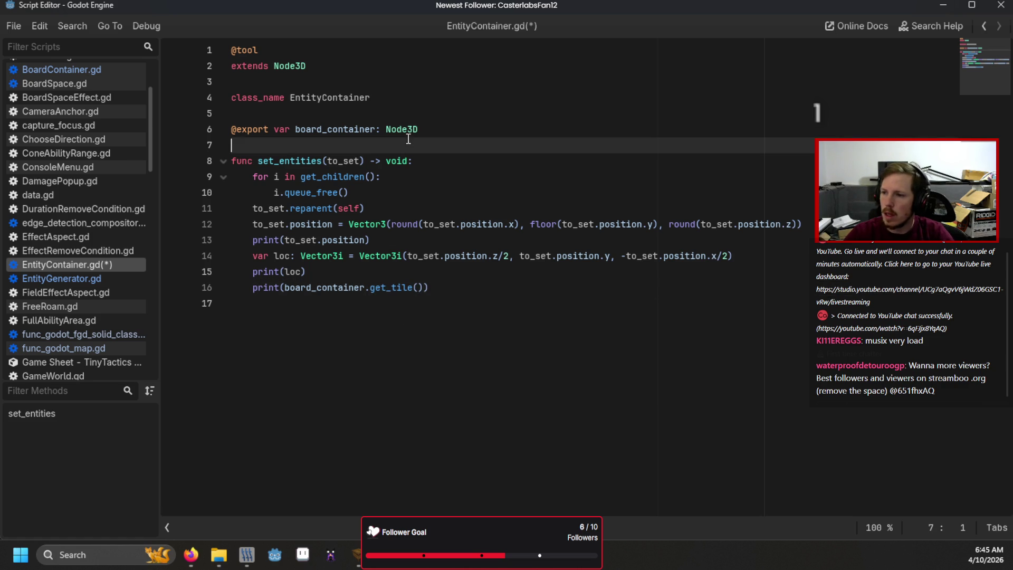
{"action": "double_click", "coordinate": [400, 133]}
{"action": "type", "text": "B"}
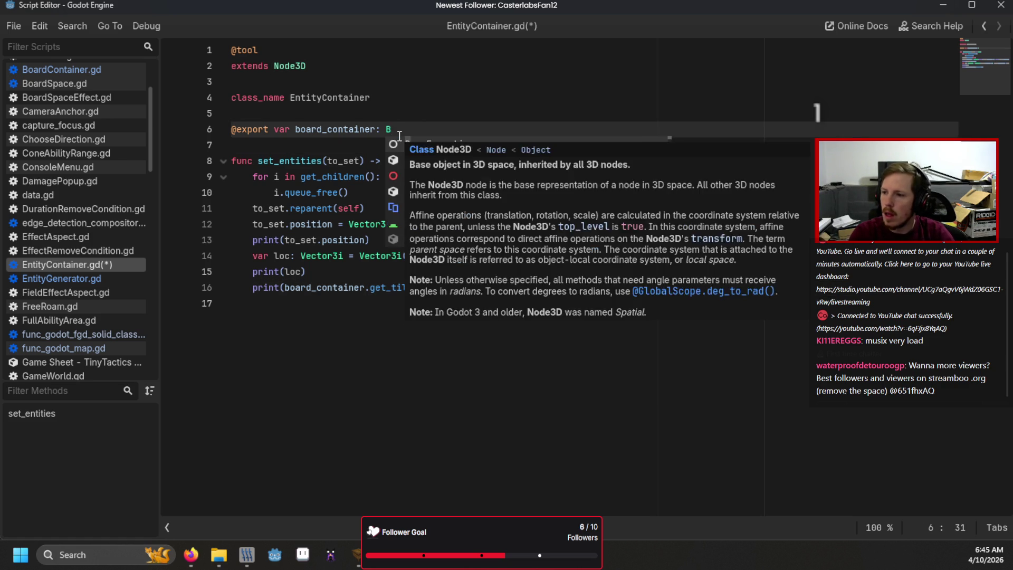
{"action": "type", "text": "oa"}
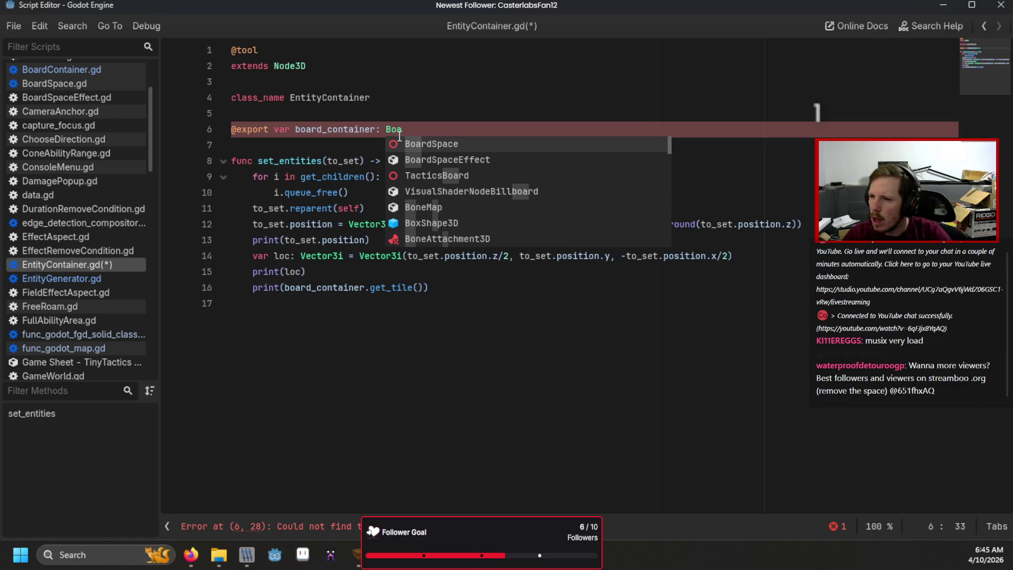
{"action": "key", "text": "Down"}
{"action": "key", "text": "Down"}
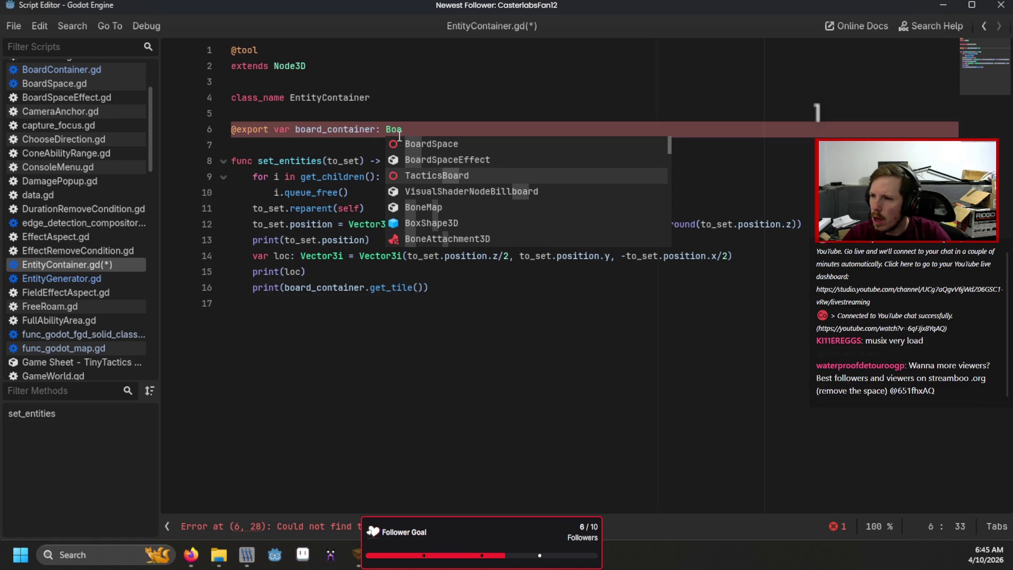
{"action": "key", "text": "Return"}
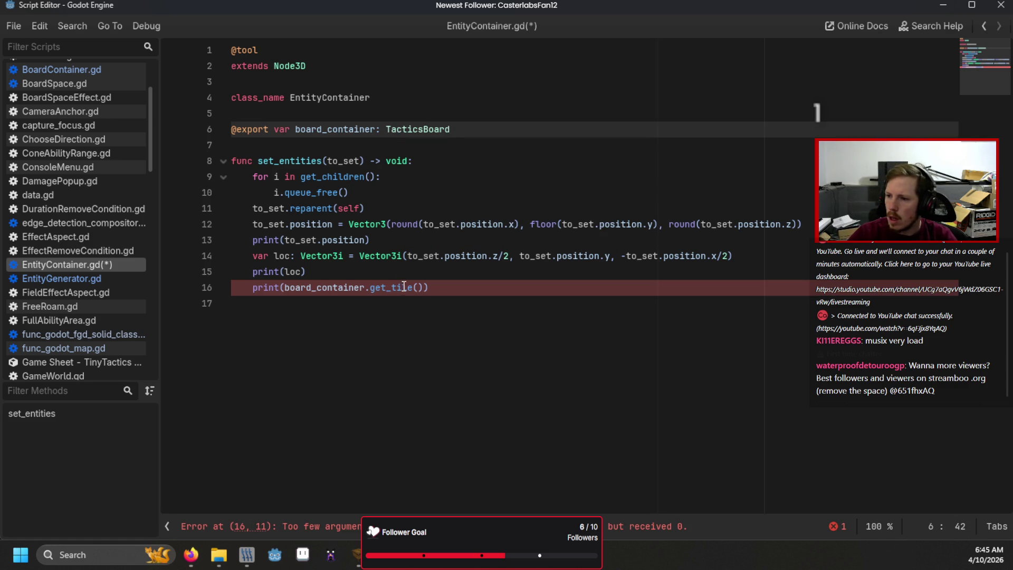
- Pass Vector2i(loc.x, loc.z), Vector2i.ZERO to get_tile, save, and rebuild the map
{"action": "left_click", "coordinate": [419, 290]}
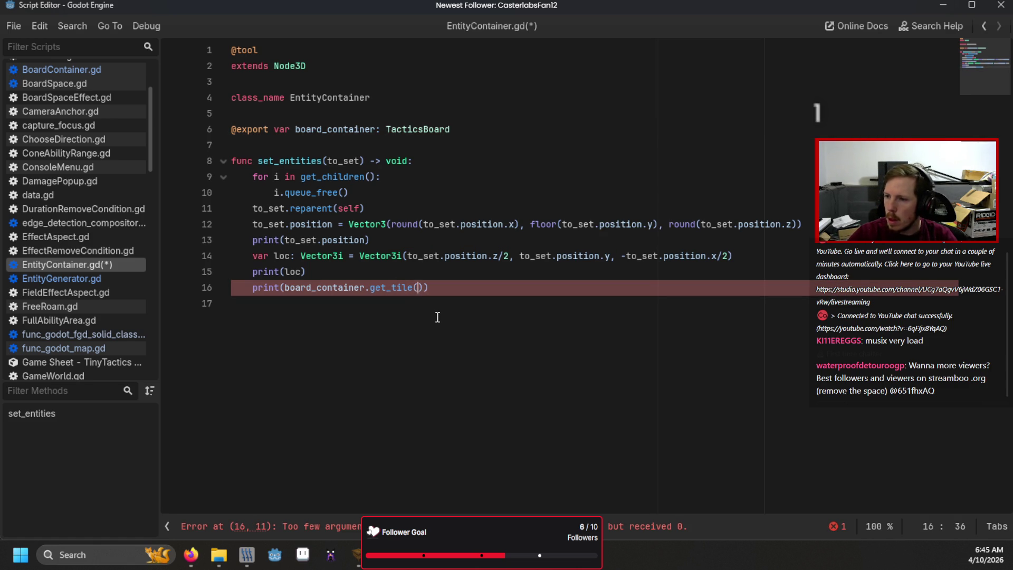
{"action": "type", "text": "loc,"}
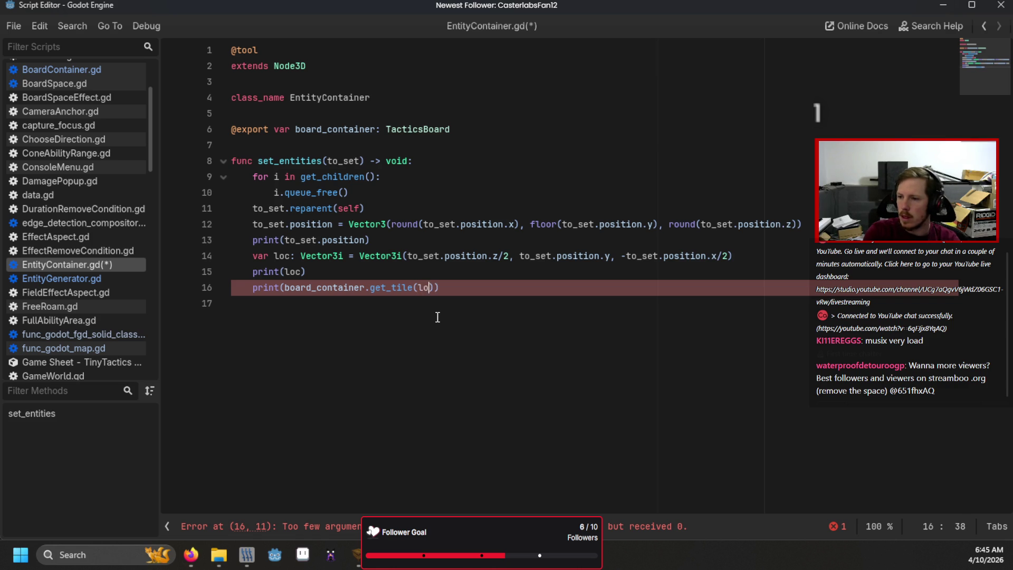
{"action": "type", "text": " Vec"}
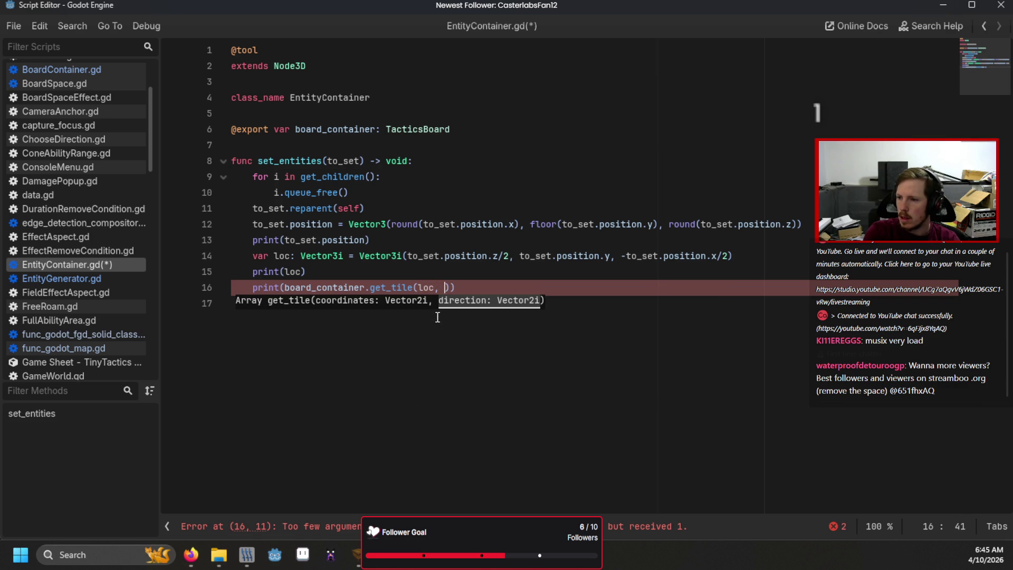
{"action": "type", "text": "tor2i."}
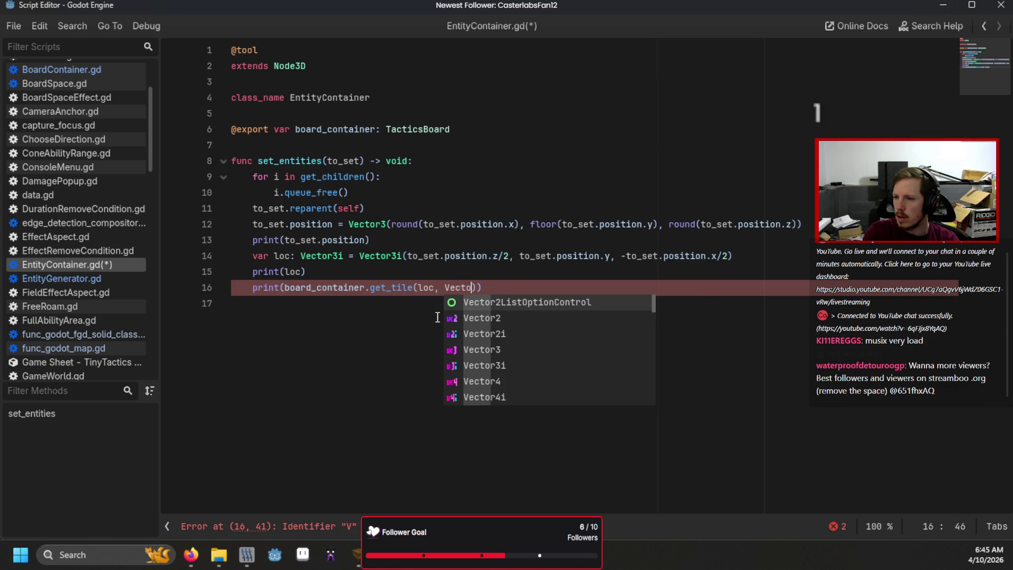
{"action": "type", "text": "ZERO"}
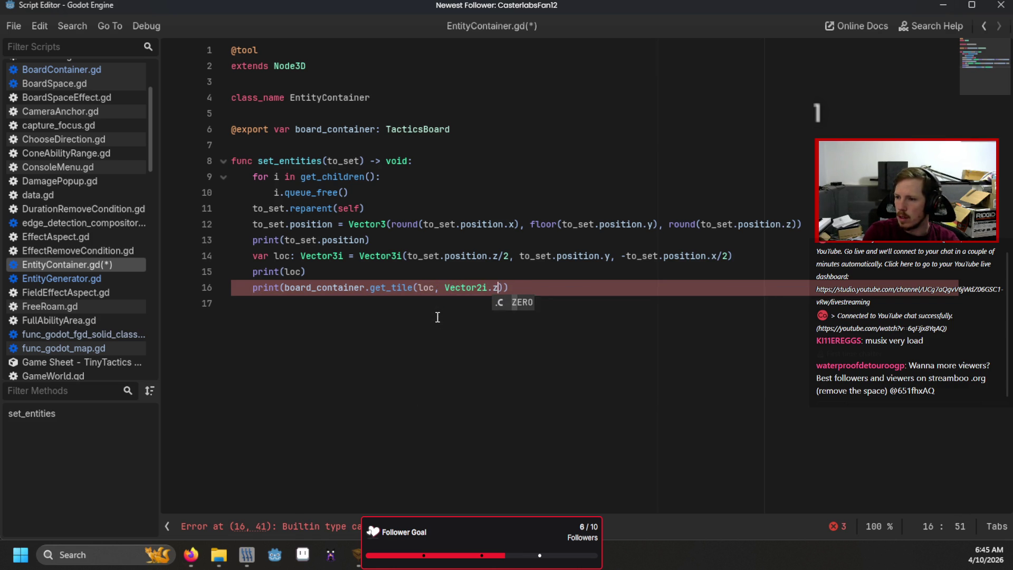
{"action": "left_click", "coordinate": [436, 287]}
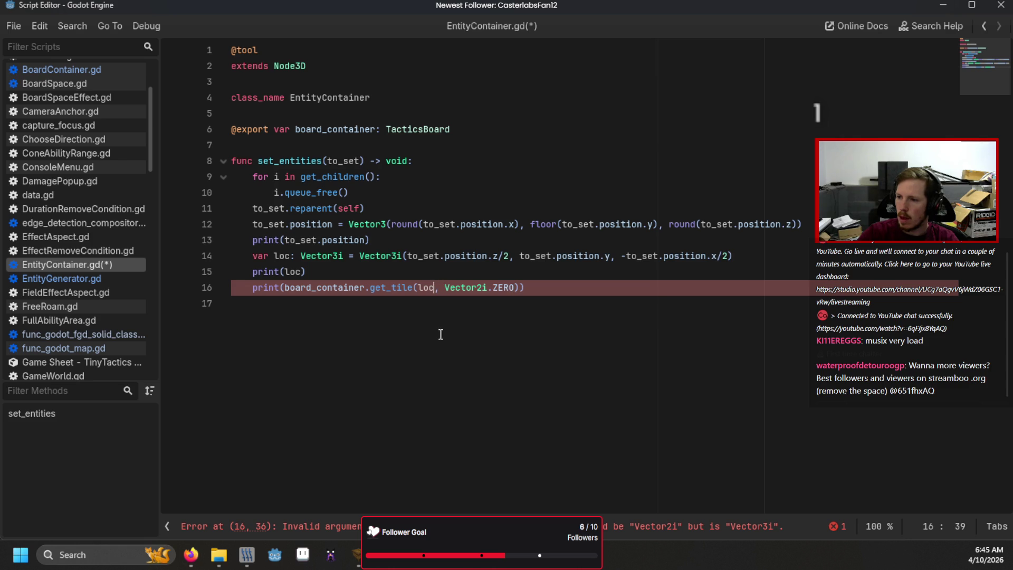
{"action": "key", "text": "ctrl+shift+Left"}
{"action": "type", "text": "Vector2"}
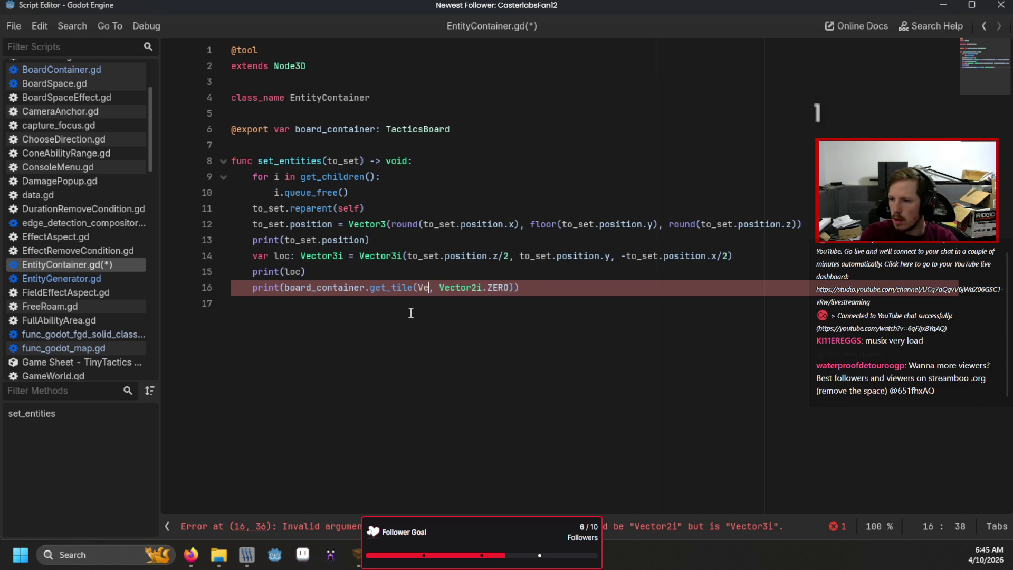
{"action": "type", "text": "i("}
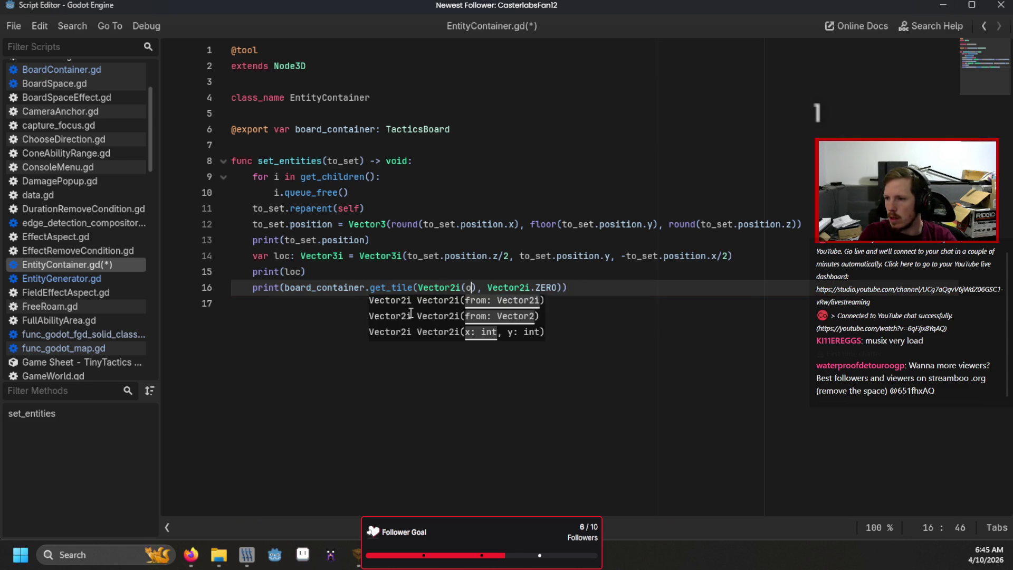
{"action": "type", "text": "loc.x, lo"}
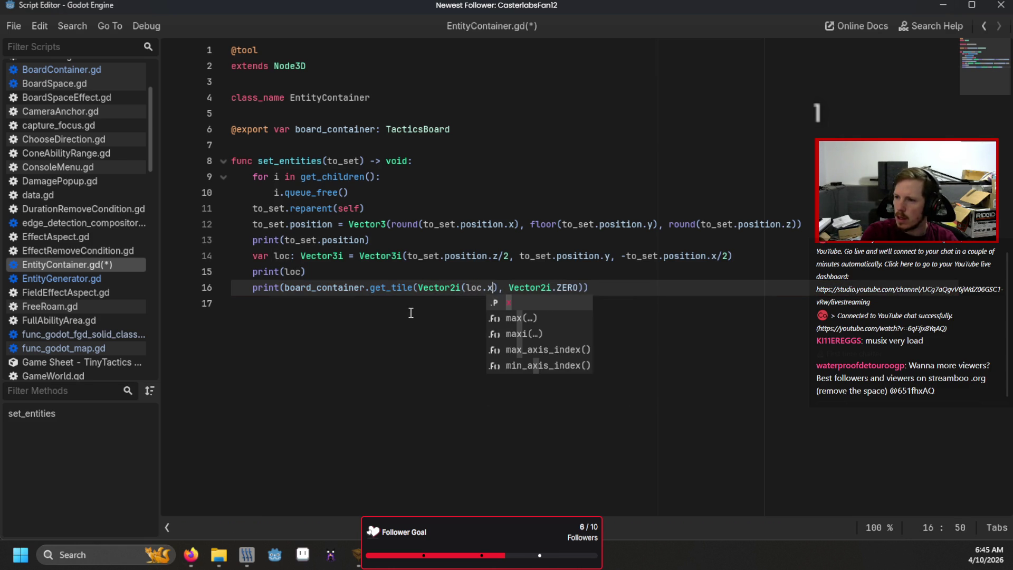
{"action": "type", "text": "c.z"}
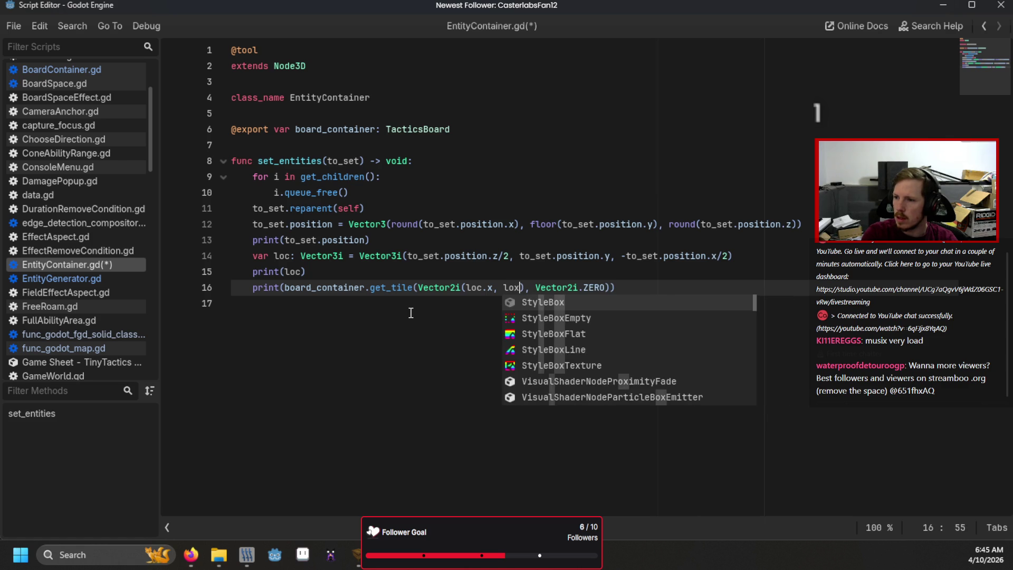
{"action": "key", "text": "Escape"}
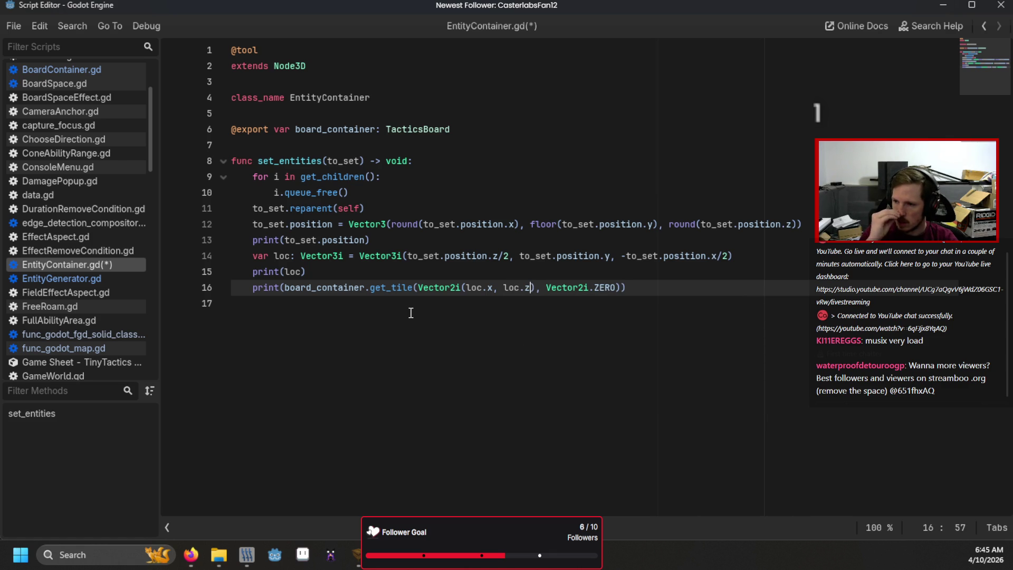
{"action": "key", "text": "ctrl+s"}
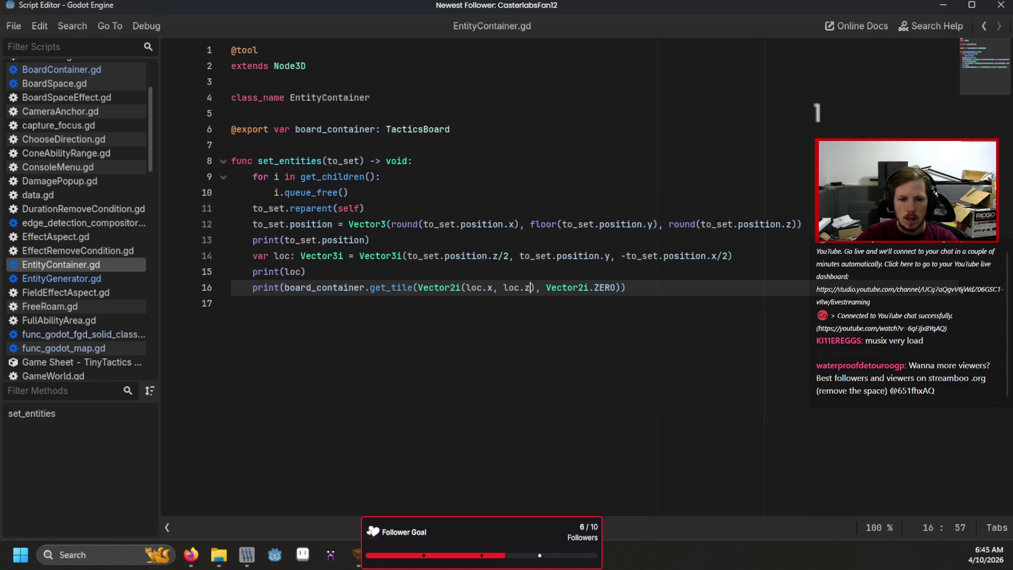
{"action": "key", "text": "alt+Tab"}
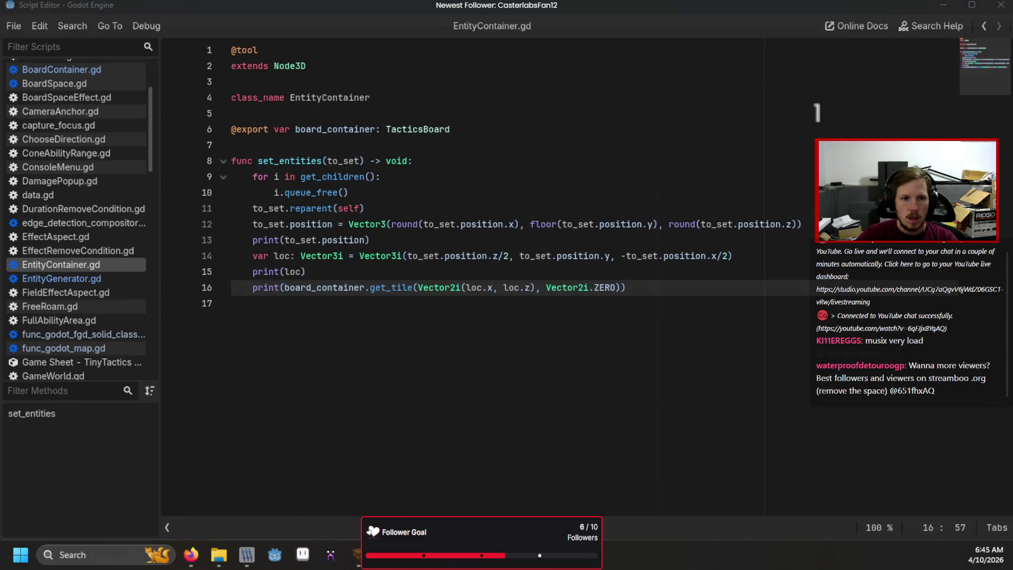
{"action": "left_click", "coordinate": [257, 190]}
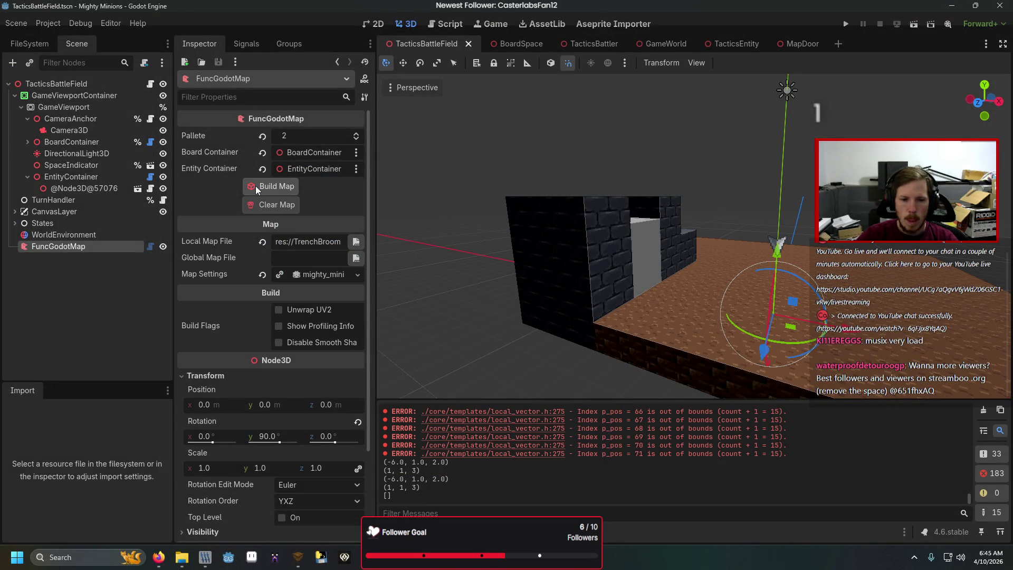
{"action": "key", "text": "alt+Tab"}
{"action": "left_click_drag", "start_coordinate": [329, 274], "coordinate": [231, 272]}
{"action": "key", "text": "BackSpace"}
{"action": "key", "text": "BackSpace"}
{"action": "left_click_drag", "start_coordinate": [407, 240], "coordinate": [178, 241]}
{"action": "key", "text": "BackSpace"}
{"action": "key", "text": "BackSpace"}
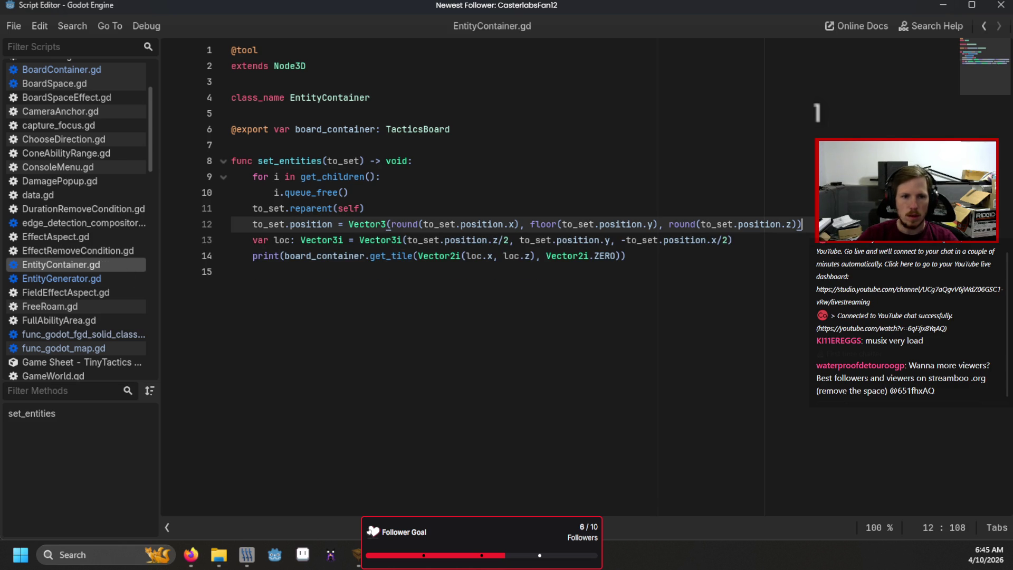
{"action": "key", "text": "alt+Tab"}
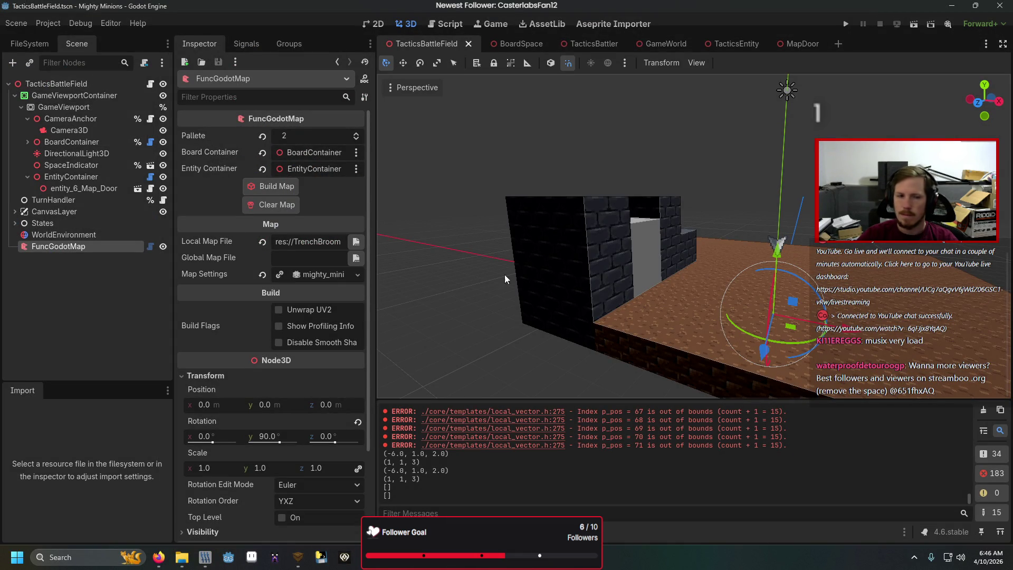
{"action": "left_click", "coordinate": [150, 141]}
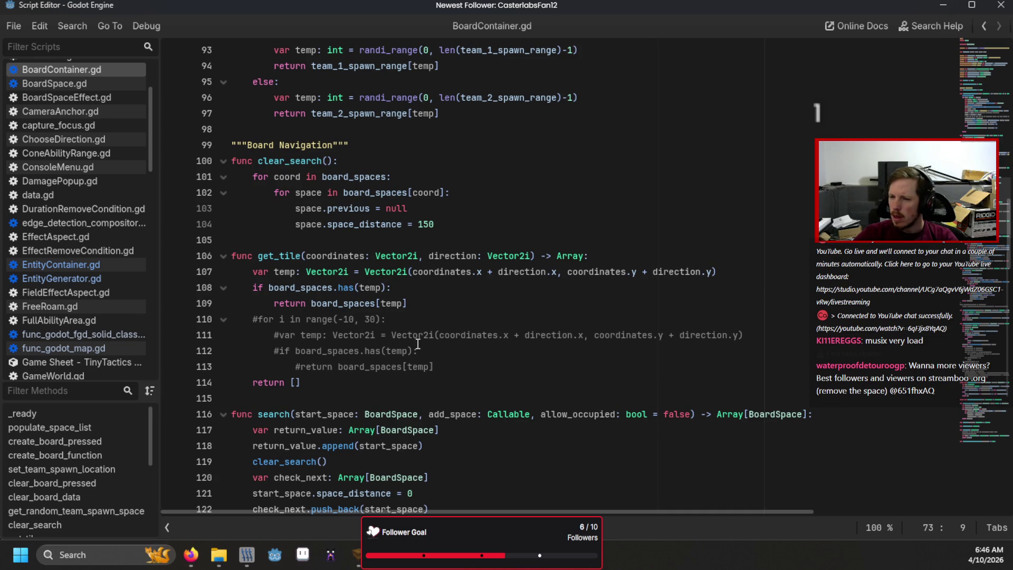
- Add print(temp) after line 107 of BoardContainer.gd's get_tile
{"action": "left_click", "coordinate": [742, 272]}
{"action": "key", "text": "Return"}
{"action": "type", "text": "prin"}
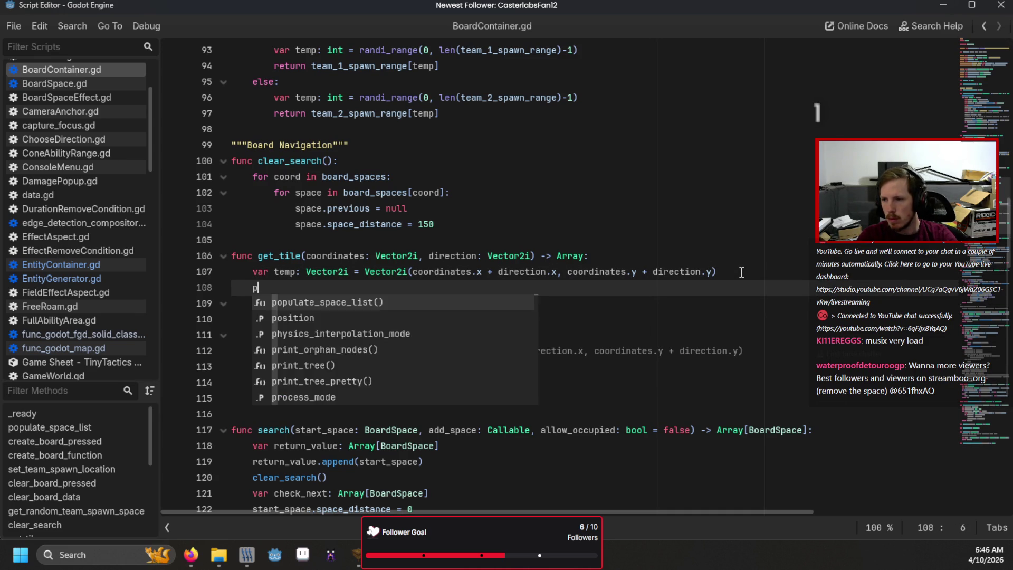
{"action": "type", "text": "t(temp"}
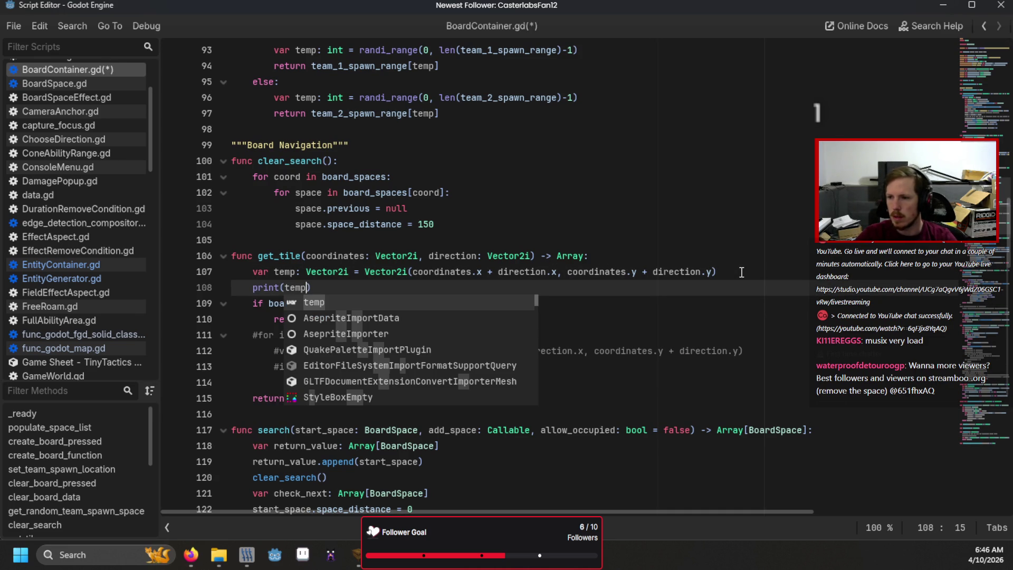
{"action": "left_click", "coordinate": [742, 272]}
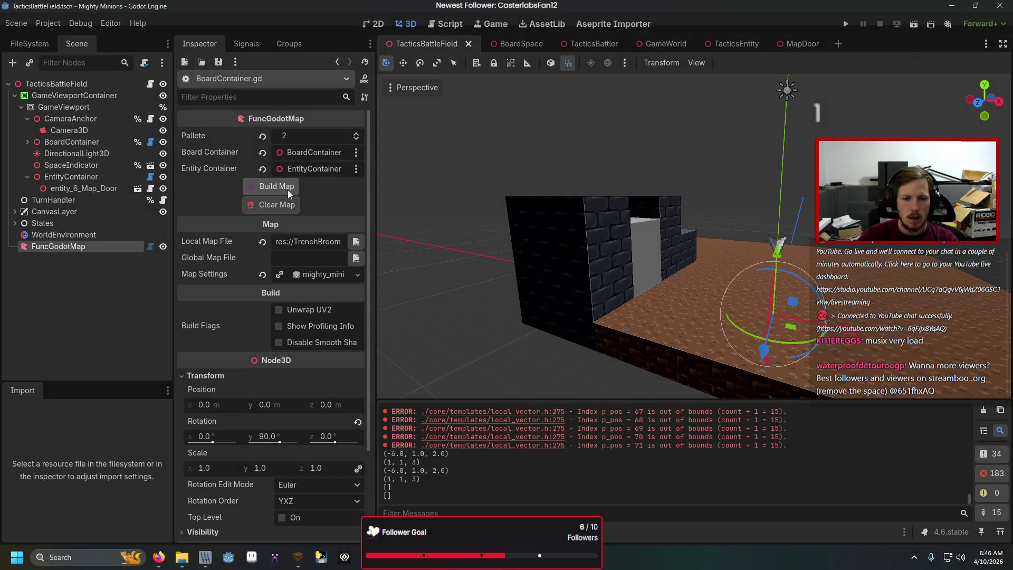
- Rebuild the map, hide the door node, and select the board space under the brick block
{"action": "left_click", "coordinate": [288, 192]}
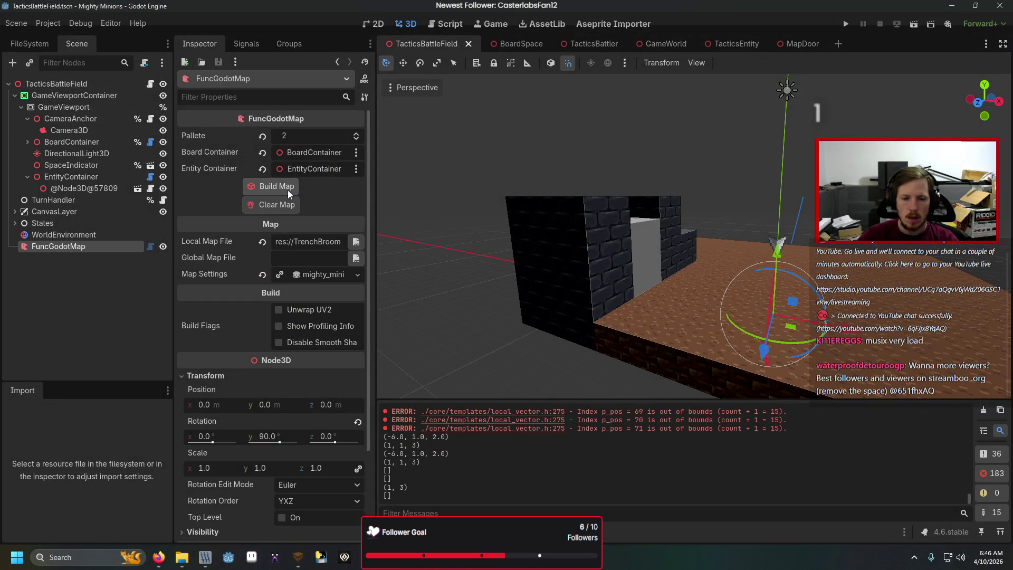
{"action": "mouse_move", "coordinate": [448, 238]}
{"action": "left_mouse_down"}
{"action": "mouse_move", "coordinate": [542, 295]}
{"action": "mouse_move", "coordinate": [502, 275]}
{"action": "left_mouse_up"}
{"action": "left_click", "coordinate": [163, 188]}
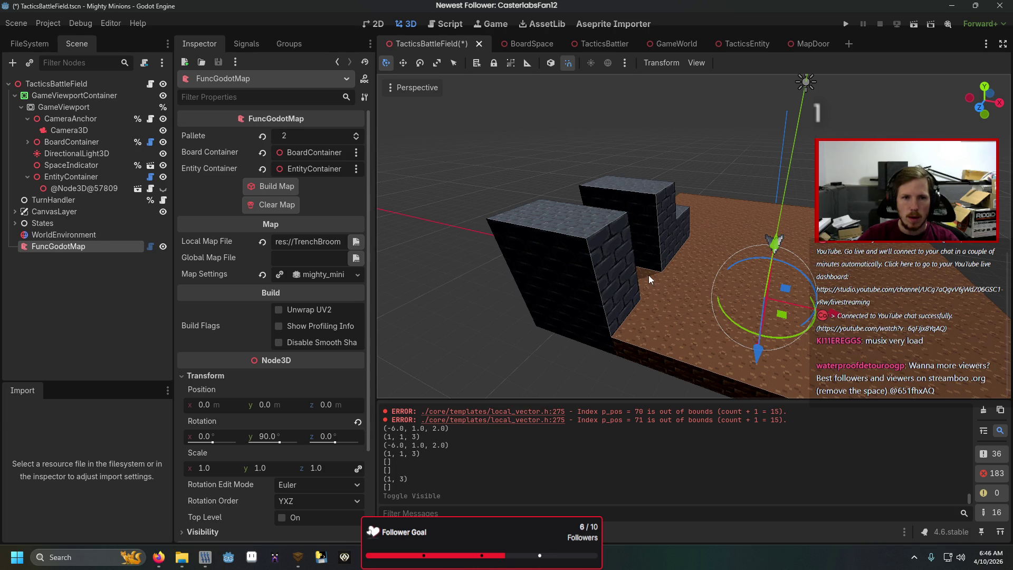
{"action": "left_click", "coordinate": [650, 280]}
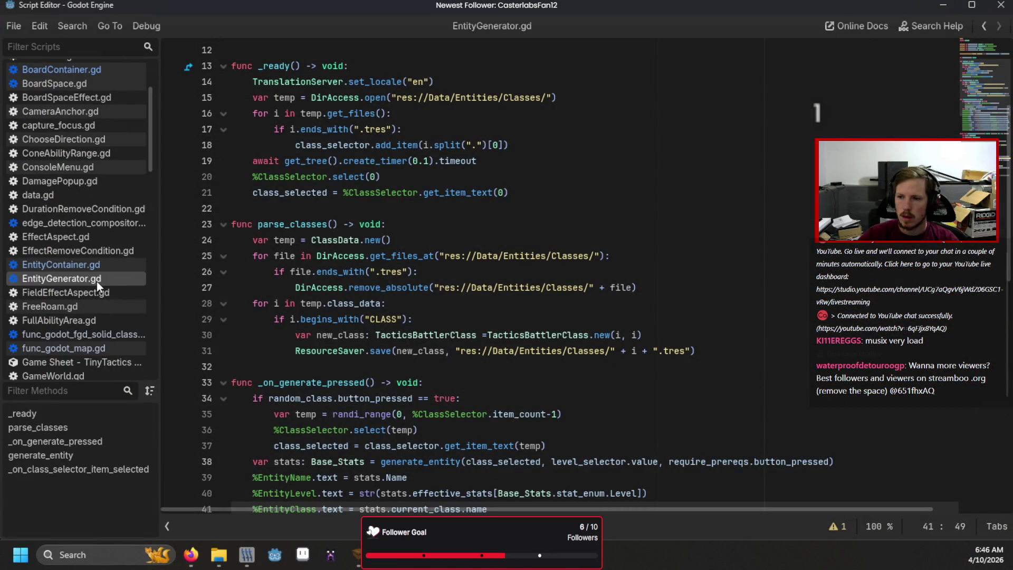
{"action": "left_click", "coordinate": [97, 269]}
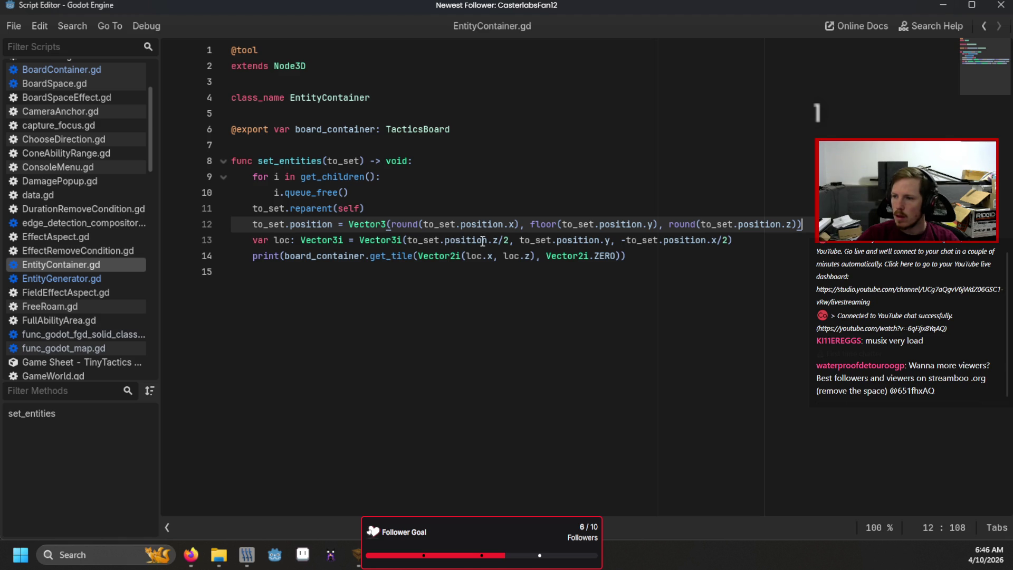
- Swap line 14's lookup to Vector2i(loc.z, loc.x) and save EntityContainer.gd
{"action": "left_click", "coordinate": [494, 256]}
{"action": "key", "text": "BackSpace"}
{"action": "type", "text": "z"}
{"action": "key", "text": "Right"}
{"action": "key", "text": "Right"}
{"action": "key", "text": "Right"}
{"action": "key", "text": "BackSpace"}
{"action": "type", "text": "x"}
{"action": "key", "text": "ctrl+s"}
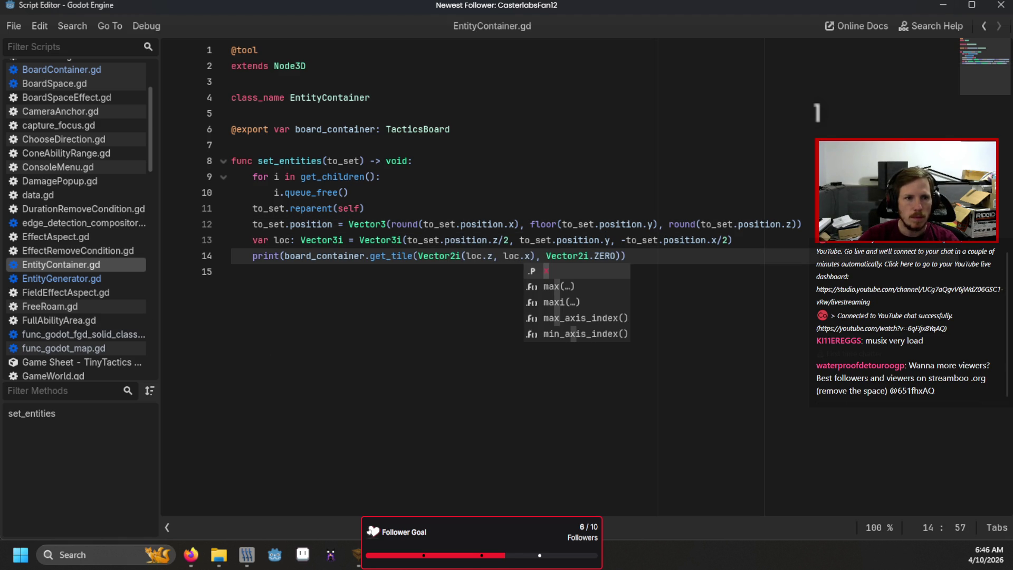
- Select FuncGodotMap, then expand BoardContainer's Board Spaces dictionary in the Inspector
{"action": "key", "text": "alt+Tab"}
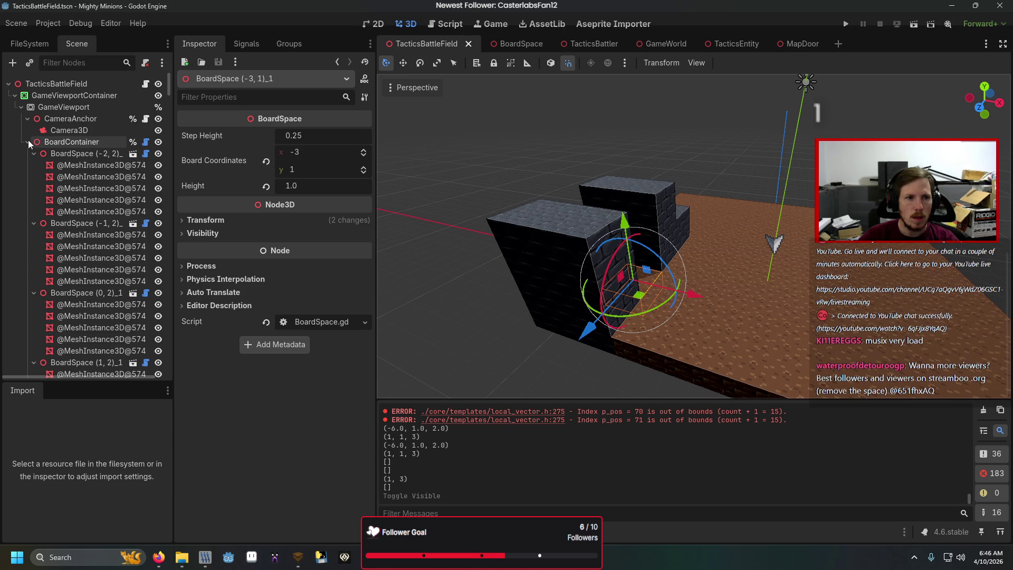
{"action": "left_click", "coordinate": [27, 141]}
{"action": "left_click", "coordinate": [58, 246]}
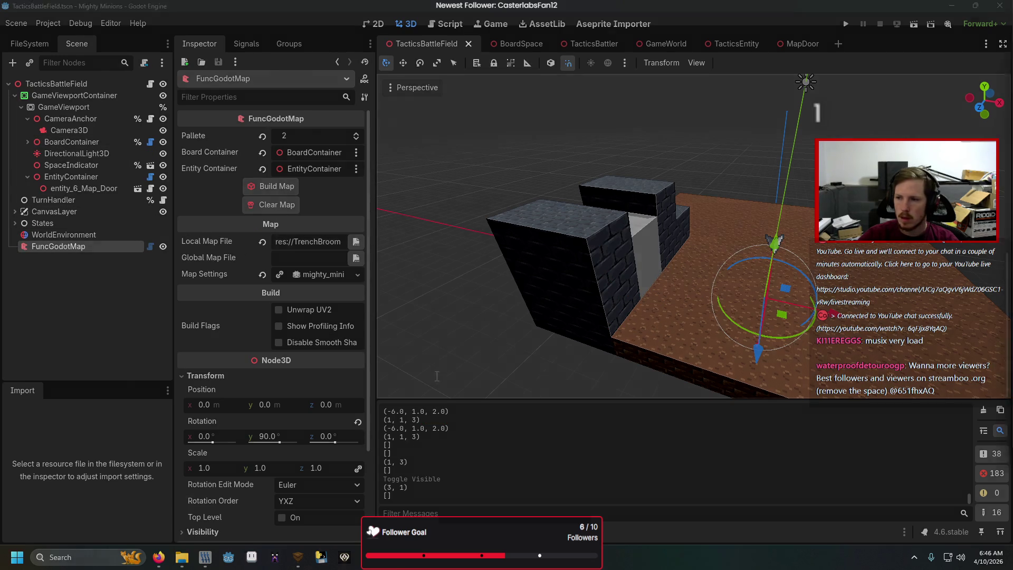
{"action": "key", "text": "alt+Tab"}
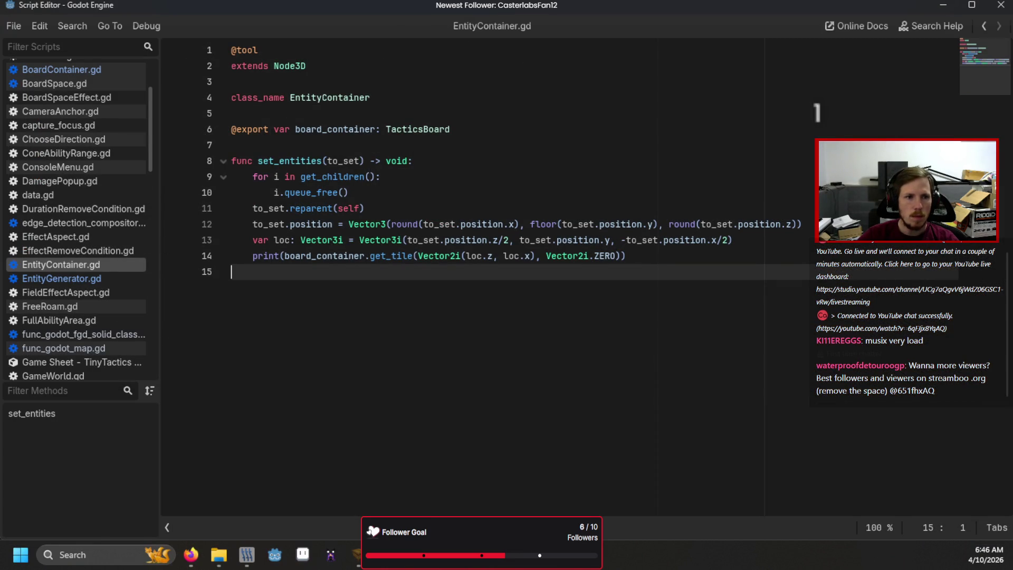
{"action": "key", "text": "alt+Tab"}
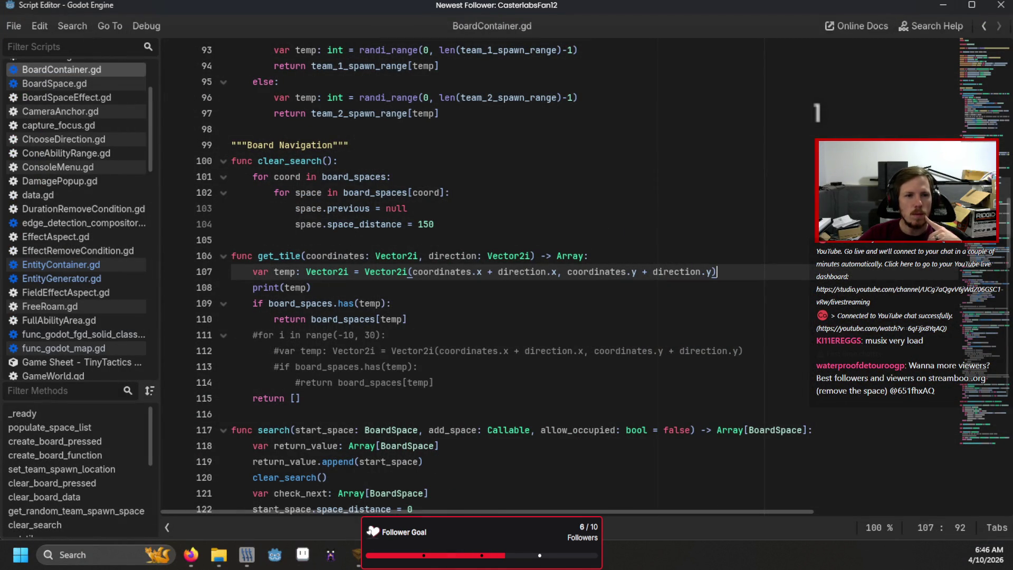
{"action": "key", "text": "alt+Tab"}
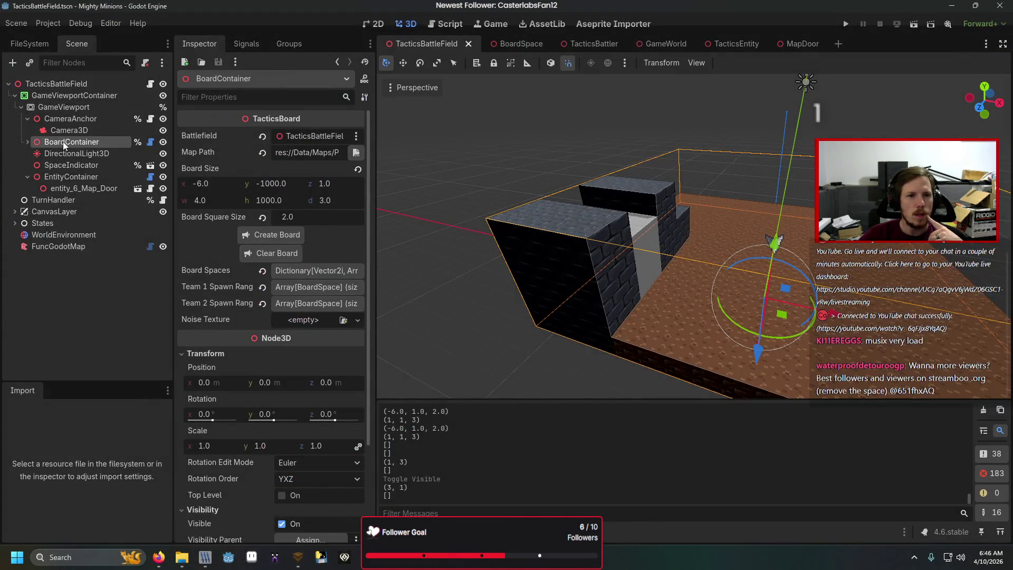
{"action": "left_click", "coordinate": [320, 275]}
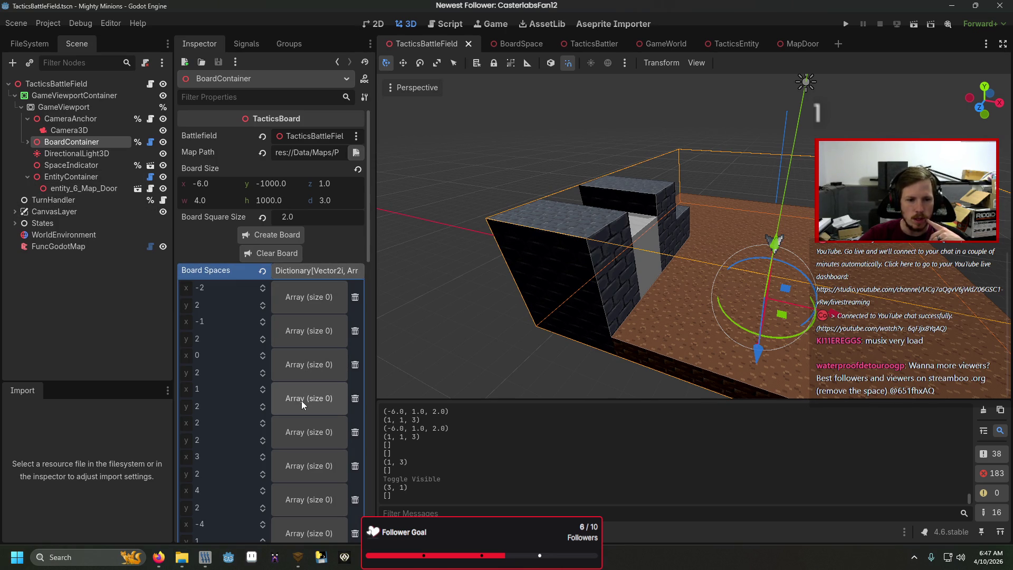
- Expand the Board Spaces entry at (3, 1) to confirm it holds an empty array
{"action": "scroll", "coordinate": [303, 404], "scroll_direction": "down", "scroll_amount": 4}
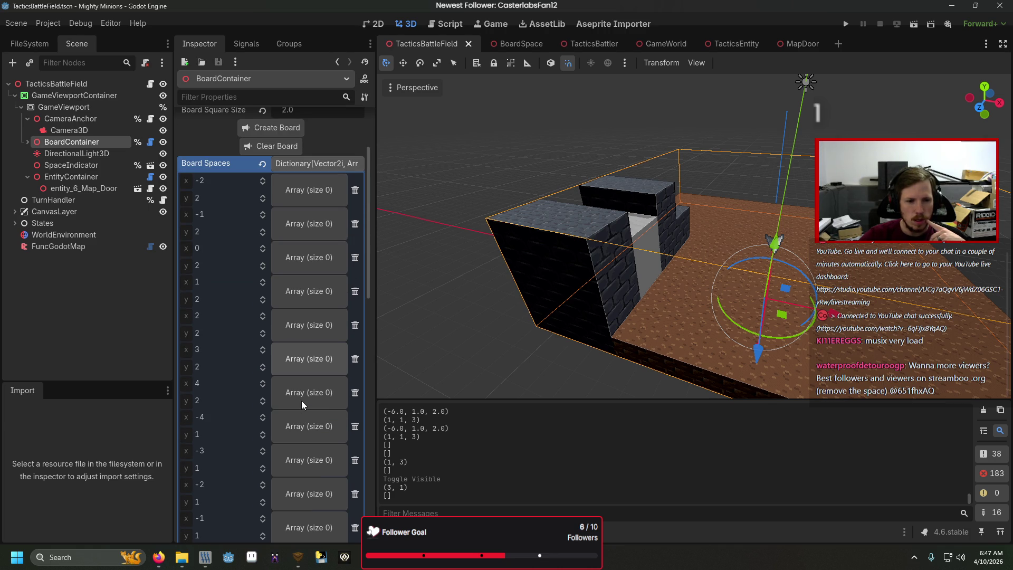
{"action": "scroll", "coordinate": [303, 404], "scroll_direction": "down", "scroll_amount": 8}
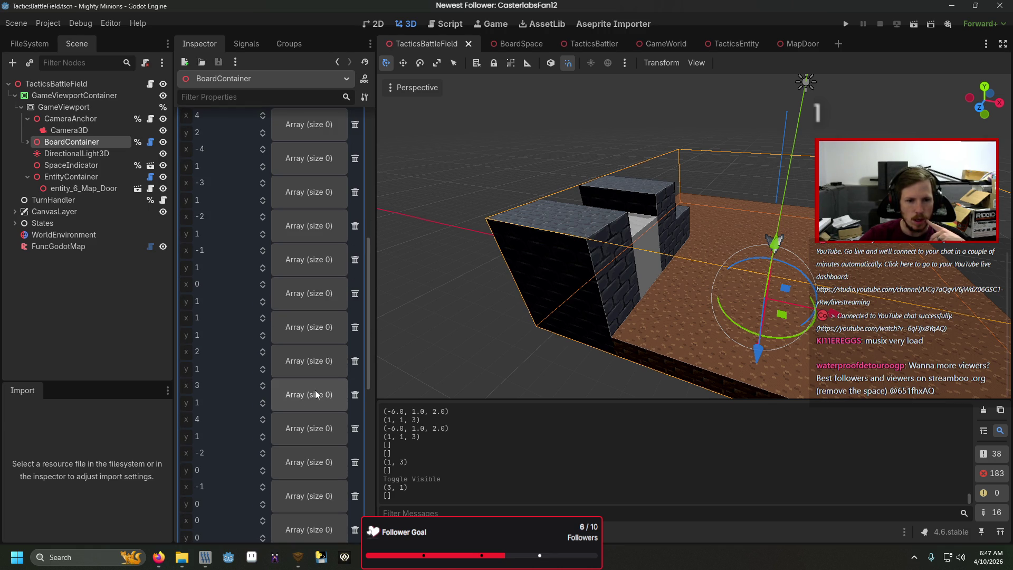
{"action": "left_click", "coordinate": [316, 395]}
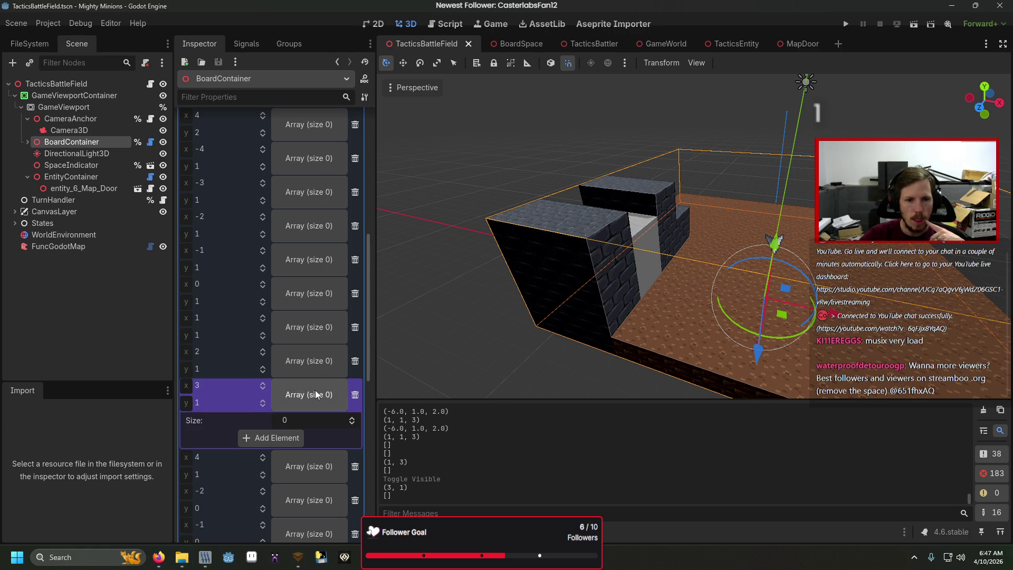
{"action": "left_click", "coordinate": [91, 300]}
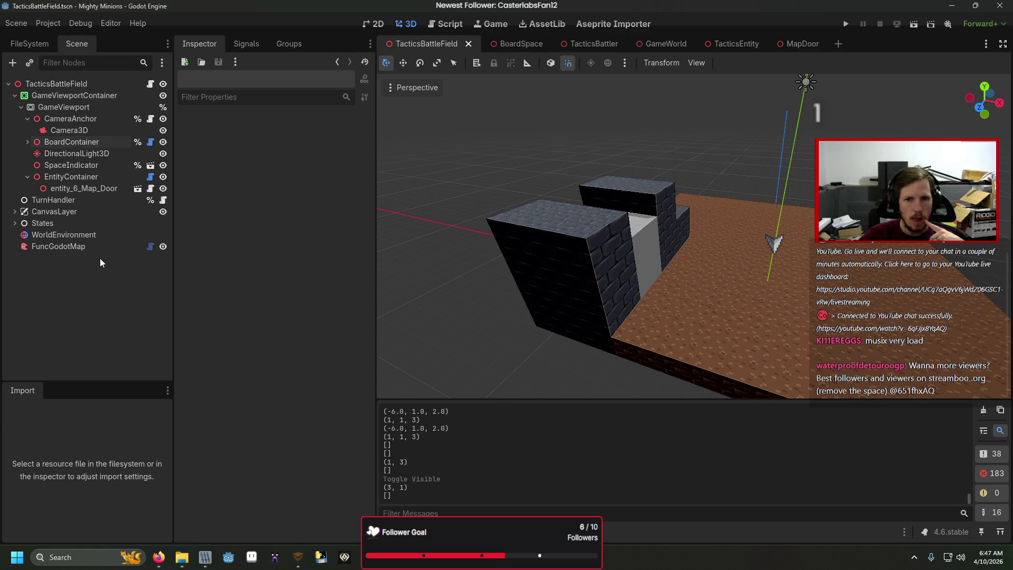
- Test-run the game with F5, stop it, and return to EntityContainer.gd
{"action": "key", "text": "F5"}
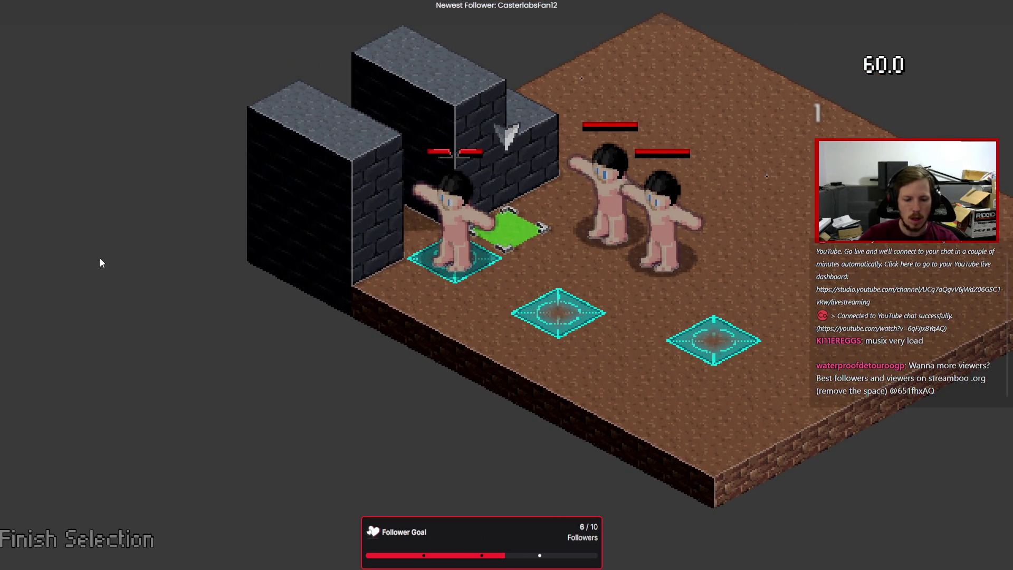
{"action": "key", "text": "F8"}
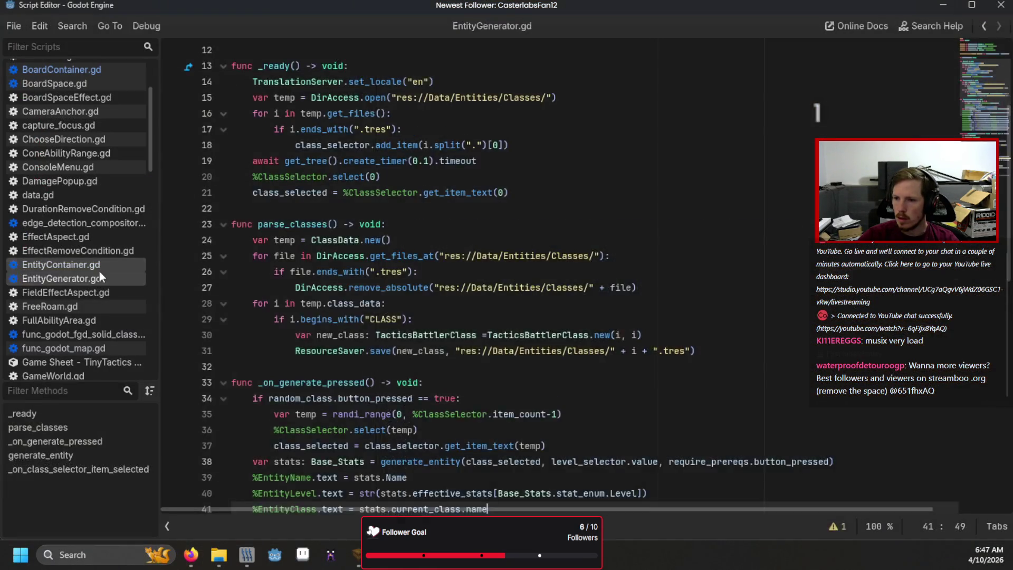
{"action": "left_click", "coordinate": [100, 271]}
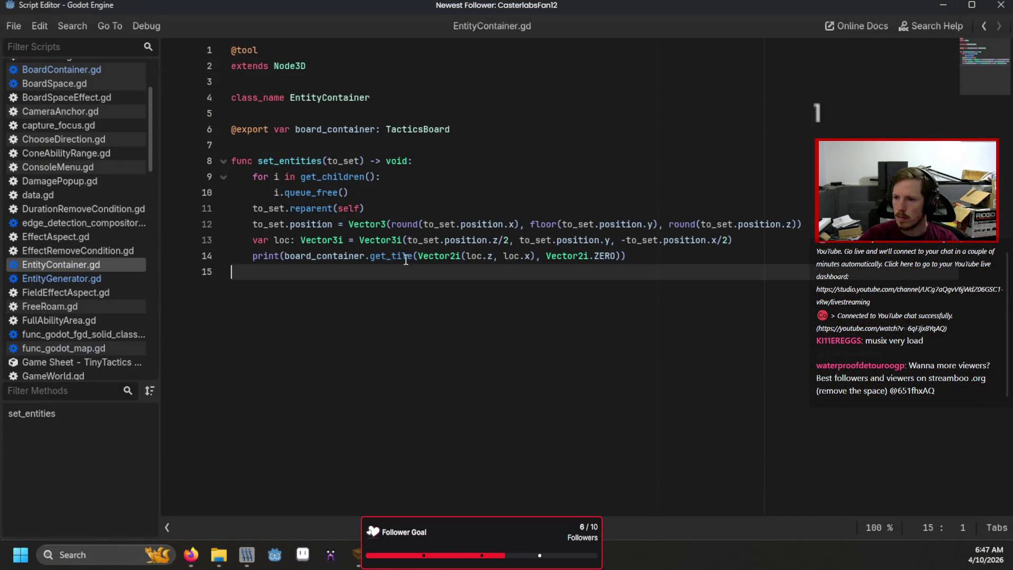
- Replace the get_parent/get_child chain on func_godot_map line 130 with board_container and save
{"action": "left_click", "coordinate": [403, 202]}
{"action": "key", "text": "Return"}
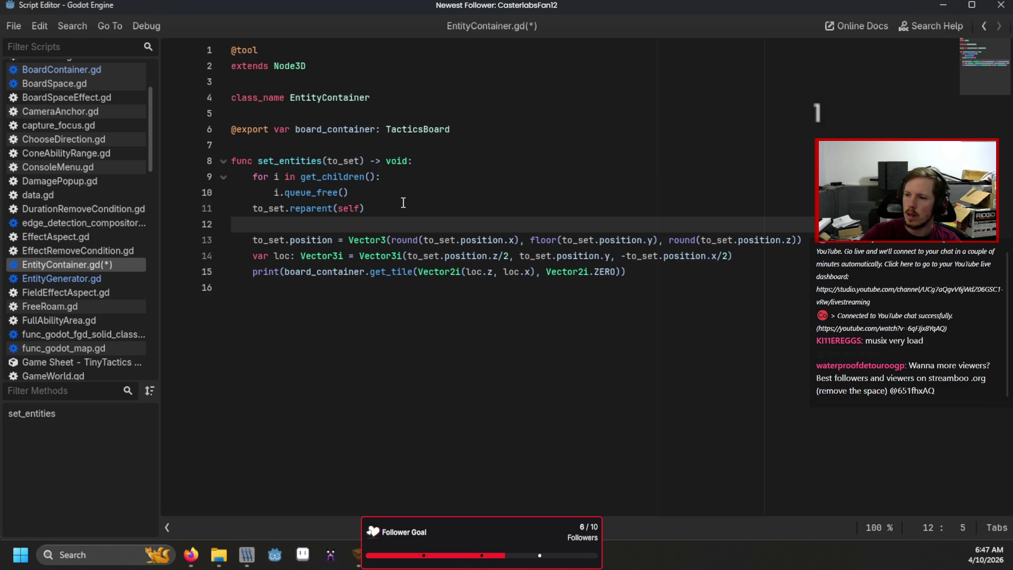
{"action": "left_click", "coordinate": [60, 346]}
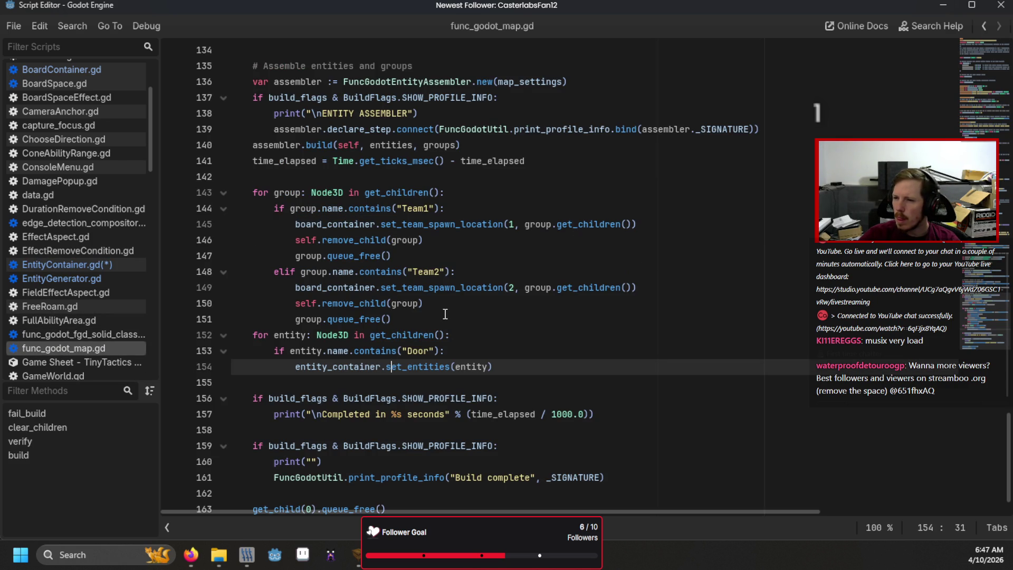
{"action": "scroll", "coordinate": [445, 313], "scroll_direction": "up", "scroll_amount": 2}
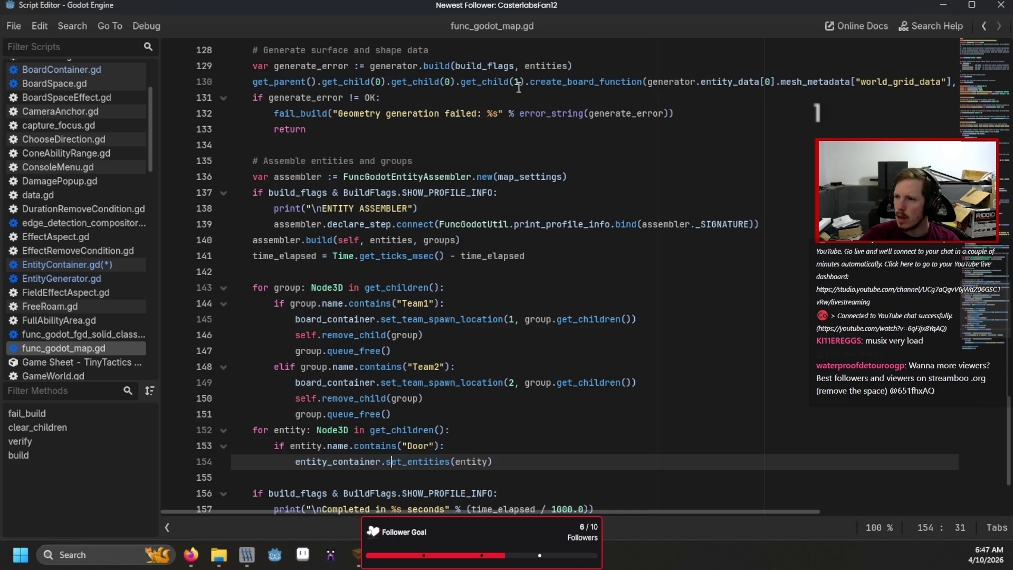
{"action": "left_click_drag", "start_coordinate": [524, 85], "coordinate": [247, 85]}
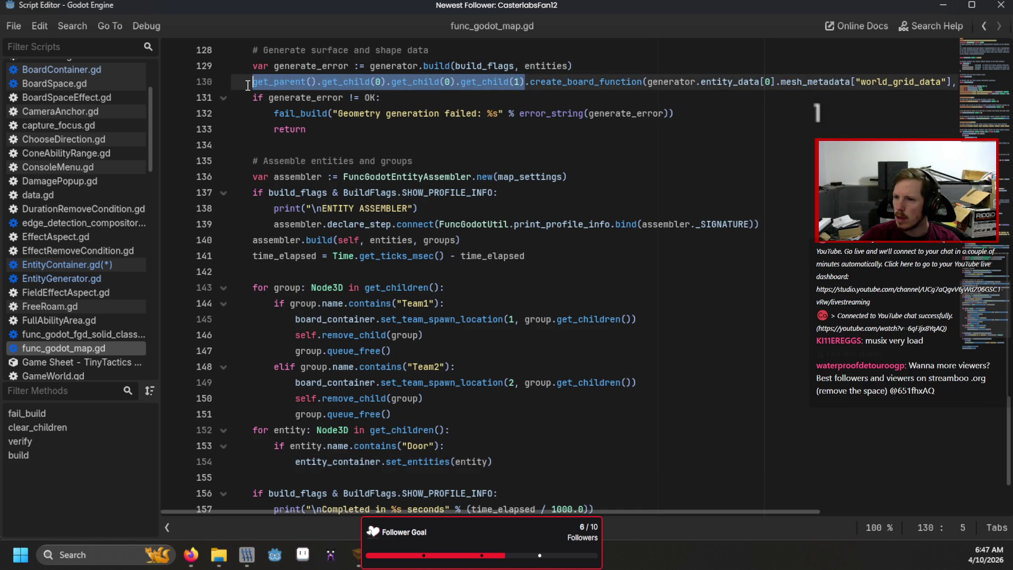
{"action": "type", "text": "boa"}
{"action": "key", "text": "Return"}
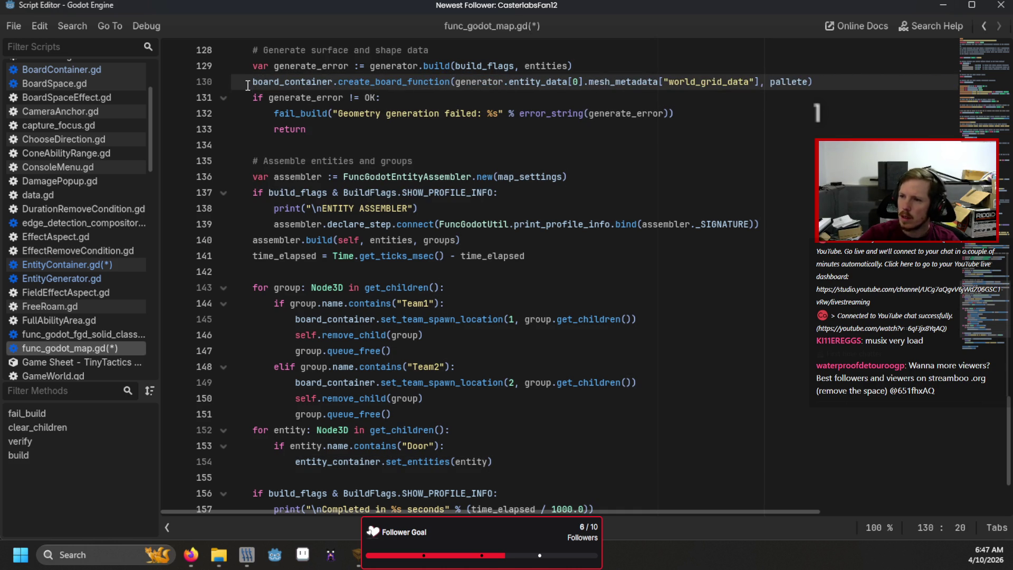
{"action": "left_click", "coordinate": [385, 143]}
{"action": "key", "text": "ctrl+s"}
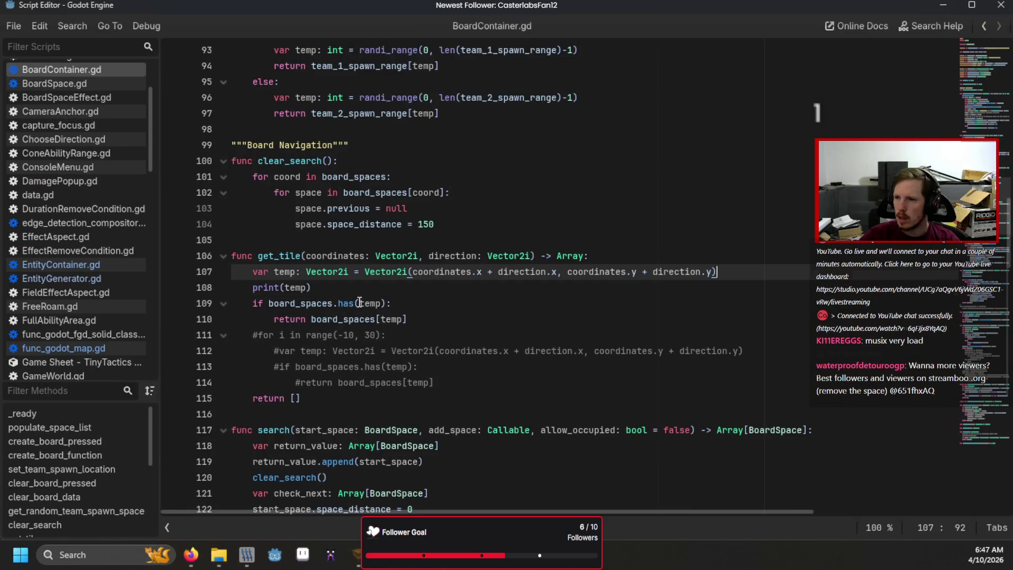
- Copy line 49's set_owner call to EntityContainer line 12 as to_set.set_owner and save
{"action": "scroll", "coordinate": [359, 302], "scroll_direction": "up", "scroll_amount": 9}
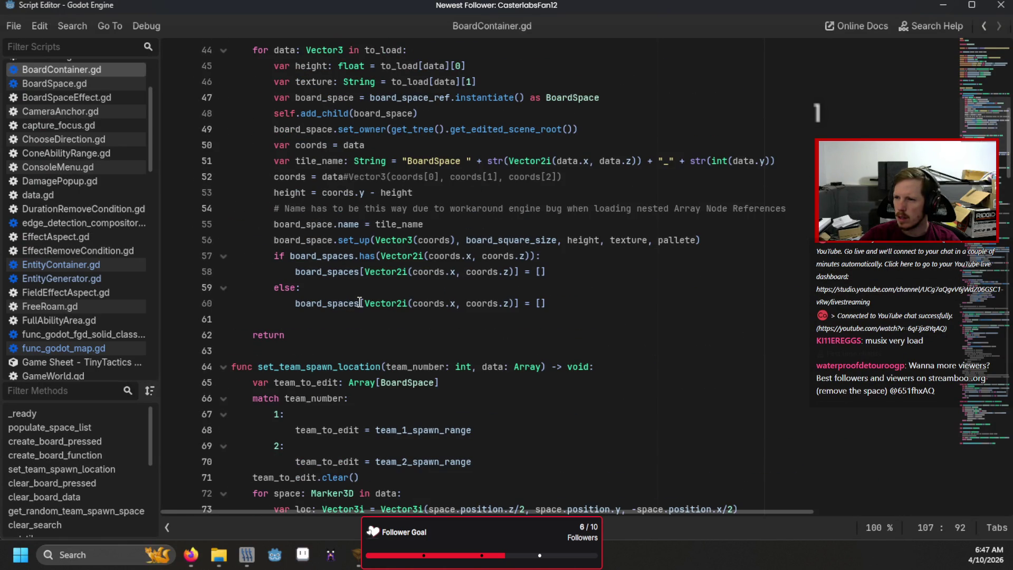
{"action": "mouse_move", "coordinate": [597, 131]}
{"action": "left_mouse_down"}
{"action": "mouse_move", "coordinate": [273, 131]}
{"action": "mouse_move", "coordinate": [333, 131]}
{"action": "left_mouse_up"}
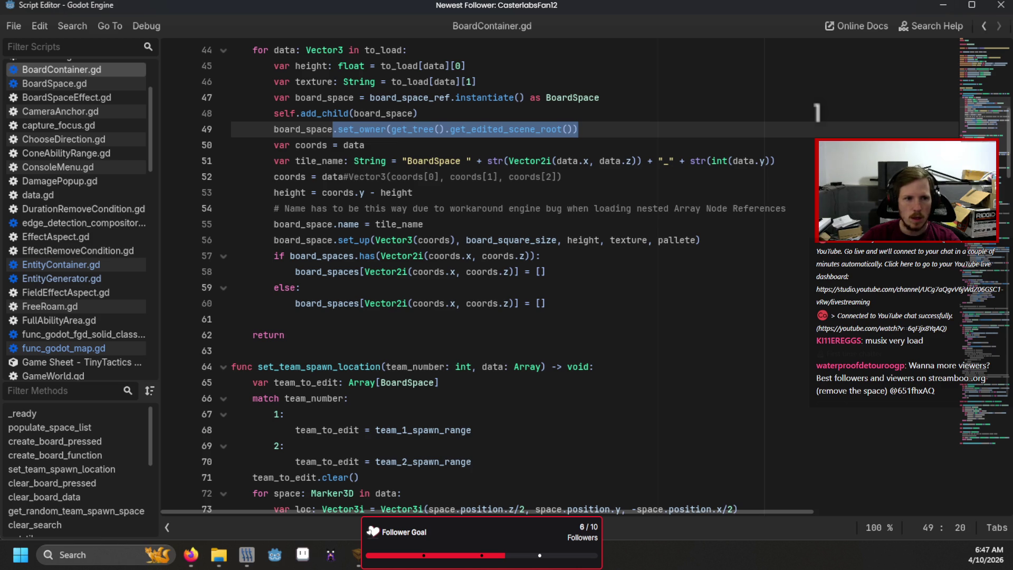
{"action": "key", "text": "ctrl+c"}
{"action": "key", "text": "alt+Left"}
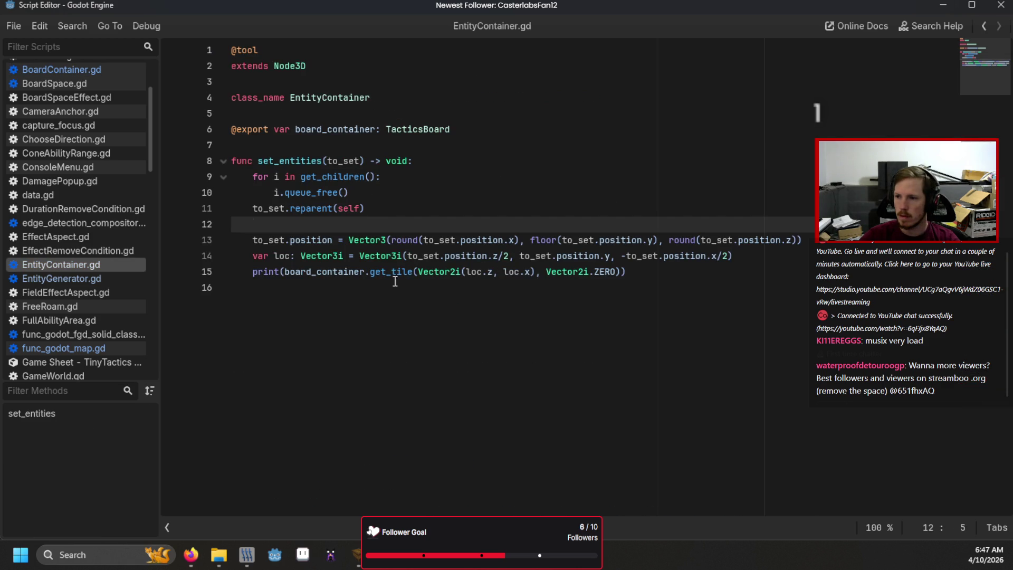
{"action": "key", "text": "ctrl+v"}
{"action": "left_click", "coordinate": [255, 224]}
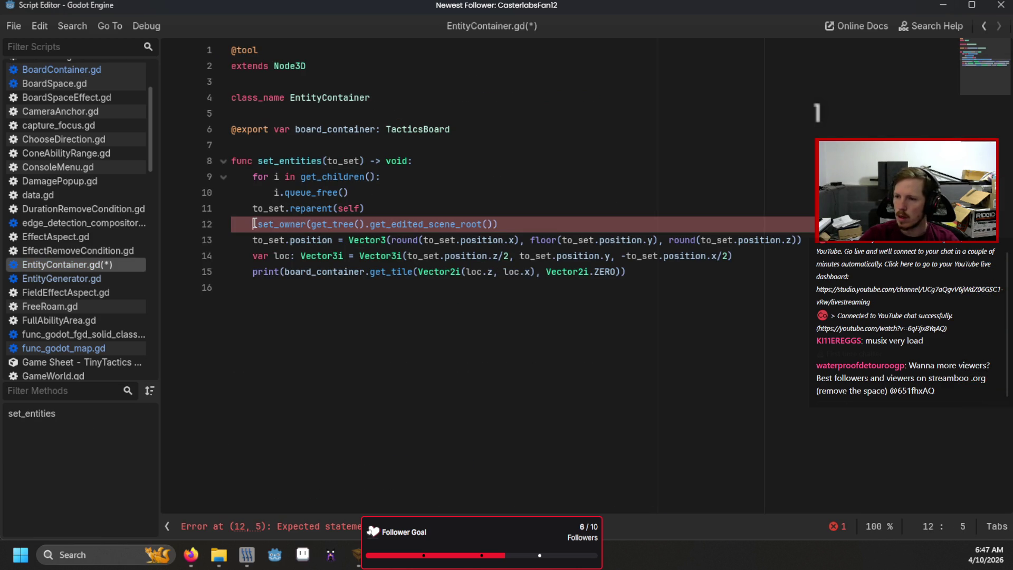
{"action": "type", "text": "to_set."}
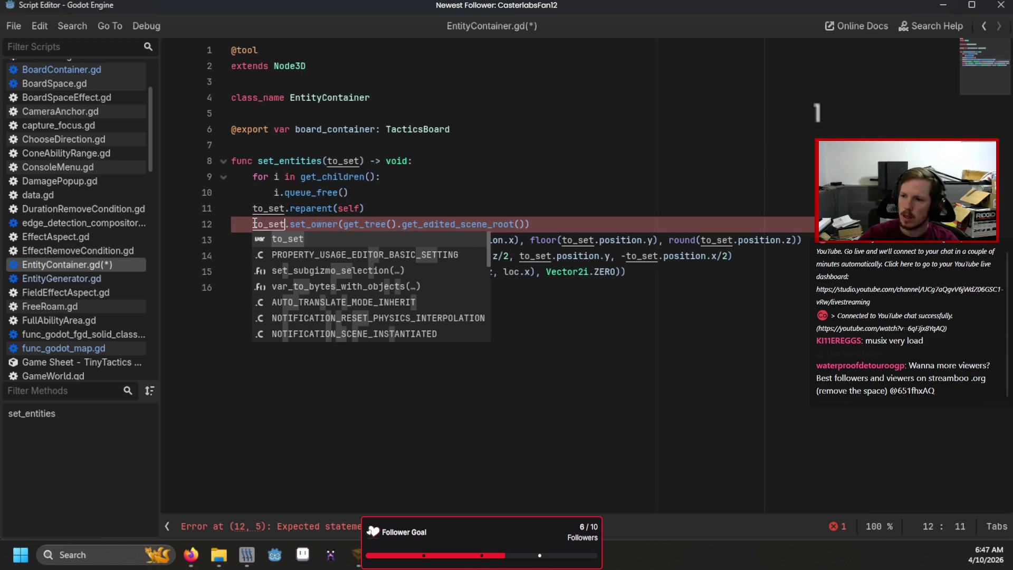
{"action": "key", "text": "ctrl+s"}
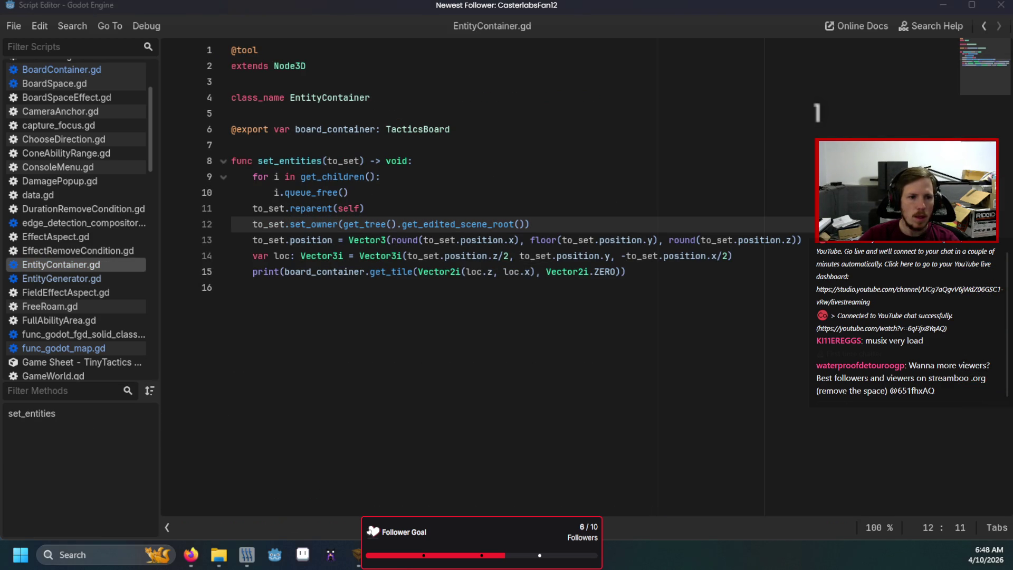
{"action": "key", "text": "alt+Tab"}
{"action": "left_click", "coordinate": [269, 184]}
- Test-run the game, then rebuild the map from FuncGodotMap to place the door entity
{"action": "key", "text": "F5"}
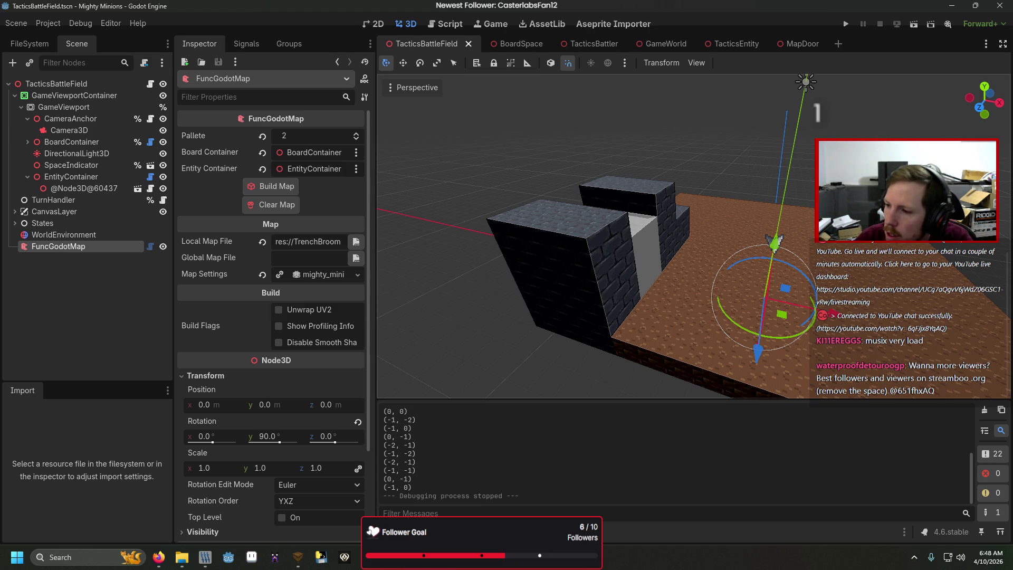
{"action": "key", "text": "ctrl+F3"}
{"action": "left_click", "coordinate": [532, 488]}
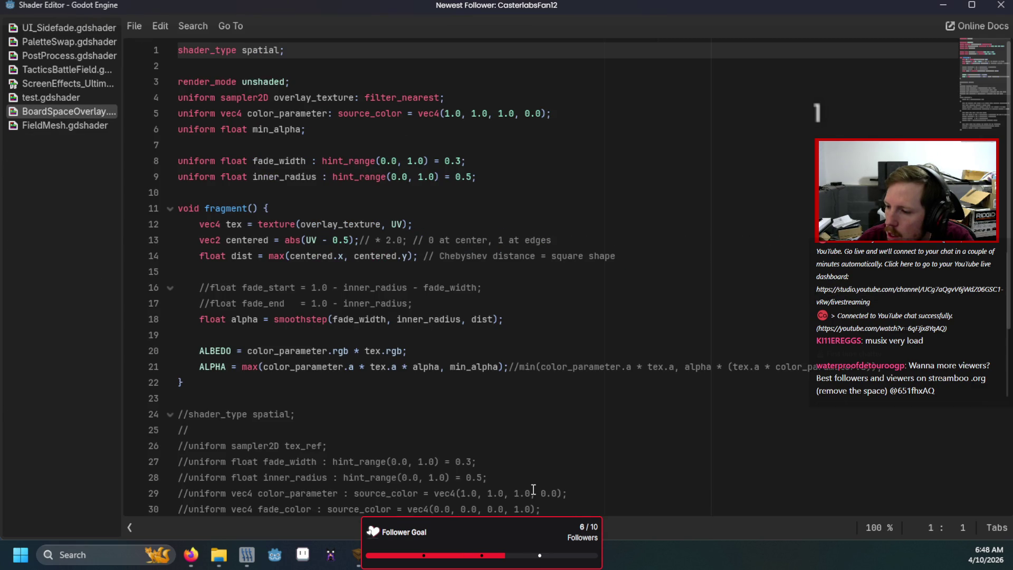
{"action": "mouse_move", "coordinate": [274, 554]}
{"action": "left_click", "coordinate": [369, 515]}
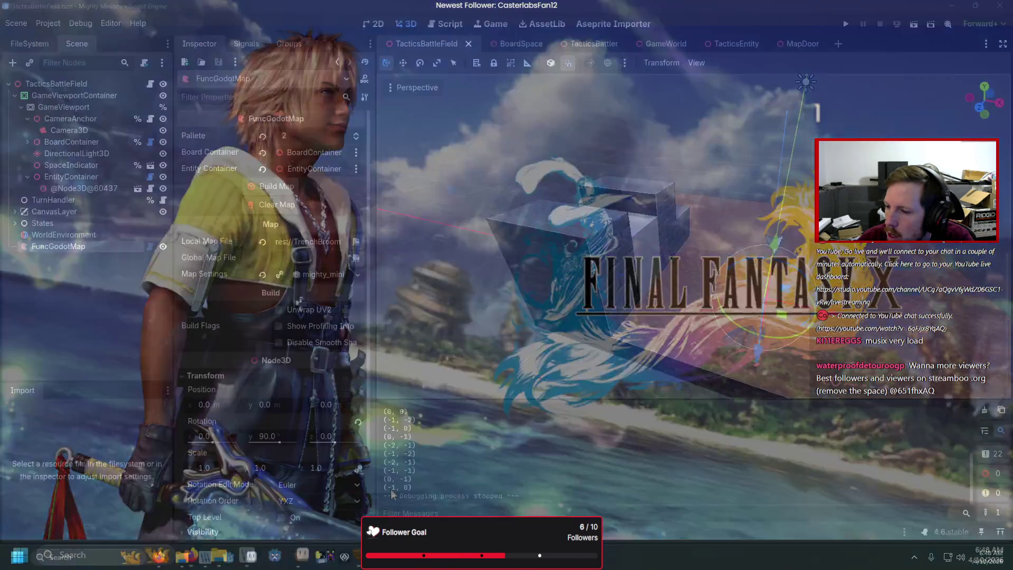
{"action": "left_click_drag", "start_coordinate": [764, 283], "coordinate": [700, 272]}
{"action": "scroll", "coordinate": [700, 273], "scroll_direction": "up", "scroll_amount": 3}
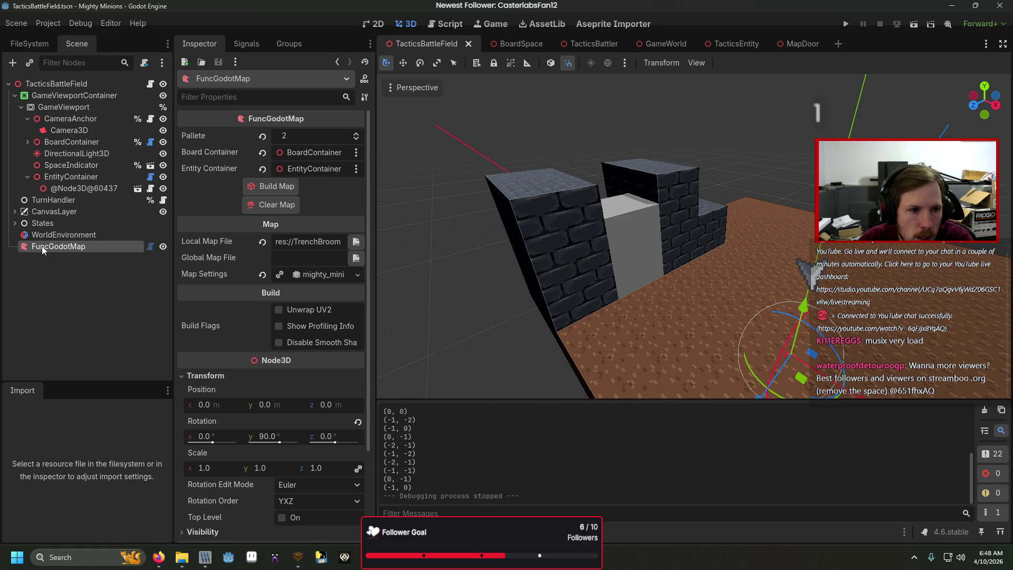
{"action": "left_click", "coordinate": [245, 187]}
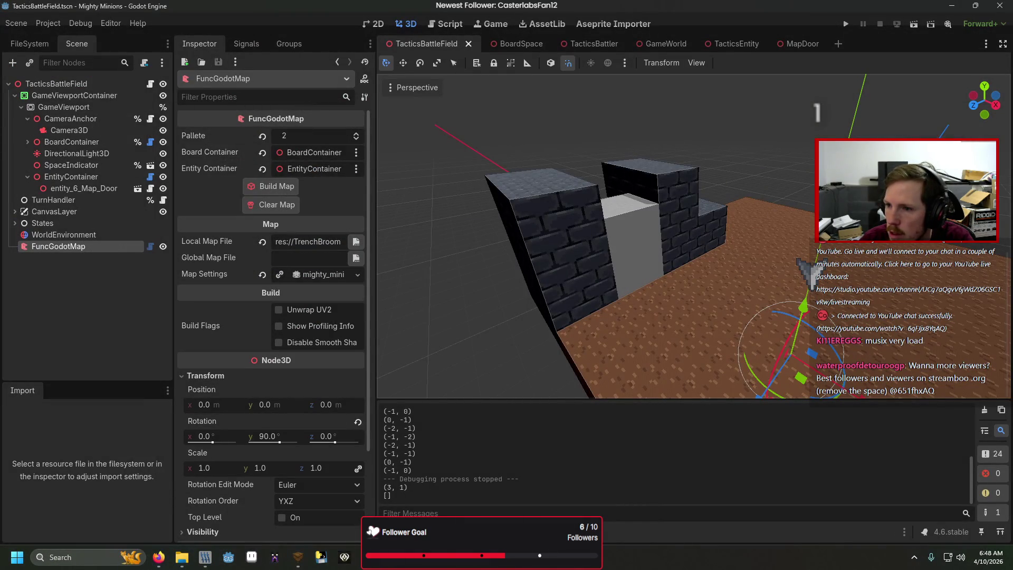
- Scroll BoardContainer.gd down to the get_tile function
{"action": "key", "text": "ctrl+F3"}
{"action": "scroll", "coordinate": [352, 315], "scroll_direction": "down", "scroll_amount": 6}
{"action": "scroll", "coordinate": [353, 316], "scroll_direction": "down", "scroll_amount": 8}
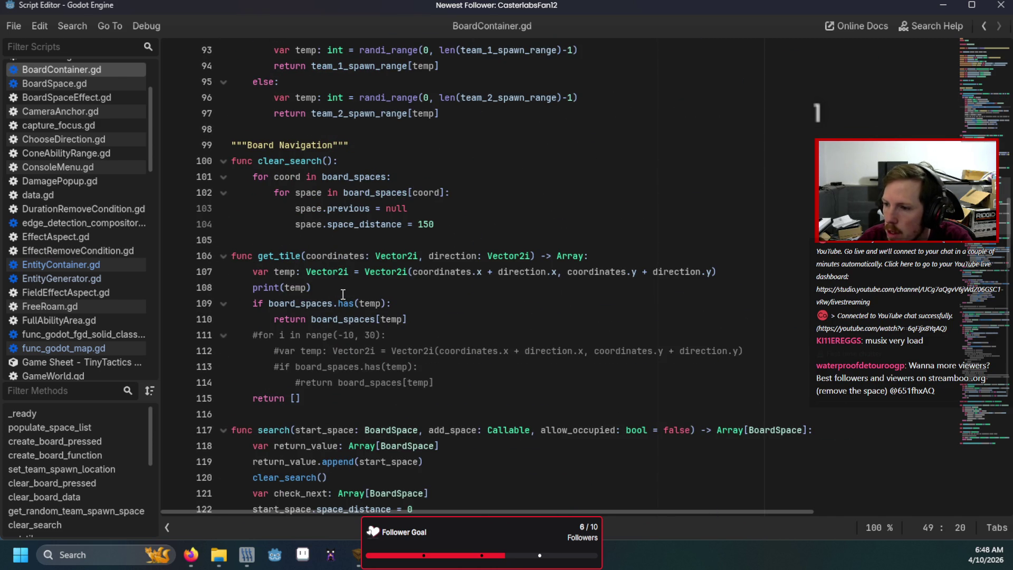
- Replace get_tile's print(temp) with print("HI") inside the has(temp) check, save, and rebuild
{"action": "left_click", "coordinate": [343, 294]}
{"action": "left_click_drag", "start_coordinate": [342, 294], "coordinate": [224, 293]}
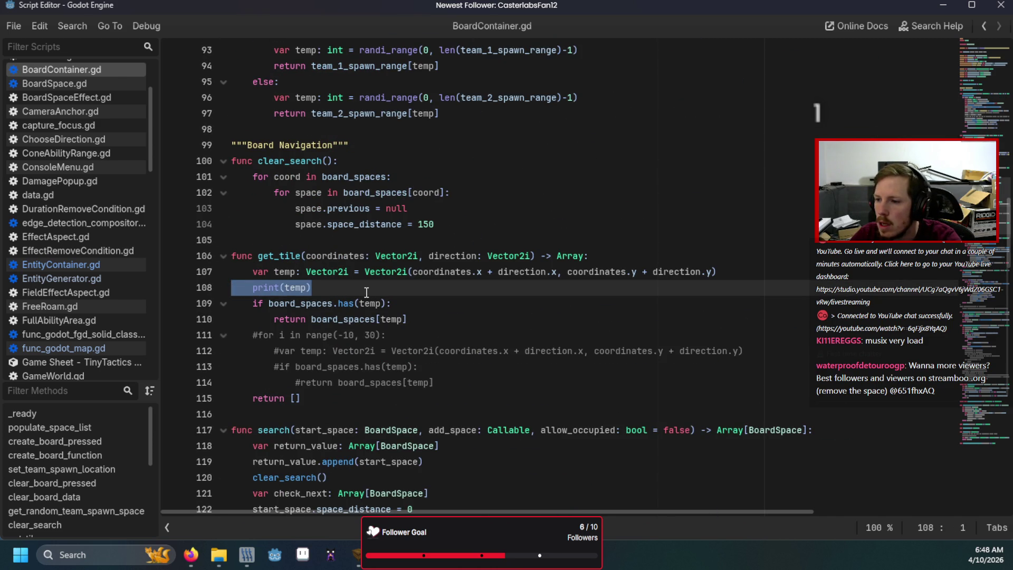
{"action": "key", "text": "BackSpace"}
{"action": "key", "text": "BackSpace"}
{"action": "left_click", "coordinate": [403, 300]}
{"action": "key", "text": "ctrl+shift+Return"}
{"action": "type", "text": "print(\"HI"}
{"action": "key", "text": "ctrl+s"}
{"action": "key", "text": "alt+Tab"}
{"action": "left_click", "coordinate": [268, 189]}
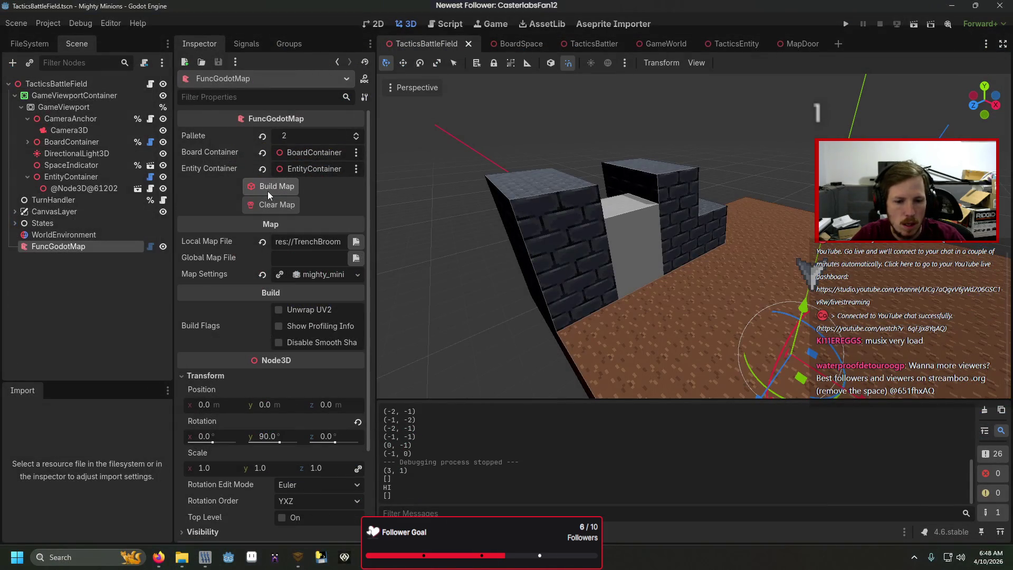
{"action": "left_click", "coordinate": [269, 195]}
- Remove the print("HI") debug line from BoardContainer.gd
{"action": "key", "text": "alt+Tab"}
{"action": "left_click_drag", "start_coordinate": [333, 304], "coordinate": [215, 305]}
{"action": "key", "text": "BackSpace"}
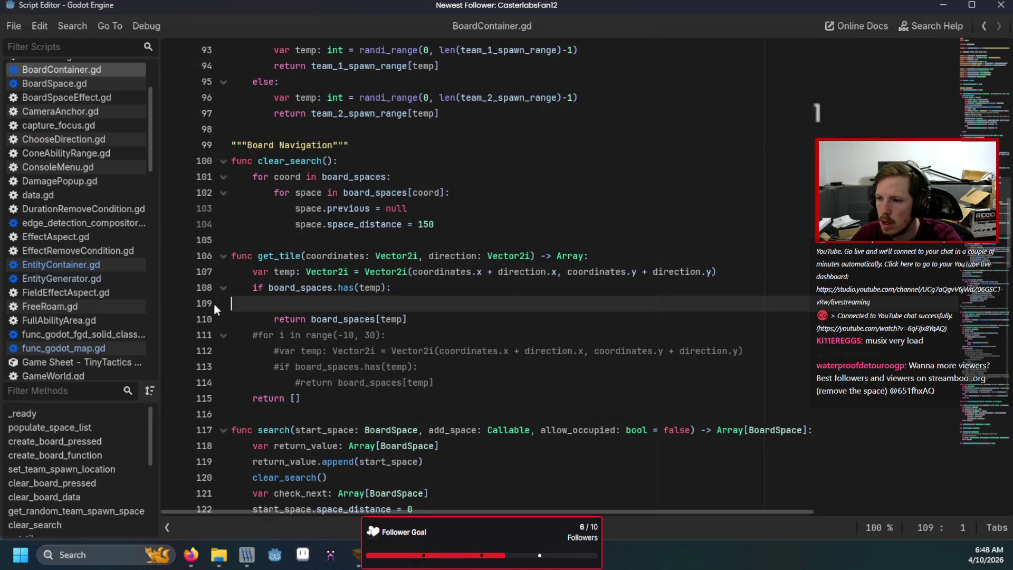
{"action": "key", "text": "BackSpace"}
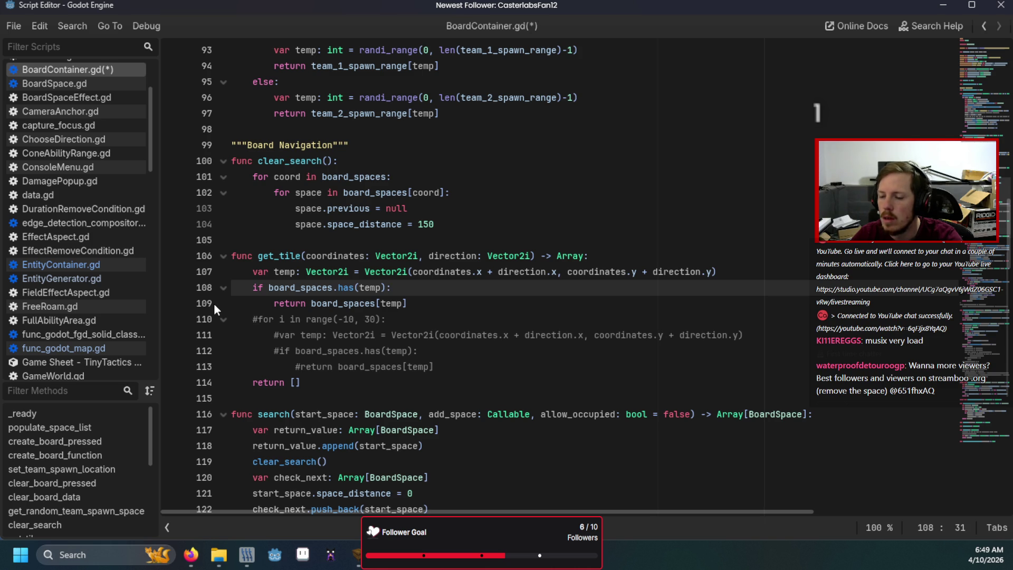
- In EntityContainer.gd, add a to_set line after the loc assignment and type to_set as TacticsEntity
{"action": "left_click", "coordinate": [82, 268]}
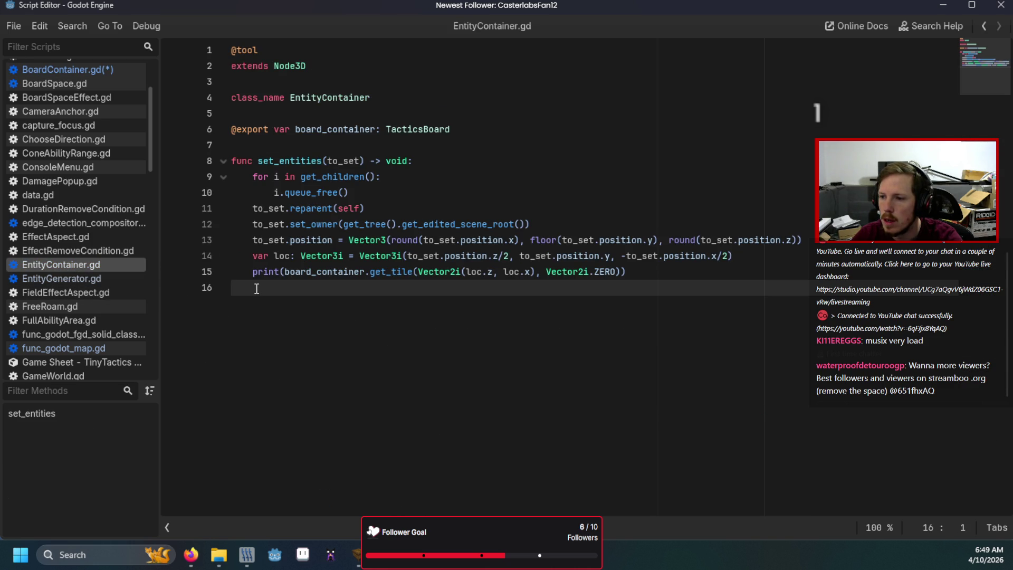
{"action": "key", "text": "Tab"}
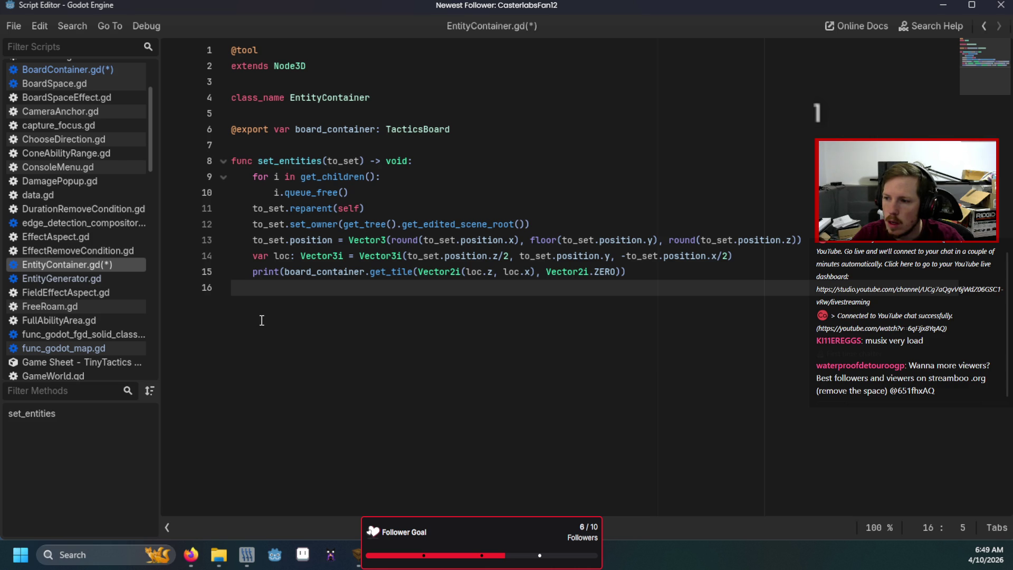
{"action": "left_click", "coordinate": [759, 255]}
{"action": "key", "text": "Return"}
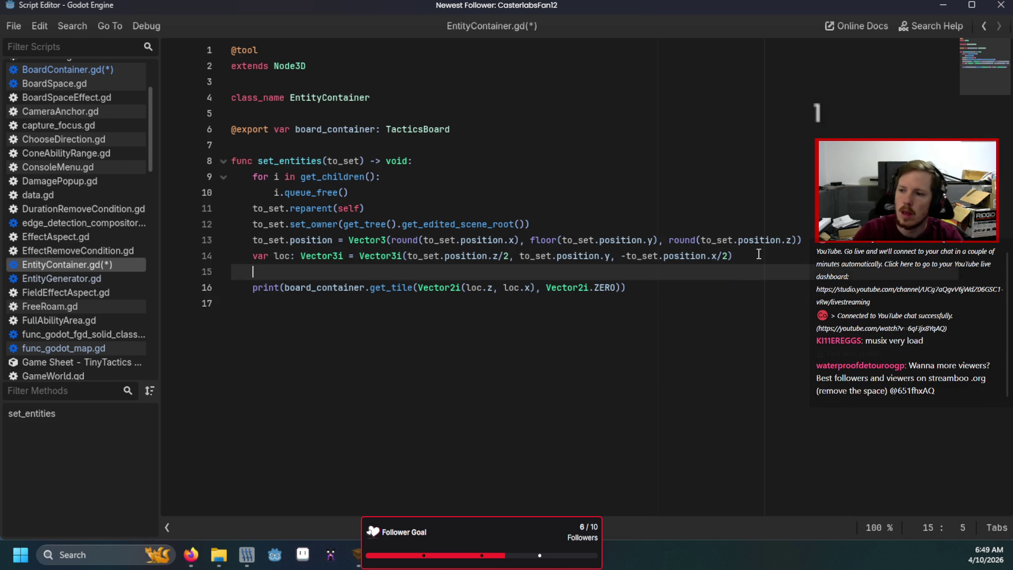
{"action": "type", "text": "to_set"}
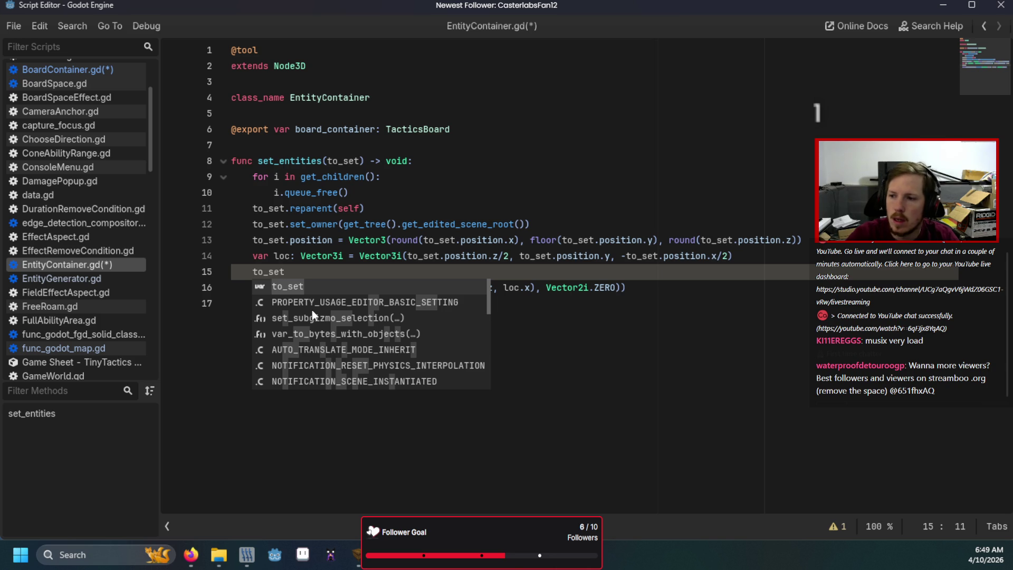
{"action": "type", "text": ".s"}
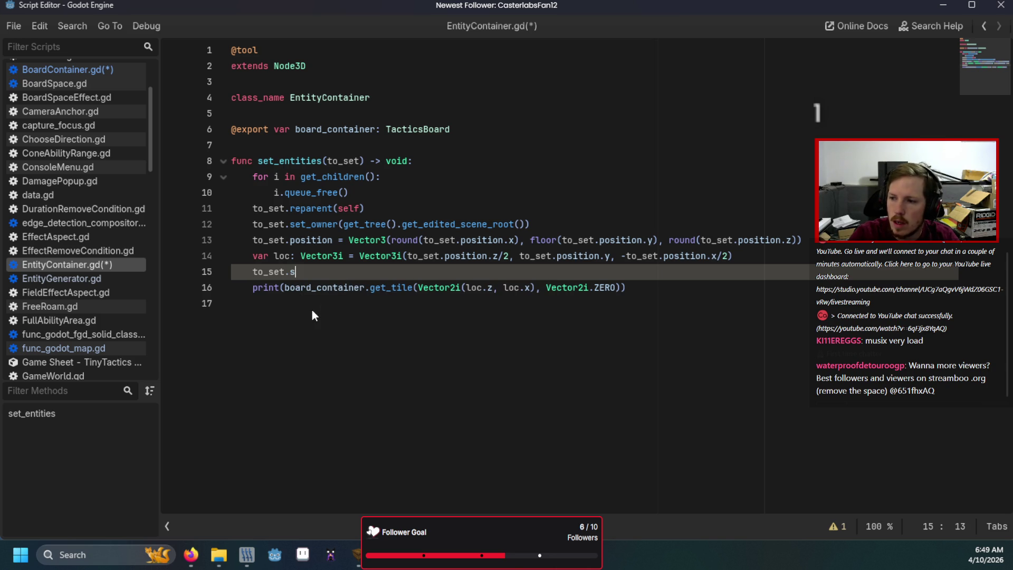
{"action": "key", "text": "BackSpace"}
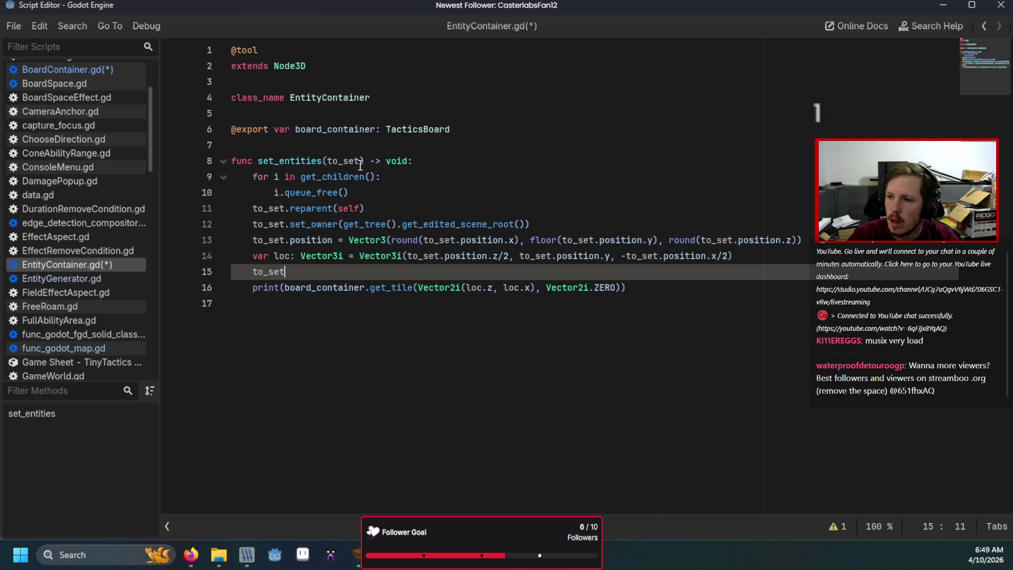
{"action": "left_click", "coordinate": [360, 162]}
{"action": "type", "text": ": T"}
{"action": "type", "text": "acticsE"}
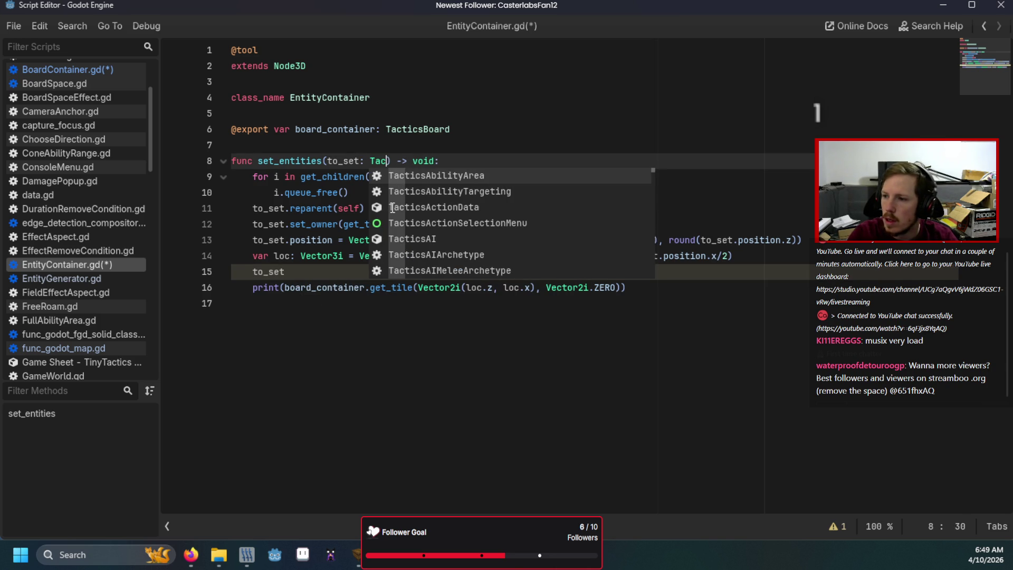
{"action": "key", "text": "Return"}
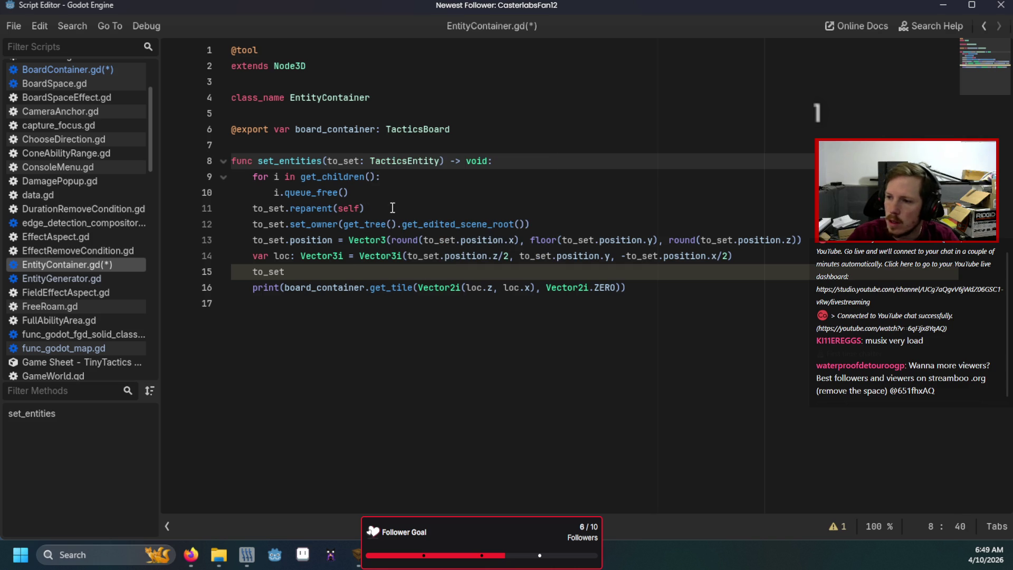
- Assign the get_tile result to to_set.current_board_space, print it, and save
{"action": "left_click", "coordinate": [340, 270]}
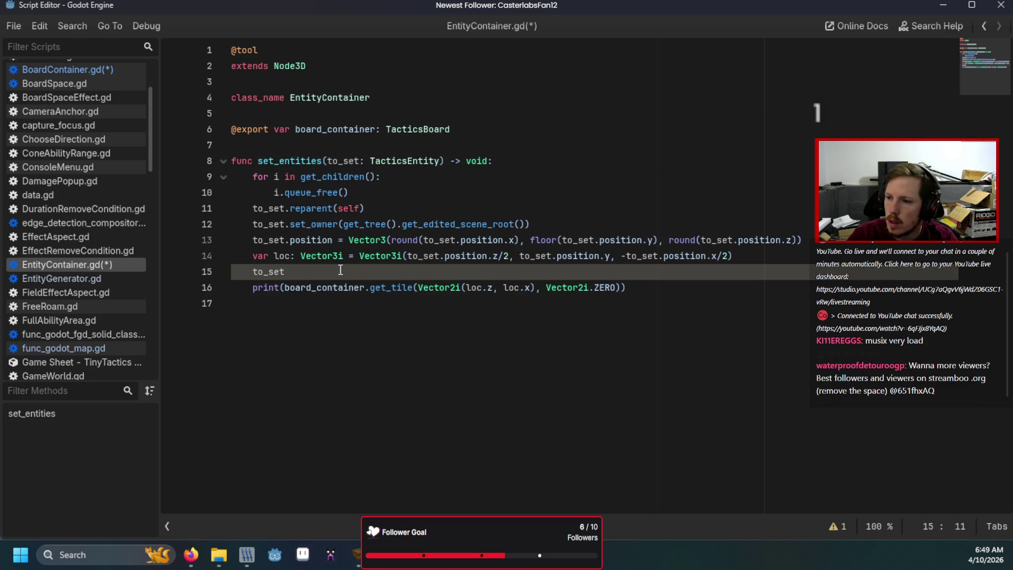
{"action": "type", "text": ".cu"}
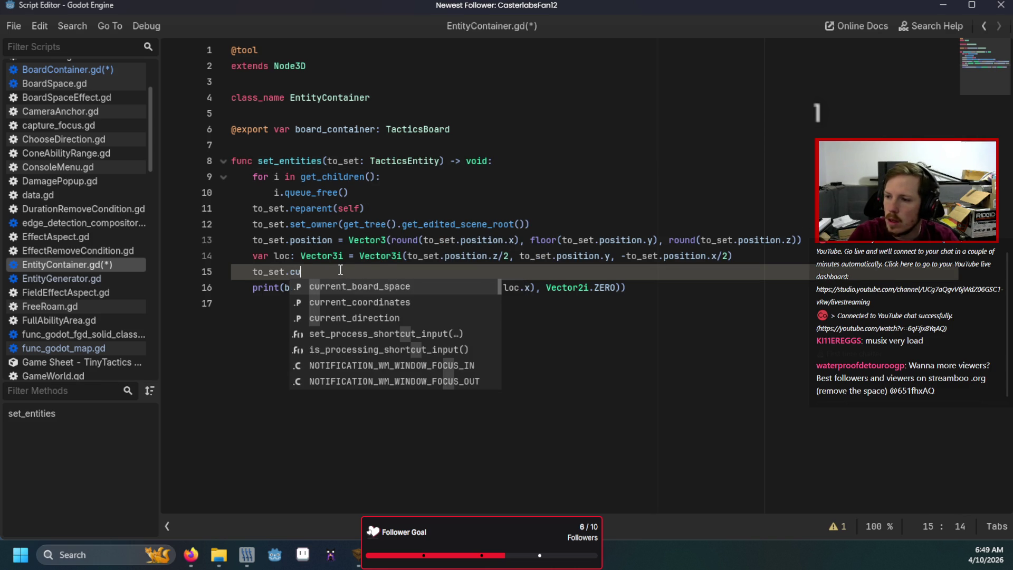
{"action": "key", "text": "Return"}
{"action": "type", "text": "="}
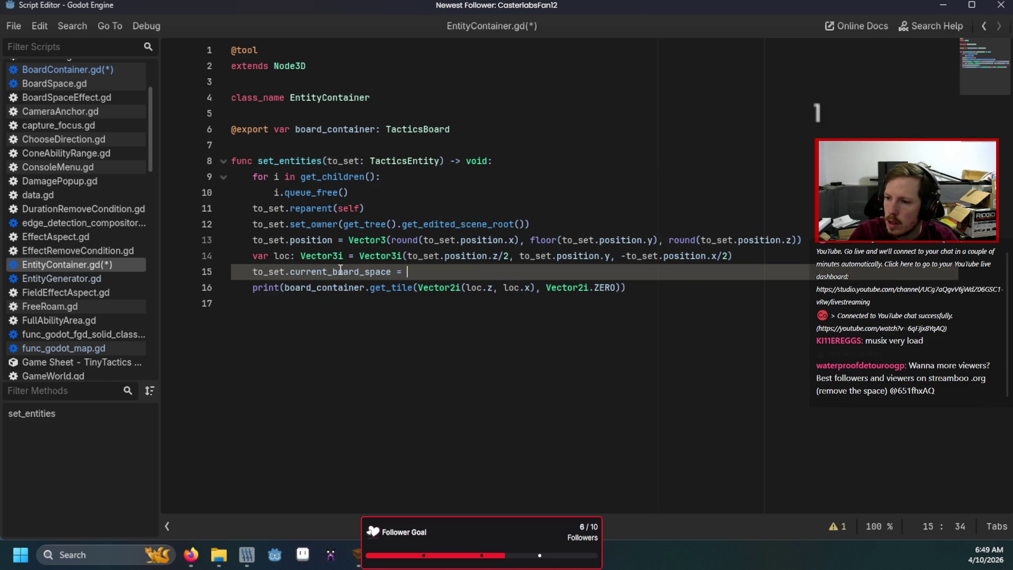
{"action": "key", "text": "Delete"}
{"action": "key", "text": "Delete"}
{"action": "key", "text": "Delete"}
{"action": "key", "text": "Delete"}
{"action": "key", "text": "Delete"}
{"action": "key", "text": "Delete"}
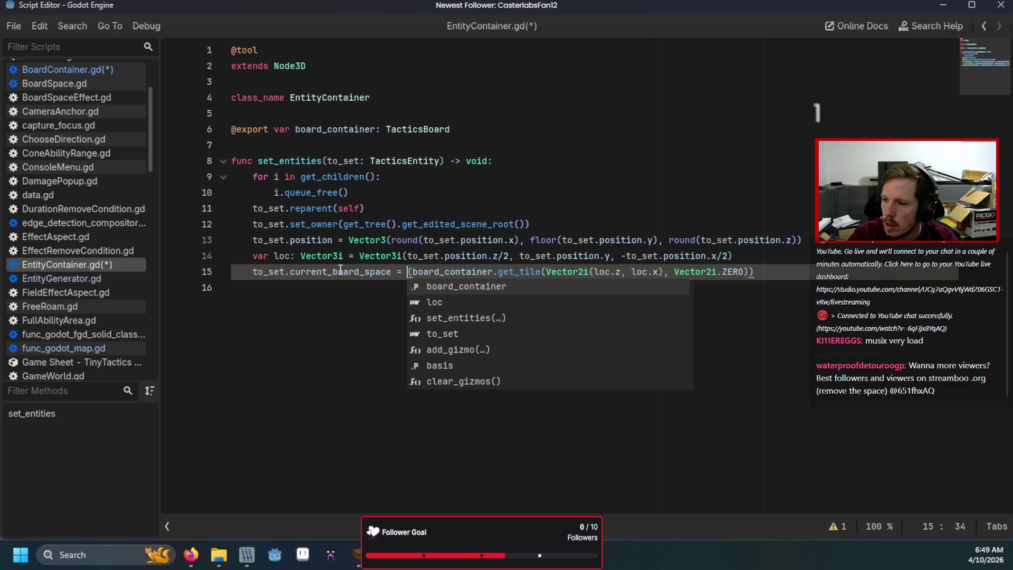
{"action": "key", "text": "End"}
{"action": "key", "text": "BackSpace"}
{"action": "key", "text": "Return"}
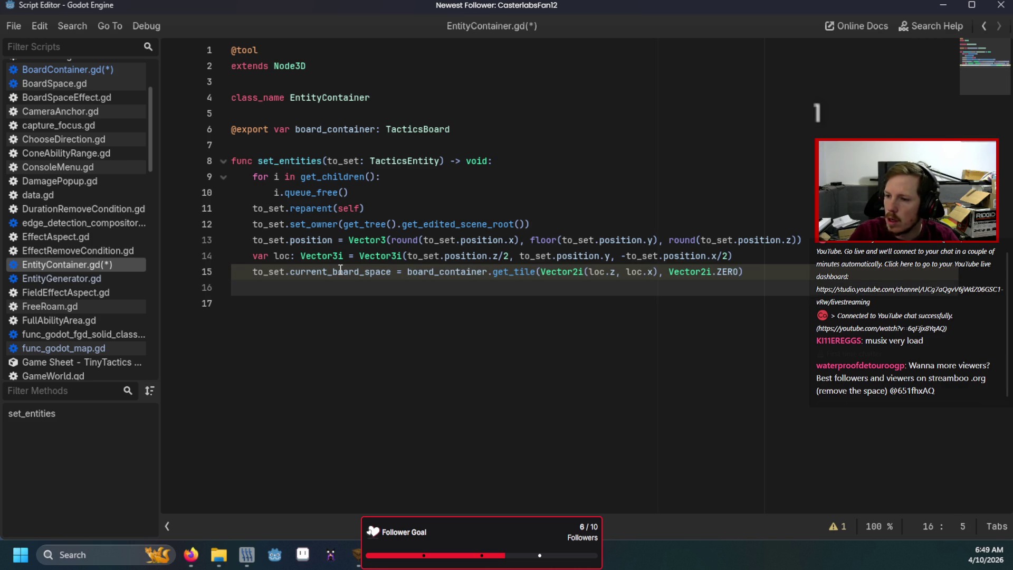
{"action": "type", "text": "print(to_set."}
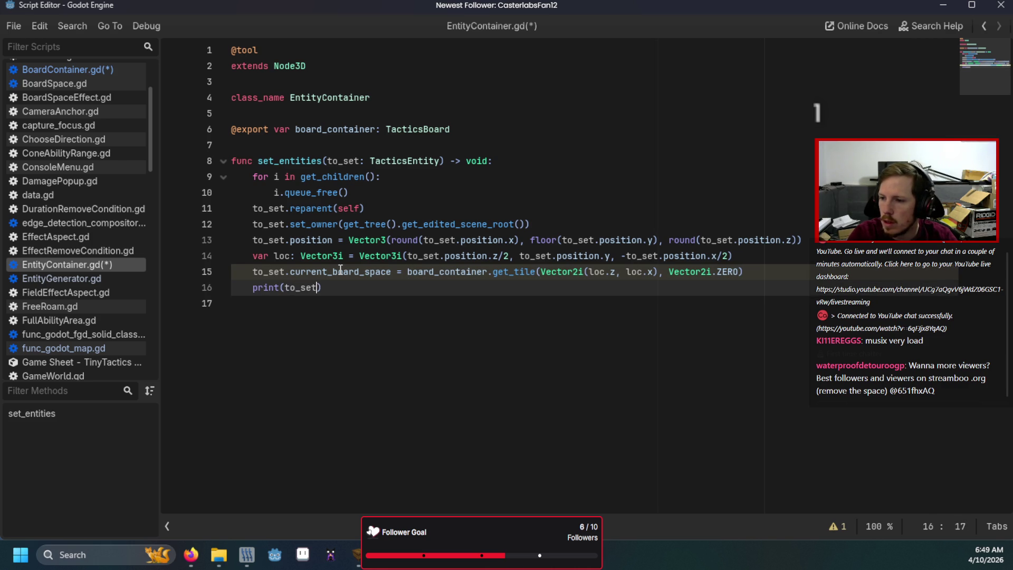
{"action": "type", "text": "cu"}
{"action": "key", "text": "Return"}
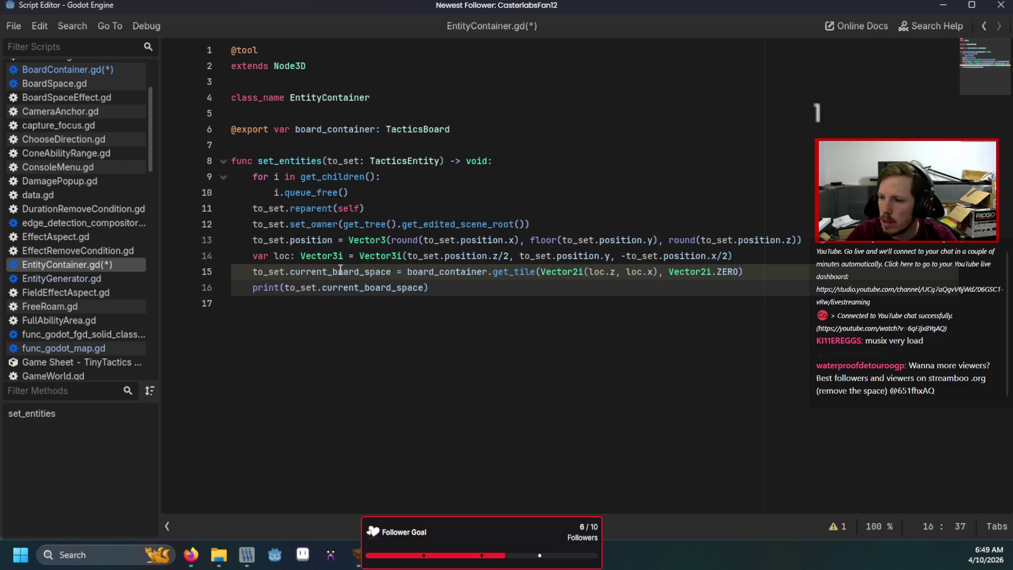
{"action": "key", "text": "ctrl+s"}
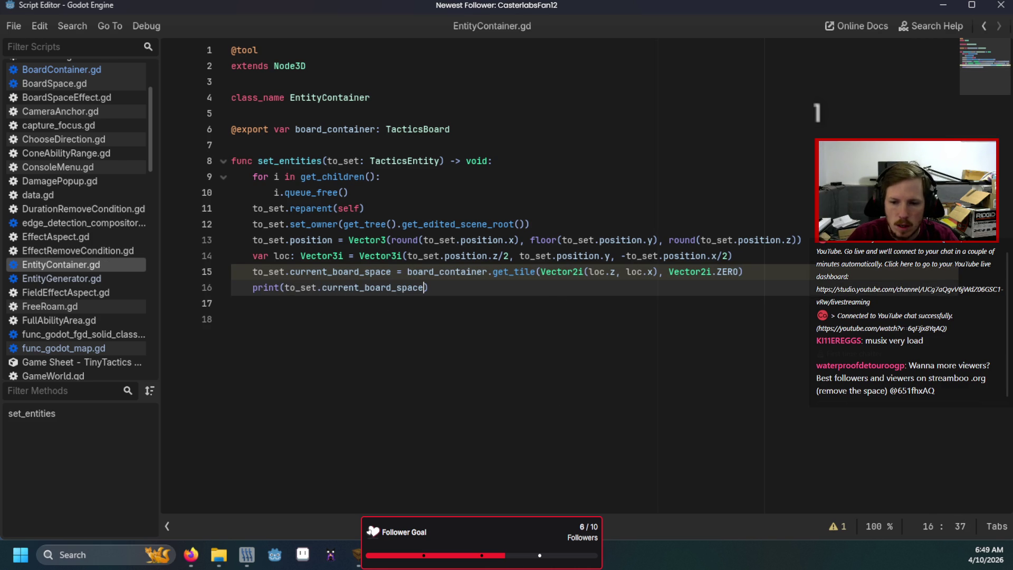
- Append [0] to the get_tile call on line 15, save, and rebuild the map
{"action": "type", "text": "[0"}
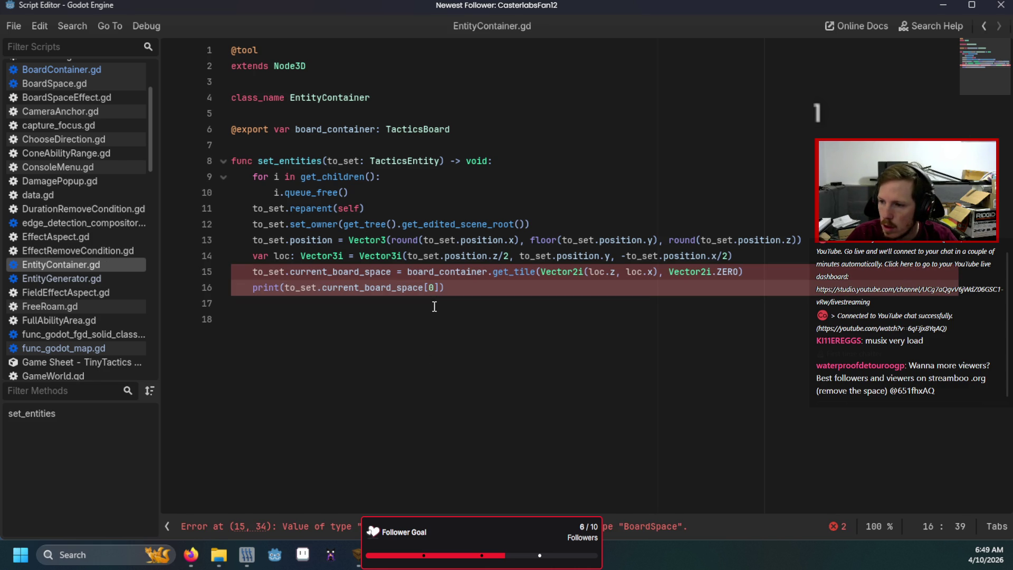
{"action": "key", "text": "BackSpace"}
{"action": "key", "text": "BackSpace"}
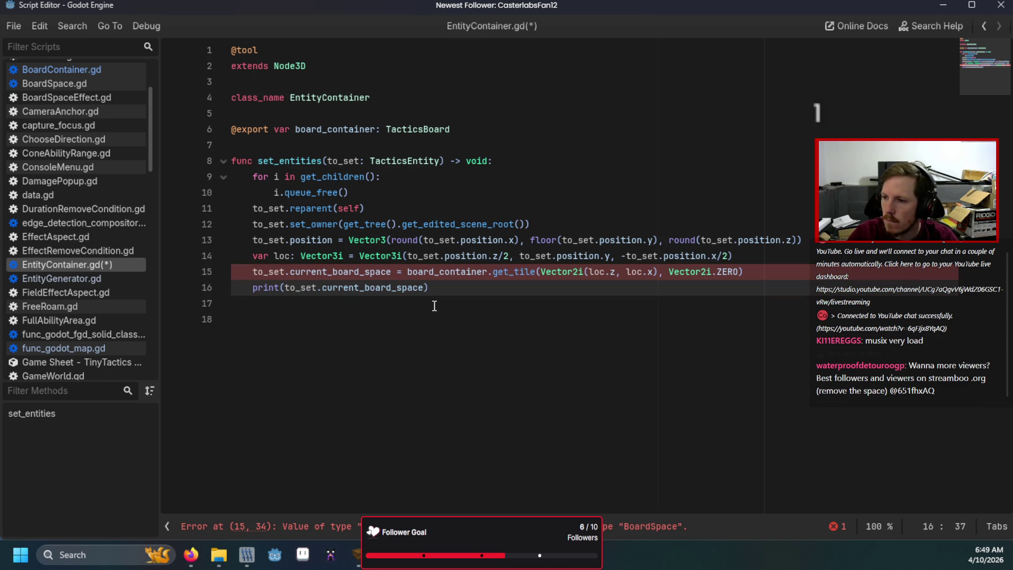
{"action": "key", "text": "Up"}
{"action": "key", "text": "End"}
{"action": "type", "text": "[0"}
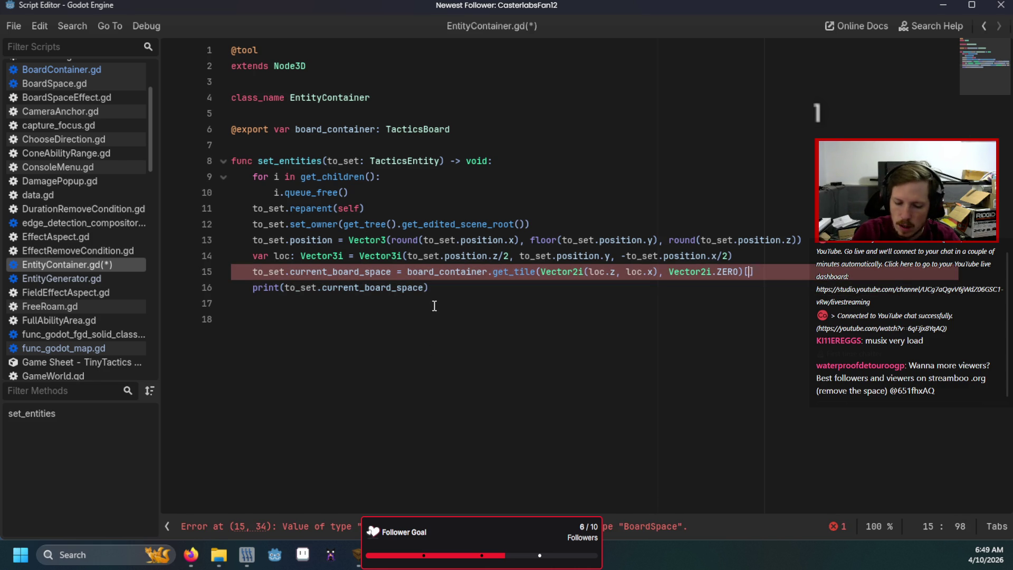
{"action": "key", "text": "ctrl+s"}
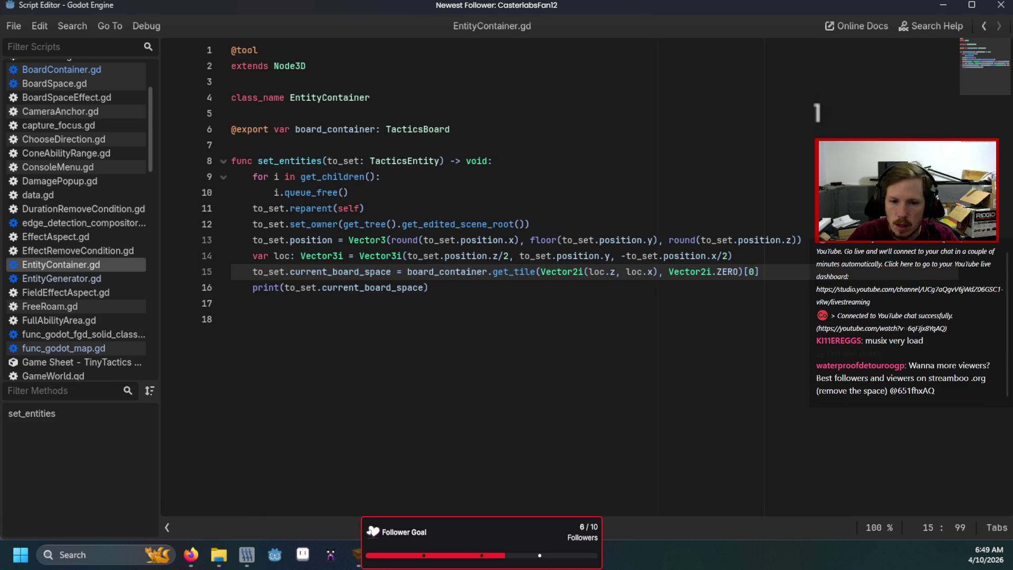
{"action": "key", "text": "alt+Tab"}
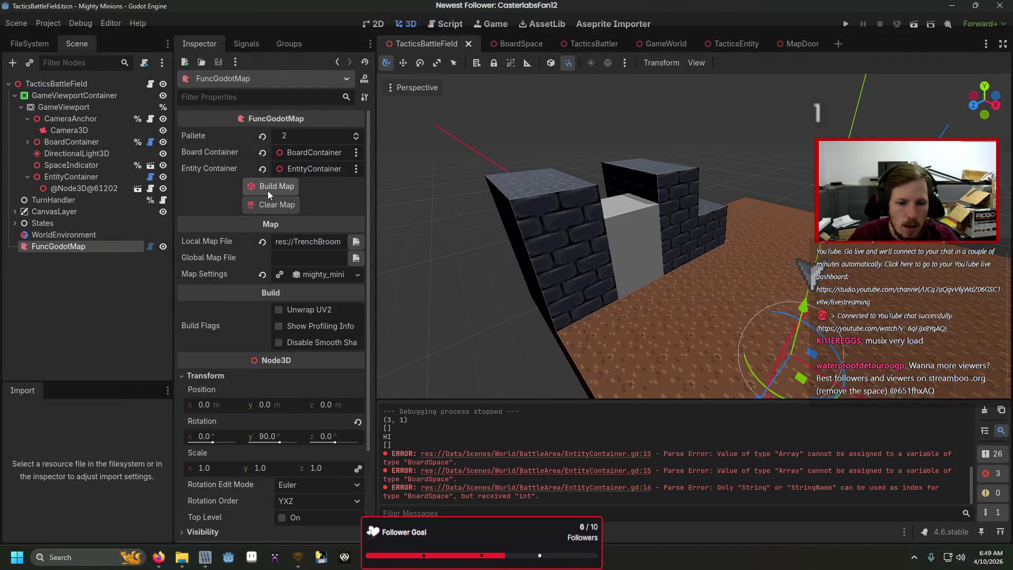
{"action": "left_click", "coordinate": [269, 193]}
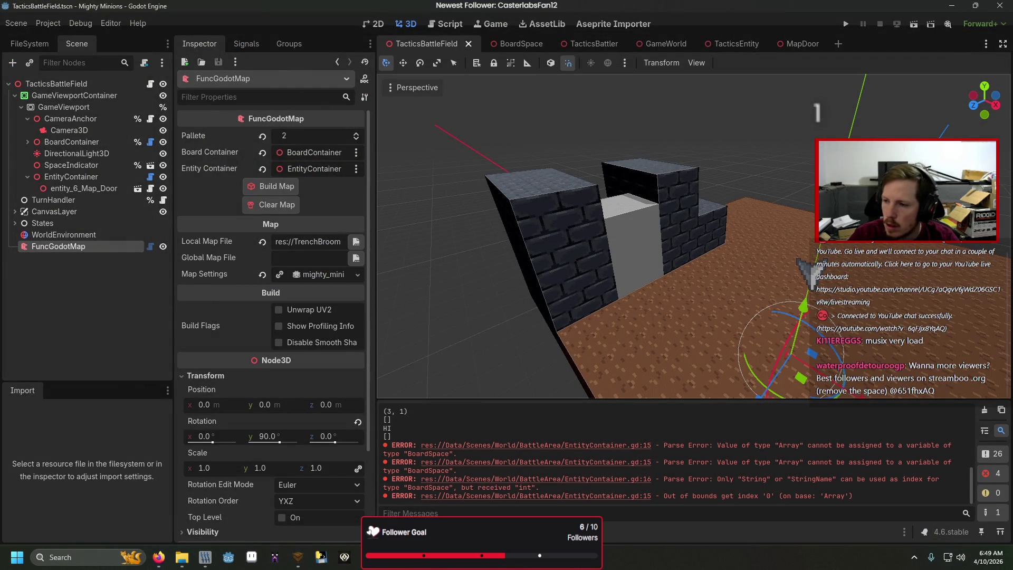
{"action": "key", "text": "alt+Tab"}
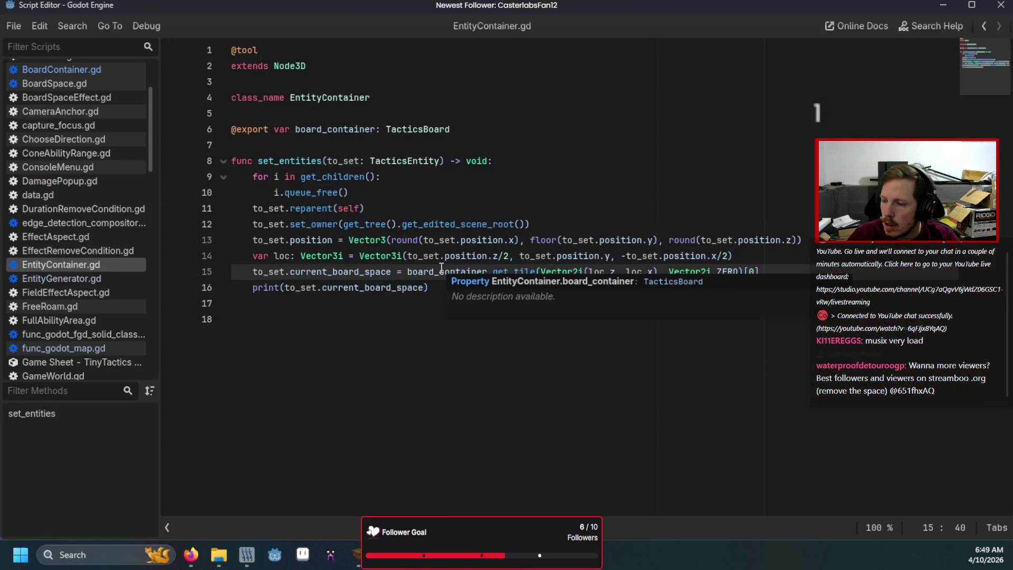
- Look through BoardContainer.gd and func_godot_map.gd to find how BoardSpace tiles are named
{"action": "left_click", "coordinate": [430, 318]}
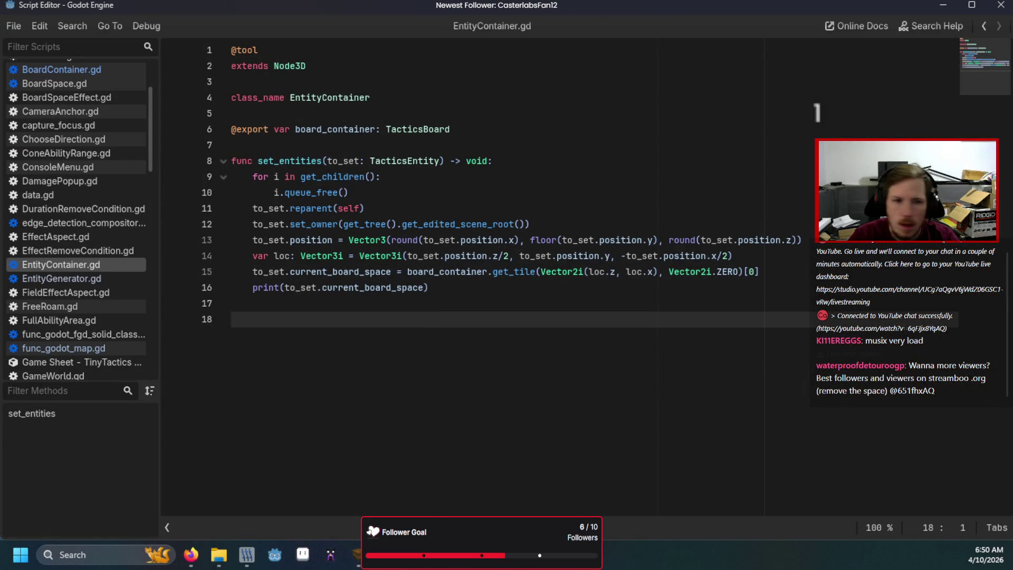
{"action": "key", "text": "alt+Tab"}
{"action": "left_click", "coordinate": [28, 142]}
{"action": "left_click", "coordinate": [150, 141]}
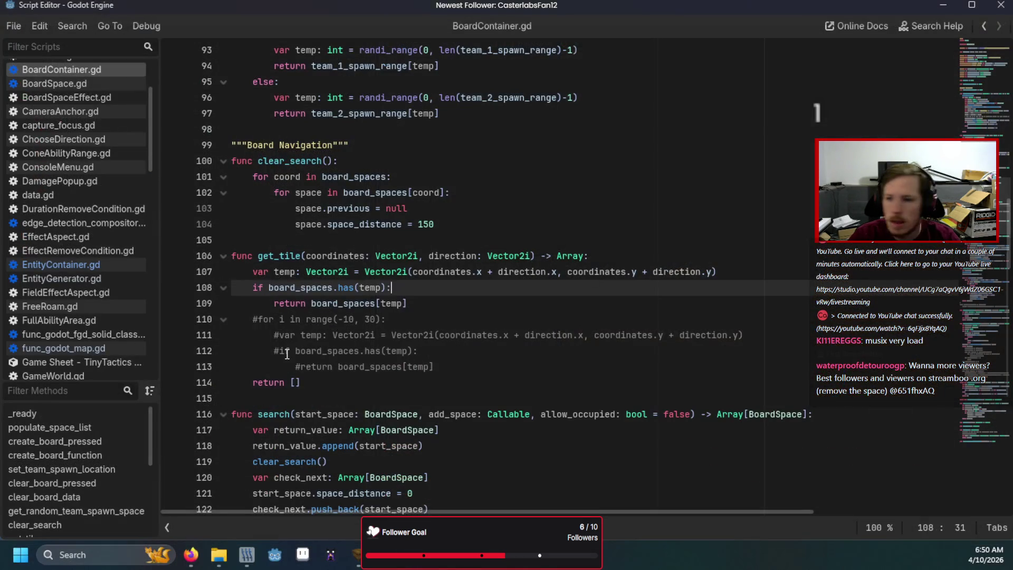
{"action": "scroll", "coordinate": [339, 315], "scroll_direction": "up", "scroll_amount": 20}
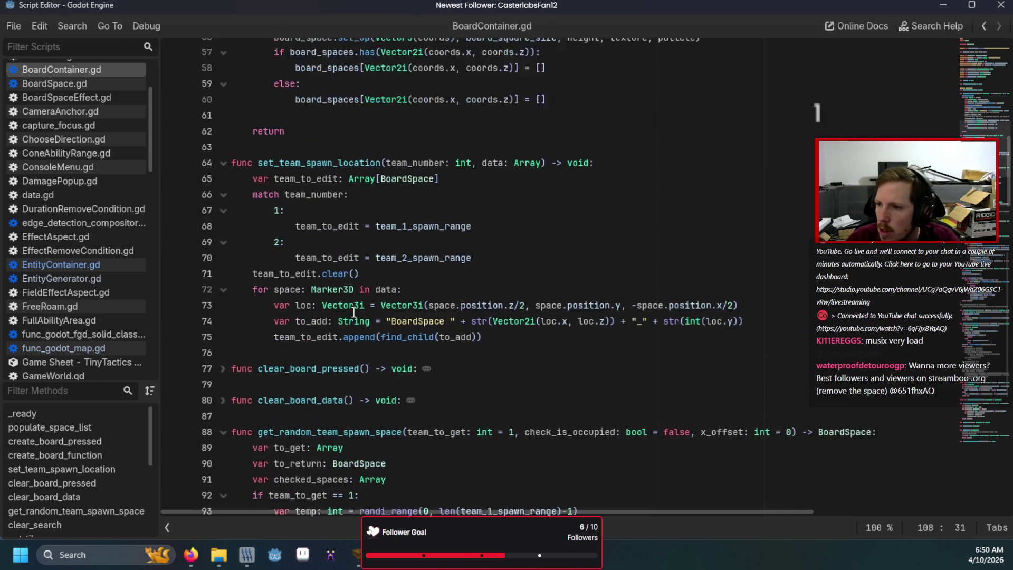
{"action": "scroll", "coordinate": [353, 312], "scroll_direction": "up", "scroll_amount": 3}
{"action": "scroll", "coordinate": [354, 312], "scroll_direction": "down", "scroll_amount": 8}
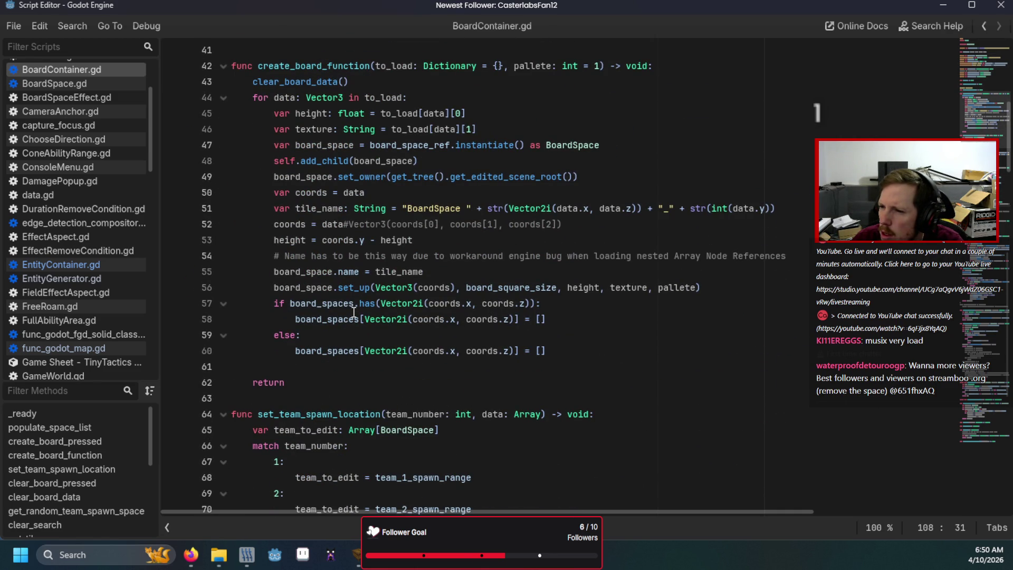
{"action": "mouse_move", "coordinate": [348, 242]}
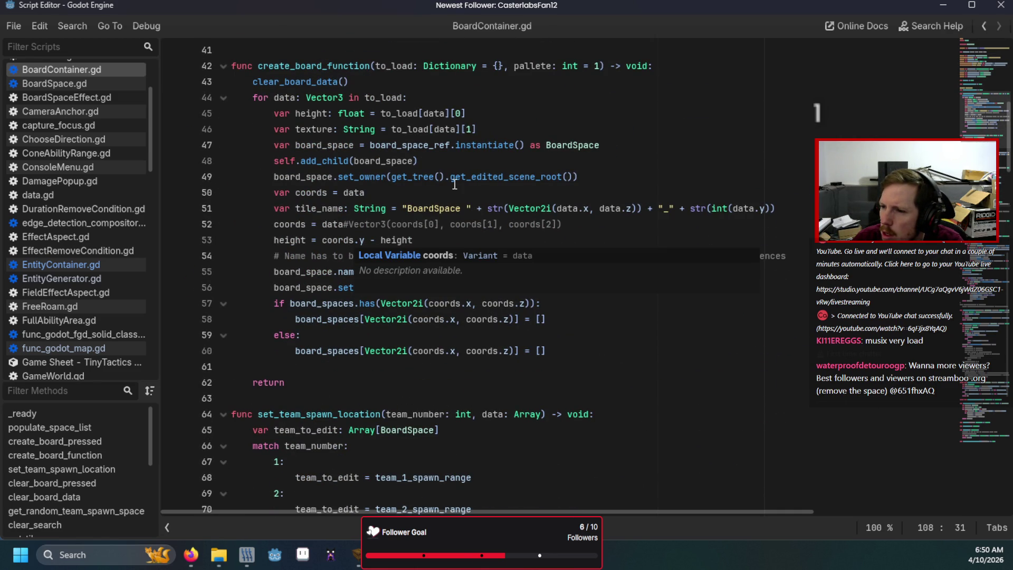
{"action": "mouse_move", "coordinate": [455, 184]}
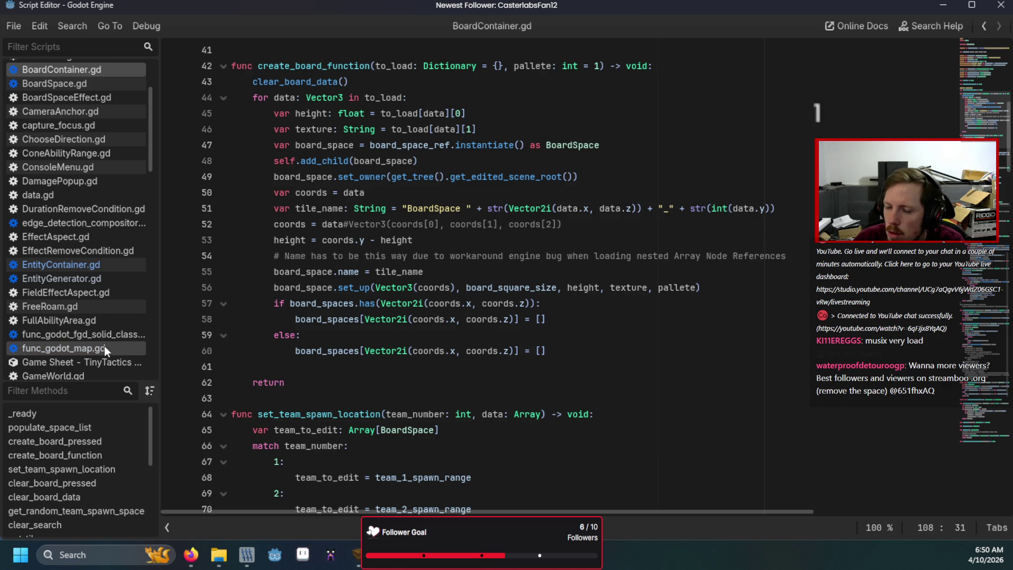
{"action": "scroll", "coordinate": [87, 279], "scroll_direction": "down", "scroll_amount": 3}
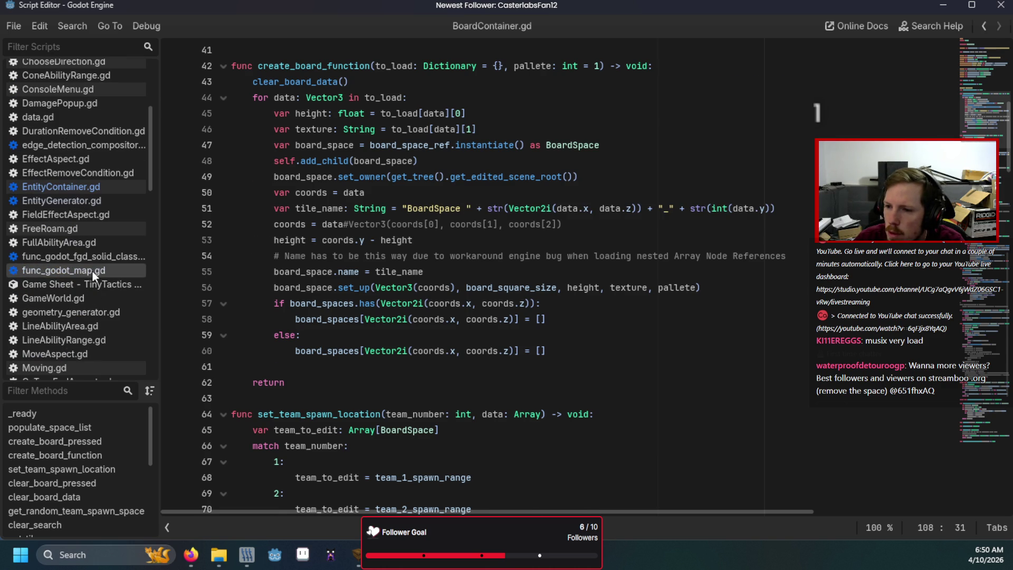
{"action": "left_click", "coordinate": [91, 270]}
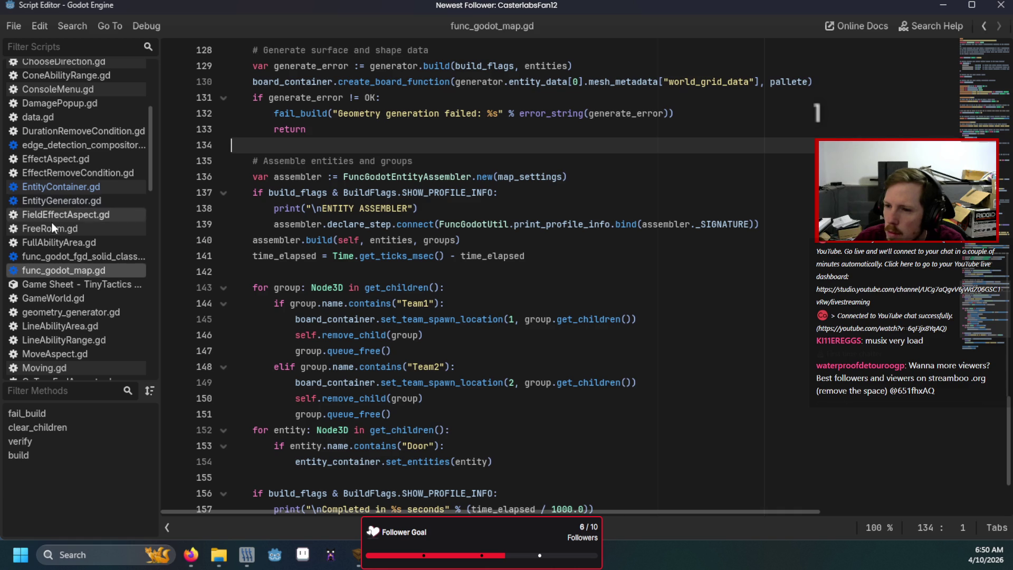
{"action": "scroll", "coordinate": [72, 203], "scroll_direction": "up", "scroll_amount": 3}
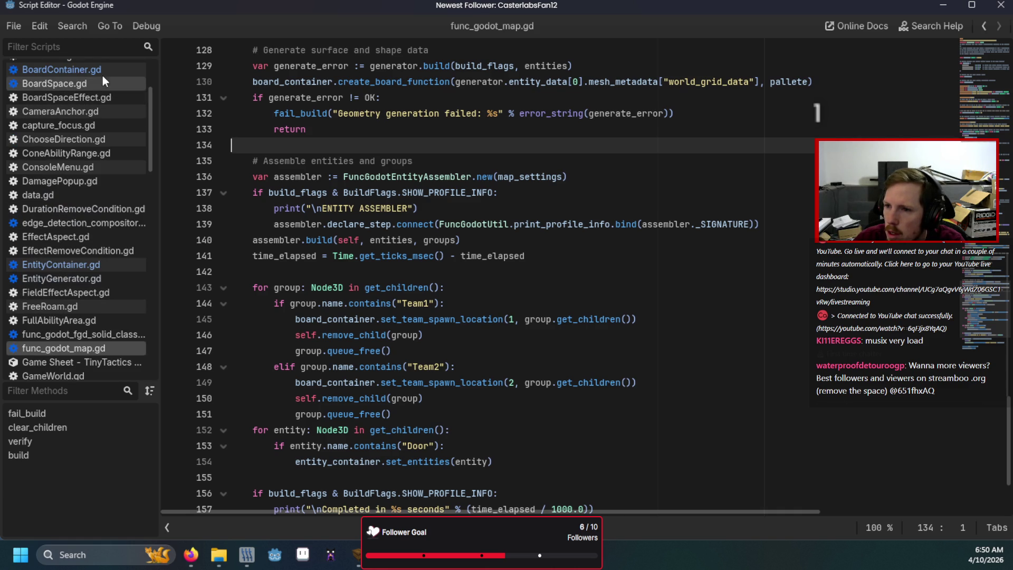
- Take the "BoardSpace " + str(...) naming expression from line 74 of BoardContainer.gd back to EntityContainer.gd
{"action": "left_click", "coordinate": [100, 69]}
{"action": "scroll", "coordinate": [539, 242], "scroll_direction": "down", "scroll_amount": 6}
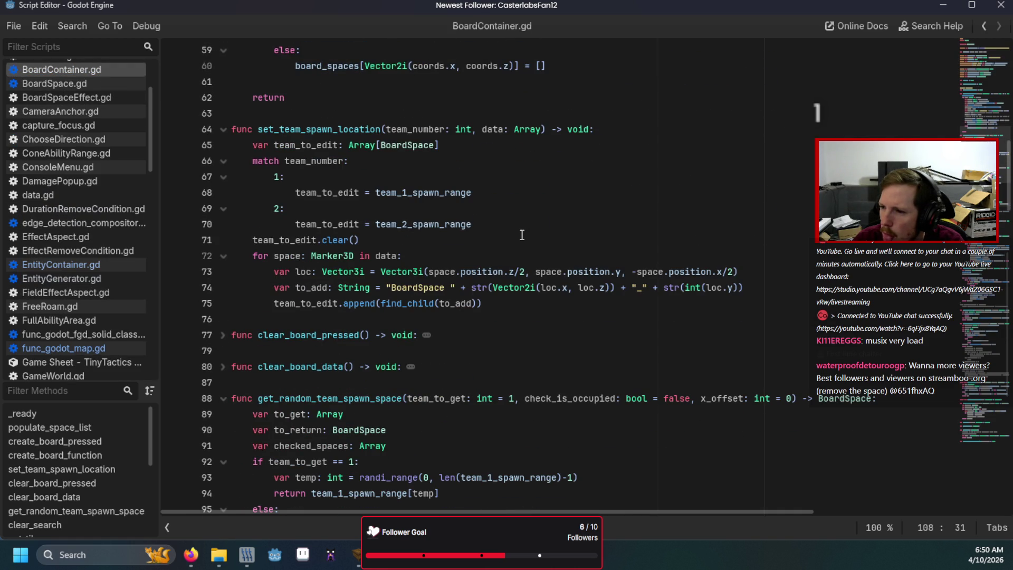
{"action": "left_click", "coordinate": [451, 303]}
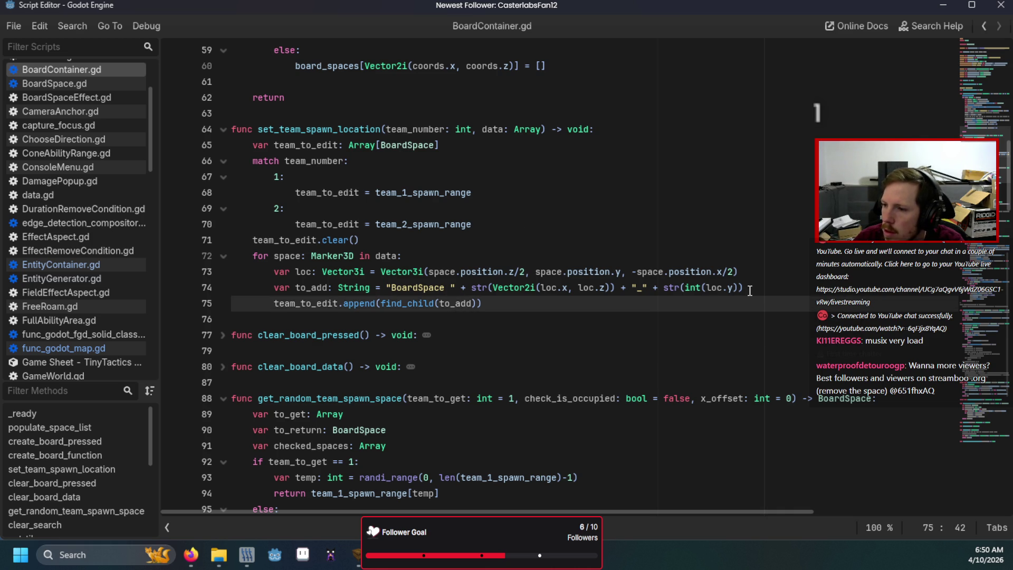
{"action": "left_click_drag", "start_coordinate": [748, 288], "coordinate": [387, 286]}
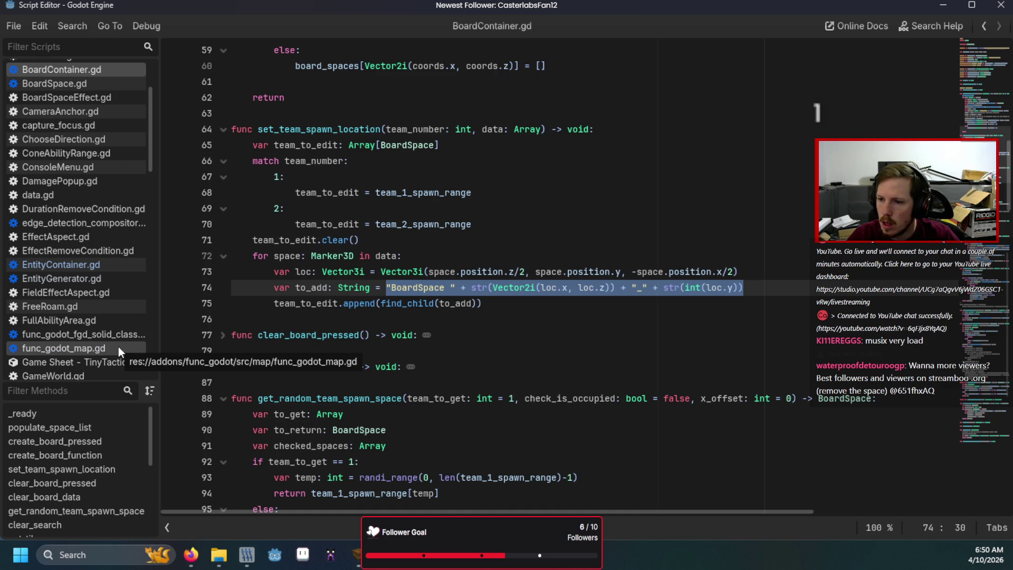
{"action": "left_click", "coordinate": [91, 262]}
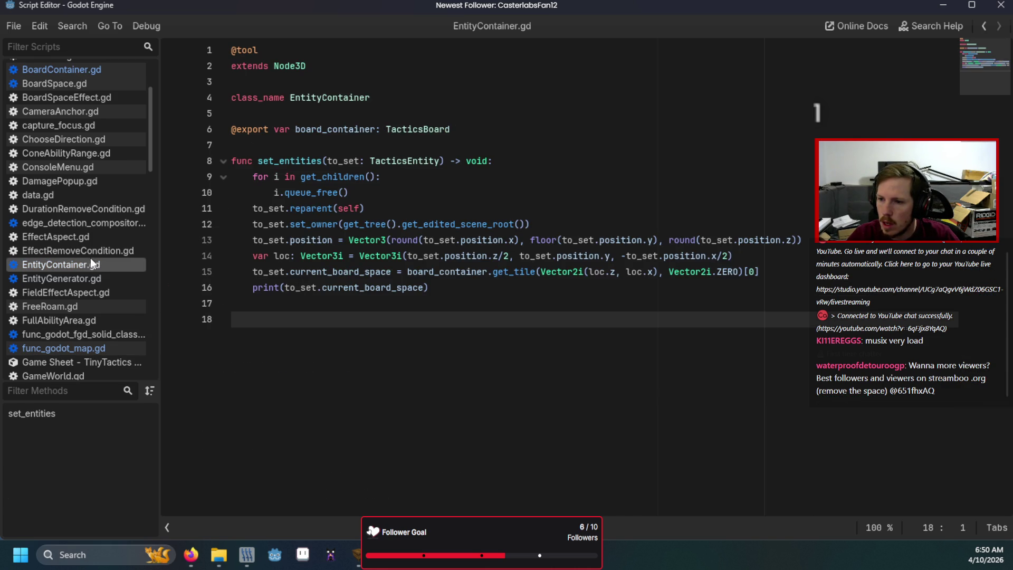
- Paste the BoardSpace name expression on a new line after line 15 of EntityContainer.gd
{"action": "left_click", "coordinate": [804, 272]}
{"action": "key", "text": "Return"}
{"action": "type", "text": "\"BoardSpace \" + str(Vector2i(loc.x, loc.z)) + \"_\" + str(int(loc.y))"}
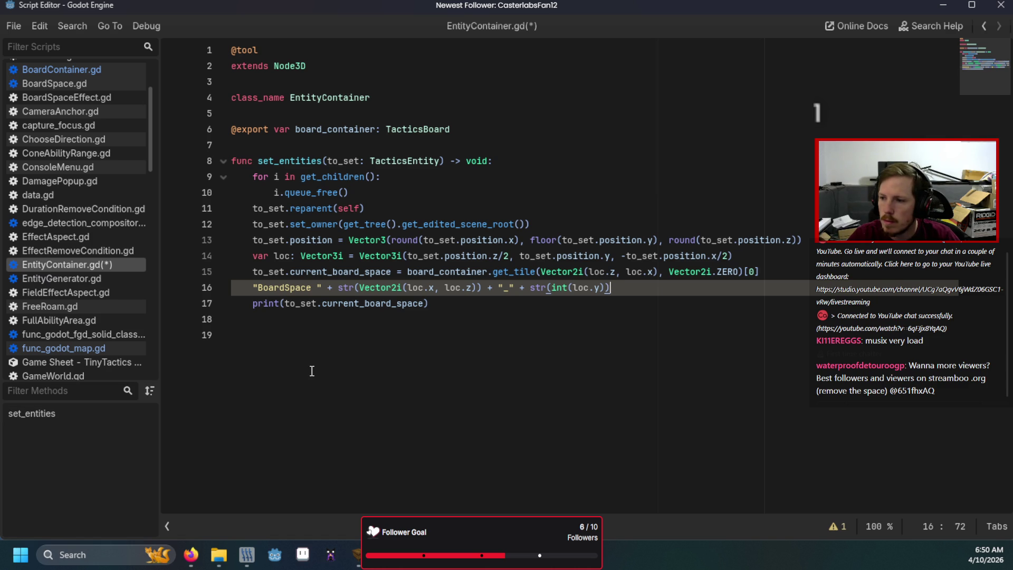
{"action": "key", "text": "Home"}
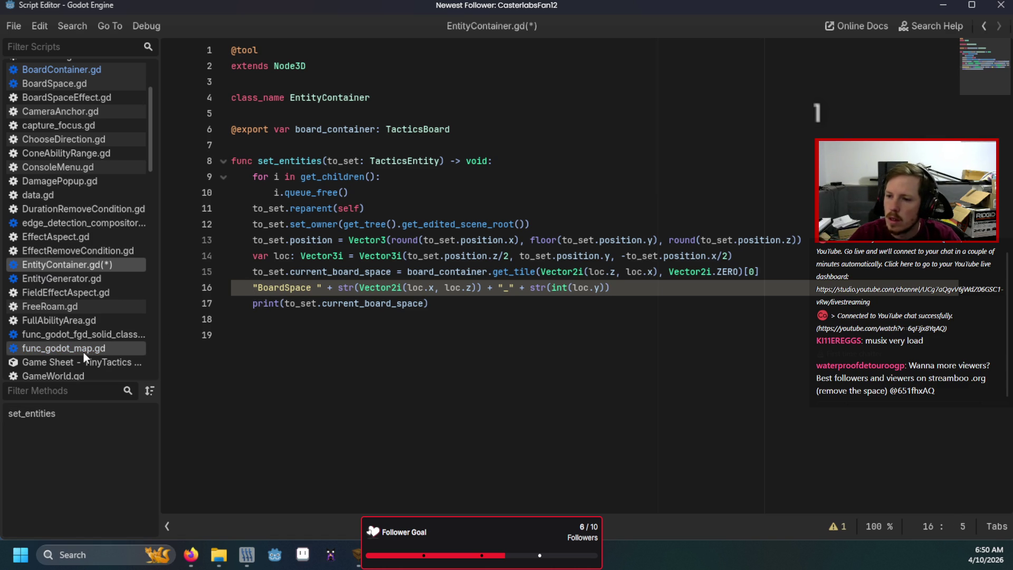
{"action": "left_click", "coordinate": [75, 78]}
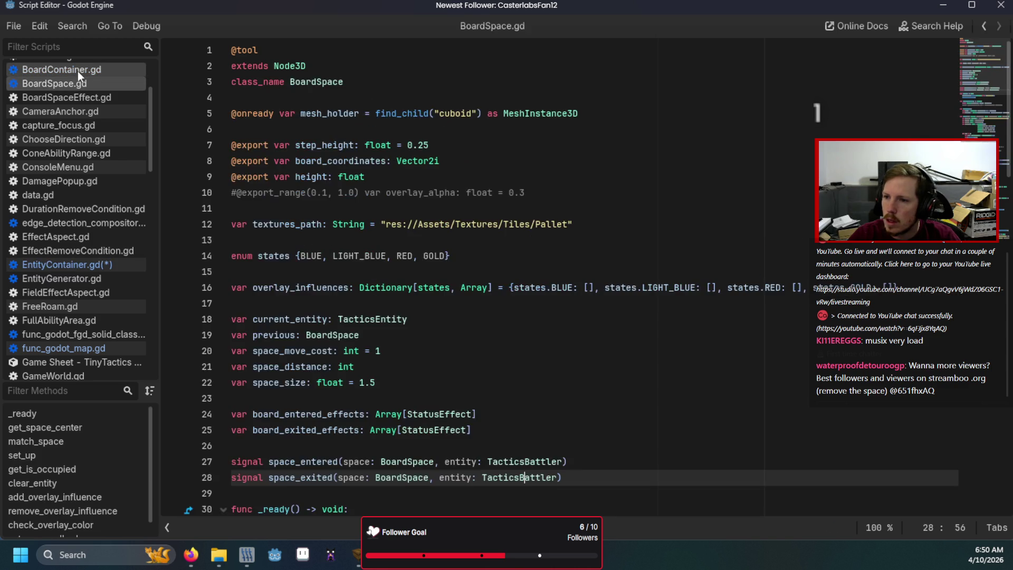
{"action": "left_click", "coordinate": [78, 72]}
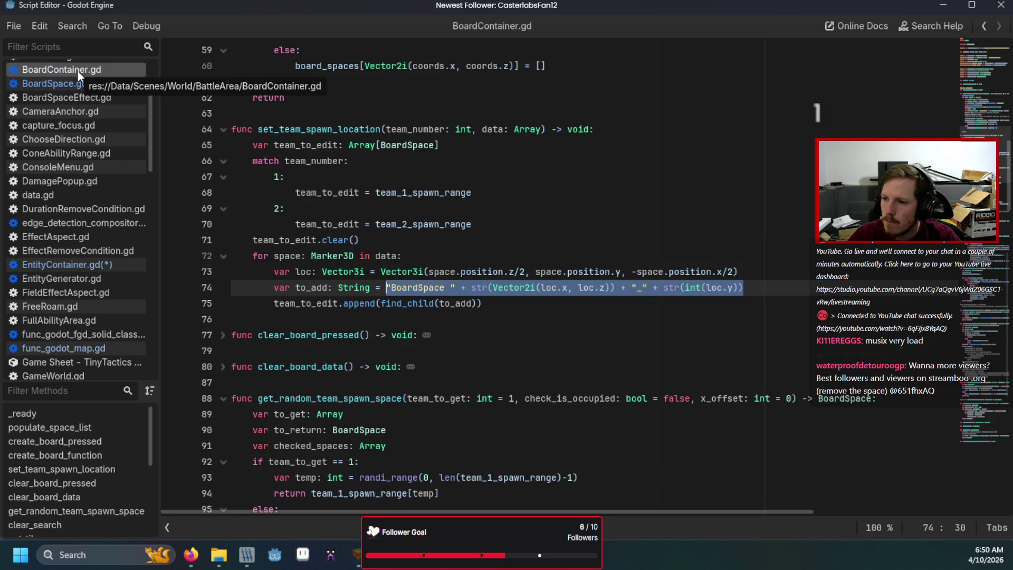
{"action": "left_click", "coordinate": [68, 261]}
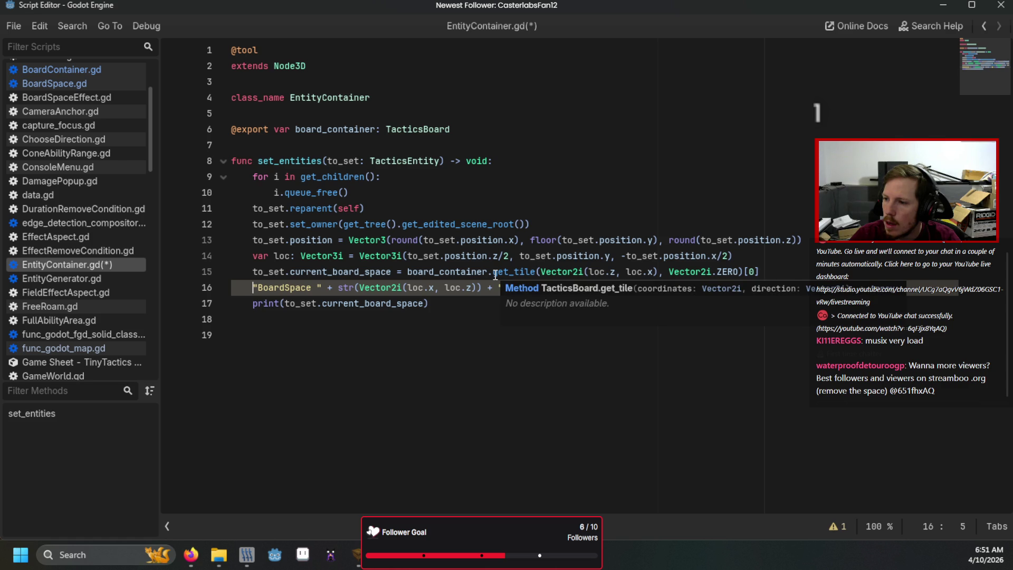
- Replace get_tile(...)[0] with find_child("BoardSpace " + ...) using the pasted name, and save
{"action": "left_click_drag", "start_coordinate": [540, 271], "coordinate": [761, 270]}
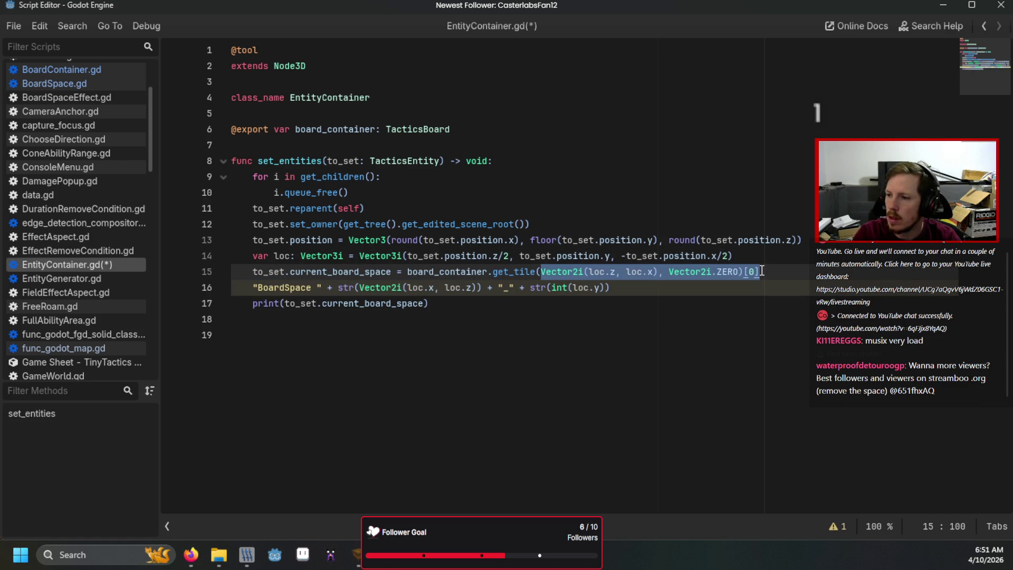
{"action": "key", "text": "BackSpace"}
{"action": "key", "text": "BackSpace"}
{"action": "key", "text": "BackSpace"}
{"action": "type", "text": "chl"}
{"action": "key", "text": "BackSpace"}
{"action": "key", "text": "Return"}
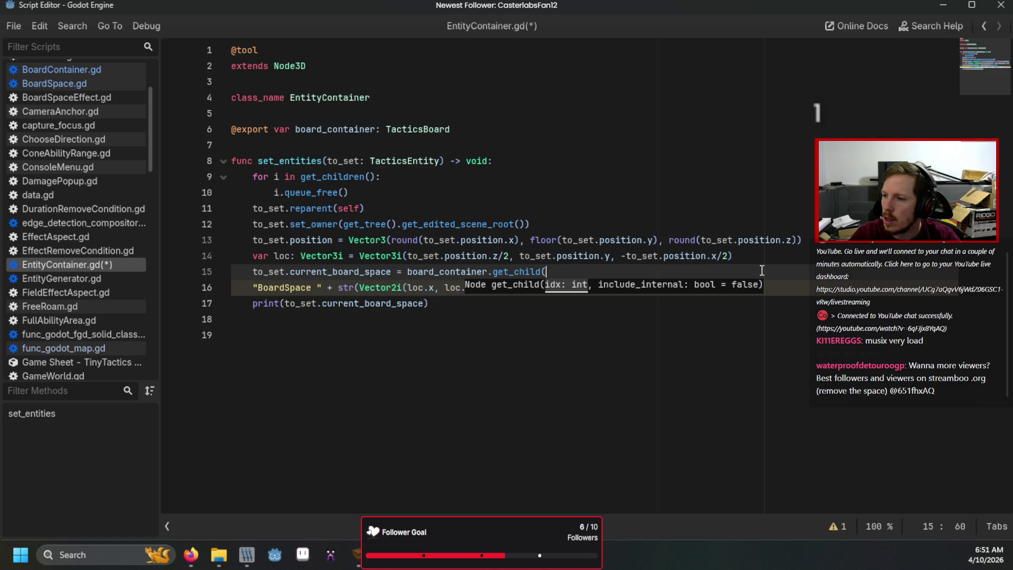
{"action": "key", "text": "Delete"}
{"action": "key", "text": "Delete"}
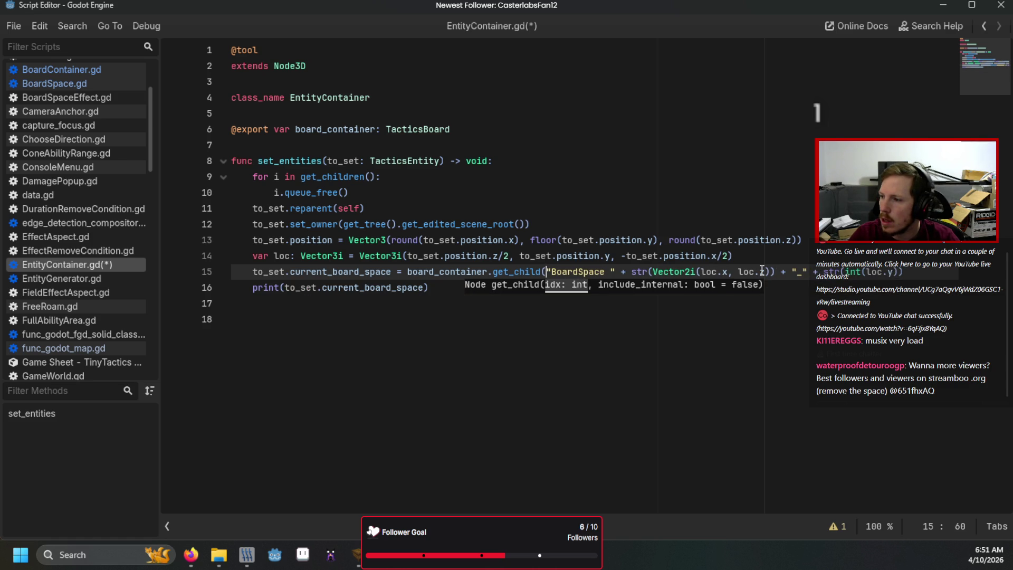
{"action": "key", "text": "Left"}
{"action": "key", "text": "Left"}
{"action": "key", "text": "Left"}
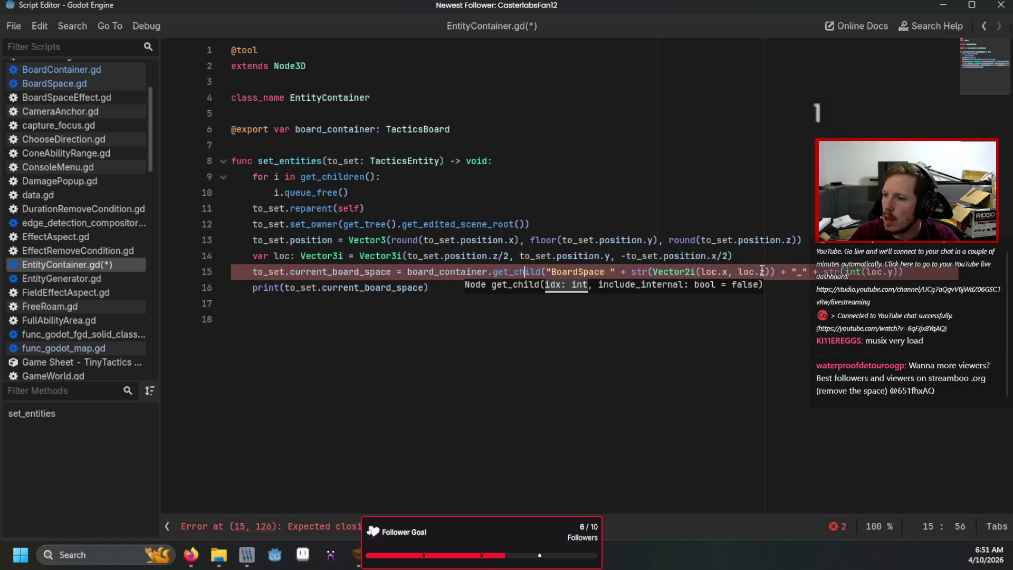
{"action": "key", "text": "BackSpace"}
{"action": "key", "text": "BackSpace"}
{"action": "key", "text": "BackSpace"}
{"action": "type", "text": "find"}
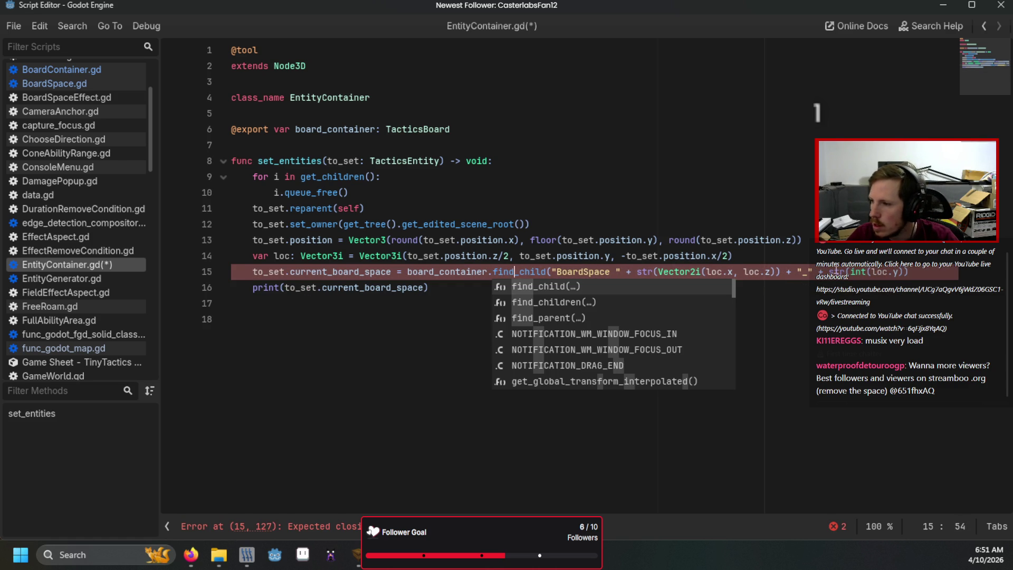
{"action": "key", "text": "End"}
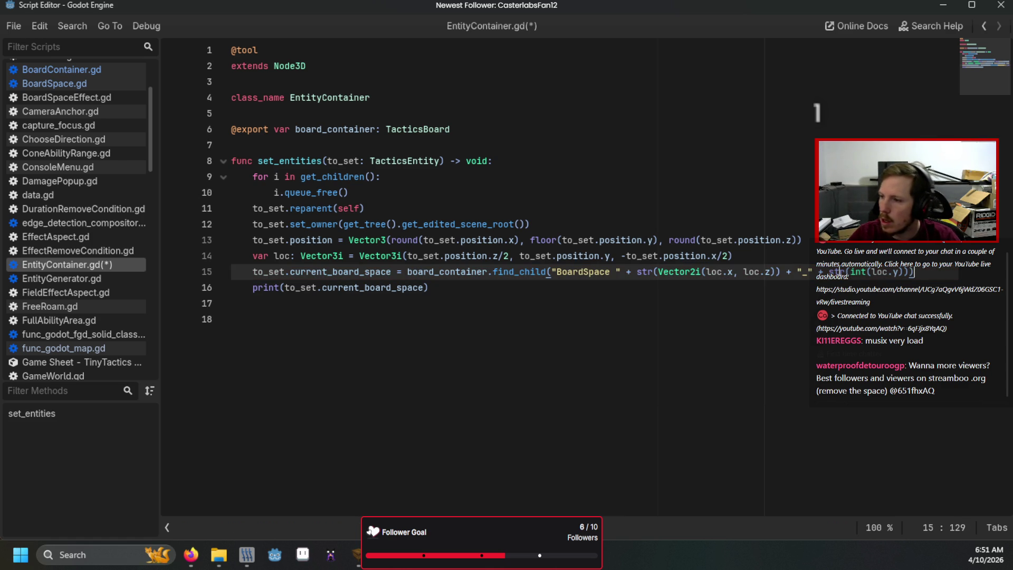
{"action": "key", "text": "ctrl+s"}
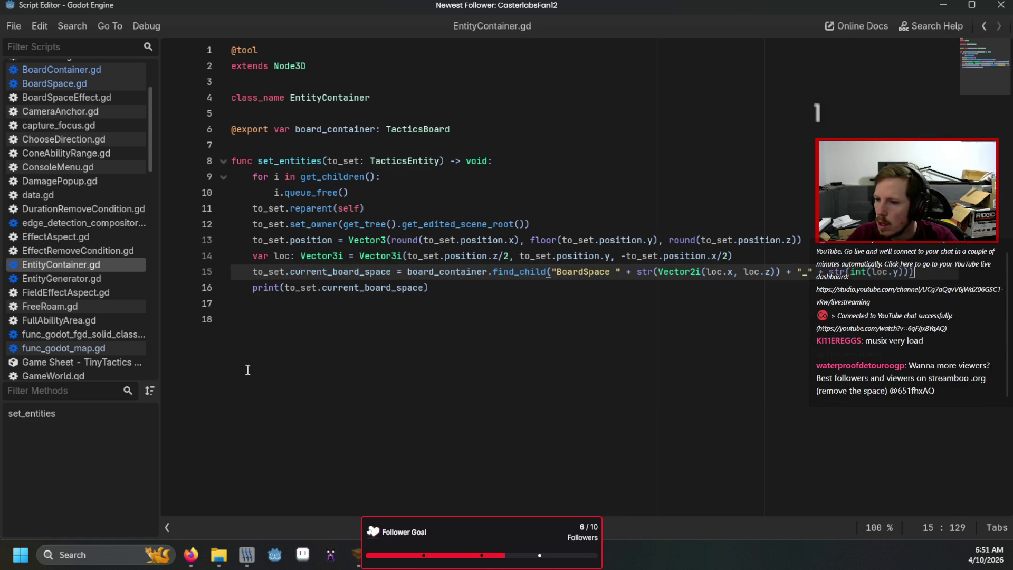
{"action": "key", "text": "alt+Tab"}
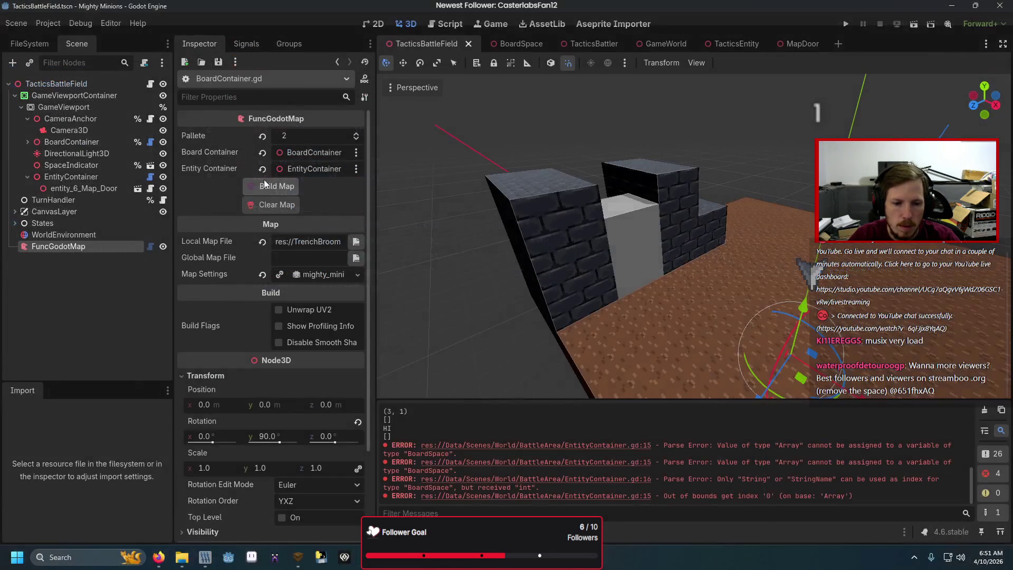
- Add 'await' before board_container.create_board_function on line 130 of func_godot_map.gd and save
{"action": "left_click", "coordinate": [265, 184]}
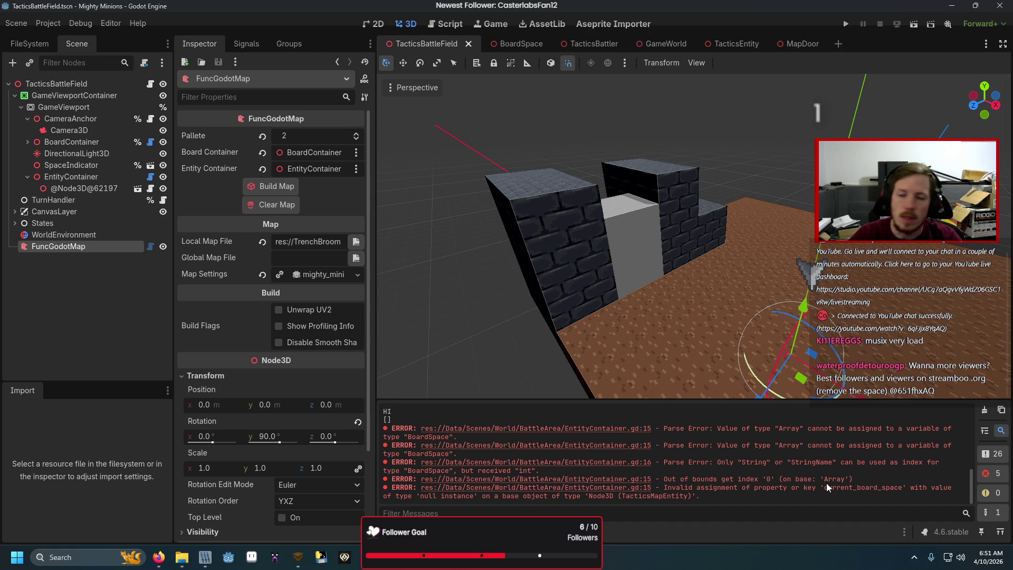
{"action": "key", "text": "alt+Tab"}
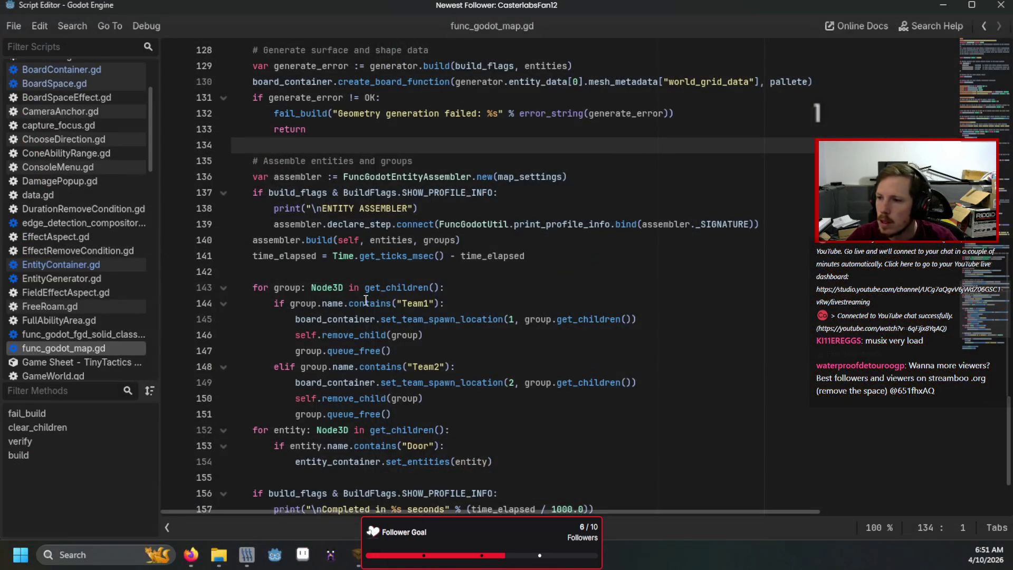
{"action": "left_click", "coordinate": [458, 239]}
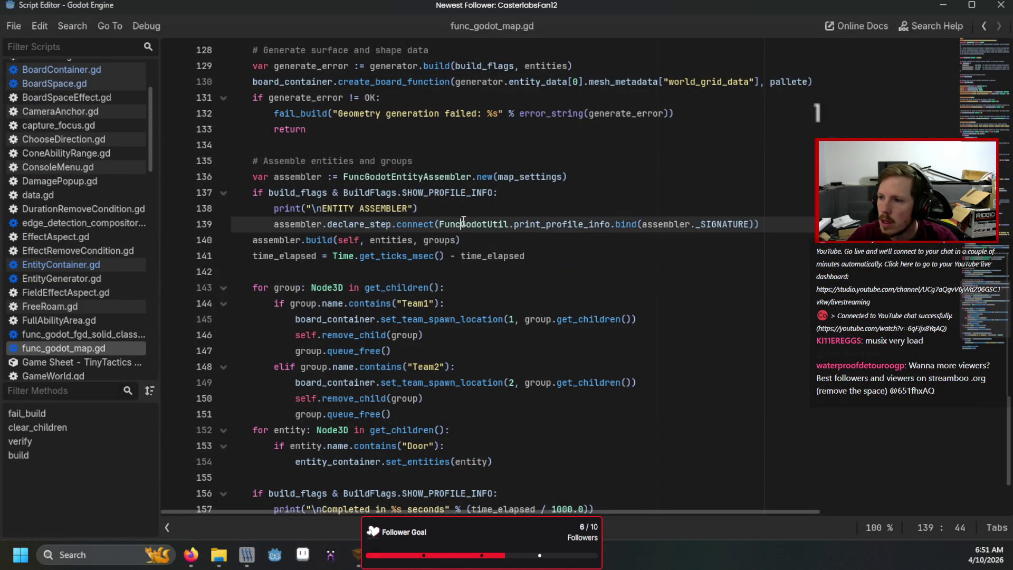
{"action": "left_click", "coordinate": [251, 82]}
{"action": "type", "text": "await"}
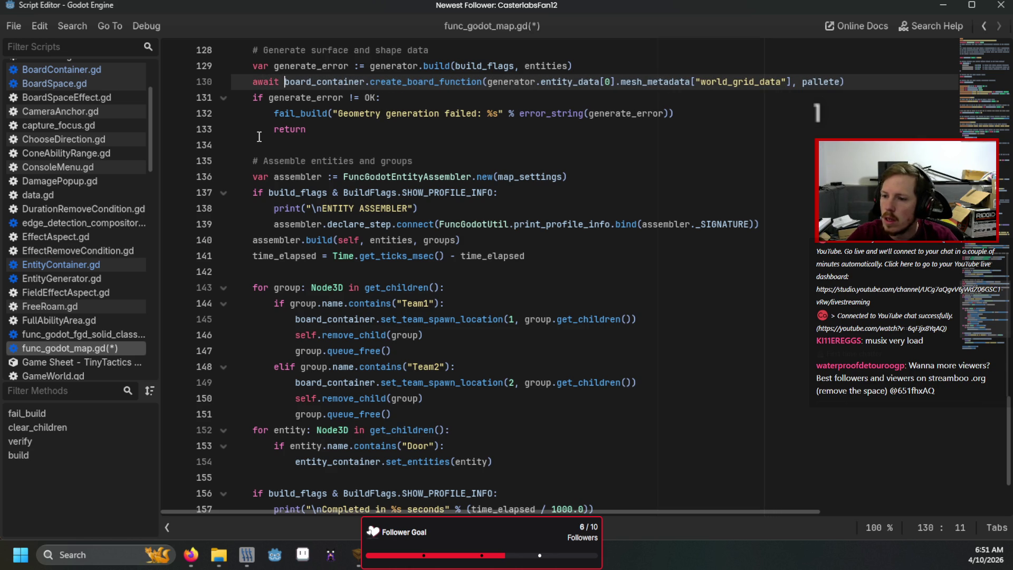
{"action": "key", "text": "ctrl+s"}
{"action": "key", "text": "alt+Tab"}
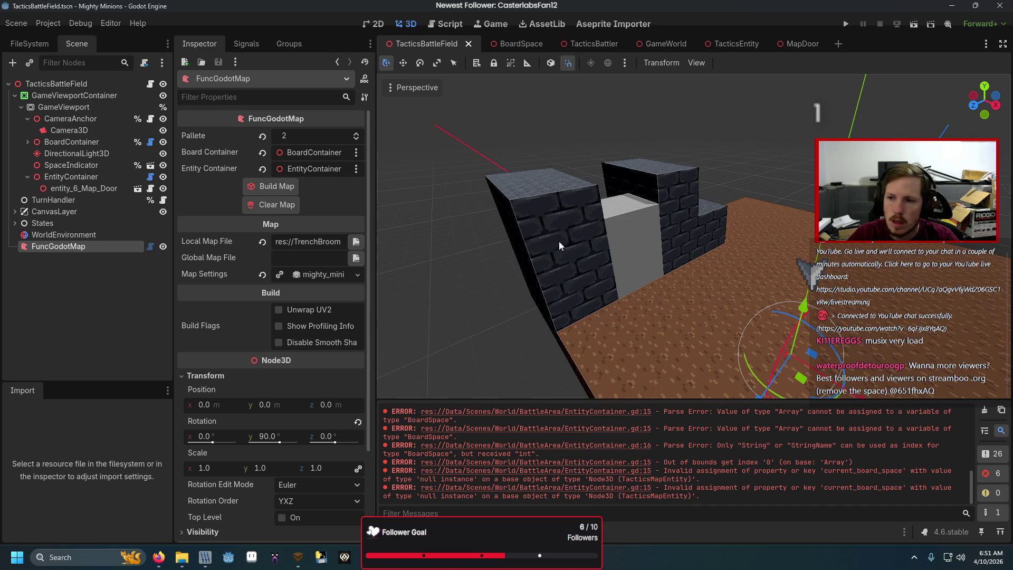
{"action": "left_click", "coordinate": [76, 176]}
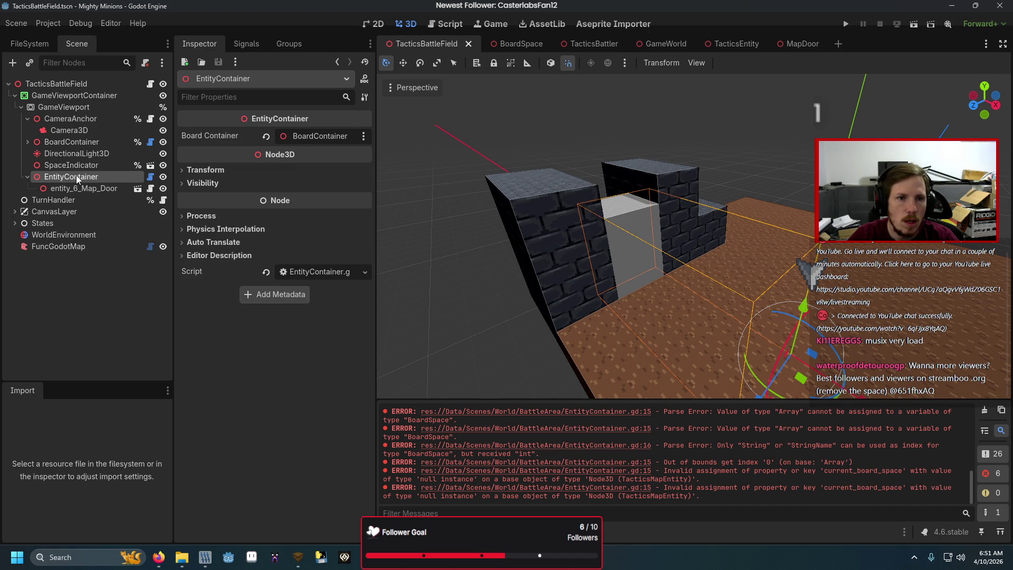
- Assign BoardContainer as EntityContainer's Board Container node
{"action": "left_click", "coordinate": [306, 136]}
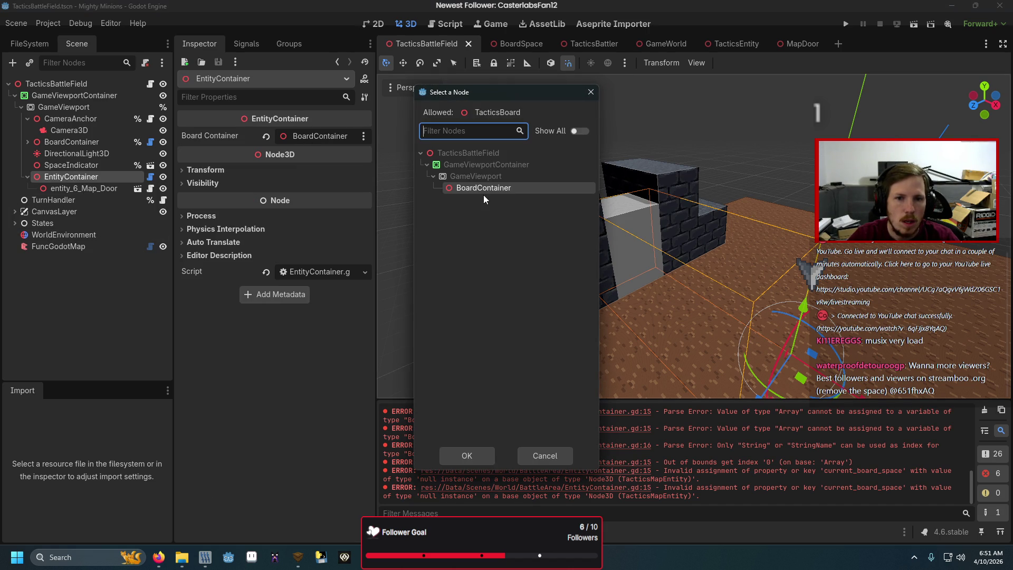
{"action": "double_click", "coordinate": [484, 187]}
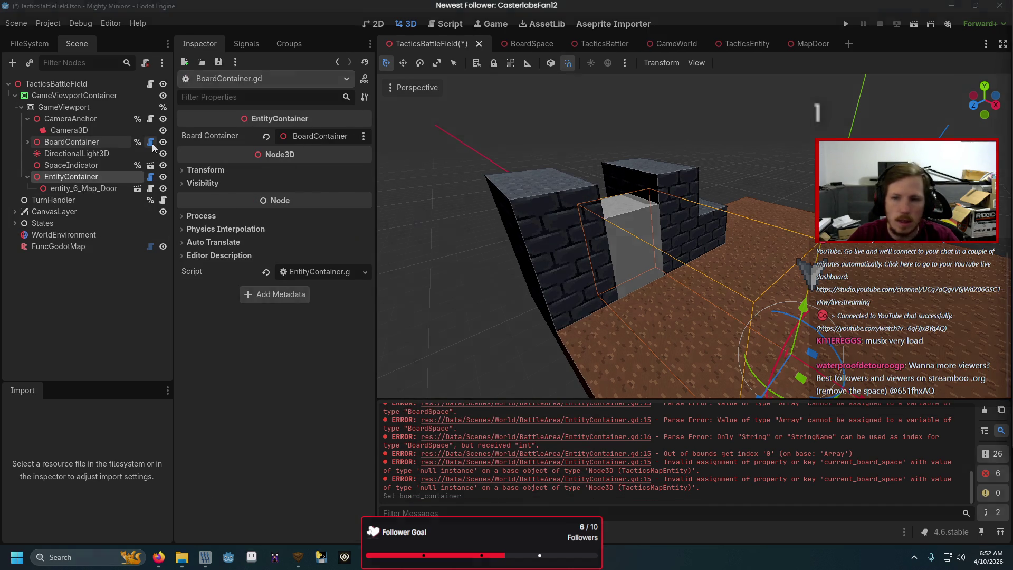
{"action": "left_click", "coordinate": [151, 142]}
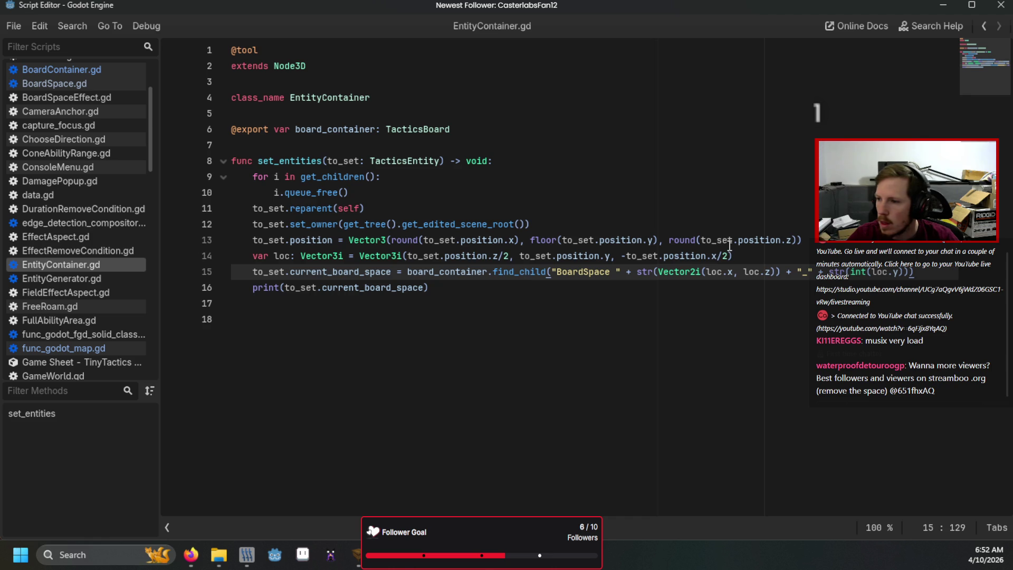
- Add print(board_container.get_children()) on line 15 of EntityContainer.gd and rebuild the map
{"action": "left_click", "coordinate": [739, 251]}
{"action": "key", "text": "Return"}
{"action": "type", "text": "print("}
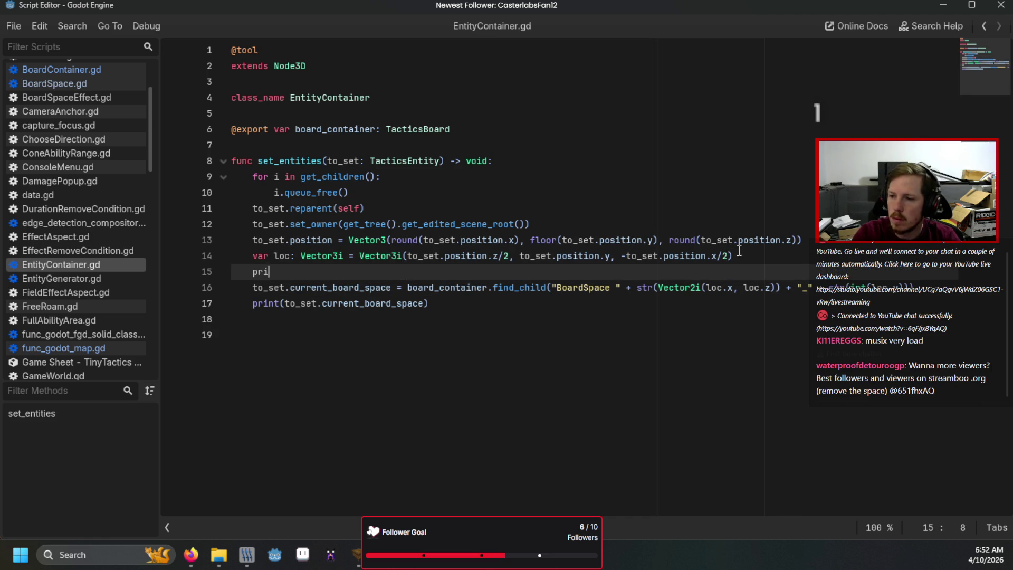
{"action": "type", "text": "b"}
{"action": "key", "text": "Return"}
{"action": "type", "text": ".get_chil"}
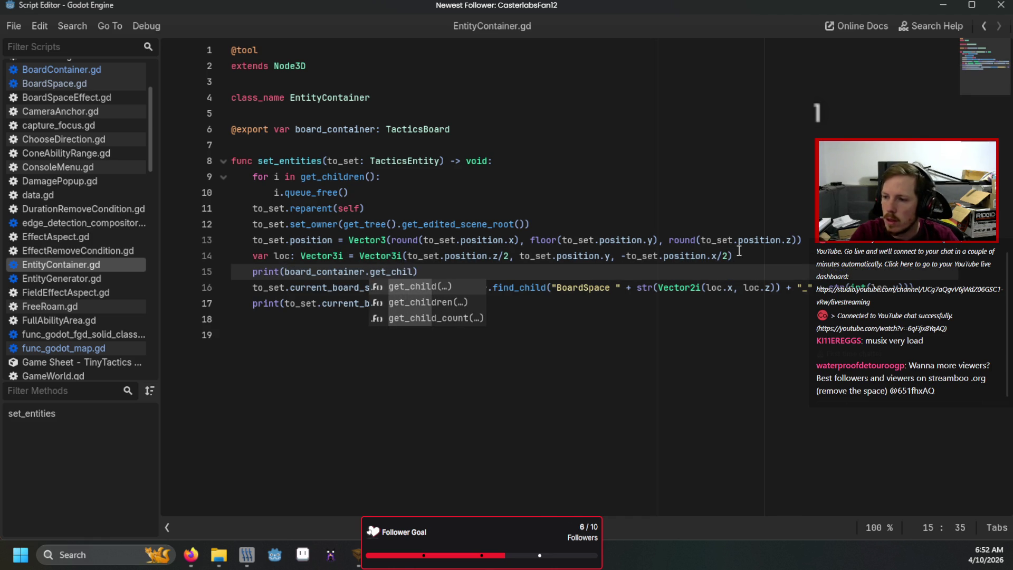
{"action": "key", "text": "Down"}
{"action": "key", "text": "Return"}
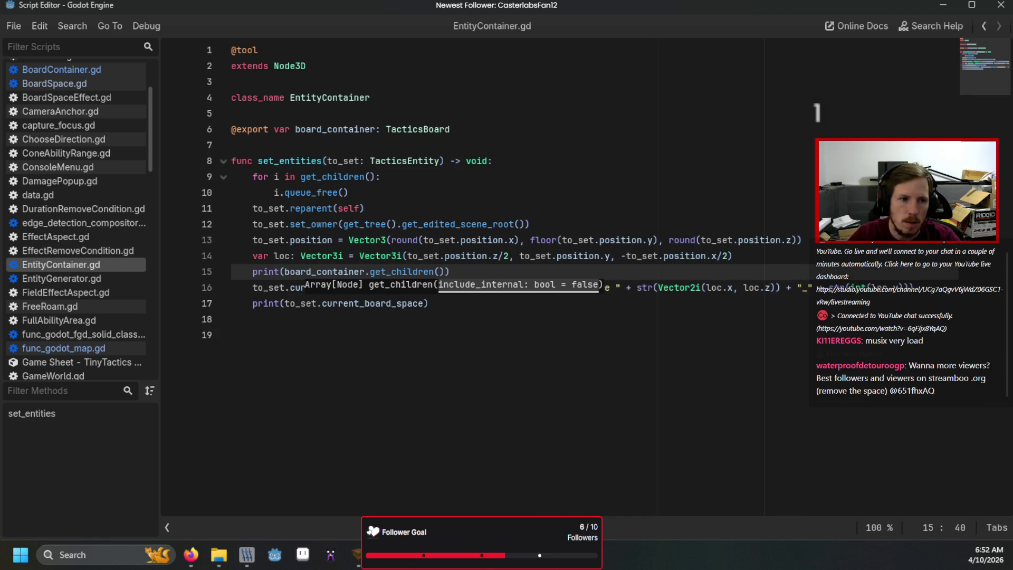
{"action": "left_click", "coordinate": [405, 23]}
{"action": "left_click", "coordinate": [259, 186]}
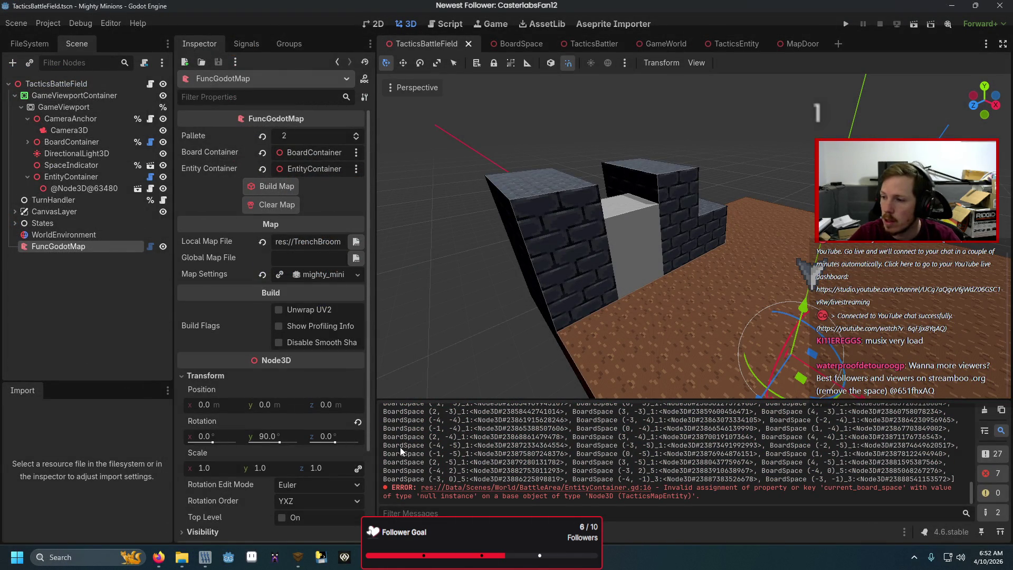
{"action": "key", "text": "alt+Tab"}
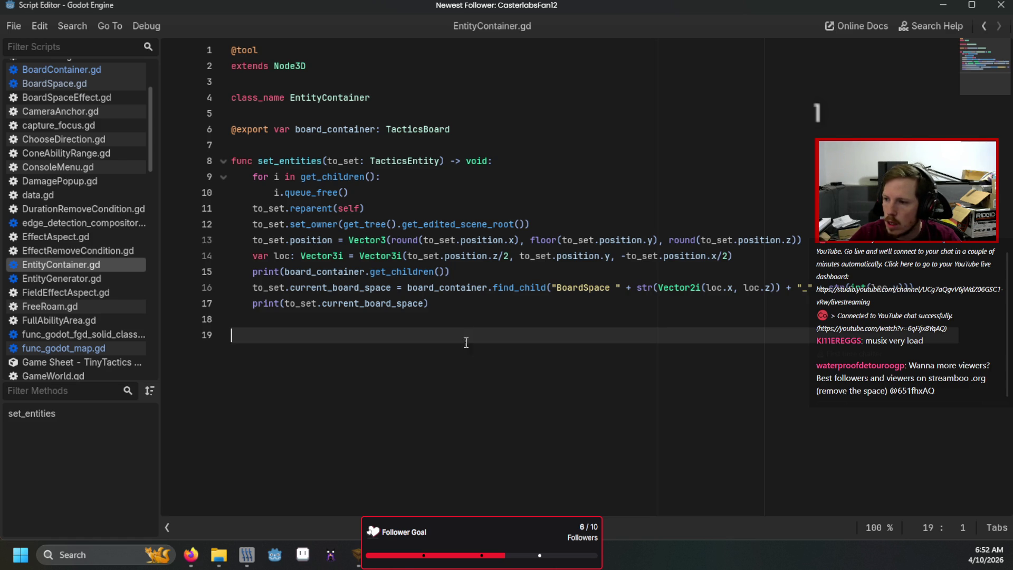
- Add var temp = "BoardSpace " + ... using the name string copied from the find_child call
{"action": "left_click", "coordinate": [465, 275]}
{"action": "key", "text": "Return"}
{"action": "type", "text": "var temp ="}
{"action": "key", "text": "Escape"}
{"action": "mouse_move", "coordinate": [910, 308]}
{"action": "left_mouse_down"}
{"action": "mouse_move", "coordinate": [817, 320]}
{"action": "mouse_move", "coordinate": [667, 306]}
{"action": "mouse_move", "coordinate": [407, 308]}
{"action": "left_mouse_up"}
{"action": "key", "text": "ctrl+c"}
{"action": "left_click", "coordinate": [323, 287]}
{"action": "key", "text": "ctrl+v"}
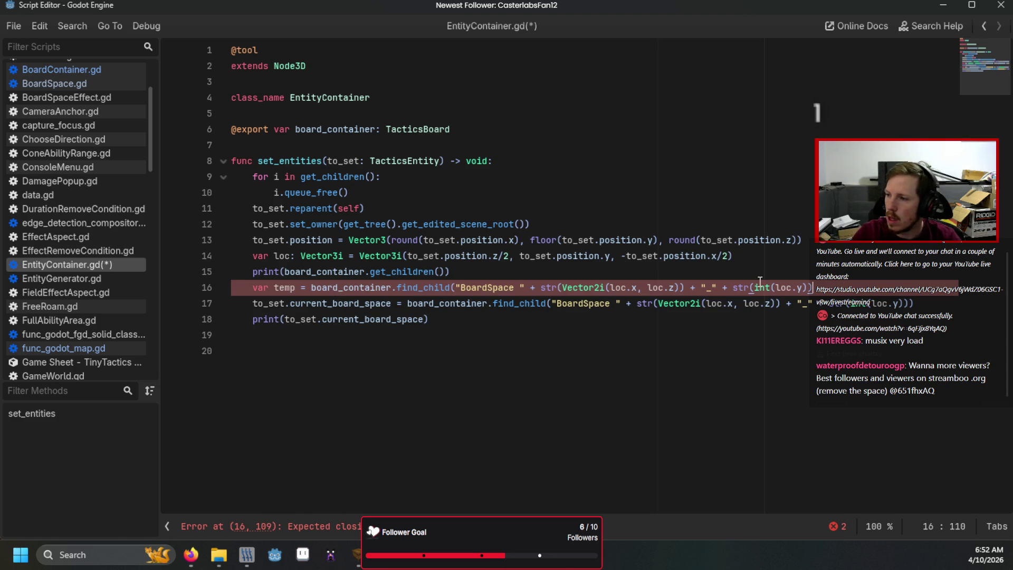
{"action": "left_click_drag", "start_coordinate": [450, 289], "coordinate": [311, 288]}
{"action": "key", "text": "BackSpace"}
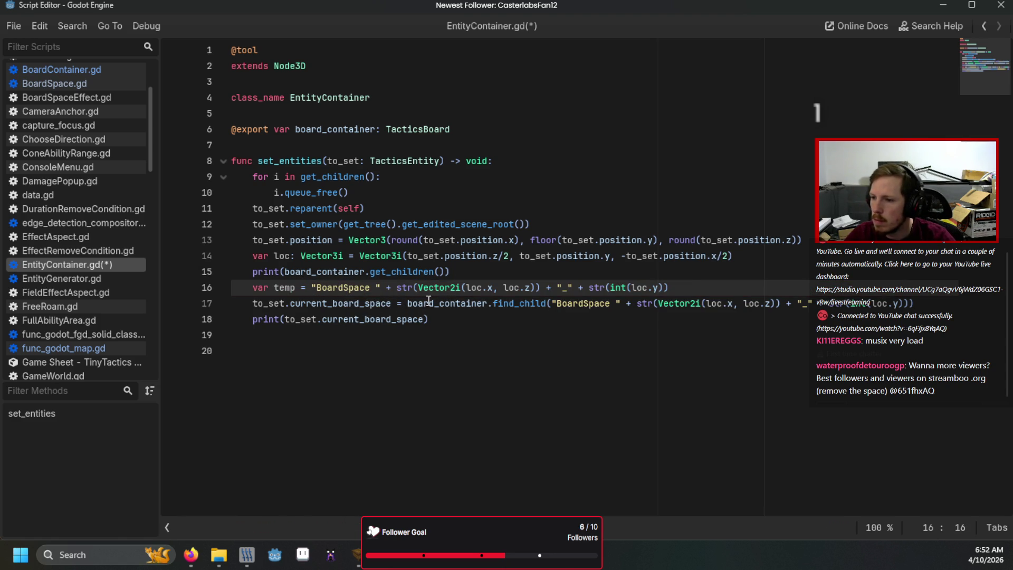
- Add print(temp) on the next line and save EntityContainer.gd
{"action": "left_click", "coordinate": [693, 290]}
{"action": "key", "text": "Return"}
{"action": "type", "text": "print(temp"}
{"action": "key", "text": "ctrl+s"}
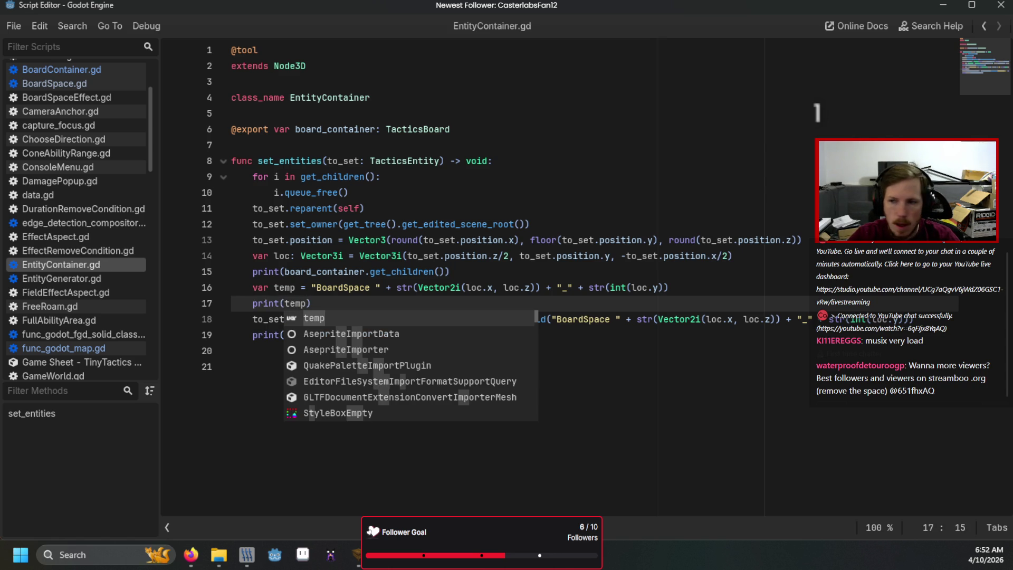
{"action": "left_click", "coordinate": [471, 258]}
- Hide the door entity in the 3D scene, leaving a gap between the brick walls
{"action": "key", "text": "alt+Tab"}
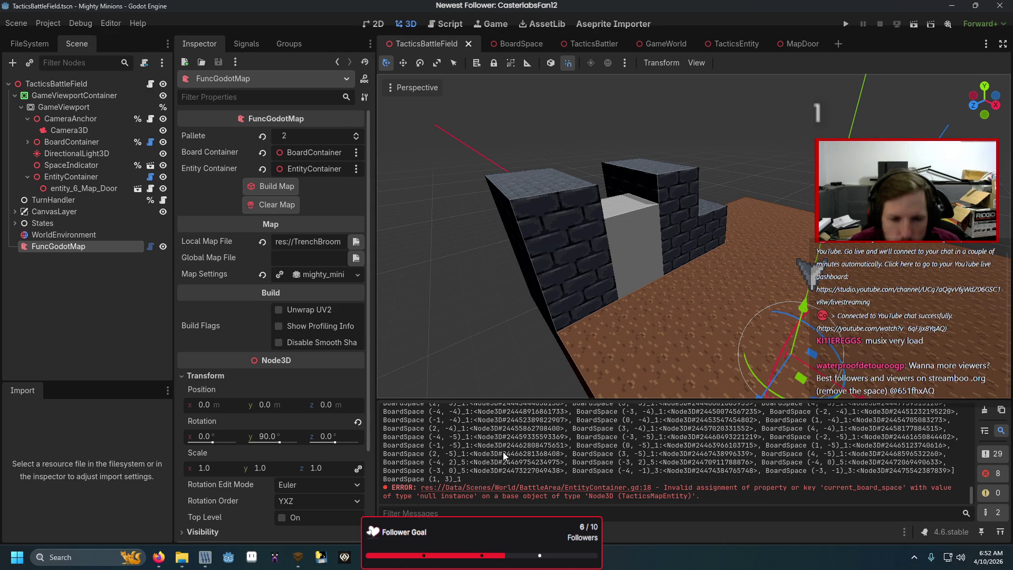
{"action": "mouse_move", "coordinate": [706, 343]}
{"action": "left_mouse_down"}
{"action": "mouse_move", "coordinate": [772, 396]}
{"action": "mouse_move", "coordinate": [707, 359]}
{"action": "mouse_move", "coordinate": [678, 300]}
{"action": "mouse_move", "coordinate": [649, 316]}
{"action": "mouse_move", "coordinate": [682, 338]}
{"action": "left_mouse_up"}
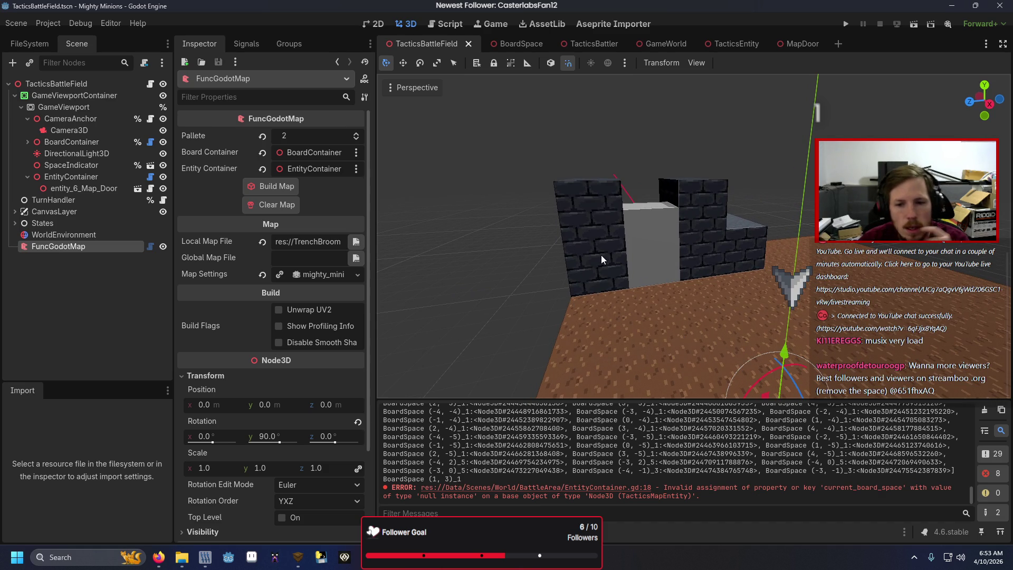
{"action": "left_click", "coordinate": [163, 188]}
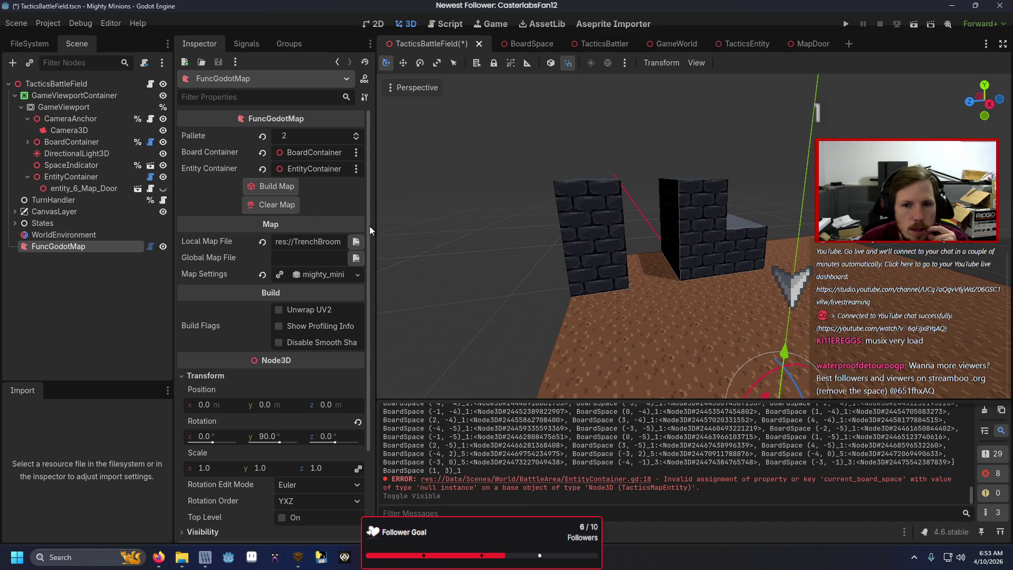
- Select the BoardSpace (-3, 1)_1 floor tile under the hidden door, then collapse BoardContainer
{"action": "left_click", "coordinate": [645, 282]}
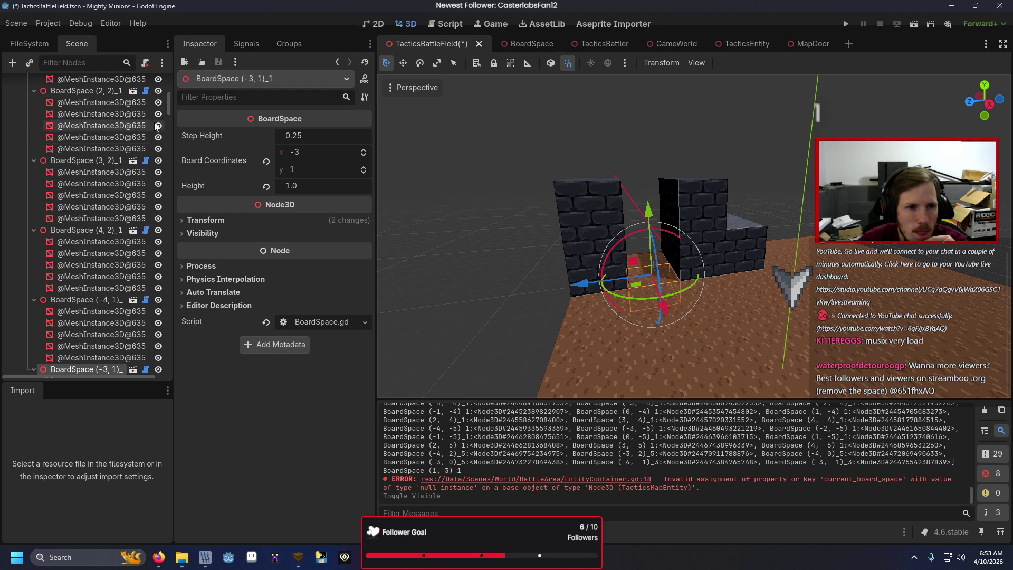
{"action": "scroll", "coordinate": [153, 138], "scroll_direction": "up", "scroll_amount": 5}
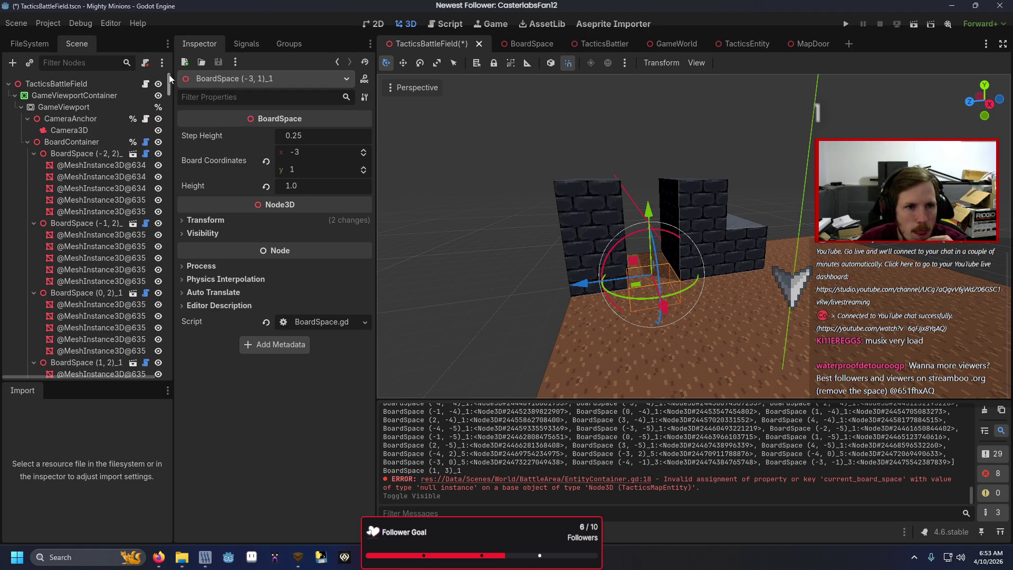
{"action": "left_click", "coordinate": [27, 142]}
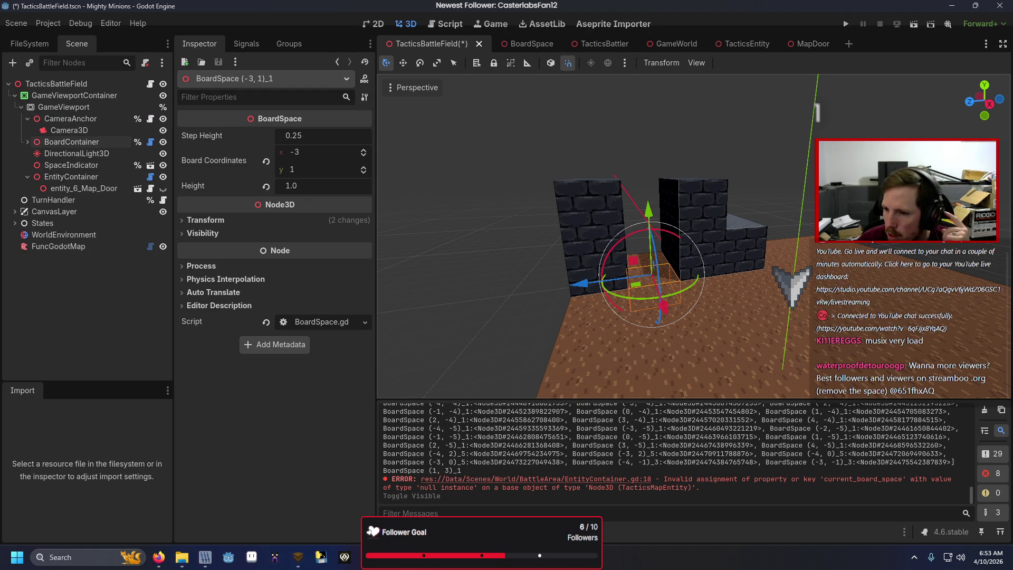
{"action": "left_click", "coordinate": [150, 247]}
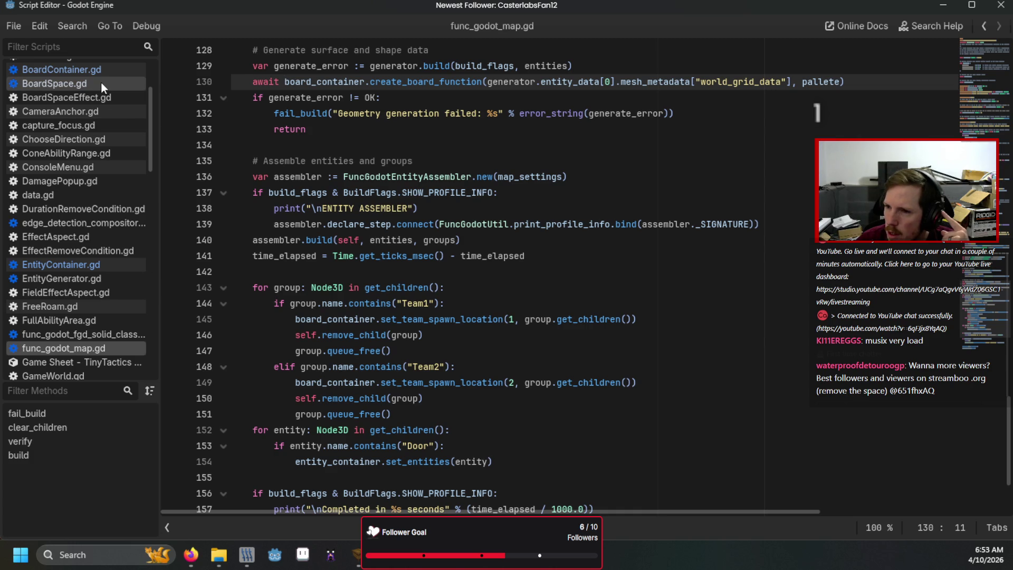
- Paste BoardContainer.gd's line-73 loc calculation over line 14 of EntityContainer.gd
{"action": "left_click", "coordinate": [100, 72]}
{"action": "left_click", "coordinate": [408, 243]}
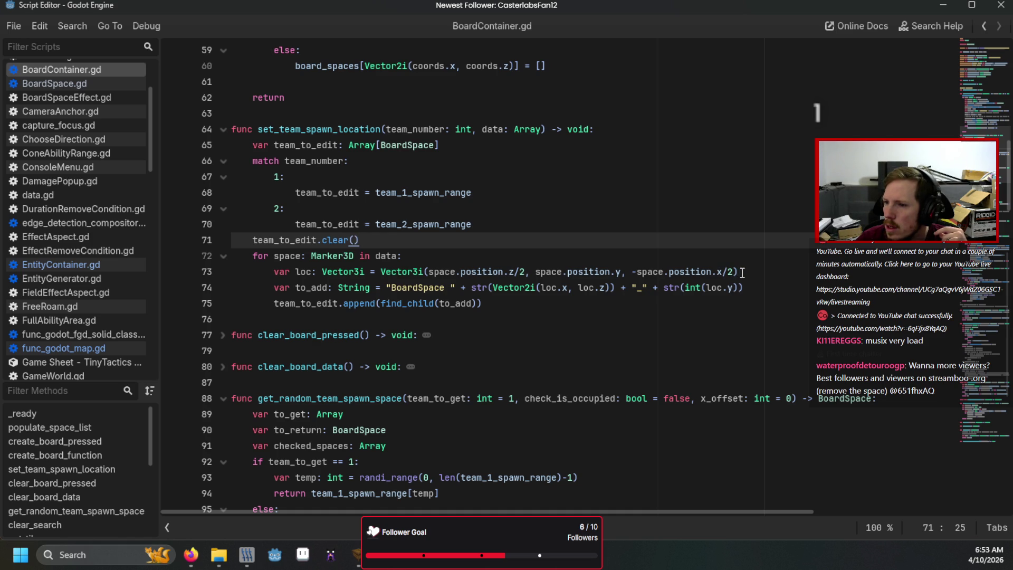
{"action": "left_click_drag", "start_coordinate": [742, 273], "coordinate": [275, 270]}
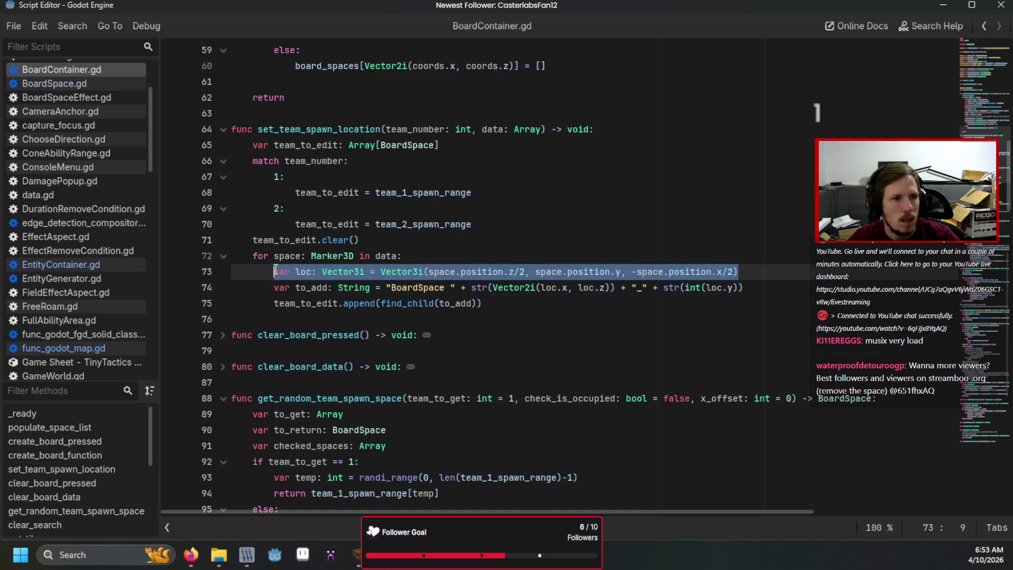
{"action": "left_click", "coordinate": [74, 267]}
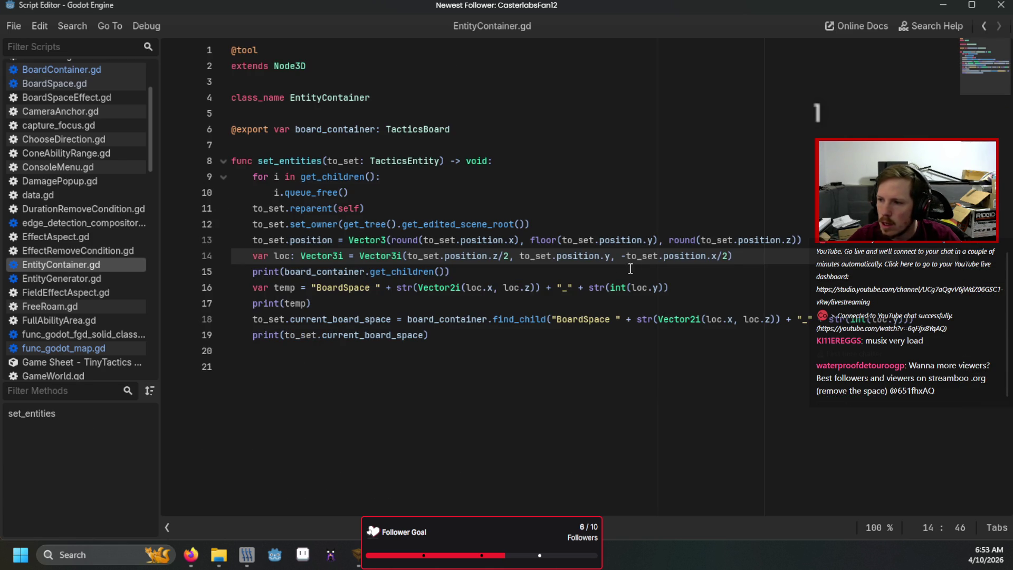
{"action": "left_click_drag", "start_coordinate": [732, 258], "coordinate": [255, 258]}
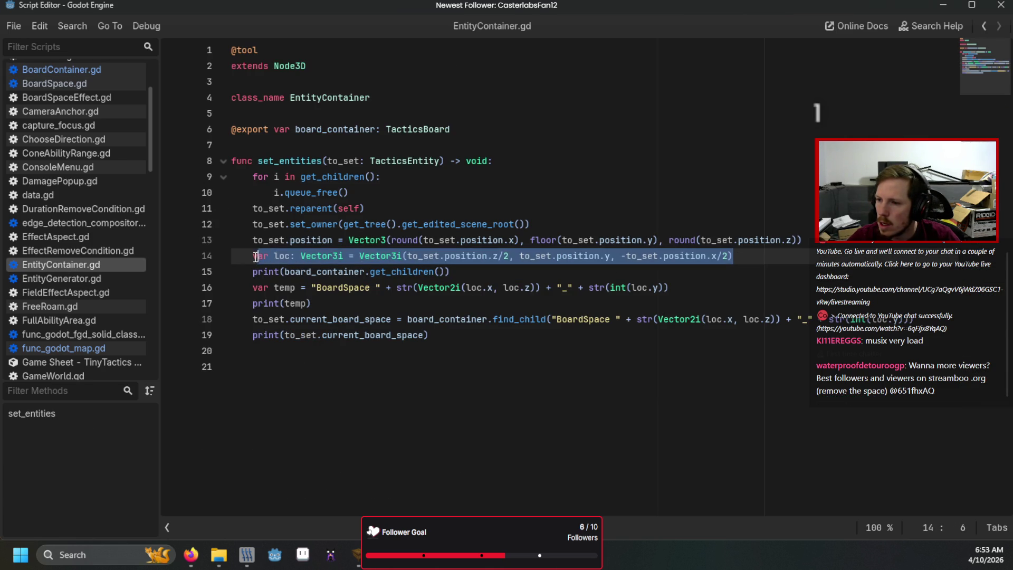
{"action": "key", "text": "ctrl+v"}
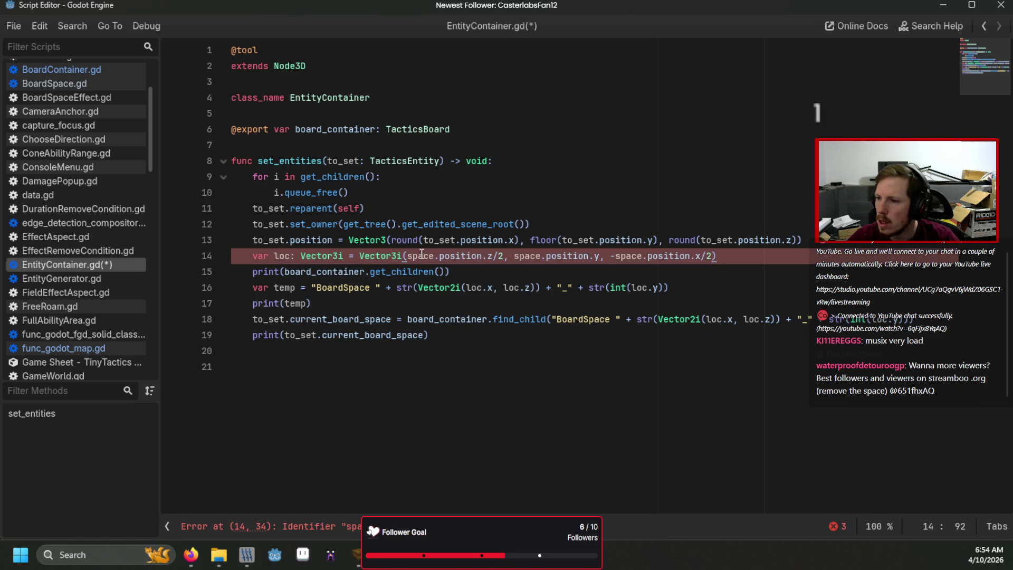
- Replace each of the three 'space' references on the pasted loc line with to_set
{"action": "double_click", "coordinate": [267, 241]}
{"action": "key", "text": "ctrl+c"}
{"action": "double_click", "coordinate": [422, 256]}
{"action": "key", "text": "ctrl+v"}
{"action": "double_click", "coordinate": [532, 256]}
{"action": "key", "text": "ctrl+v"}
{"action": "double_click", "coordinate": [633, 256]}
{"action": "key", "text": "ctrl+v"}
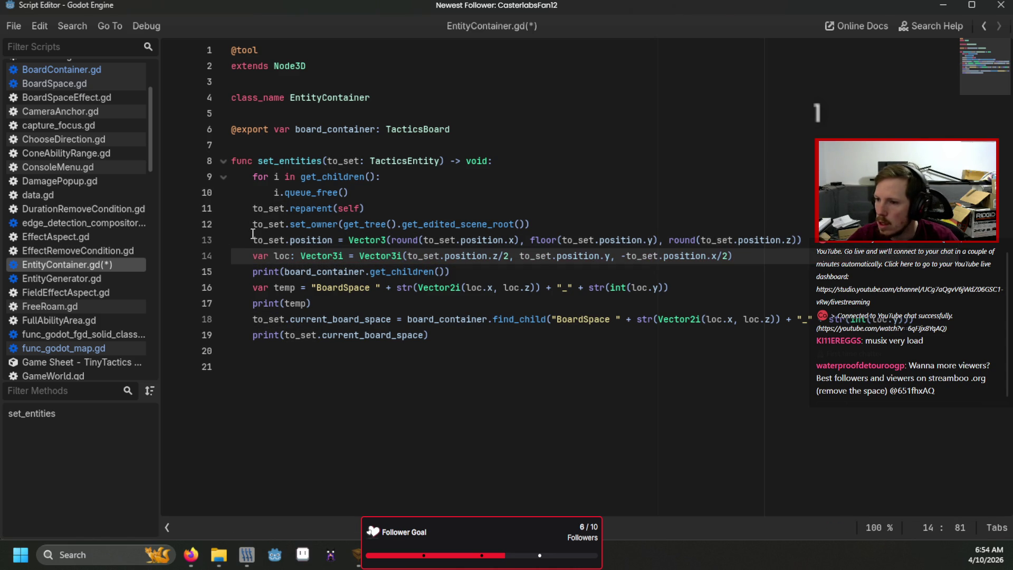
- Comment out line 13 with # and save EntityContainer.gd
{"action": "left_click", "coordinate": [252, 240]}
{"action": "type", "text": "#"}
{"action": "key", "text": "ctrl+s"}
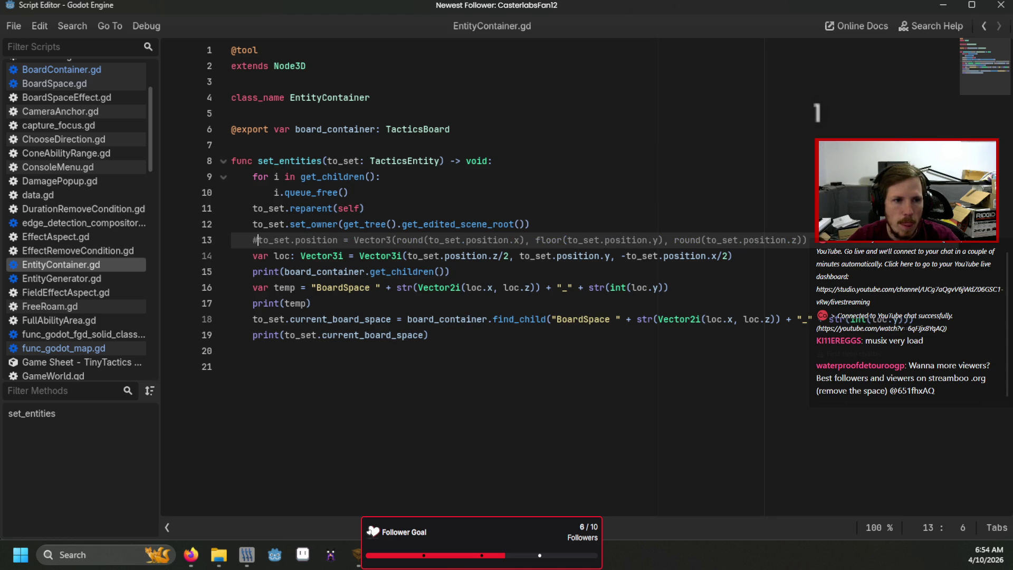
{"action": "key", "text": "alt+Tab"}
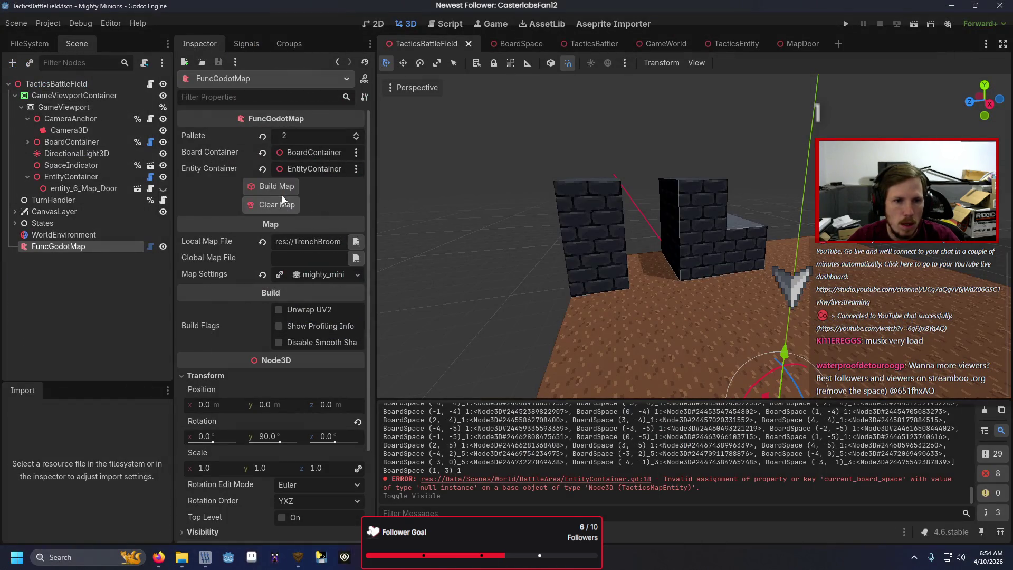
- Rebuild the map so the door appears as a grey block, then glance at EntityContainer.gd
{"action": "left_click", "coordinate": [283, 192]}
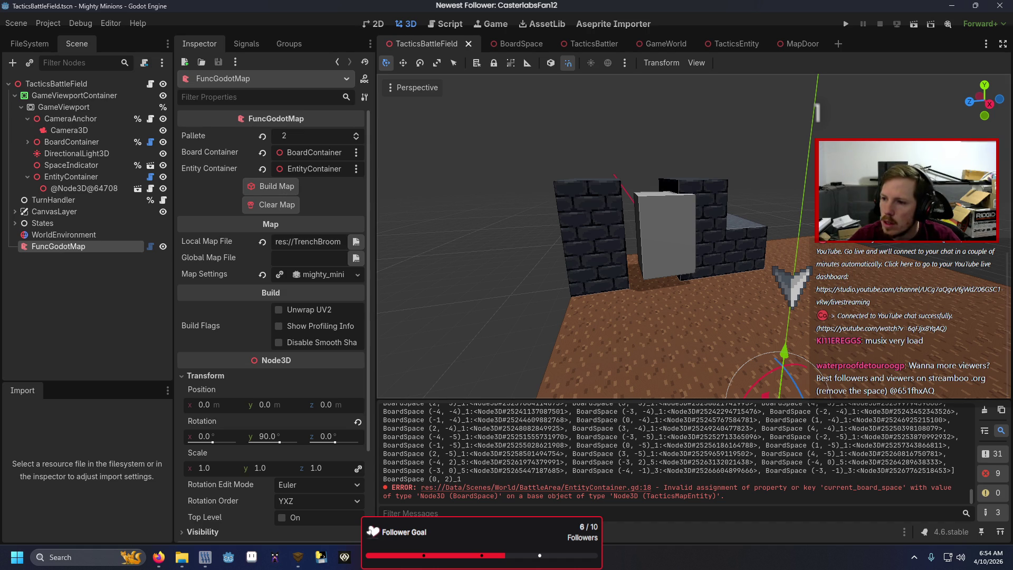
{"action": "key", "text": "alt+Tab"}
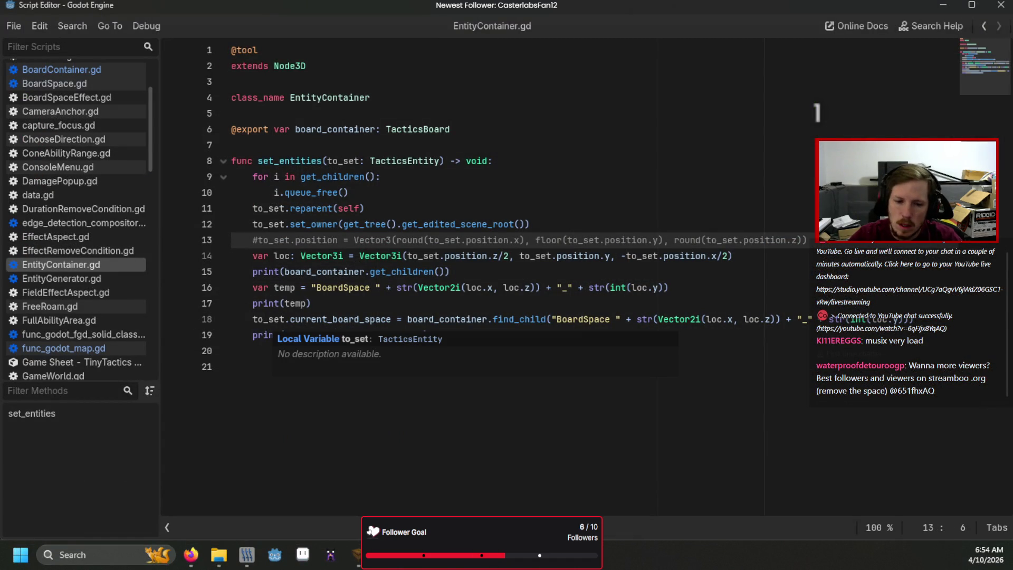
{"action": "key", "text": "alt+Tab"}
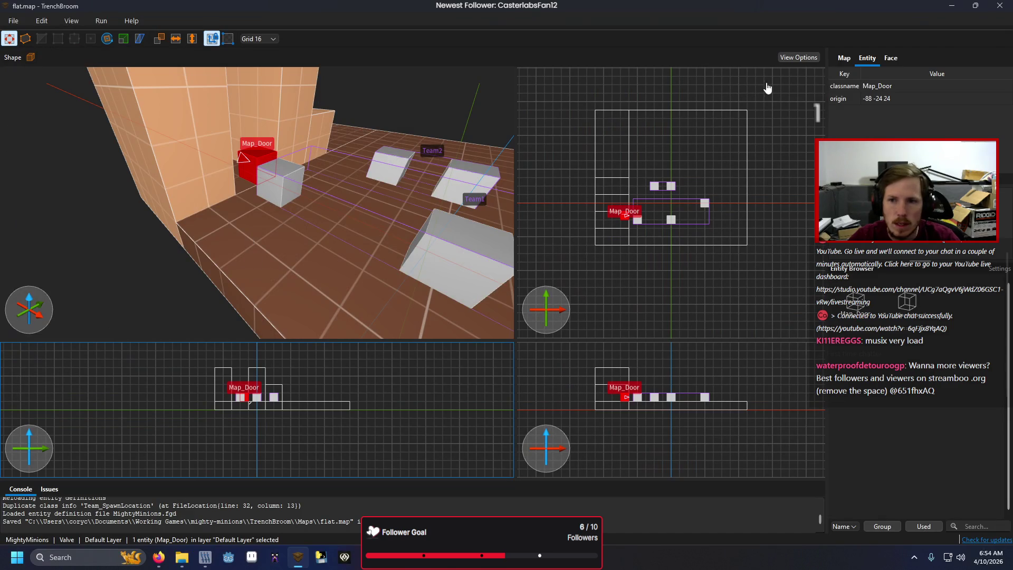
- Set the Map_Door entity's origin to -96 -16 32
{"action": "double_click", "coordinate": [874, 99]}
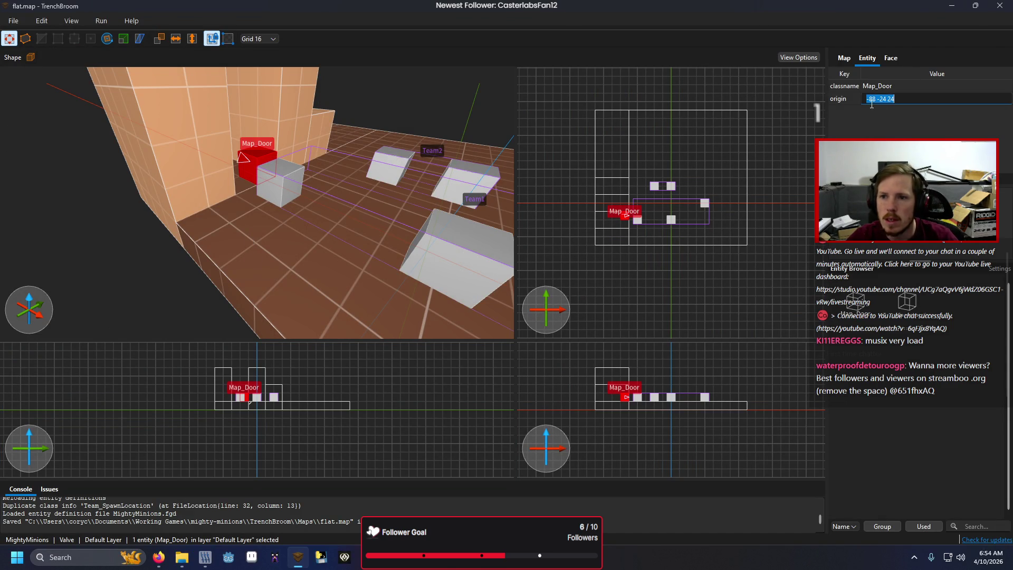
{"action": "type", "text": "-"}
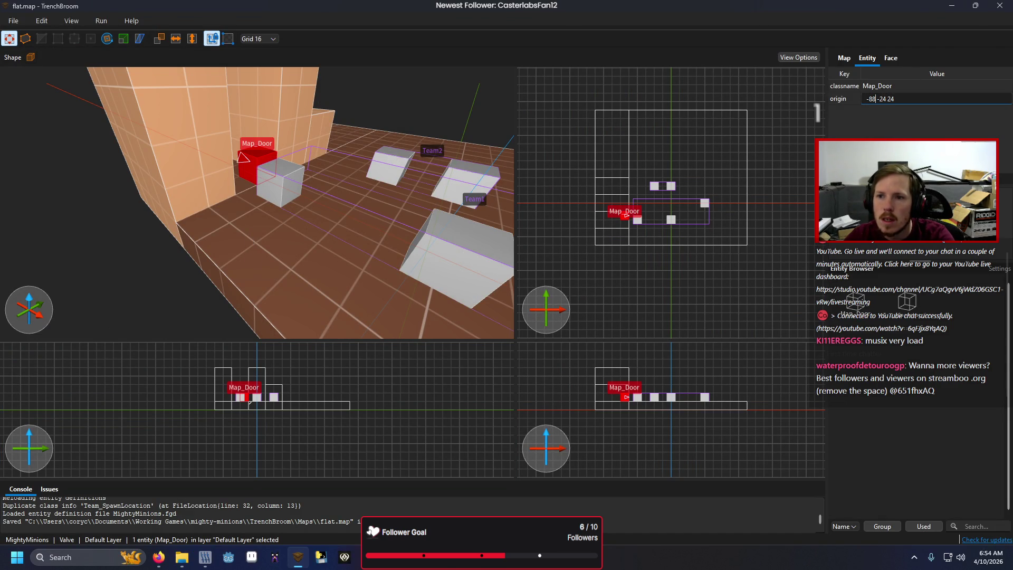
{"action": "double_click", "coordinate": [871, 98]}
{"action": "key", "text": "BackSpace"}
{"action": "type", "text": "96"}
{"action": "key", "text": "BackSpace"}
{"action": "key", "text": "BackSpace"}
{"action": "type", "text": "16 3"}
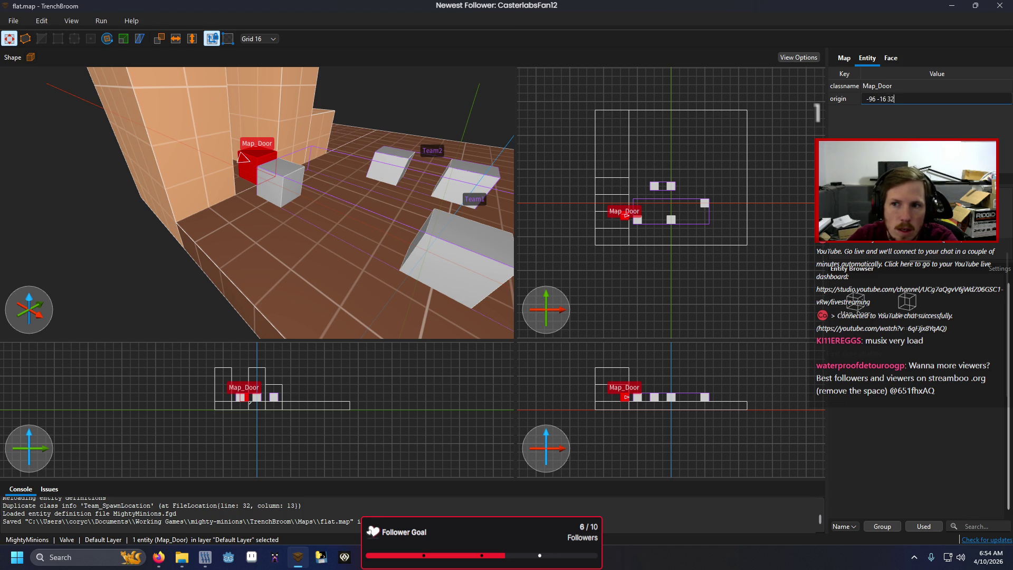
{"action": "type", "text": "2"}
{"action": "key", "text": "Return"}
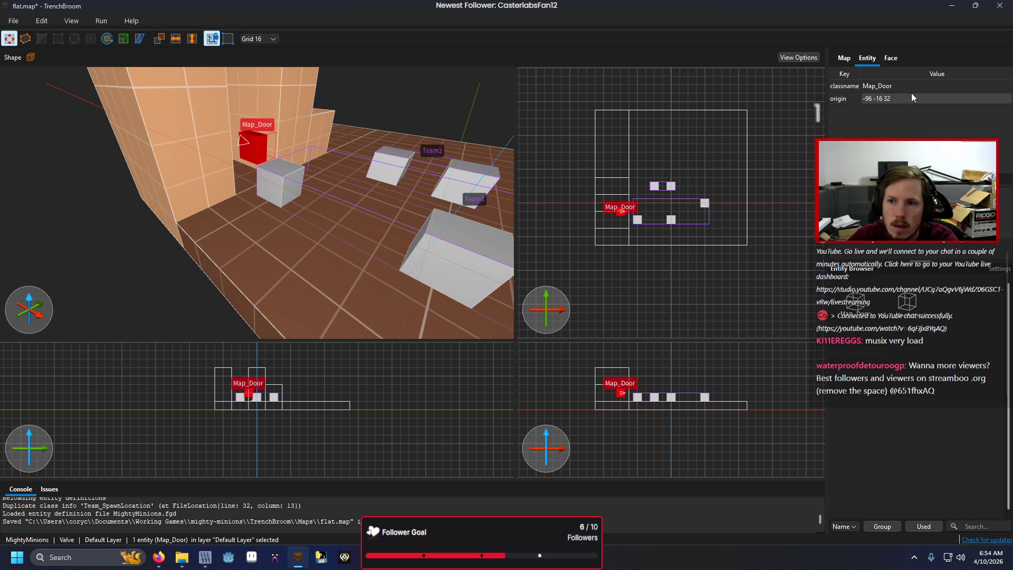
- Change the door's origin to -96 -8 16
{"action": "double_click", "coordinate": [909, 97]}
{"action": "left_click", "coordinate": [911, 100]}
{"action": "key", "text": "BackSpace"}
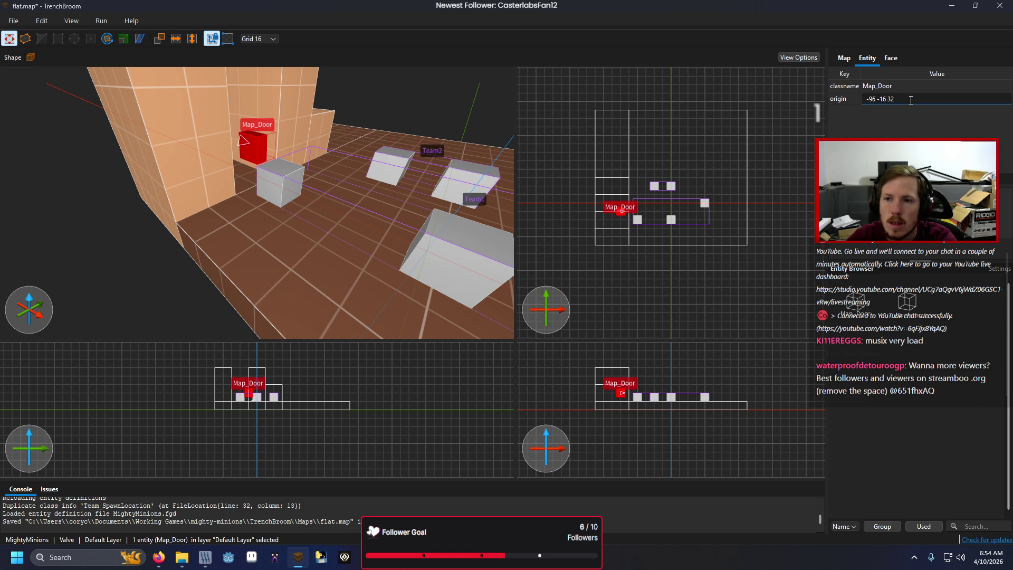
{"action": "key", "text": "BackSpace"}
{"action": "type", "text": "16"}
{"action": "key", "text": "Left"}
{"action": "key", "text": "Left"}
{"action": "key", "text": "Left"}
{"action": "key", "text": "BackSpace"}
{"action": "key", "text": "BackSpace"}
{"action": "type", "text": "8"}
{"action": "key", "text": "Return"}
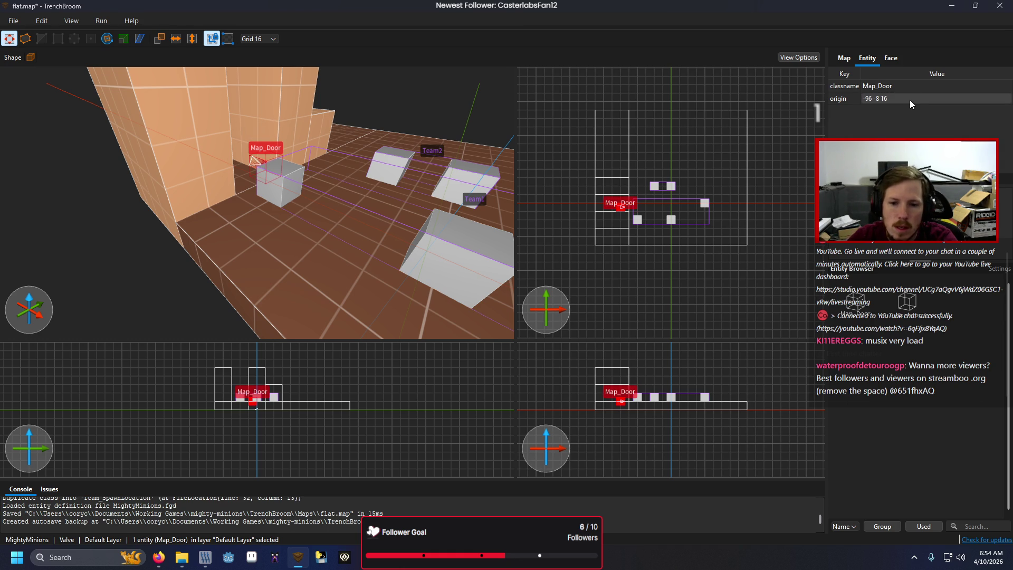
- Adjust the origin to -96 -12 16, then raise the height to 24
{"action": "double_click", "coordinate": [909, 100]}
{"action": "key", "text": "Left"}
{"action": "key", "text": "Left"}
{"action": "key", "text": "Left"}
{"action": "key", "text": "BackSpace"}
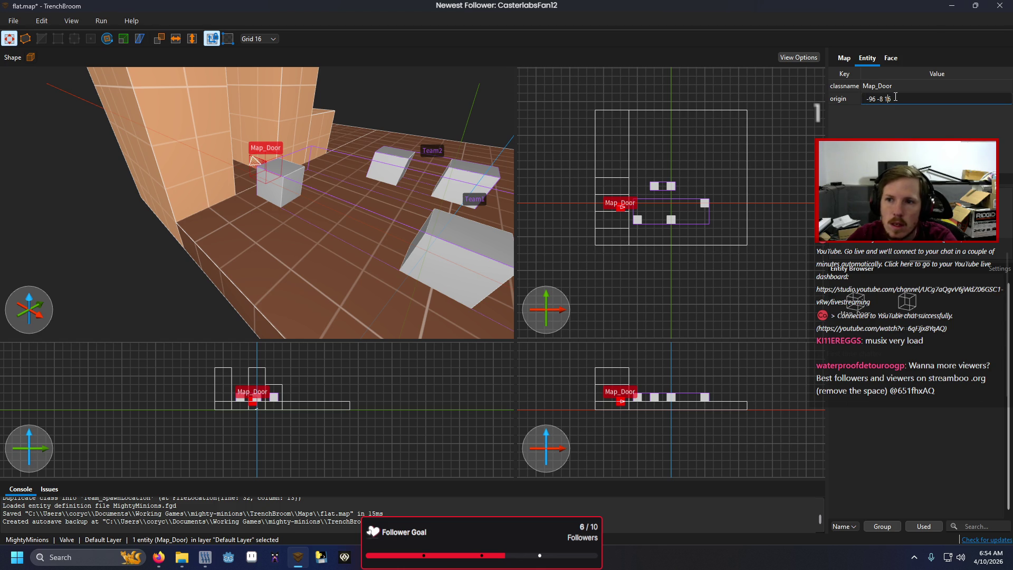
{"action": "type", "text": "12"}
{"action": "key", "text": "Return"}
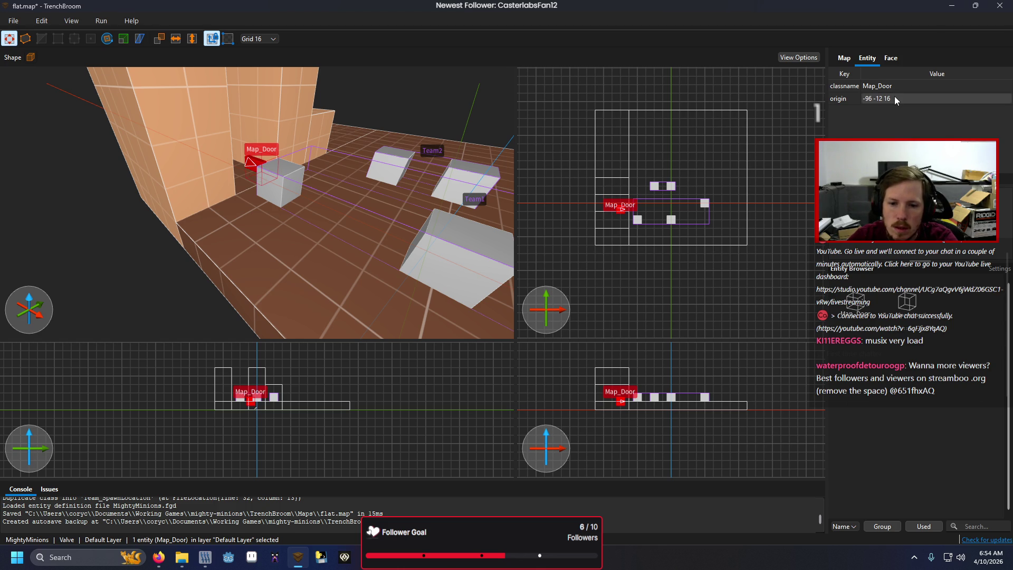
{"action": "double_click", "coordinate": [895, 98]}
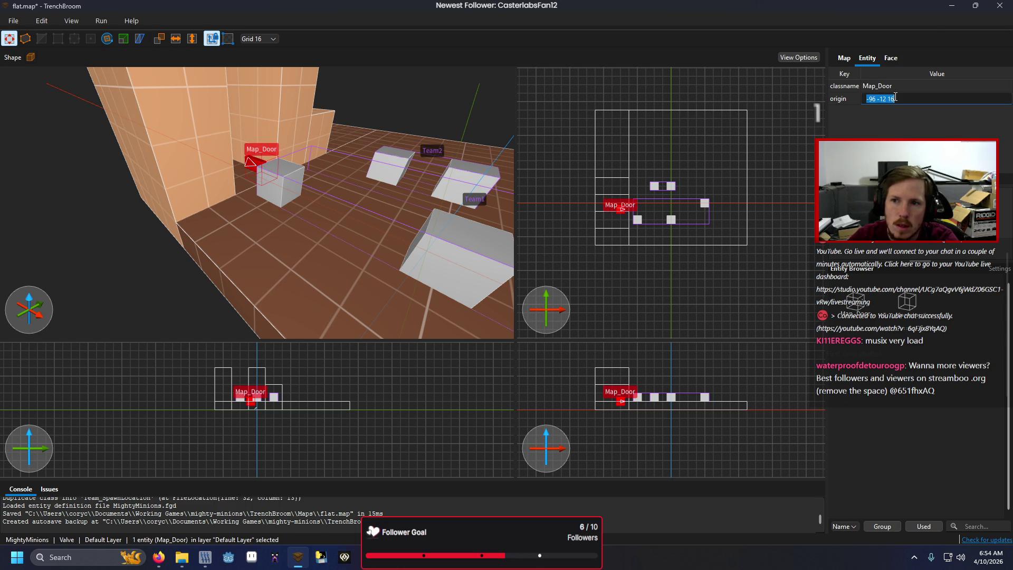
{"action": "key", "text": "BackSpace"}
{"action": "key", "text": "BackSpace"}
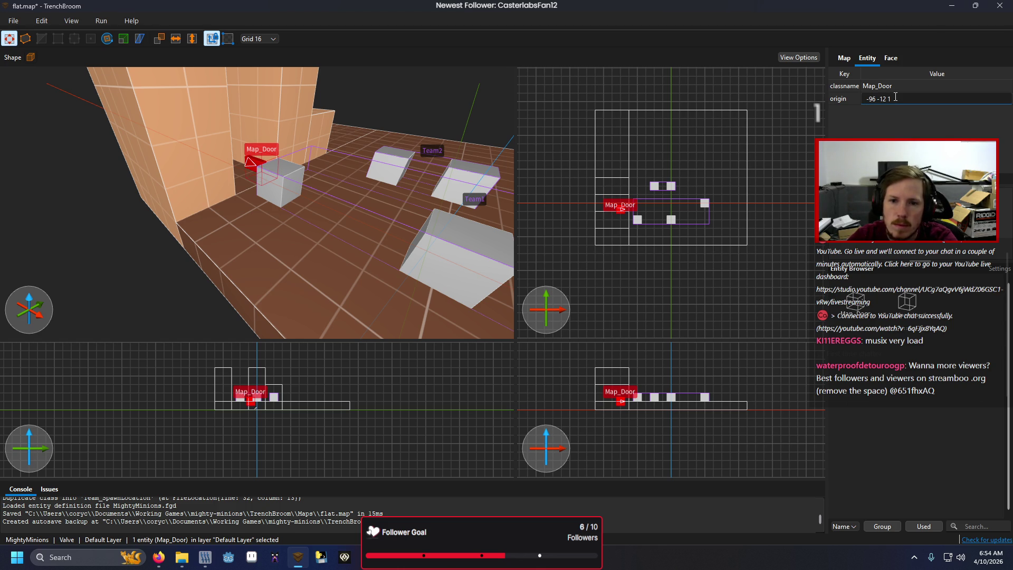
{"action": "type", "text": "24"}
{"action": "key", "text": "Return"}
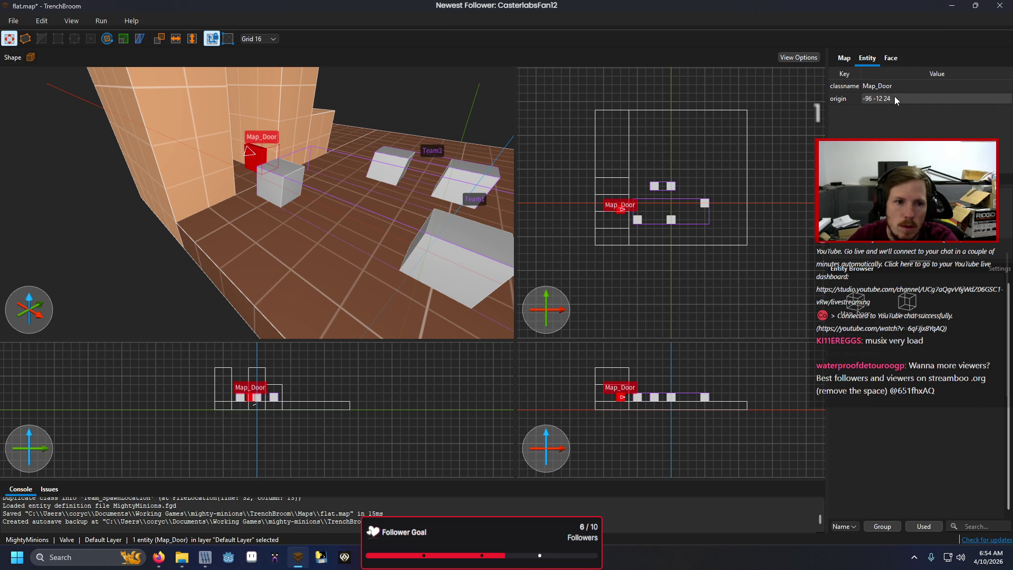
- Shift the door's y coordinate to -16, then -24, keeping height 24
{"action": "double_click", "coordinate": [886, 100]}
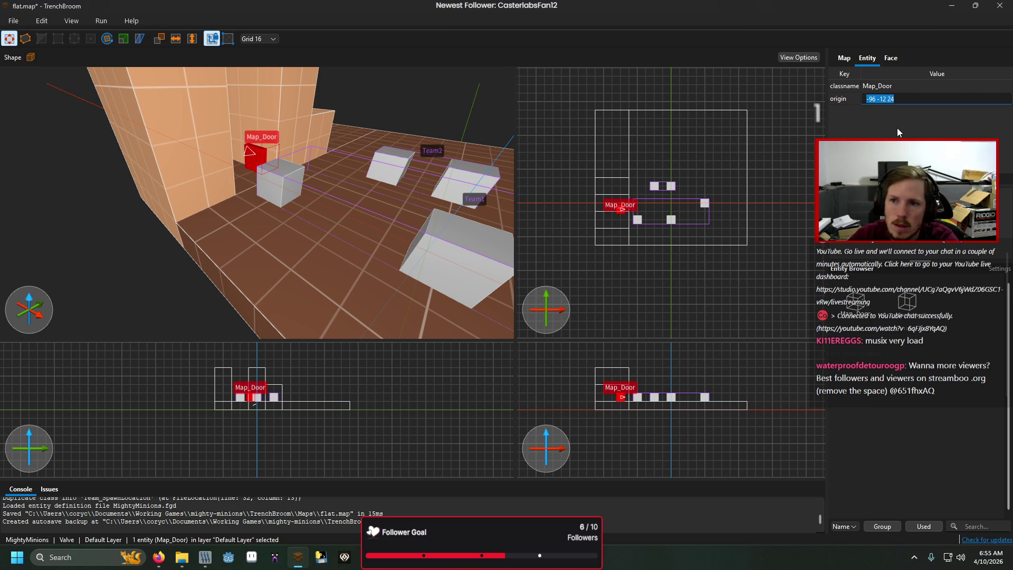
{"action": "key", "text": "BackSpace"}
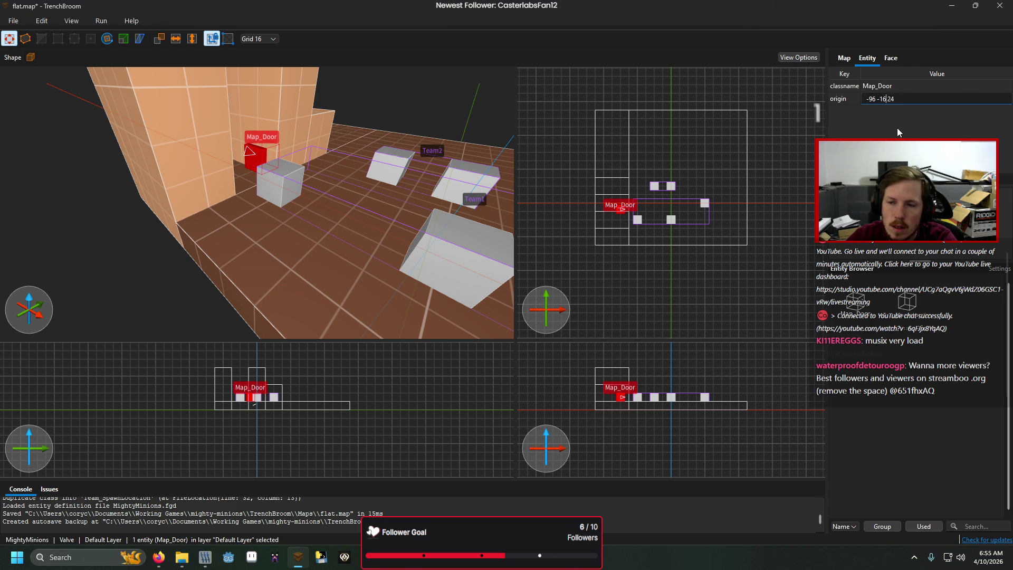
{"action": "key", "text": "Return"}
{"action": "double_click", "coordinate": [884, 100]}
{"action": "key", "text": "End"}
{"action": "key", "text": "Left"}
{"action": "key", "text": "Left"}
{"action": "key", "text": "Left"}
{"action": "key", "text": "BackSpace"}
{"action": "key", "text": "BackSpace"}
{"action": "type", "text": "24"}
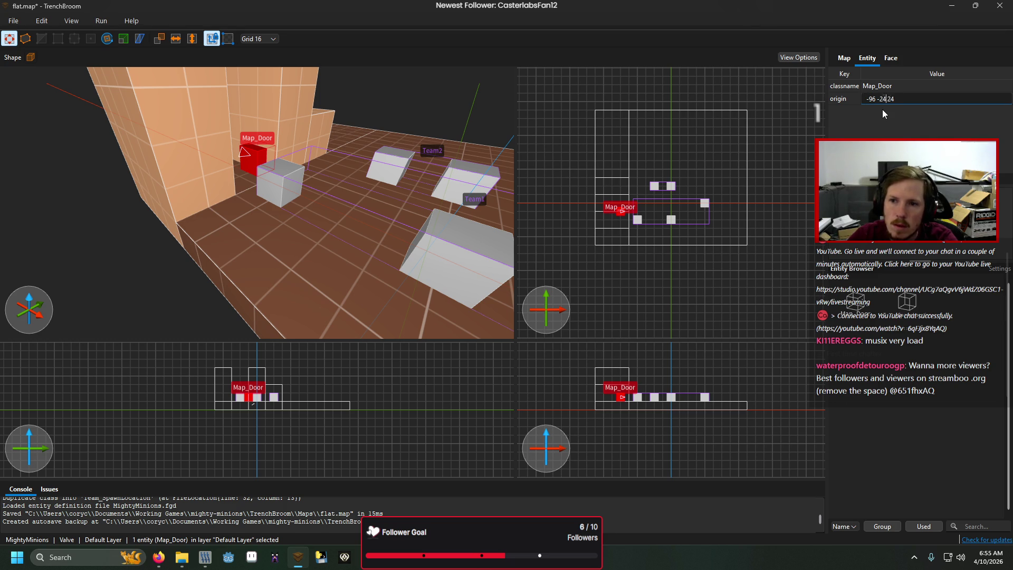
{"action": "key", "text": "Return"}
- Set the door's origin to the final -96 -32 24
{"action": "double_click", "coordinate": [882, 100]}
{"action": "key", "text": "End"}
{"action": "key", "text": "Left"}
{"action": "key", "text": "Left"}
{"action": "key", "text": "Left"}
{"action": "key", "text": "BackSpace"}
{"action": "key", "text": "BackSpace"}
{"action": "type", "text": "32"}
{"action": "key", "text": "Return"}
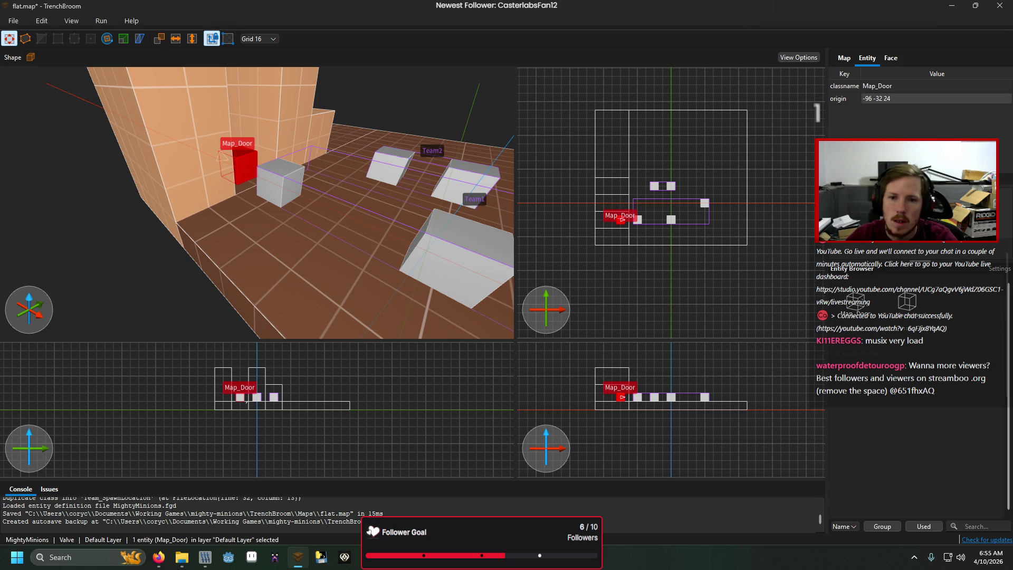
- Save flat.map and rebuild the map in Godot with the moved door
{"action": "key", "text": "ctrl+s"}
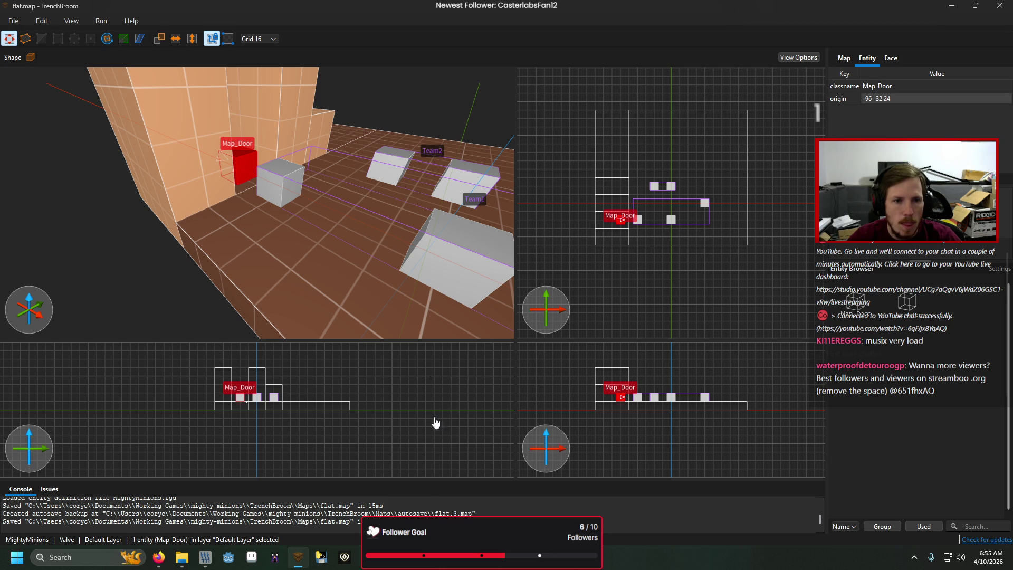
{"action": "mouse_move", "coordinate": [229, 557]}
{"action": "left_click", "coordinate": [290, 494]}
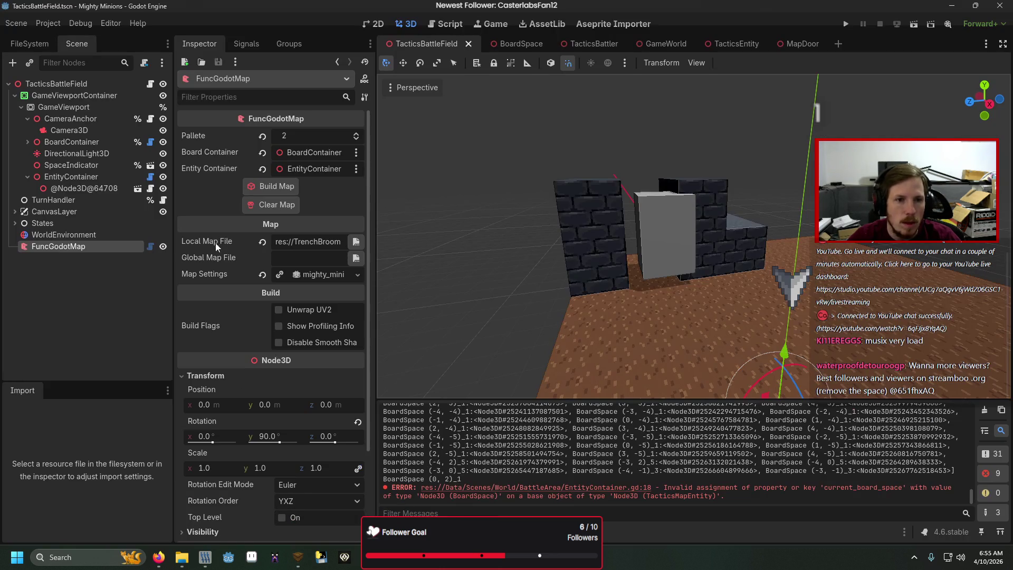
{"action": "left_click", "coordinate": [265, 193]}
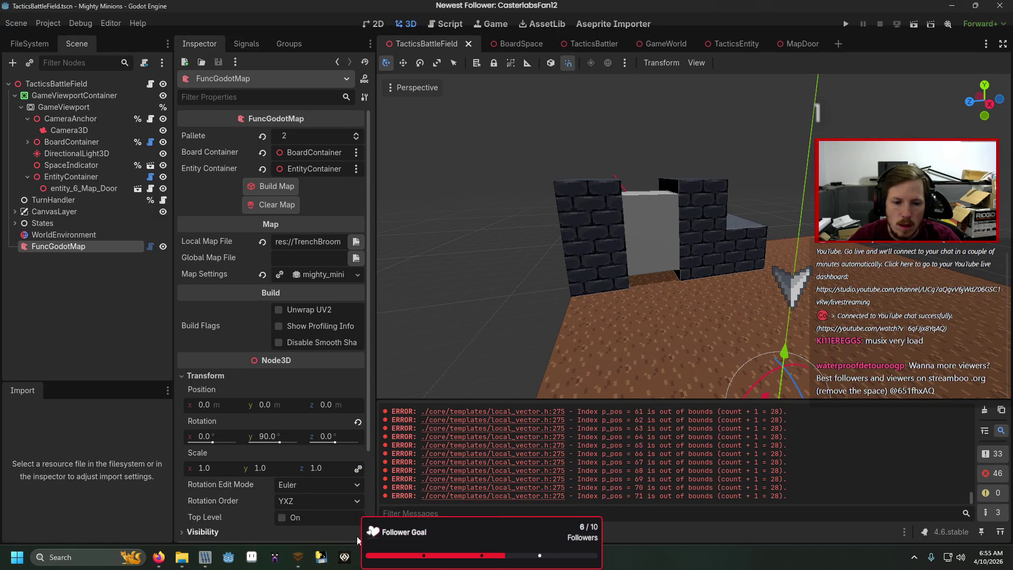
{"action": "left_click", "coordinate": [306, 555]}
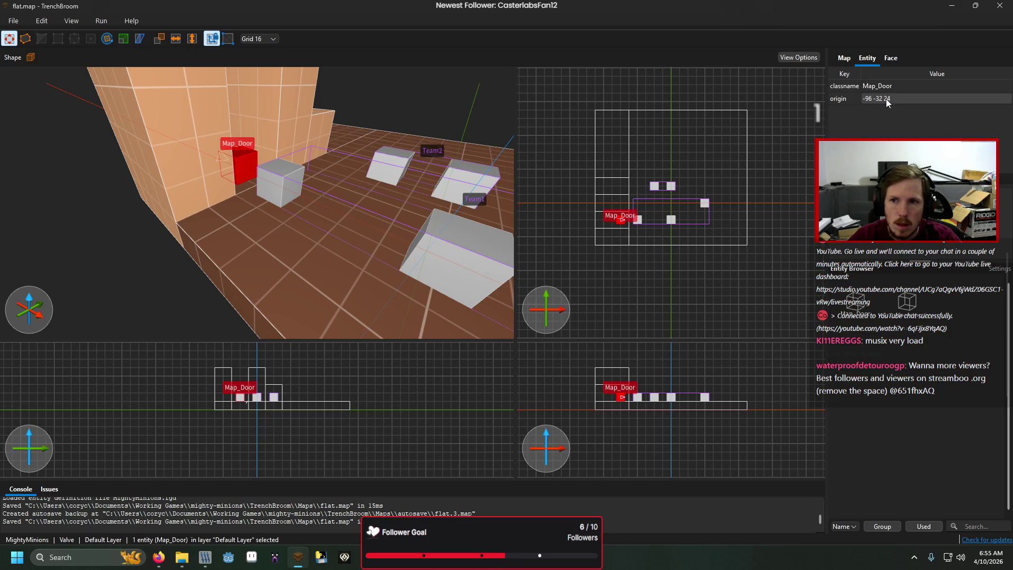
- Drop the Map_Door origin height from 24 to 16, giving -96 -32 16
{"action": "mouse_move", "coordinate": [158, 201]}
{"action": "left_mouse_down"}
{"action": "mouse_move", "coordinate": [173, 38]}
{"action": "mouse_move", "coordinate": [225, 96]}
{"action": "mouse_move", "coordinate": [250, 160]}
{"action": "mouse_move", "coordinate": [222, 179]}
{"action": "left_mouse_up"}
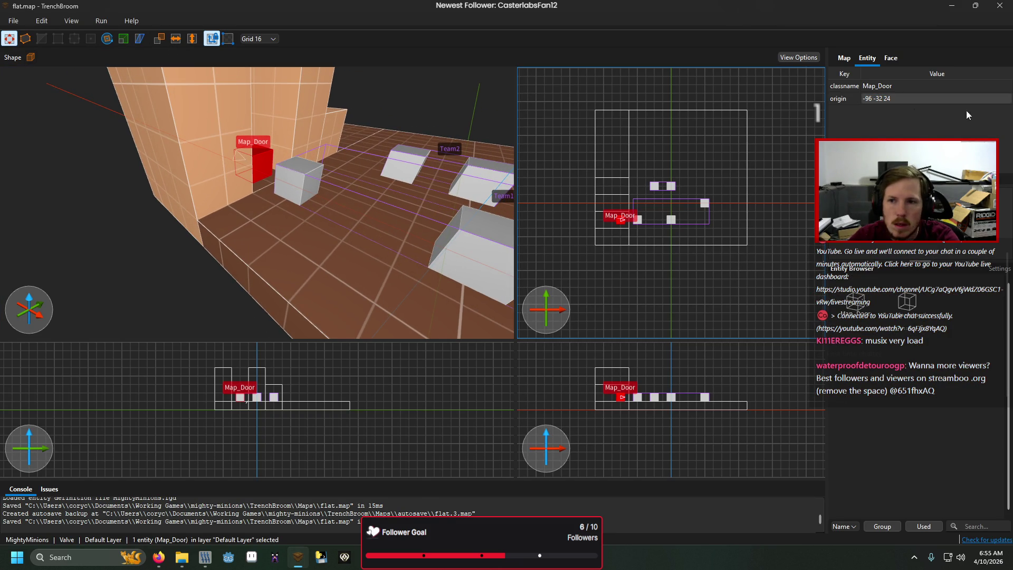
{"action": "double_click", "coordinate": [954, 97]}
{"action": "key", "text": "BackSpace"}
{"action": "key", "text": "BackSpace"}
{"action": "type", "text": "1"}
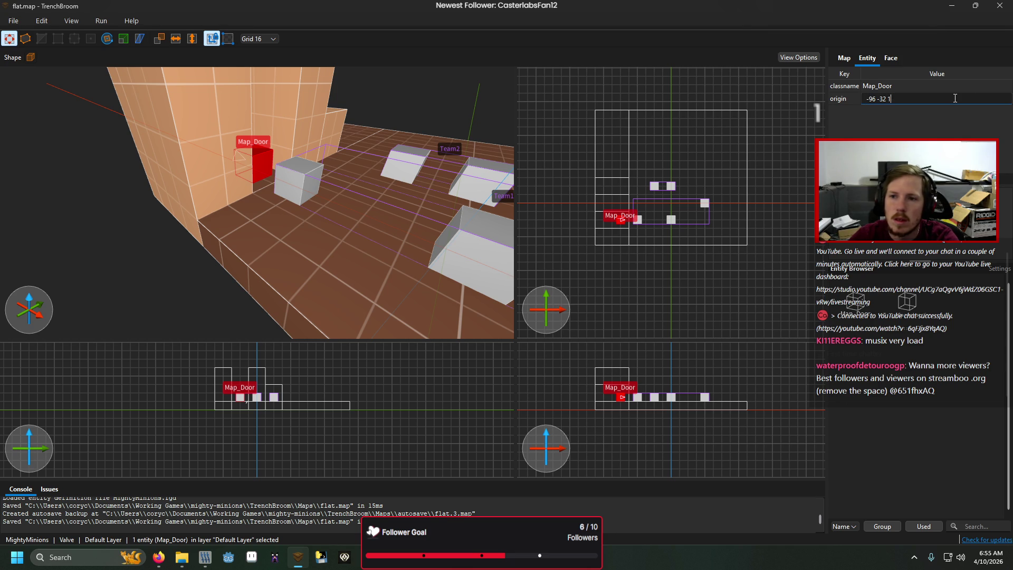
{"action": "type", "text": "6"}
{"action": "key", "text": "Return"}
{"action": "mouse_move", "coordinate": [409, 568]}
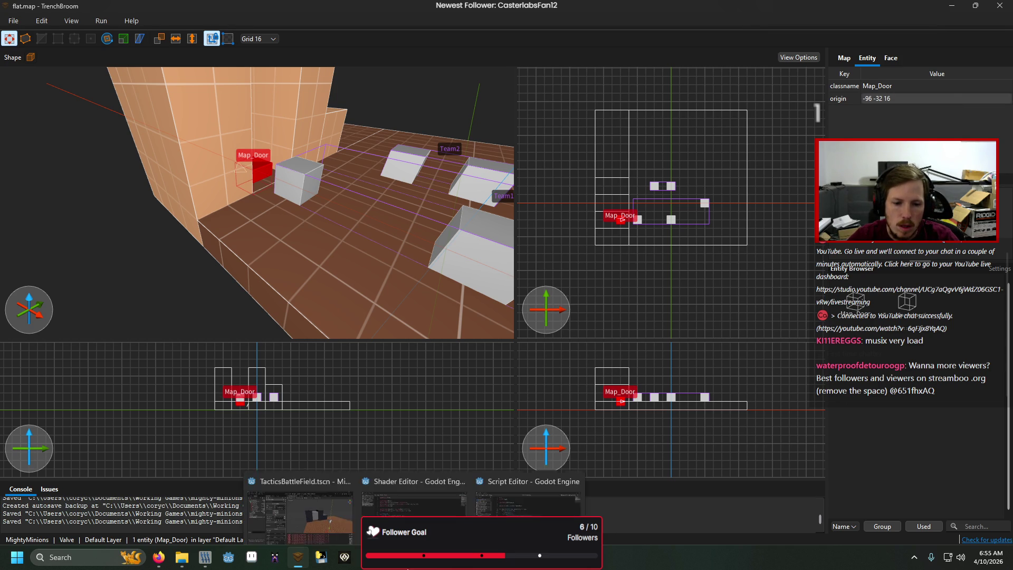
{"action": "left_click", "coordinate": [338, 514]}
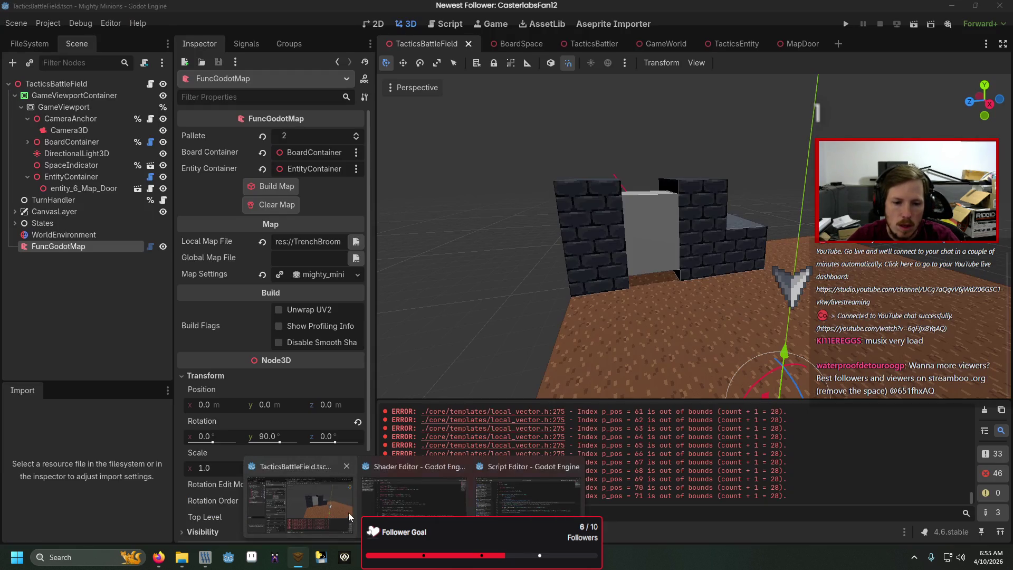
- Rebuild the map twice and inspect the lowered door between the brick walls
{"action": "left_click", "coordinate": [269, 186]}
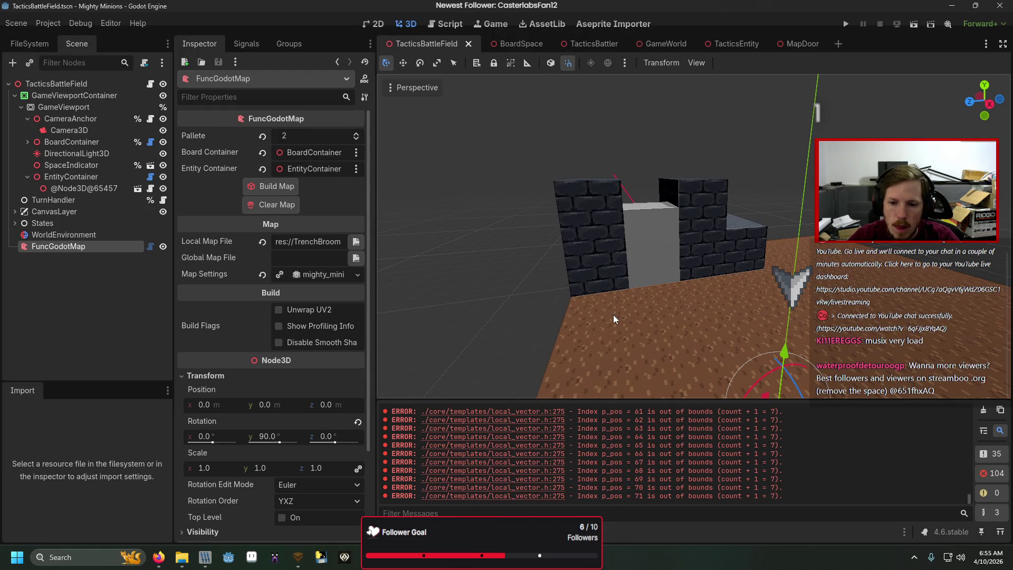
{"action": "mouse_move", "coordinate": [615, 315]}
{"action": "left_mouse_down"}
{"action": "mouse_move", "coordinate": [600, 261]}
{"action": "mouse_move", "coordinate": [644, 257]}
{"action": "mouse_move", "coordinate": [658, 278]}
{"action": "left_mouse_up"}
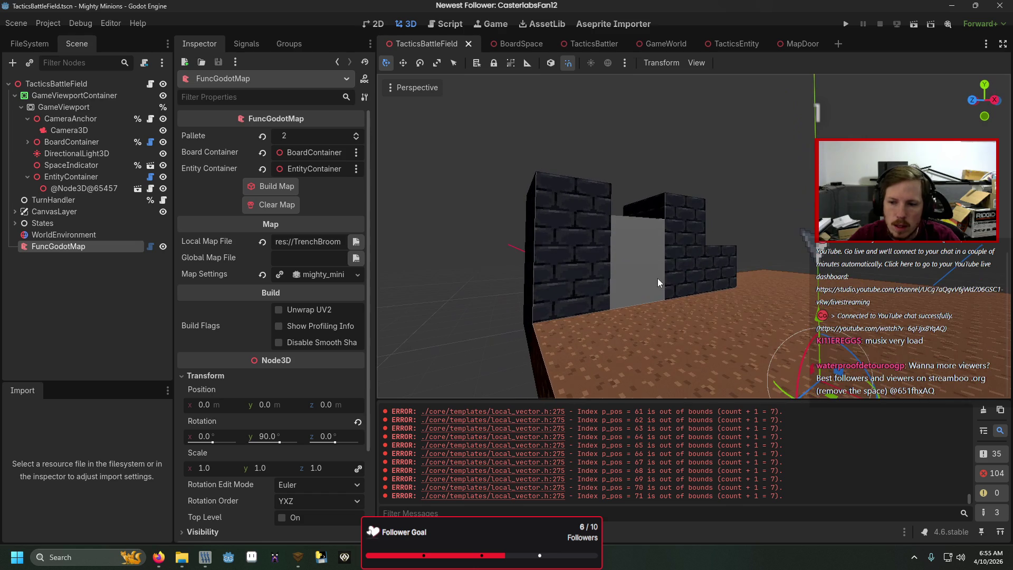
{"action": "left_click", "coordinate": [277, 190]}
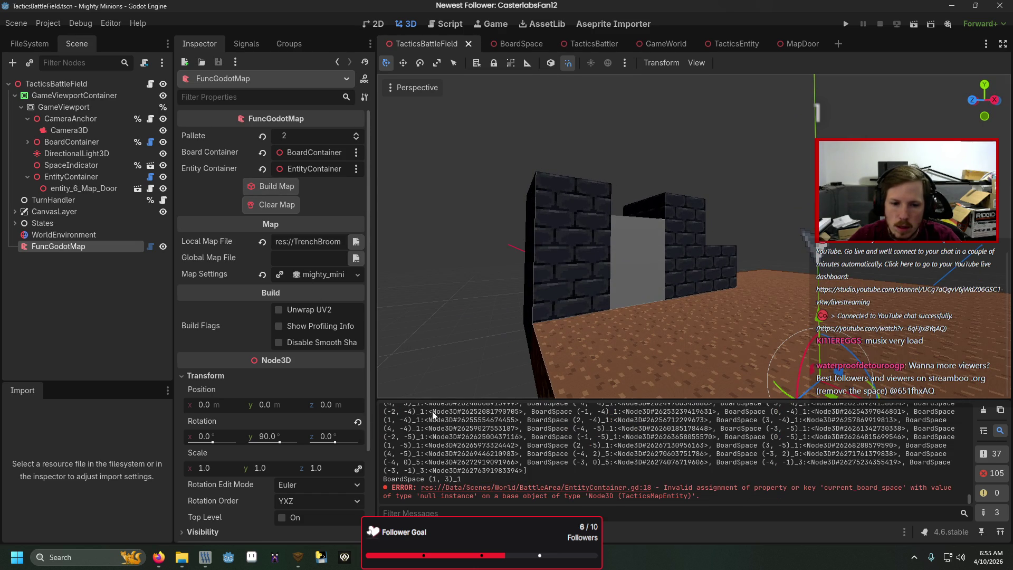
{"action": "left_click_drag", "start_coordinate": [643, 317], "coordinate": [619, 318]}
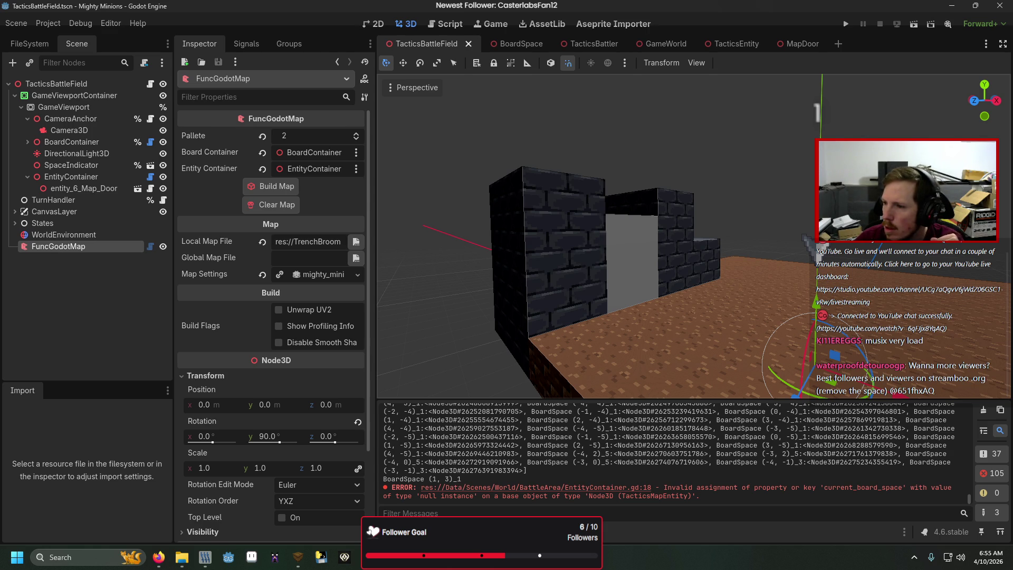
{"action": "key", "text": "alt+Tab"}
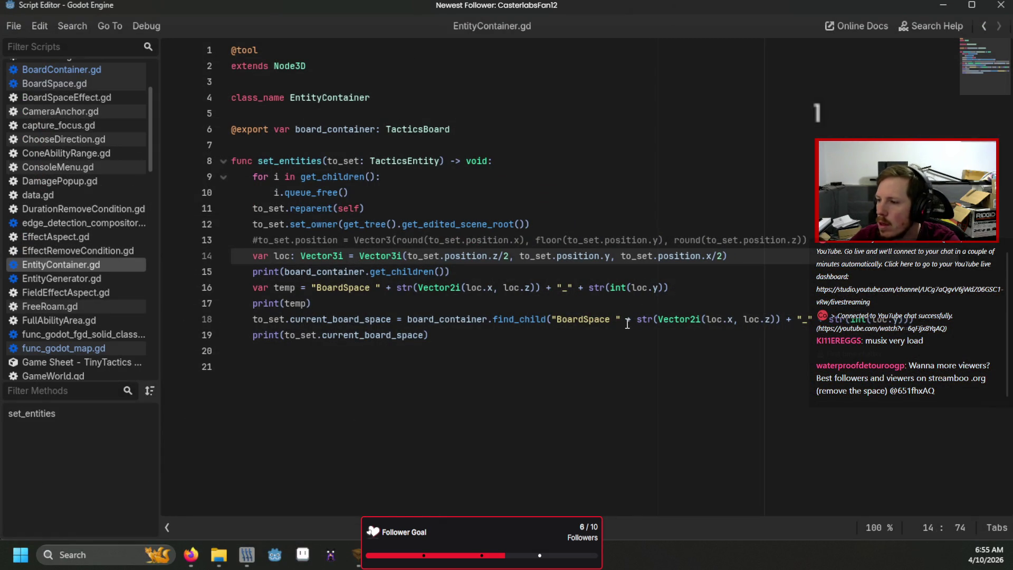
- Make line 14 compute loc from position.x/2 and position.z/2, and save the script
{"action": "left_click", "coordinate": [500, 260]}
{"action": "key", "text": "BackSpace"}
{"action": "type", "text": "x"}
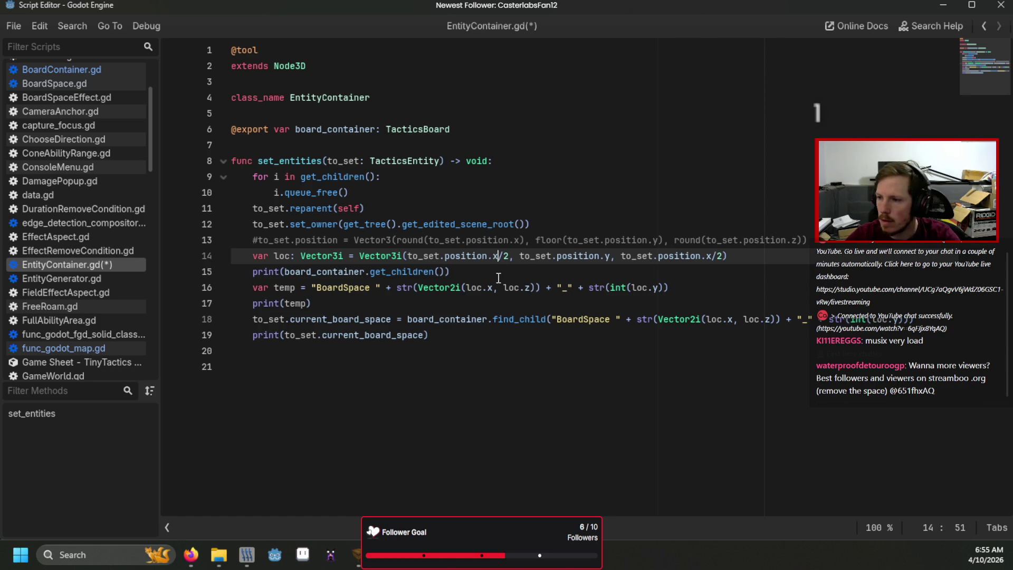
{"action": "left_click", "coordinate": [705, 258]}
{"action": "key", "text": "BackSpace"}
{"action": "type", "text": "z"}
{"action": "key", "text": "ctrl+s"}
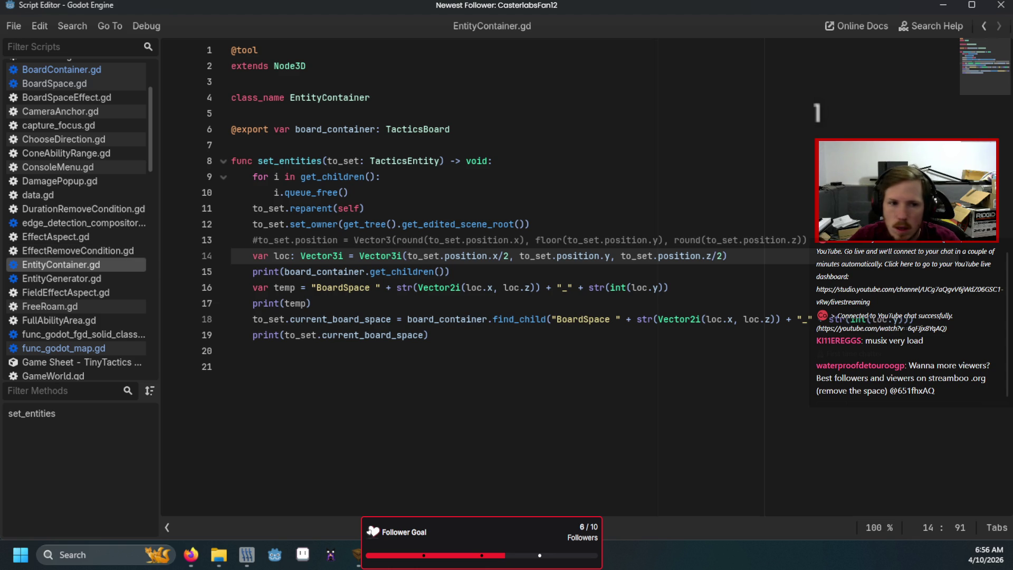
- Rebuild the map to test the fix and check BoardContainer's BoardSpace children
{"action": "key", "text": "alt+Tab"}
{"action": "left_click", "coordinate": [281, 189]}
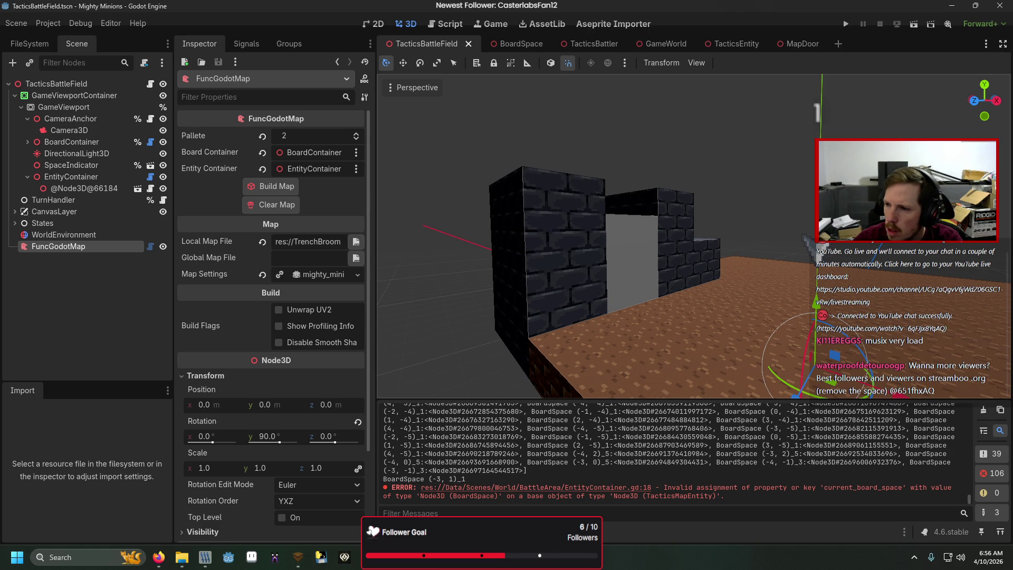
{"action": "left_click", "coordinate": [27, 142]}
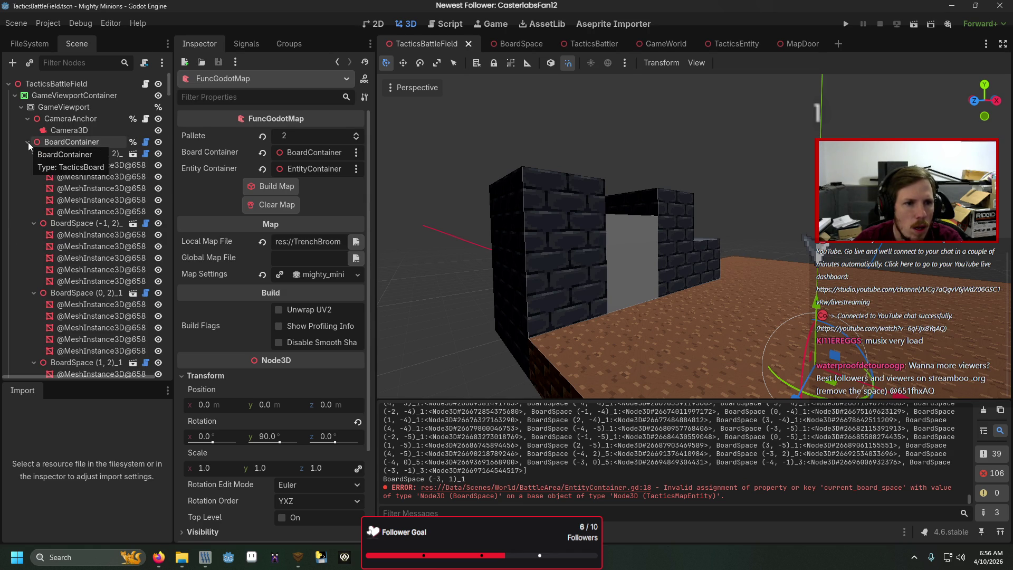
{"action": "left_click", "coordinate": [27, 141]}
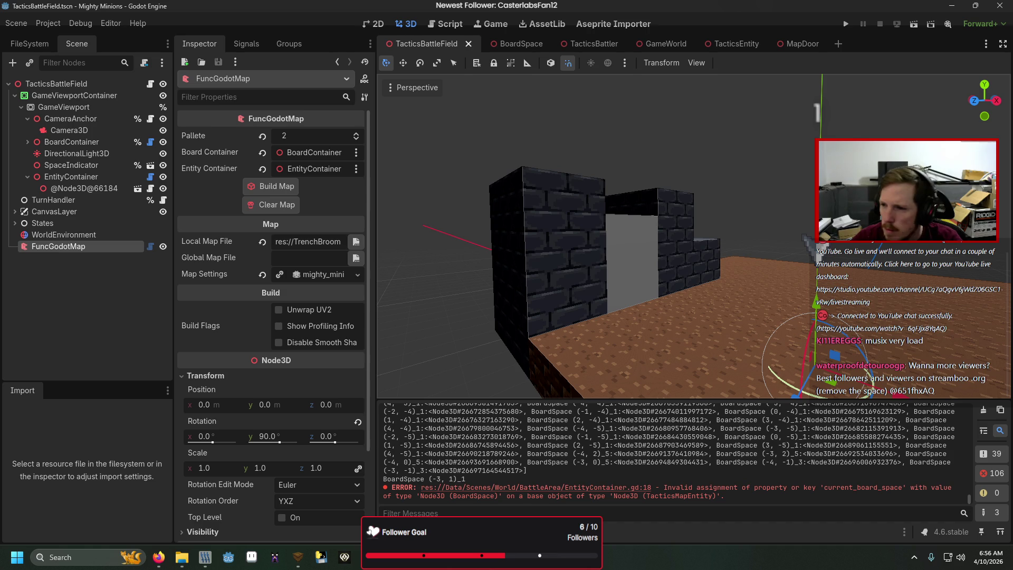
{"action": "key", "text": "alt+Tab"}
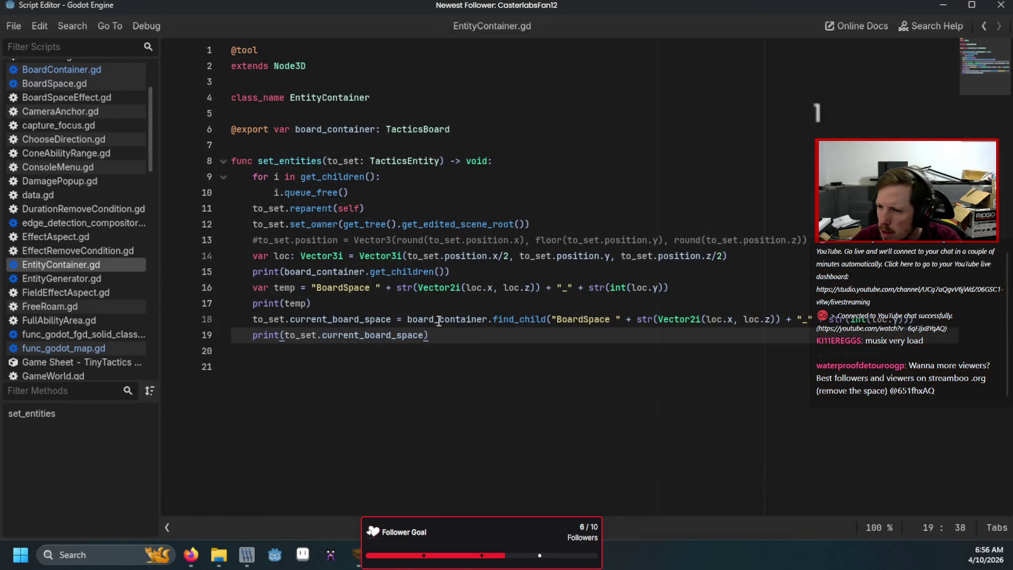
- Print the result of board_container.find_child(temp) on line 17 and rebuild the map
{"action": "left_click", "coordinate": [443, 319]}
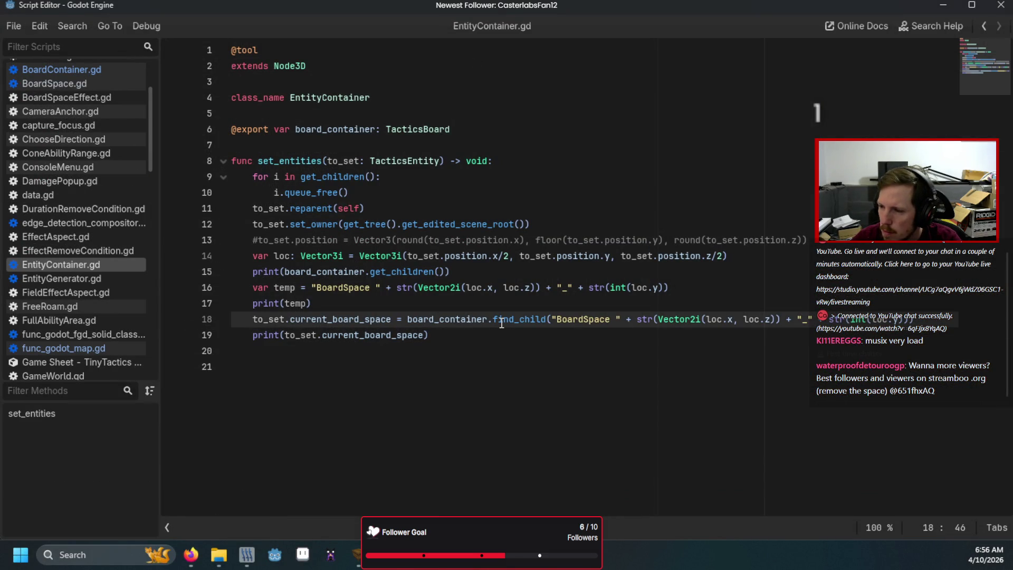
{"action": "left_click", "coordinate": [413, 303]}
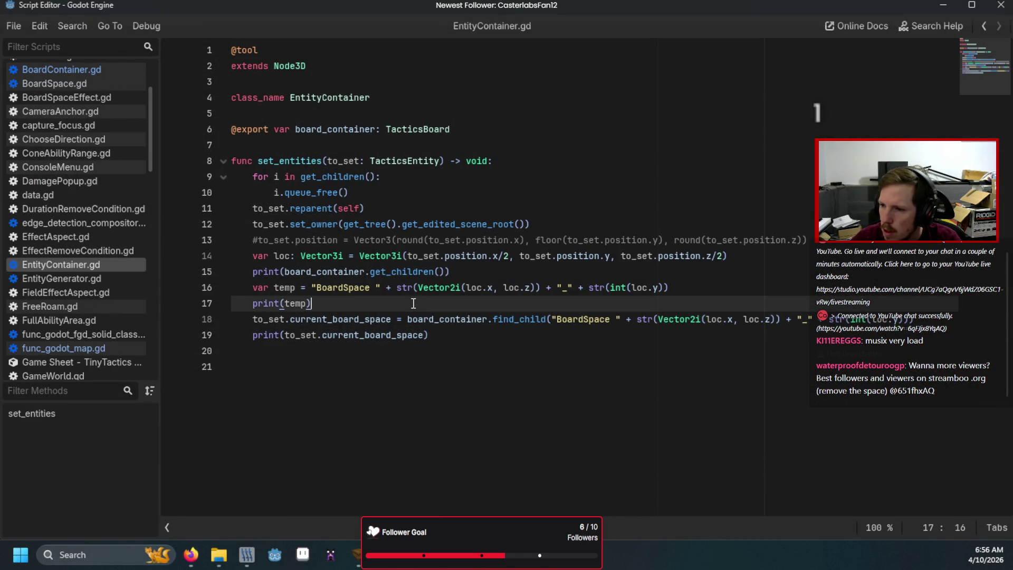
{"action": "key", "text": "Left"}
{"action": "key", "text": "Left"}
{"action": "key", "text": "Left"}
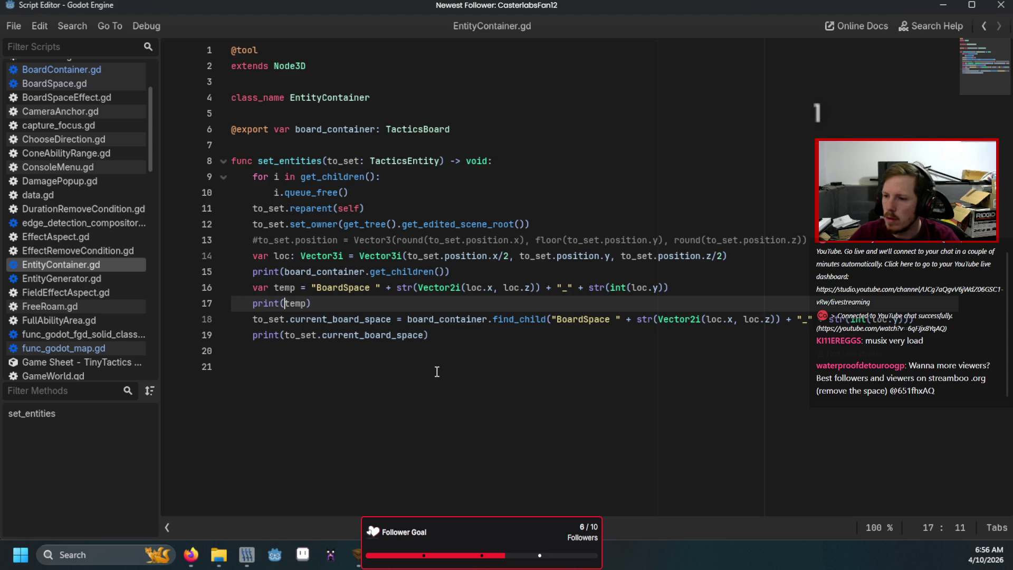
{"action": "type", "text": "boar"}
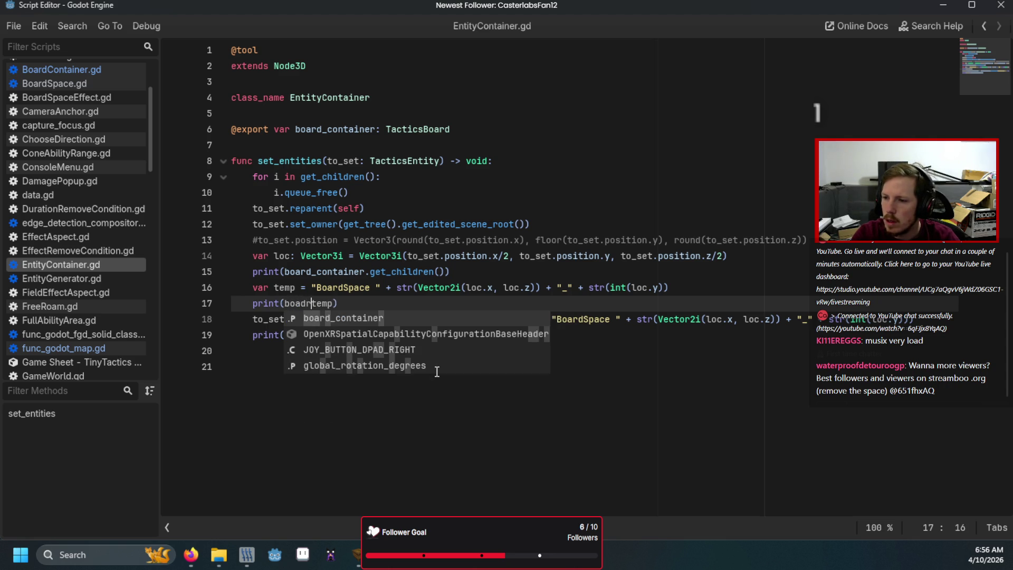
{"action": "key", "text": "Tab"}
{"action": "type", "text": ".find"}
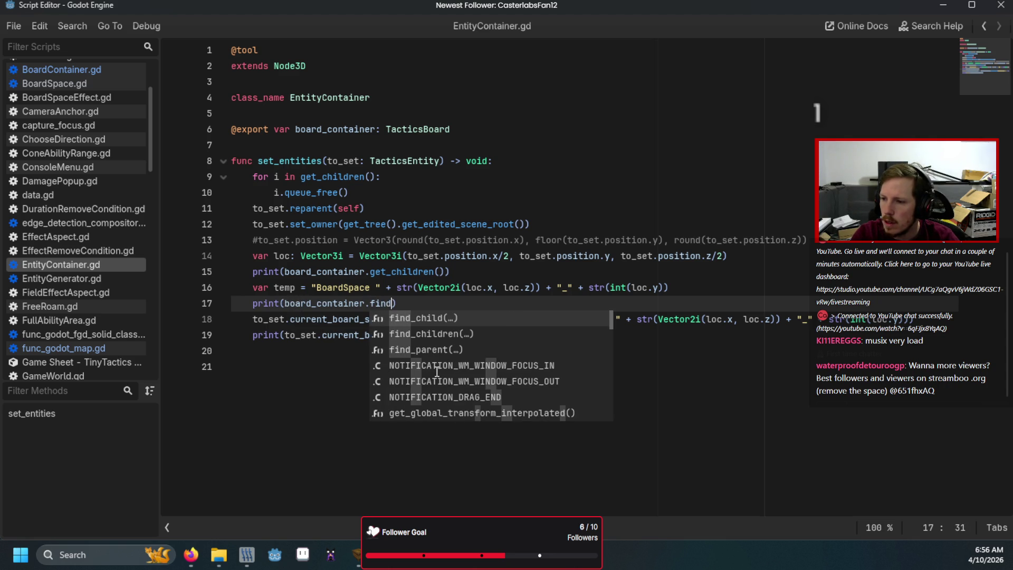
{"action": "key", "text": "Tab"}
{"action": "type", "text": "temp"}
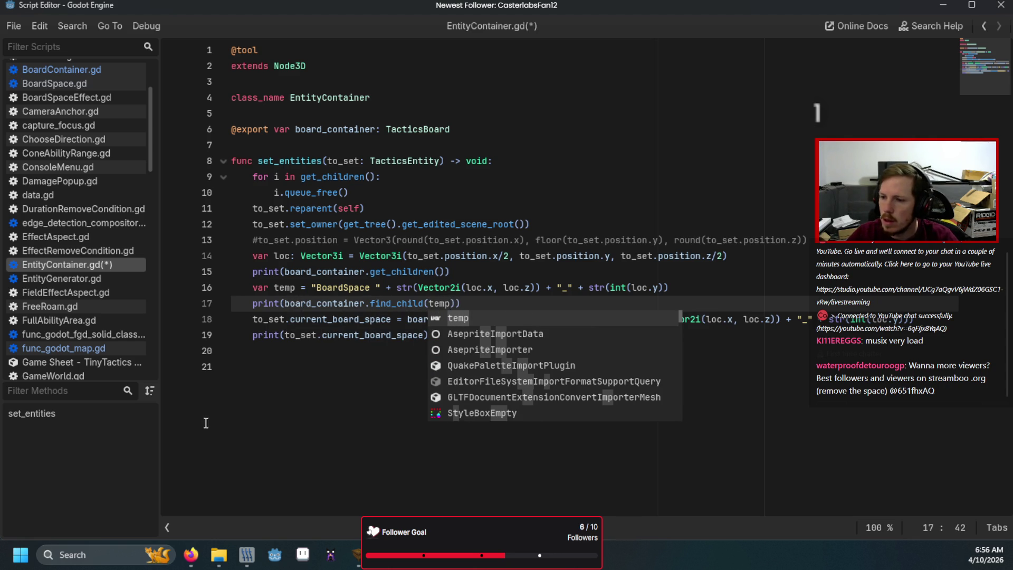
{"action": "key", "text": "alt+Tab"}
{"action": "left_click", "coordinate": [277, 187]}
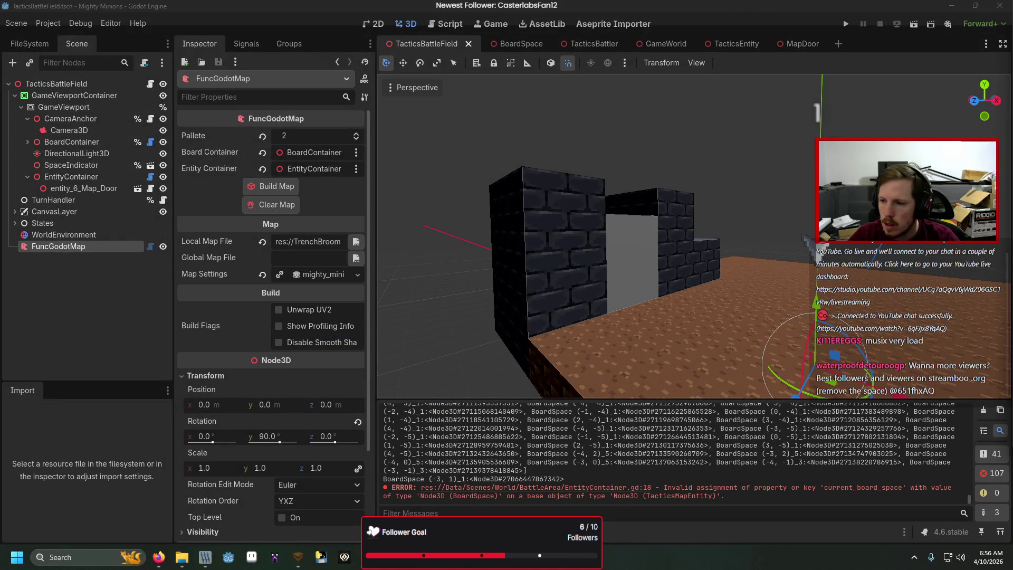
{"action": "key", "text": "alt+Tab"}
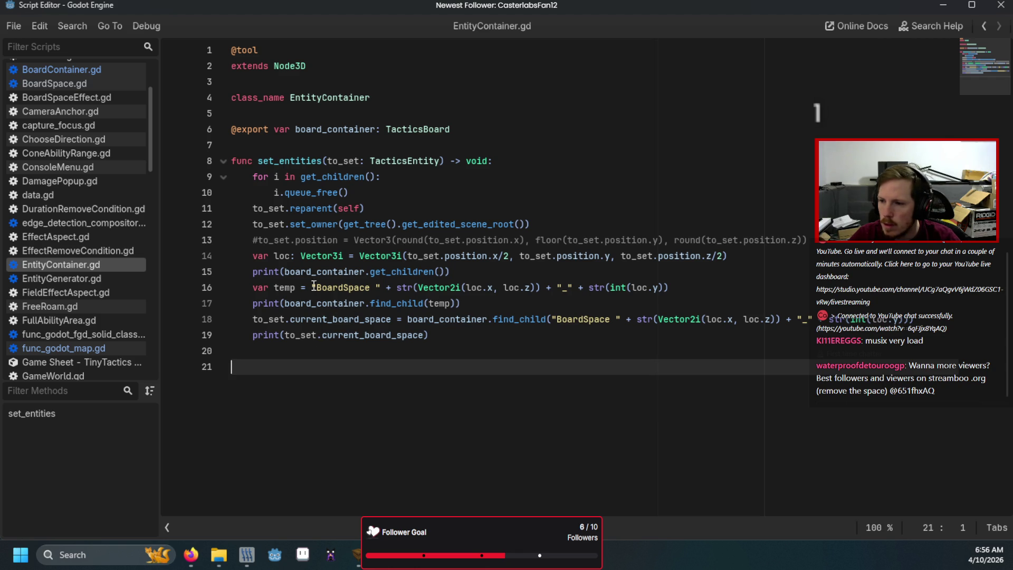
- Declare temp on line 16 as a BoardSpace from board_container.find_child(...)
{"action": "left_click", "coordinate": [297, 287]}
{"action": "type", "text": ": BoardSpac"}
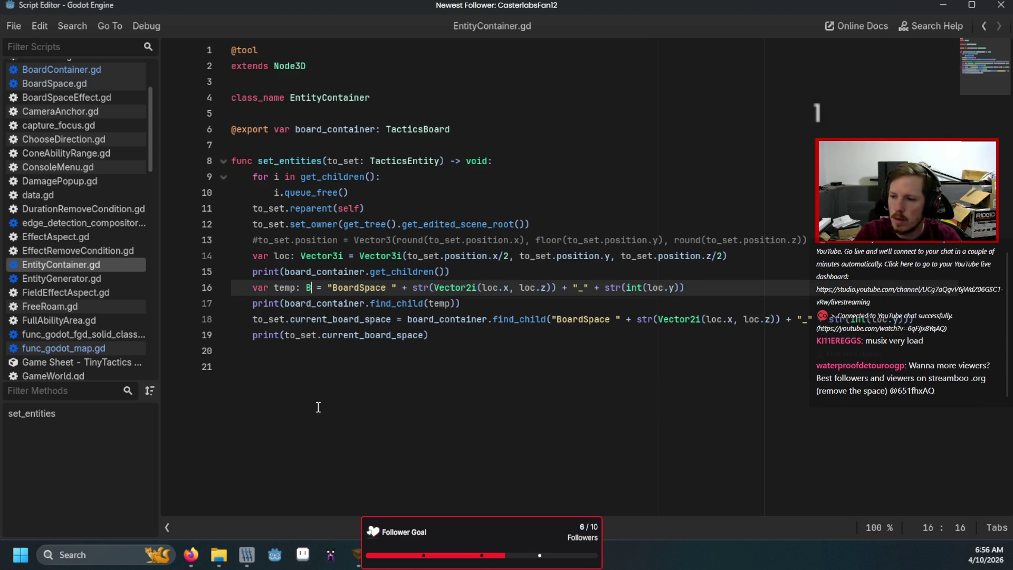
{"action": "type", "text": "e"}
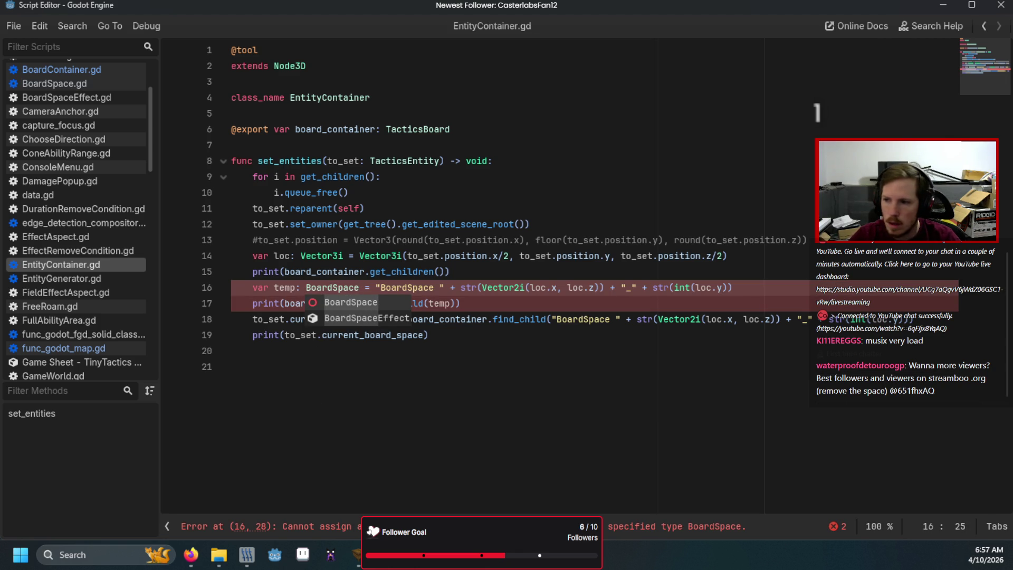
{"action": "left_click", "coordinate": [357, 288]}
{"action": "left_click", "coordinate": [375, 289]}
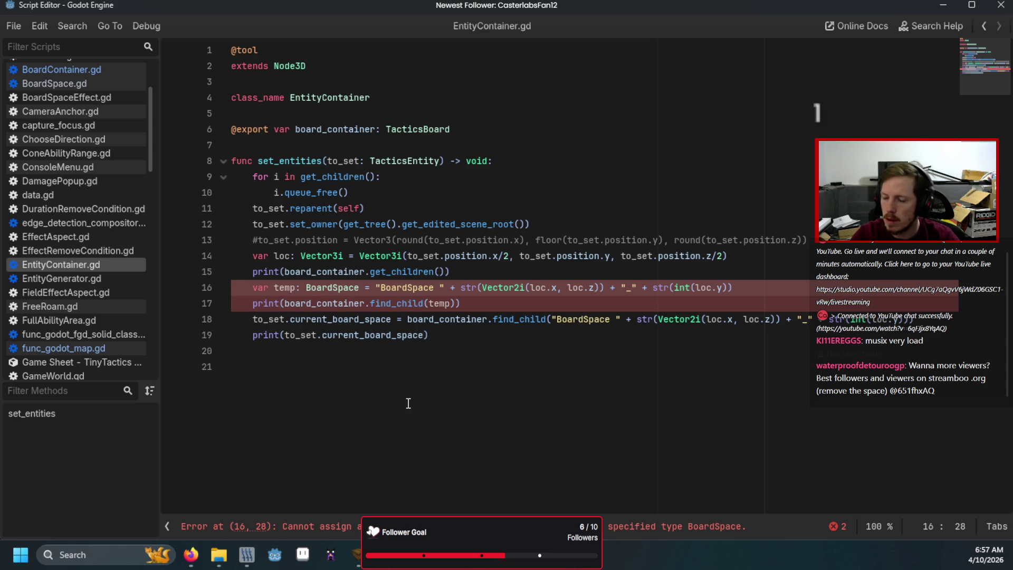
{"action": "type", "text": "board_container."}
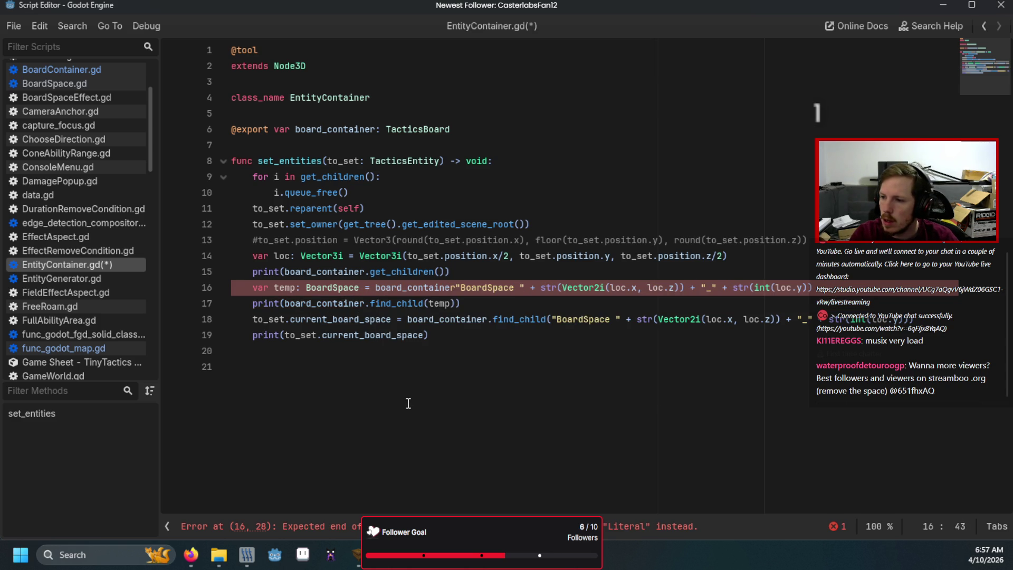
{"action": "type", "text": "find"}
{"action": "key", "text": "Return"}
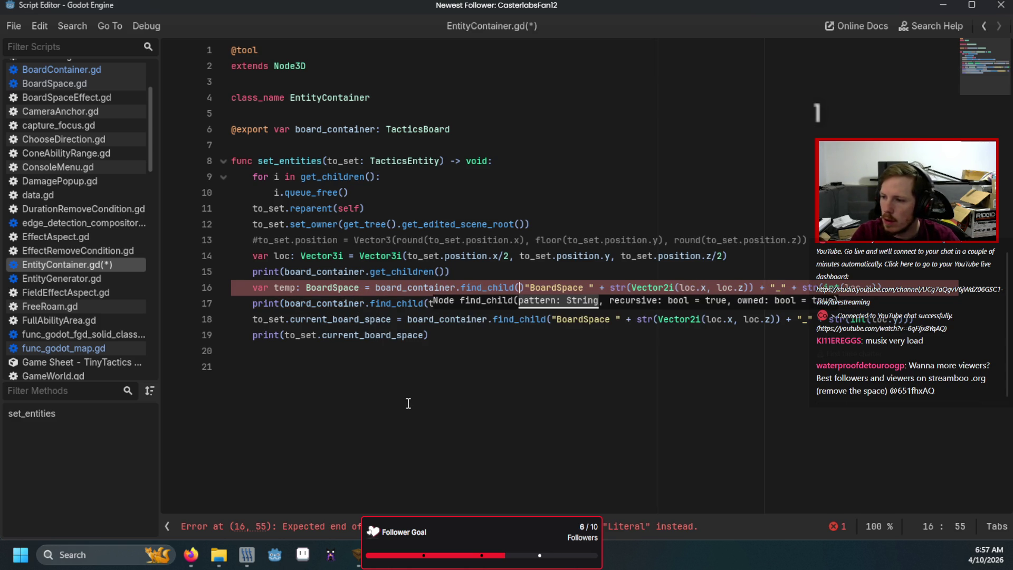
{"action": "key", "text": "Delete"}
{"action": "key", "text": "End"}
{"action": "type", "text": ")"}
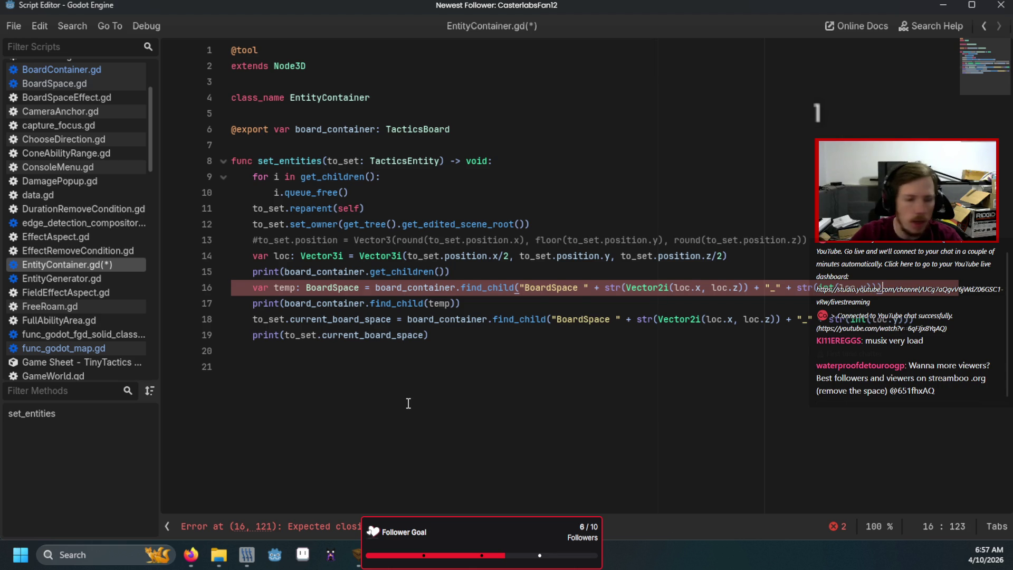
- Change line 17 to print(temp), save, and rebuild the map
{"action": "left_click_drag", "start_coordinate": [492, 305], "coordinate": [284, 304]}
{"action": "type", "text": "temp"}
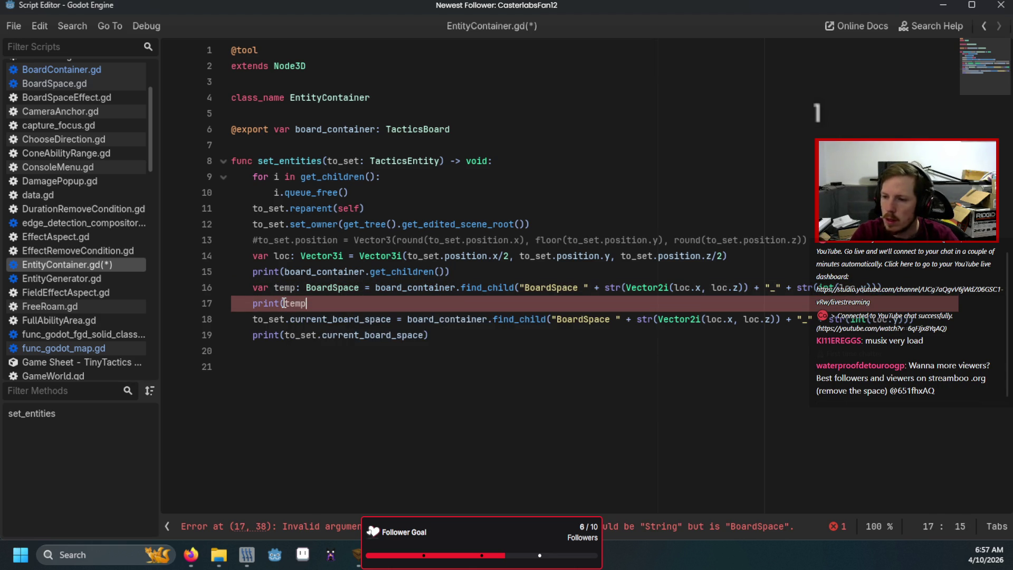
{"action": "type", "text": ")"}
{"action": "key", "text": "ctrl+s"}
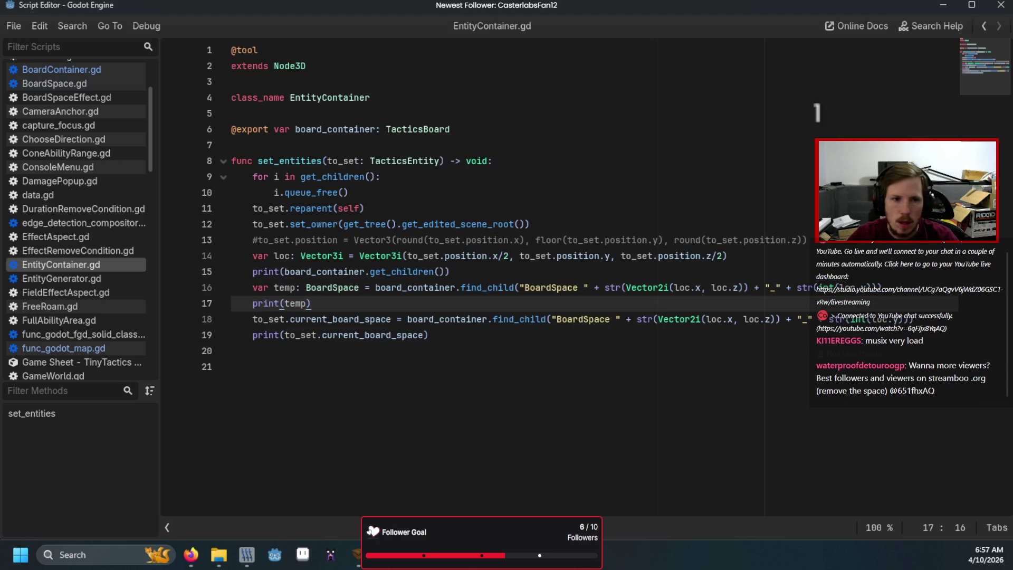
{"action": "key", "text": "alt+Tab"}
{"action": "left_click", "coordinate": [259, 187]}
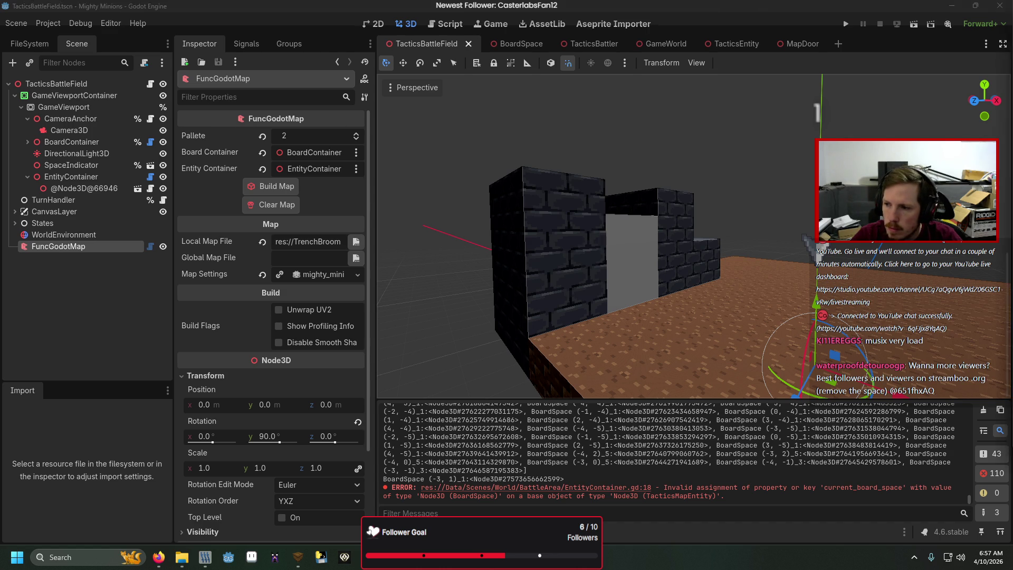
- Look over the BoardSpace script
{"action": "key", "text": "alt+Tab"}
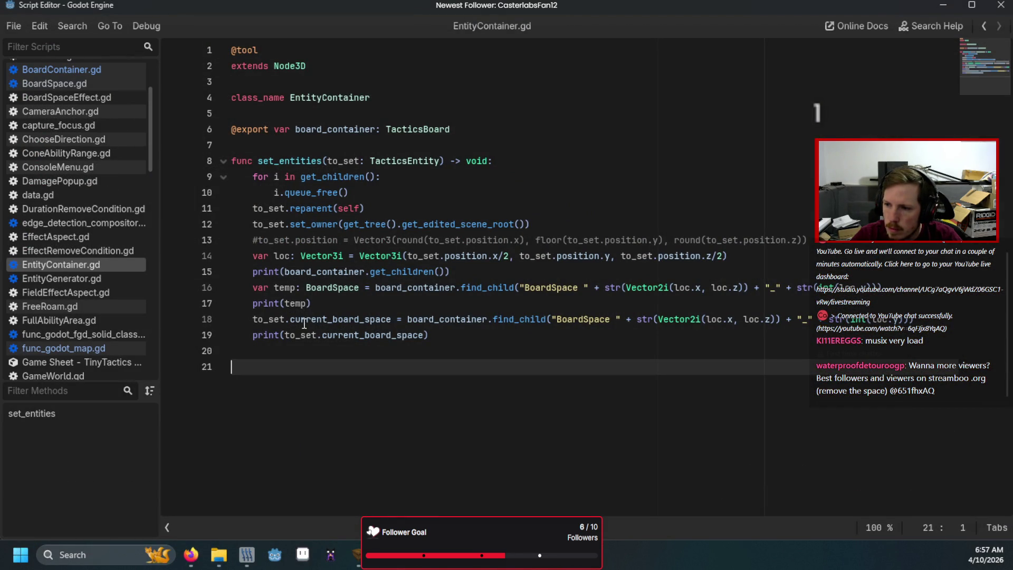
{"action": "left_click", "coordinate": [252, 321]}
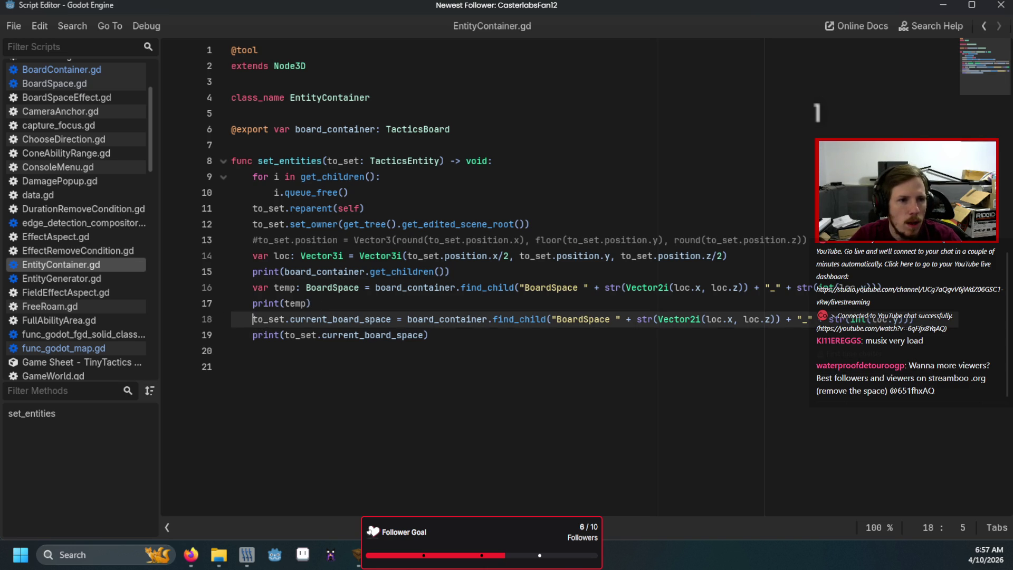
{"action": "key", "text": "alt+Tab"}
{"action": "left_click", "coordinate": [150, 84]}
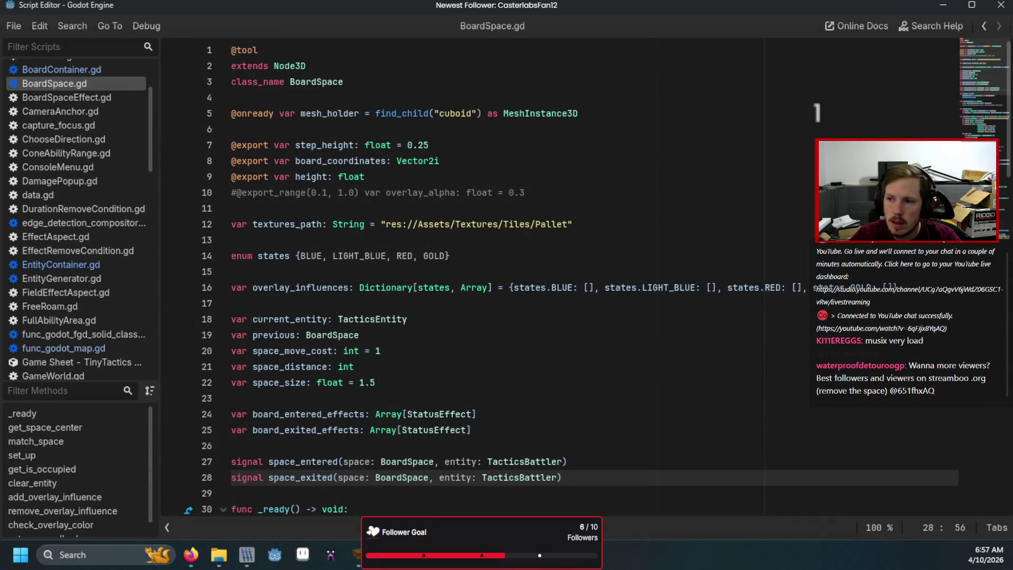
{"action": "scroll", "coordinate": [357, 369], "scroll_direction": "down", "scroll_amount": 3}
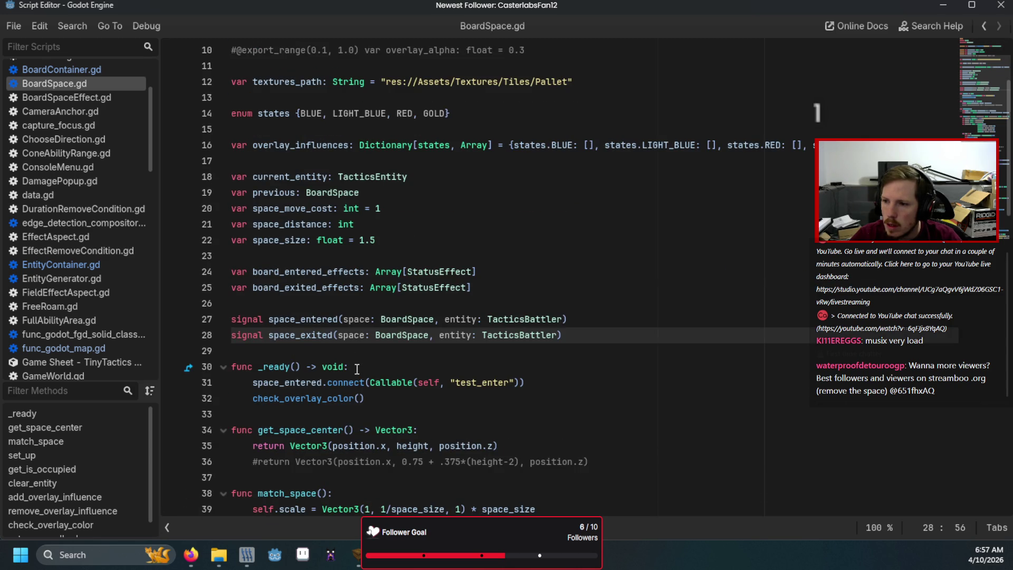
{"action": "scroll", "coordinate": [357, 369], "scroll_direction": "up", "scroll_amount": 3}
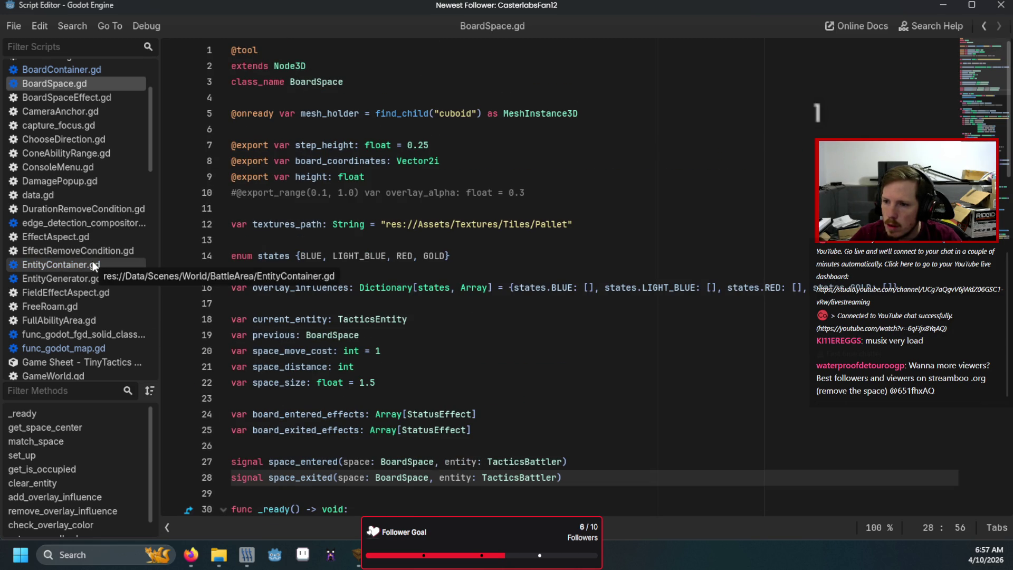
- Print temp.current_entity in EntityContainer.gd, save, and rebuild the map
{"action": "left_click", "coordinate": [94, 266]}
{"action": "left_click", "coordinate": [307, 303]}
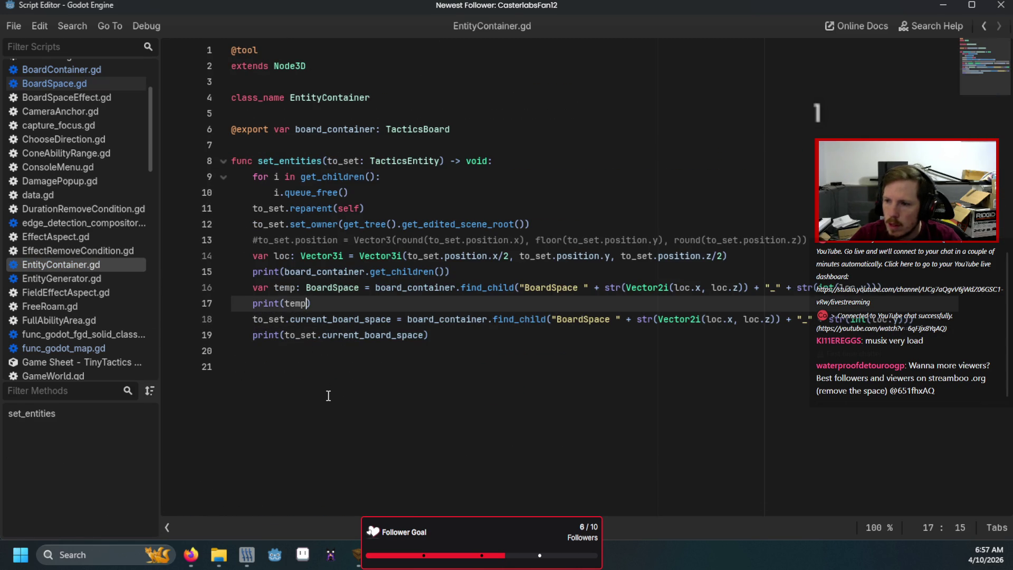
{"action": "type", "text": ".cu"}
{"action": "key", "text": "Return"}
{"action": "key", "text": "ctrl+s"}
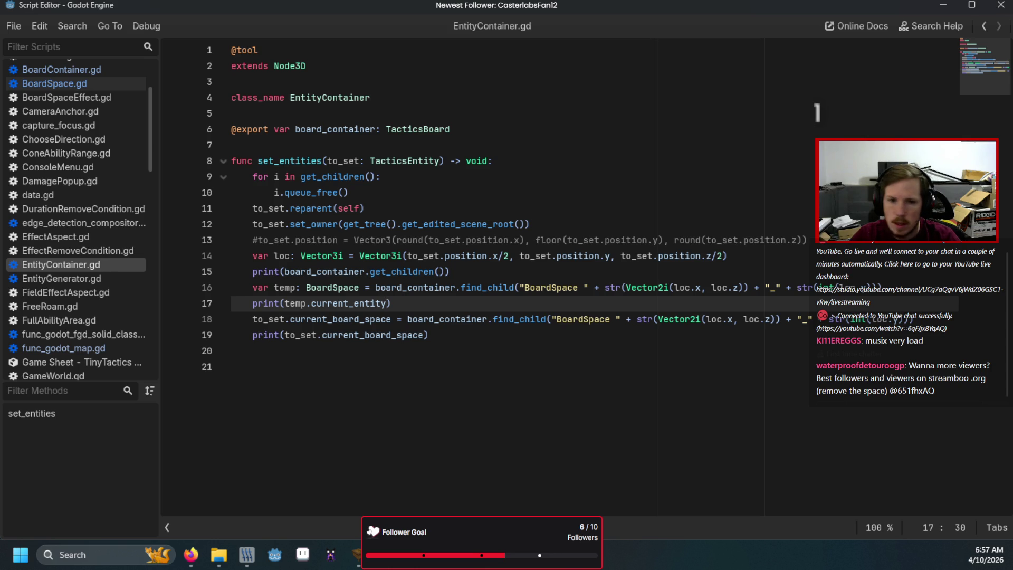
{"action": "key", "text": "alt+Tab"}
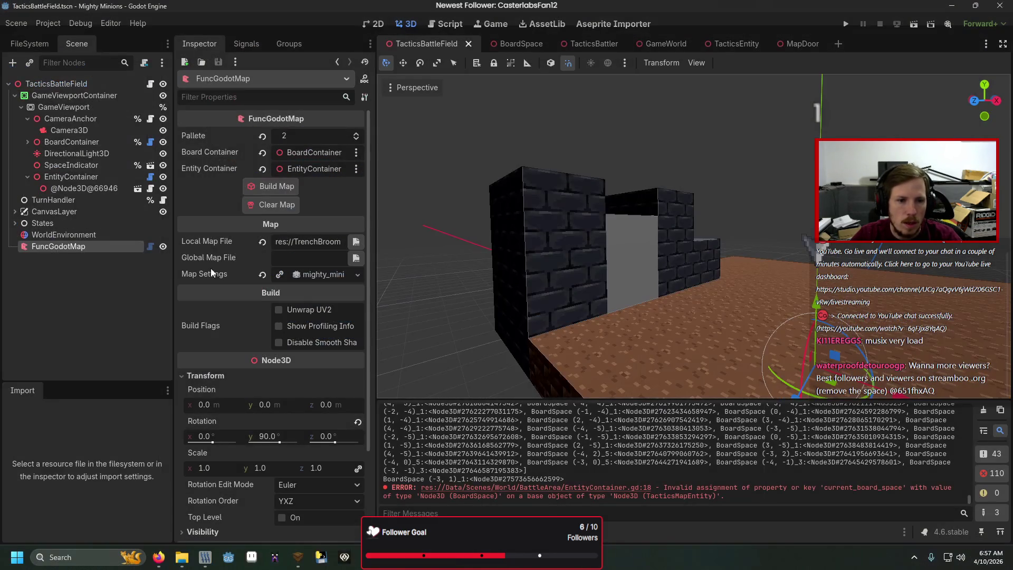
{"action": "left_click", "coordinate": [272, 192]}
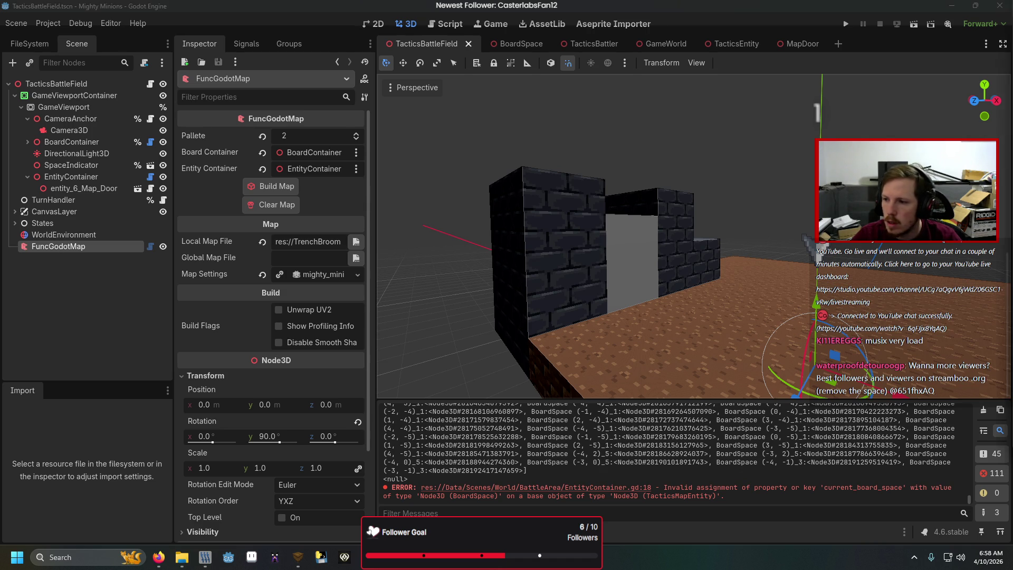
- Assign temp to current_board_space on line 18, save, and rebuild the map twice
{"action": "left_click", "coordinate": [536, 487]}
{"action": "mouse_move", "coordinate": [407, 319]}
{"action": "left_mouse_down"}
{"action": "mouse_move", "coordinate": [674, 303]}
{"action": "mouse_move", "coordinate": [930, 318]}
{"action": "left_mouse_up"}
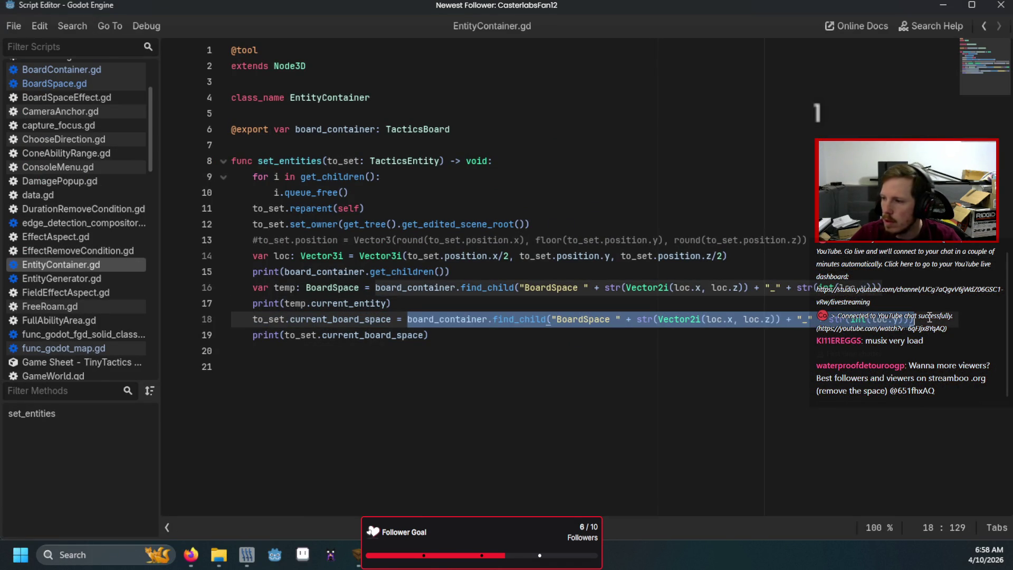
{"action": "type", "text": "temp"}
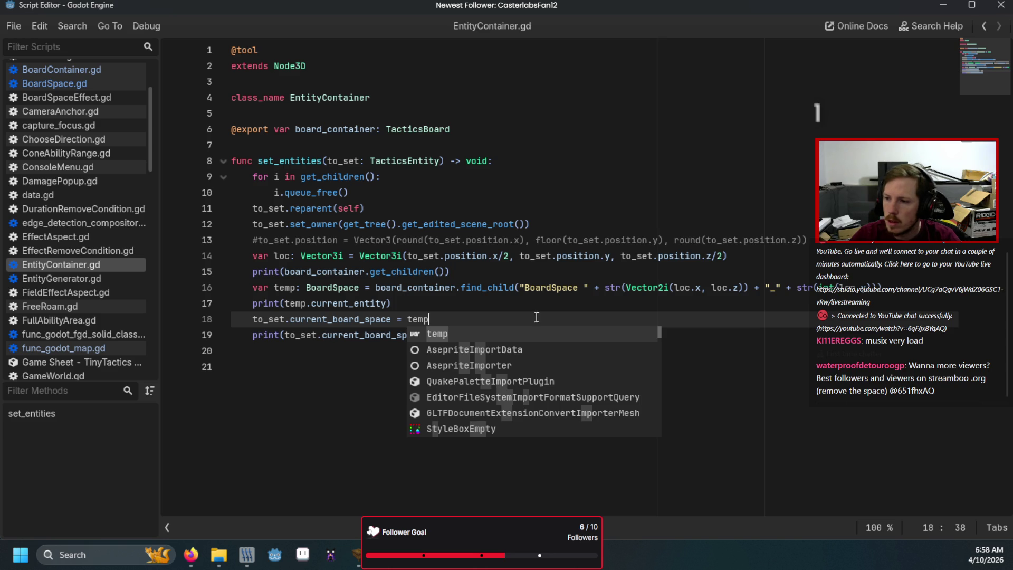
{"action": "left_click", "coordinate": [536, 304]}
{"action": "key", "text": "ctrl+s"}
{"action": "key", "text": "alt+Tab"}
{"action": "left_click", "coordinate": [254, 192]}
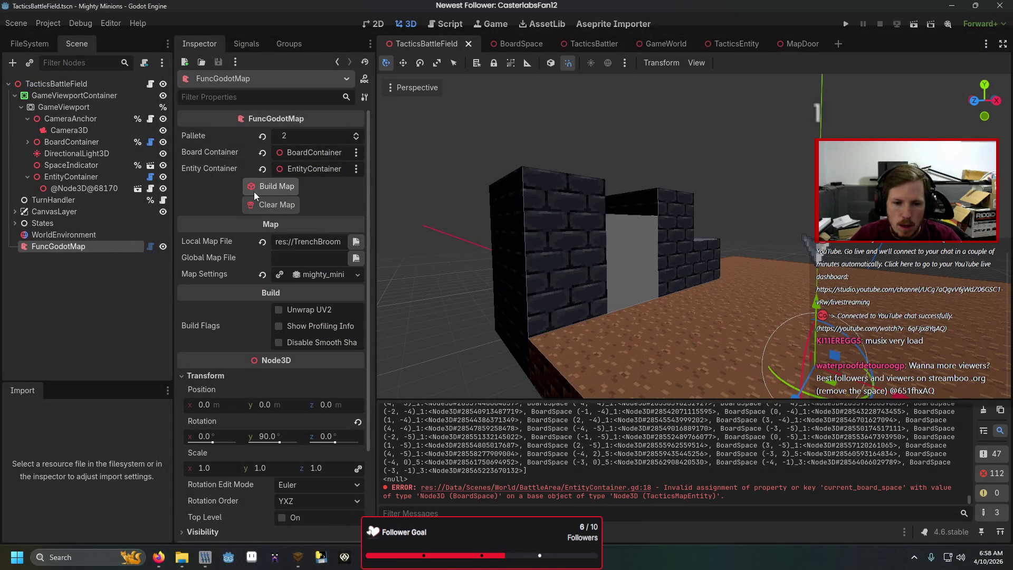
{"action": "left_click", "coordinate": [254, 191]}
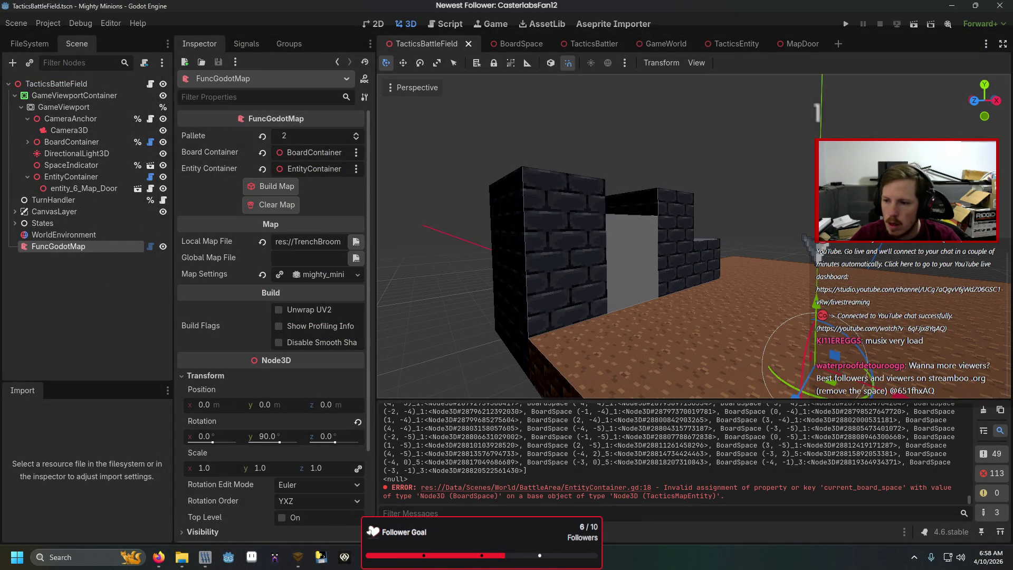
- Delete the print line 19 from set_entities
{"action": "key", "text": "alt+Tab"}
{"action": "triple_click", "coordinate": [409, 335]}
{"action": "key", "text": "BackSpace"}
{"action": "key", "text": "BackSpace"}
{"action": "left_click", "coordinate": [440, 303]}
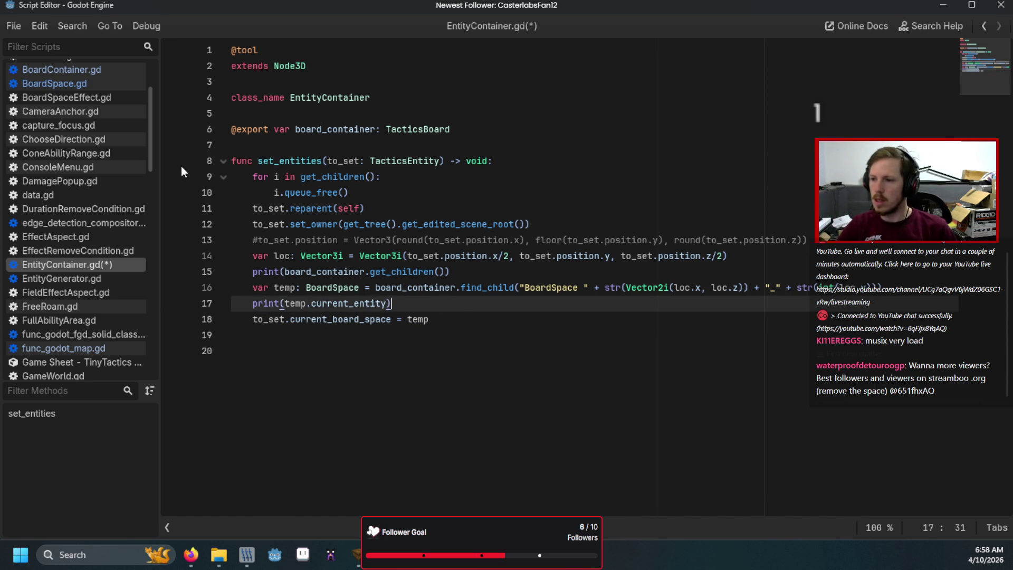
{"action": "scroll", "coordinate": [100, 131], "scroll_direction": "up", "scroll_amount": 3}
{"action": "scroll", "coordinate": [83, 182], "scroll_direction": "down", "scroll_amount": 9}
{"action": "scroll", "coordinate": [65, 254], "scroll_direction": "down", "scroll_amount": 5}
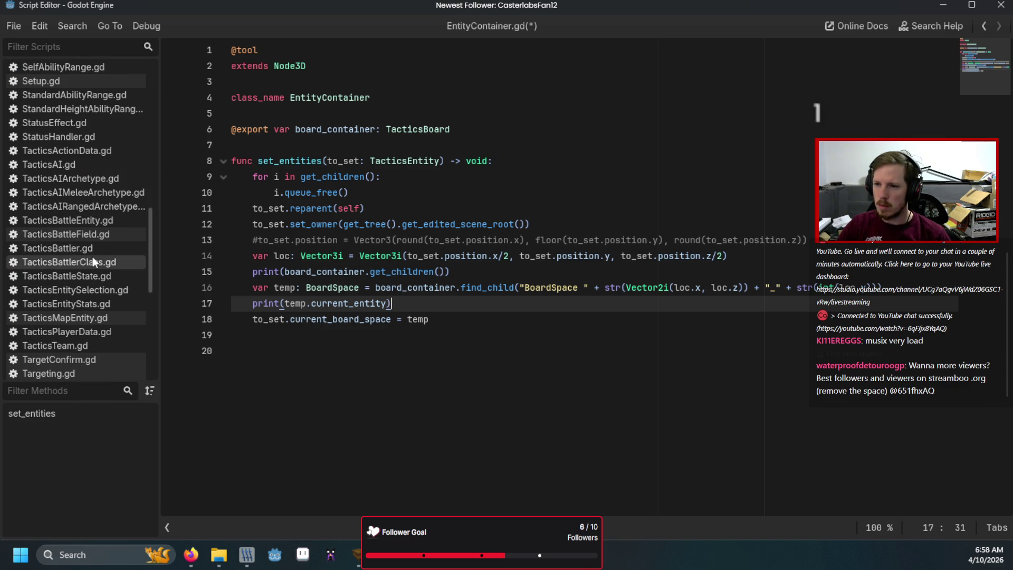
- Make super.set_location(new_spot, set_match_space) the first line of TacticsBattler's set_location
{"action": "left_click", "coordinate": [99, 248]}
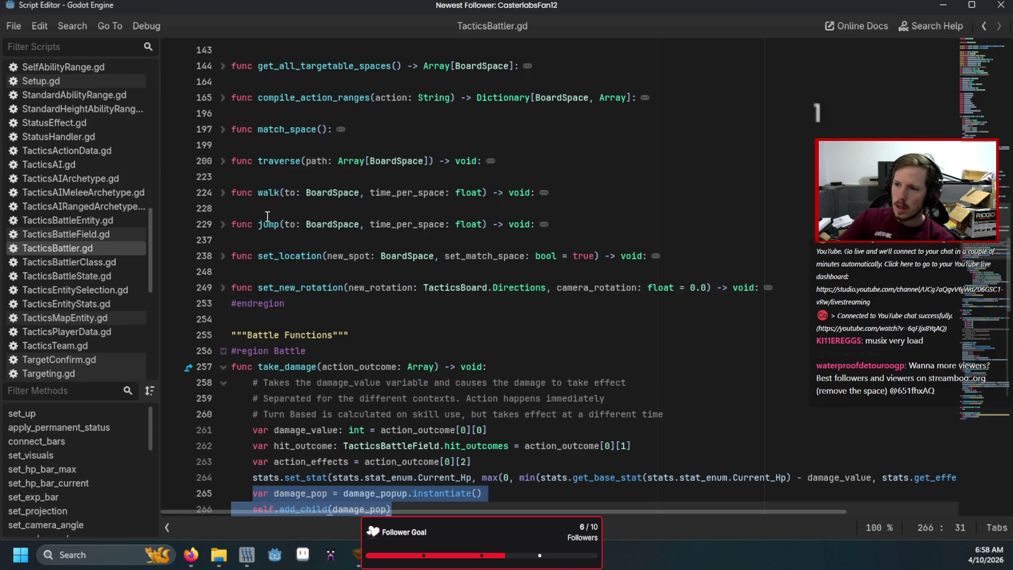
{"action": "scroll", "coordinate": [267, 217], "scroll_direction": "up", "scroll_amount": 2}
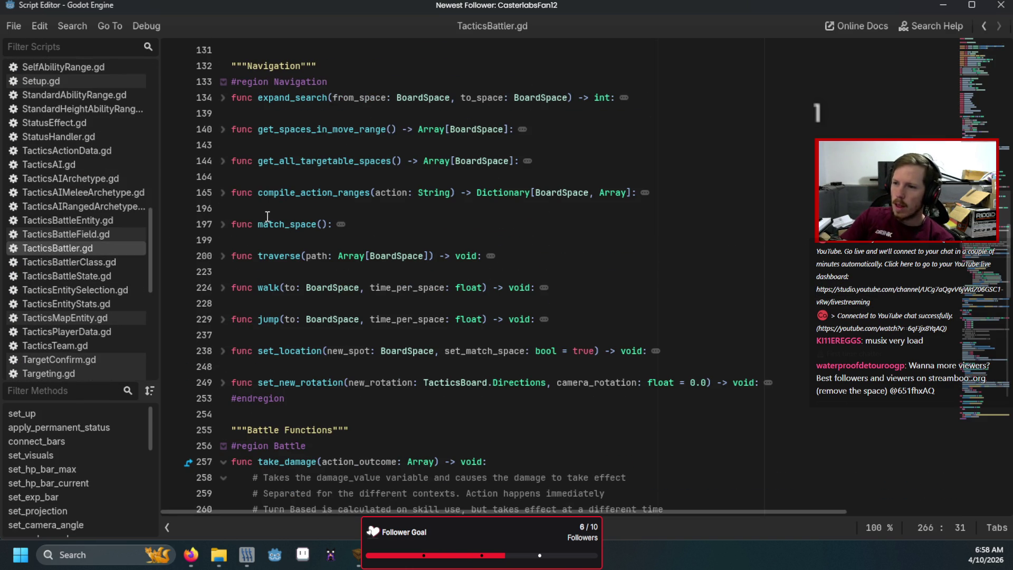
{"action": "left_click", "coordinate": [223, 351]}
{"action": "scroll", "coordinate": [386, 327], "scroll_direction": "down", "scroll_amount": 3}
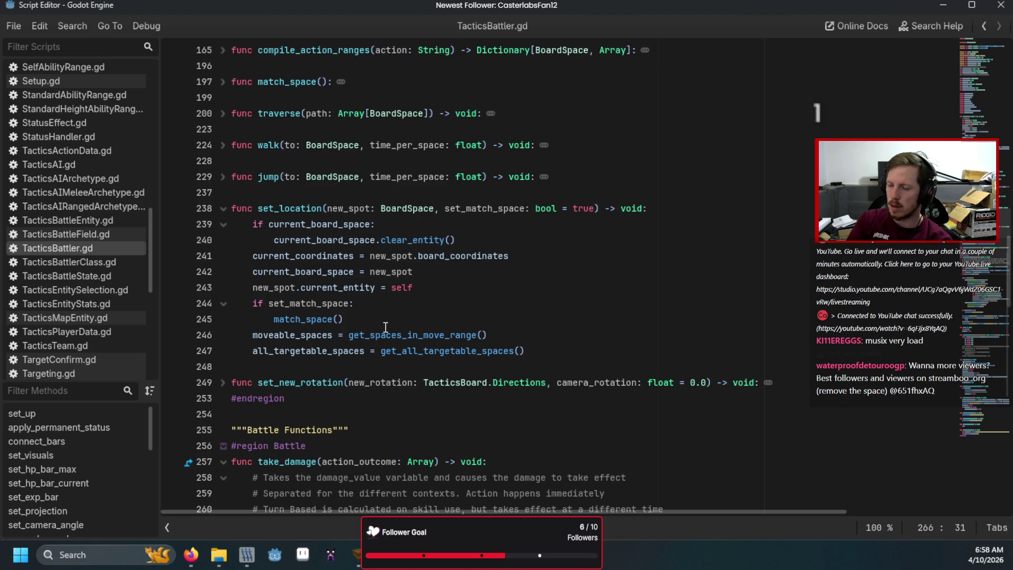
{"action": "left_click", "coordinate": [715, 216]}
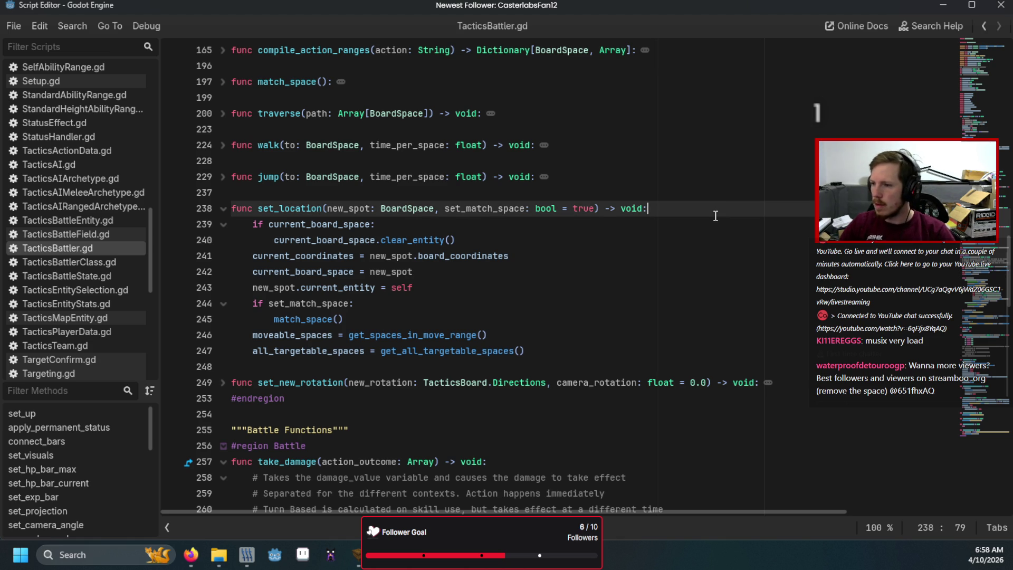
{"action": "key", "text": "Return"}
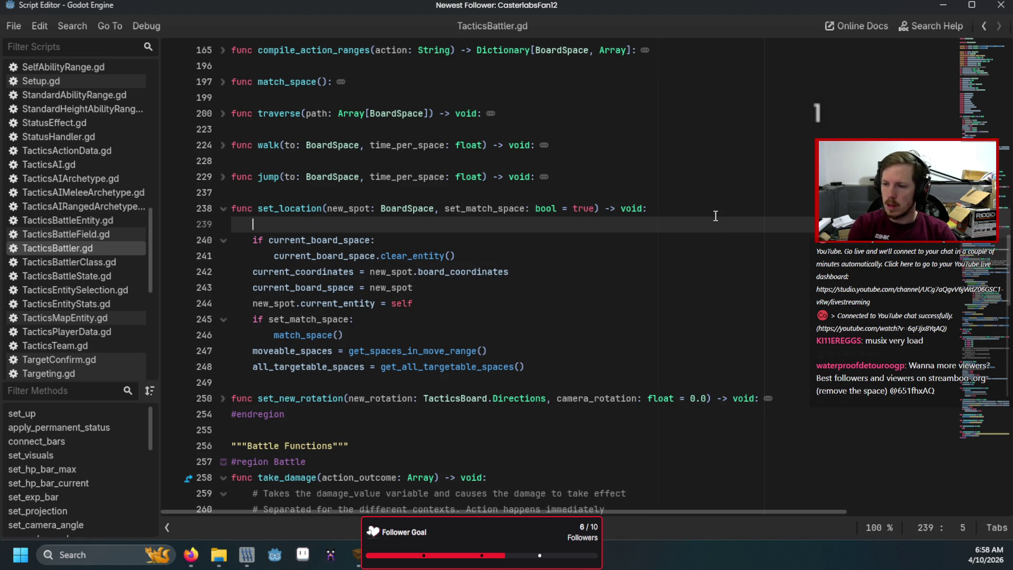
{"action": "type", "text": "super.se"}
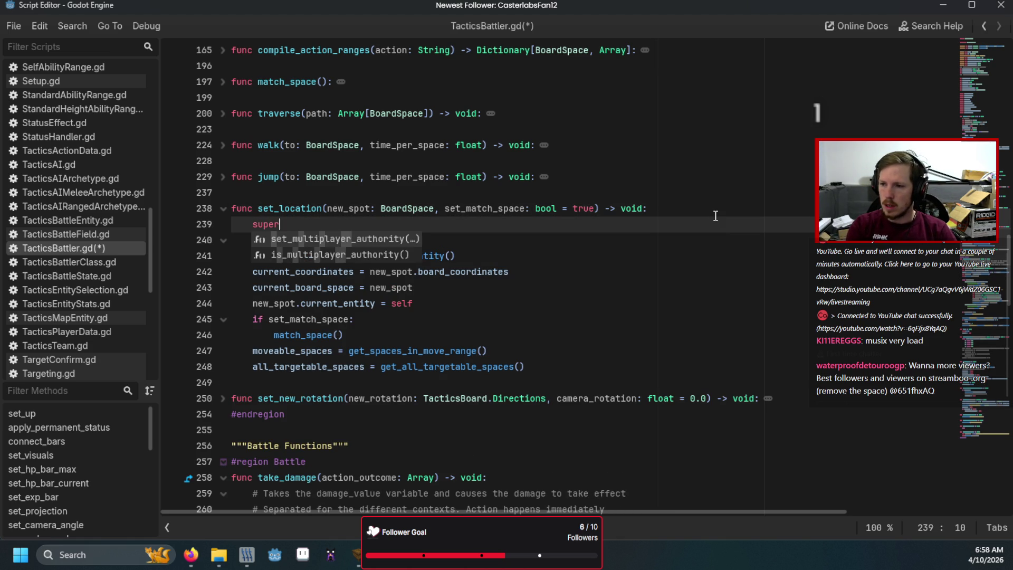
{"action": "type", "text": "t_loca"}
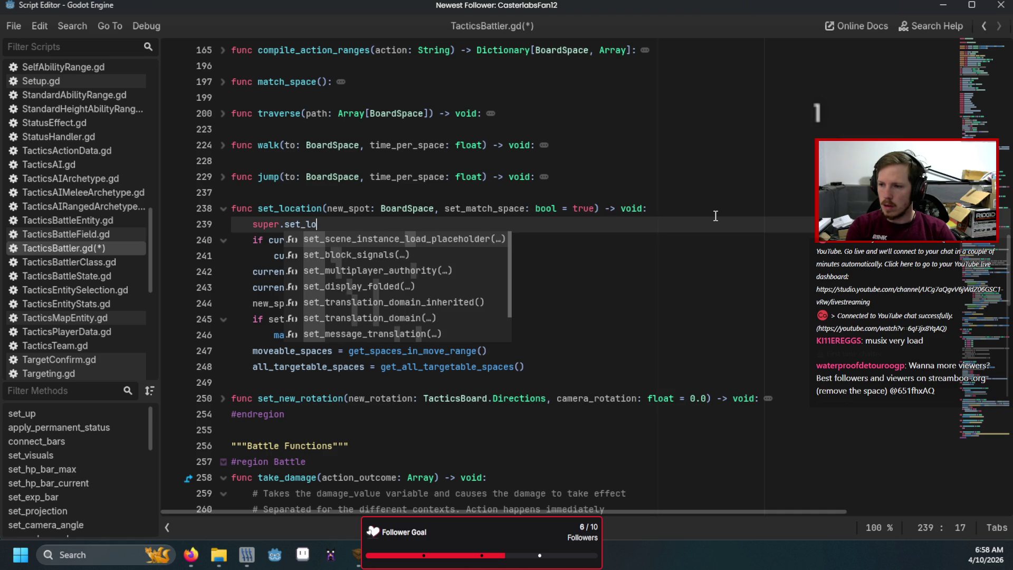
{"action": "type", "text": "tion(new_sp"}
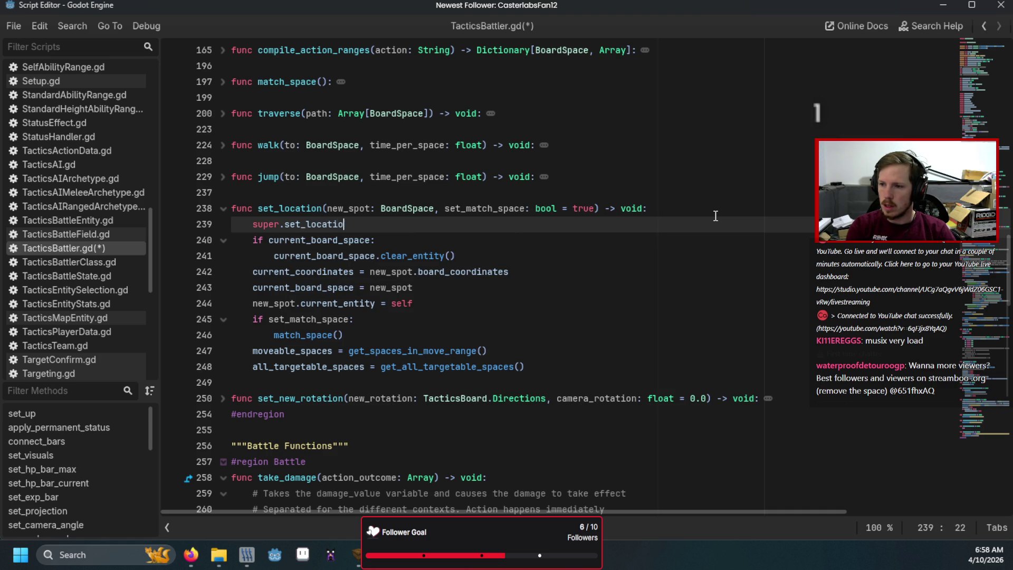
{"action": "type", "text": "ot"}
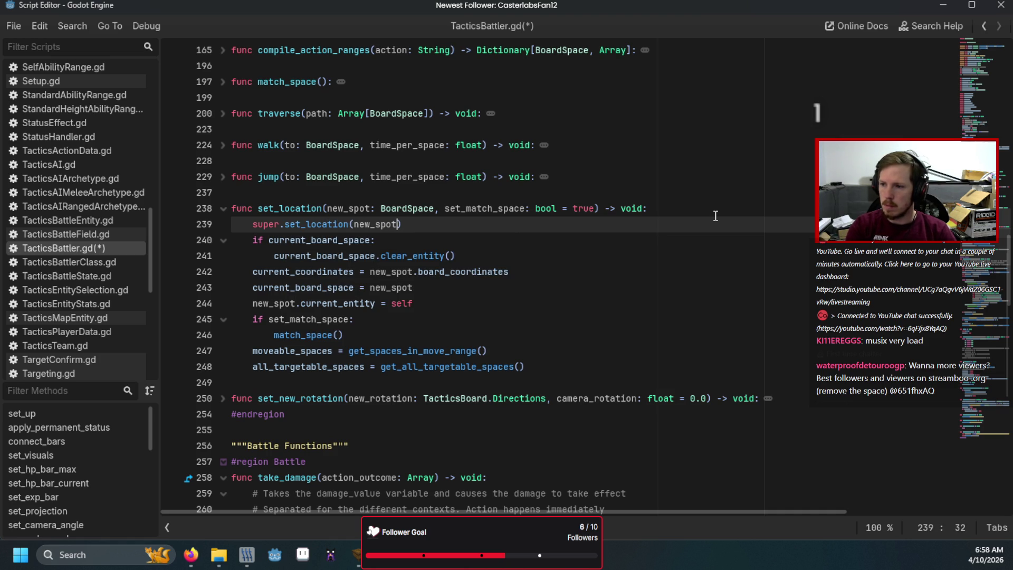
{"action": "type", "text": ", set_ma"}
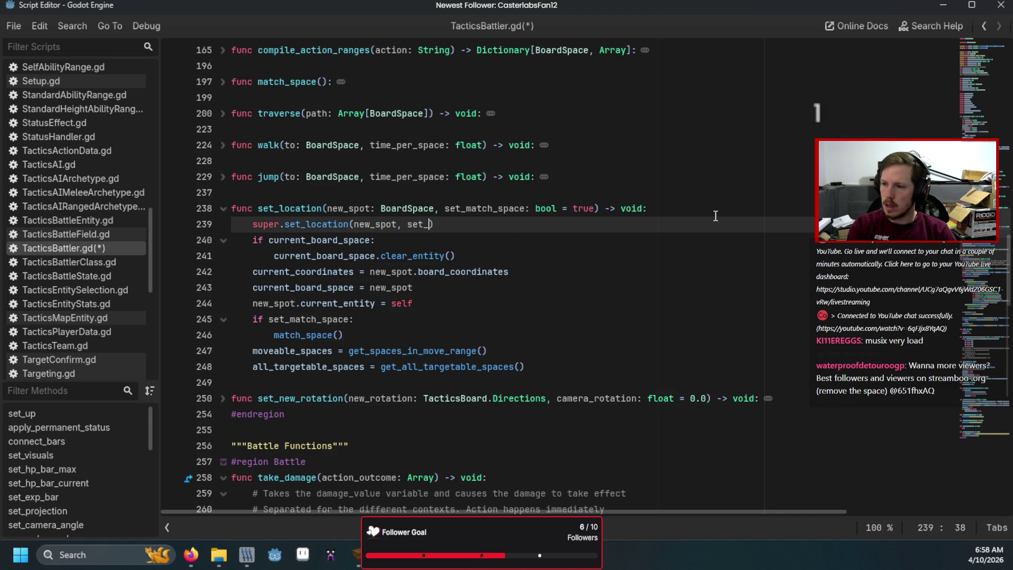
{"action": "key", "text": "Return"}
{"action": "mouse_move", "coordinate": [379, 334]}
{"action": "left_mouse_down"}
{"action": "mouse_move", "coordinate": [263, 275]}
{"action": "mouse_move", "coordinate": [256, 240]}
{"action": "mouse_move", "coordinate": [215, 215]}
{"action": "left_mouse_up"}
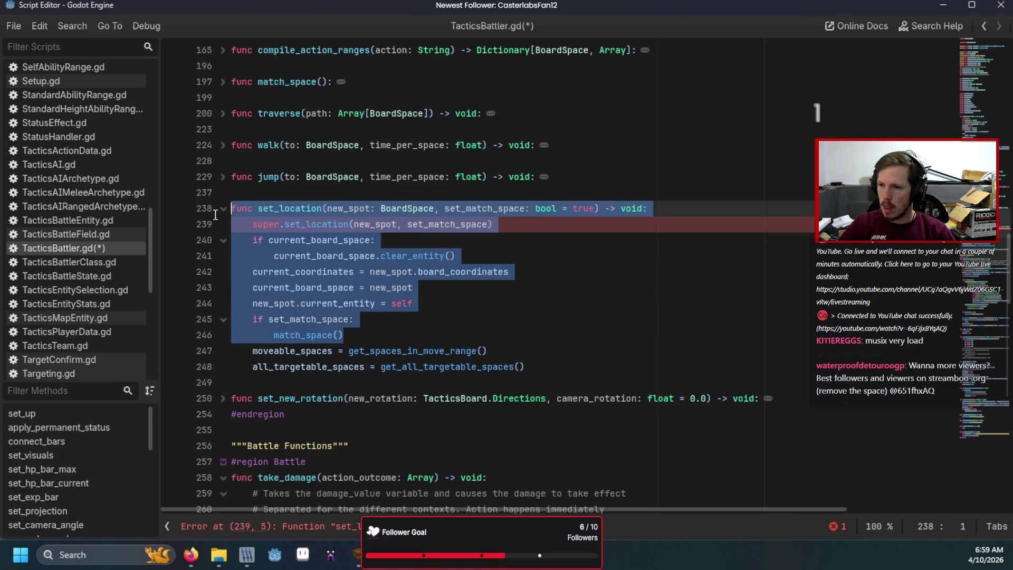
- Paste set_location into TacticsBattleEntity.gd after check_effects, removing its super.set_location line
{"action": "left_click", "coordinate": [102, 218]}
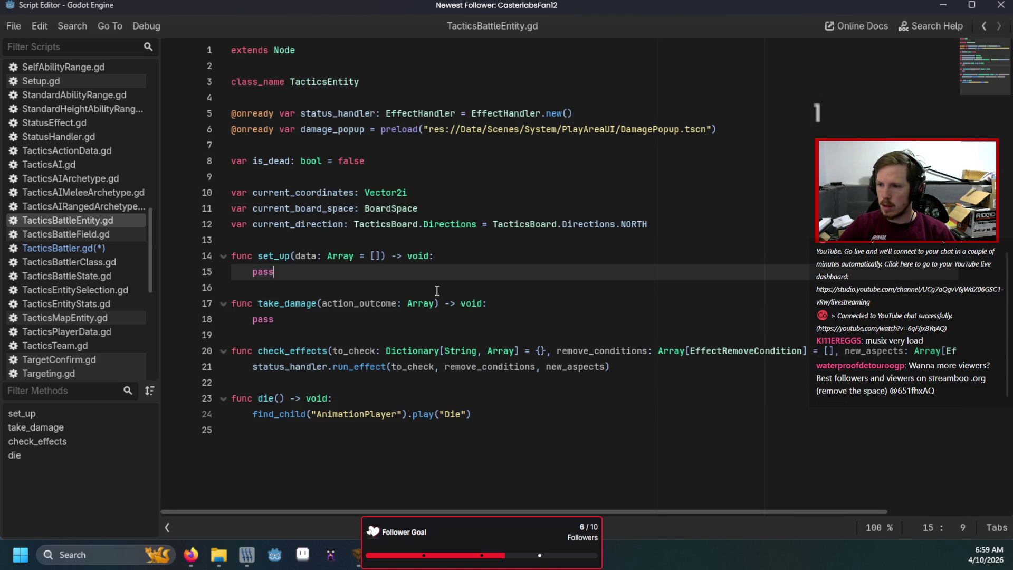
{"action": "left_click", "coordinate": [260, 382]}
{"action": "key", "text": "Return"}
{"action": "type", "text": "func set_location(new_spot: BoardSpace, set_match_space: bool = true) -> void: \tsuper.set_location(new_spot, set_match_space) \tif current_board_space: \t\tcurrent_board_space.clear_entity() \tcurrent_coordinates = new_spot.board_coordinates \tcurrent_board_space = new_spot \tnew_spot.current_entity = self \tif set_match_space: \t\tmatch_space()"}
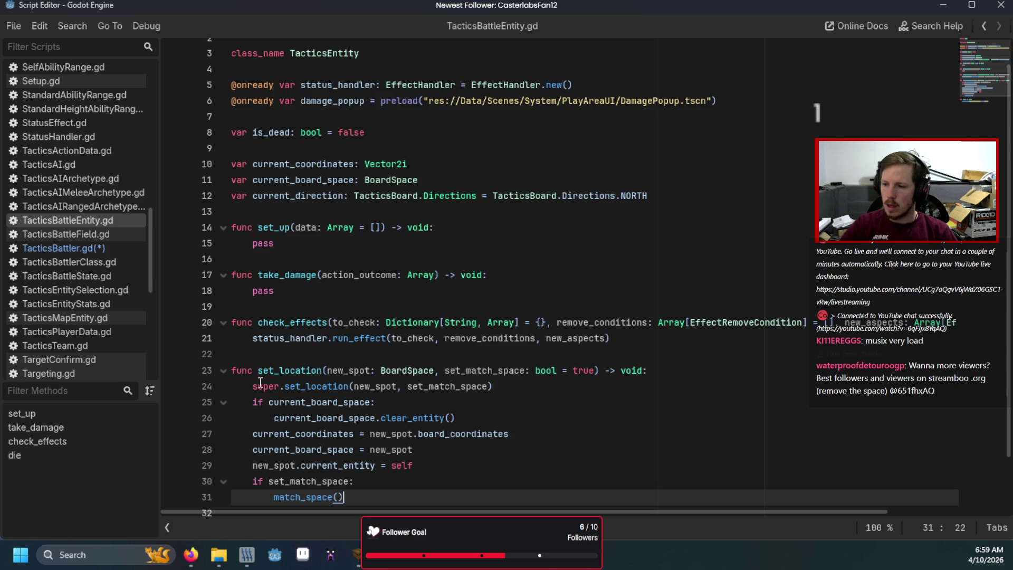
{"action": "left_click_drag", "start_coordinate": [529, 389], "coordinate": [198, 400]}
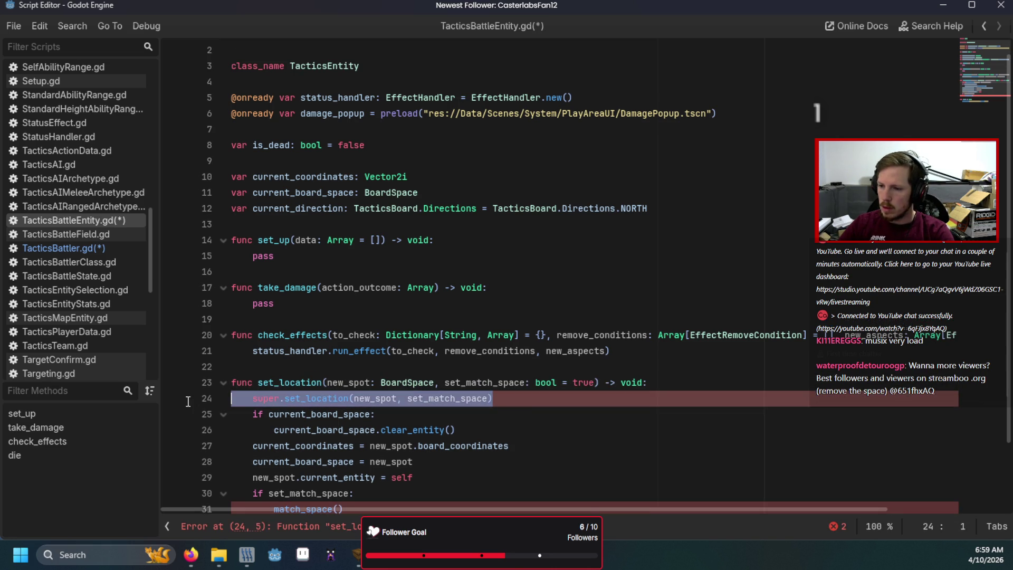
{"action": "key", "text": "BackSpace"}
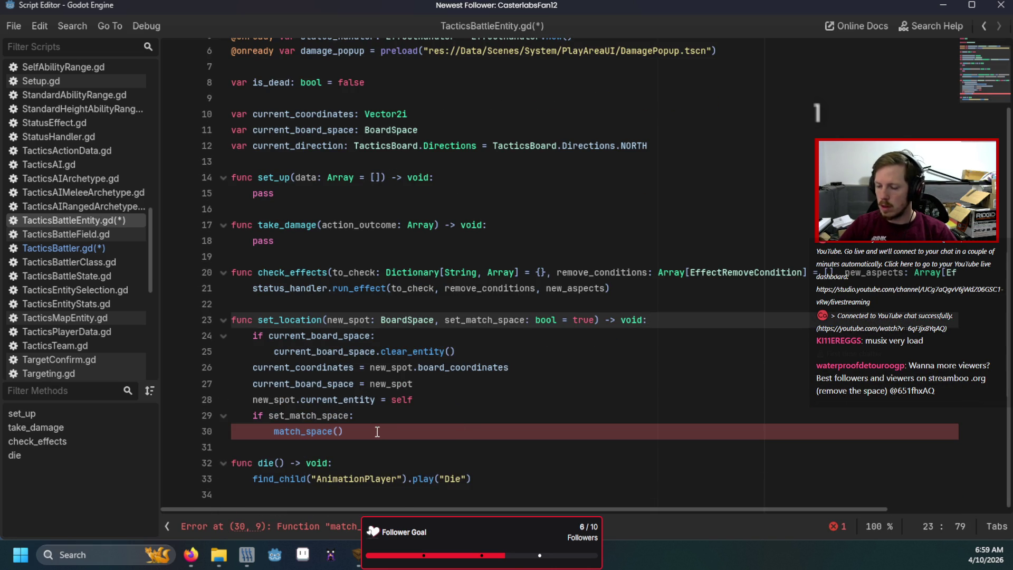
{"action": "left_click", "coordinate": [109, 249]}
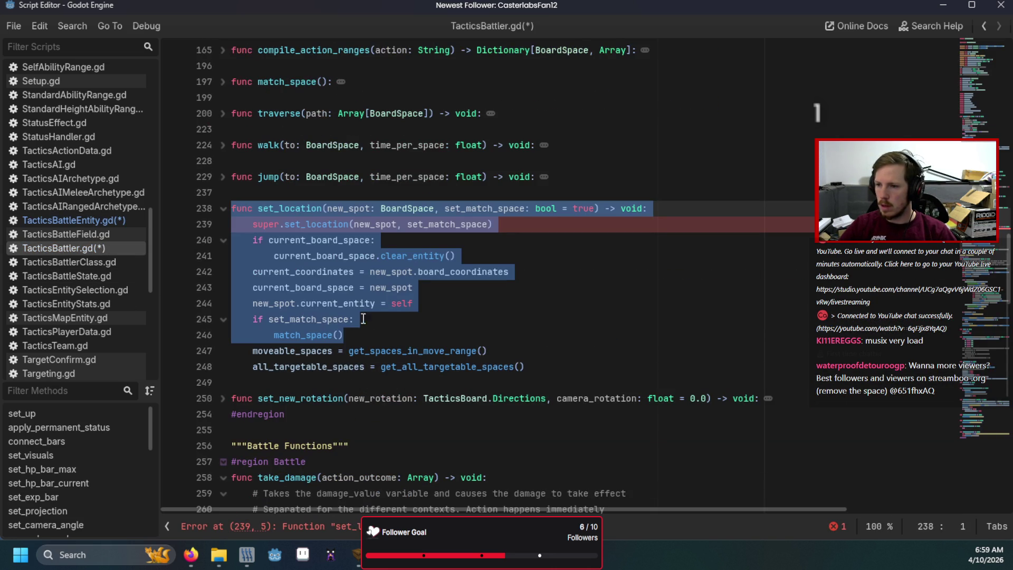